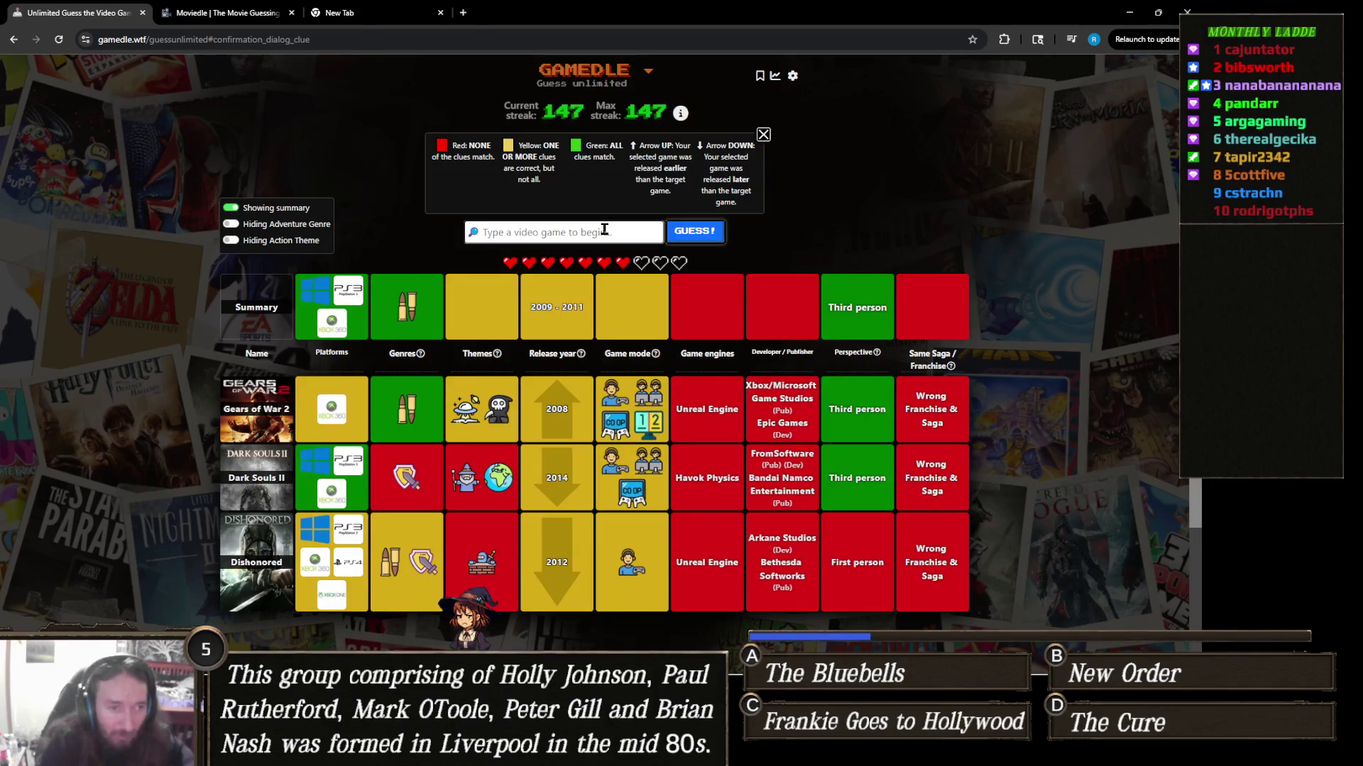
Step: Enter 'army of two' in Gamedle's search and pick the Army of Two suggestion
click(603, 229)
text(army)
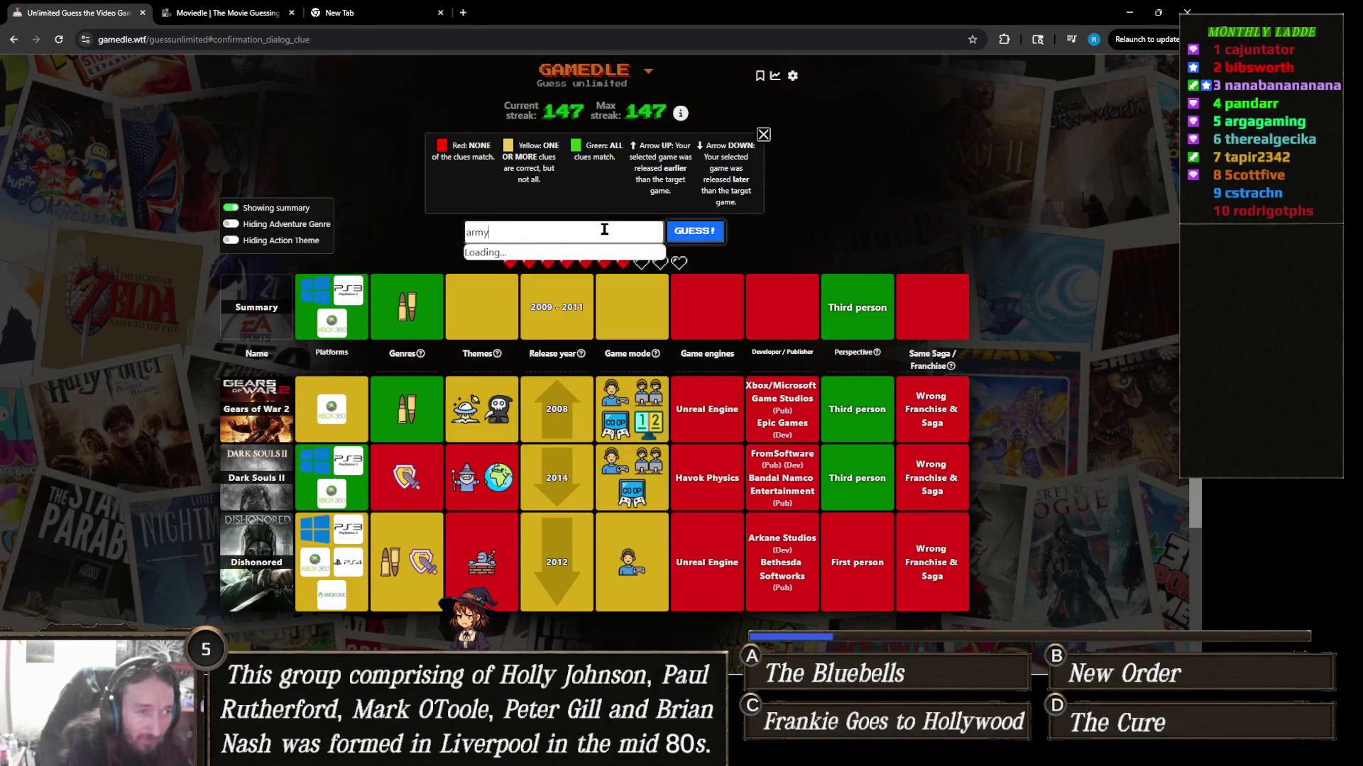
text( of two)
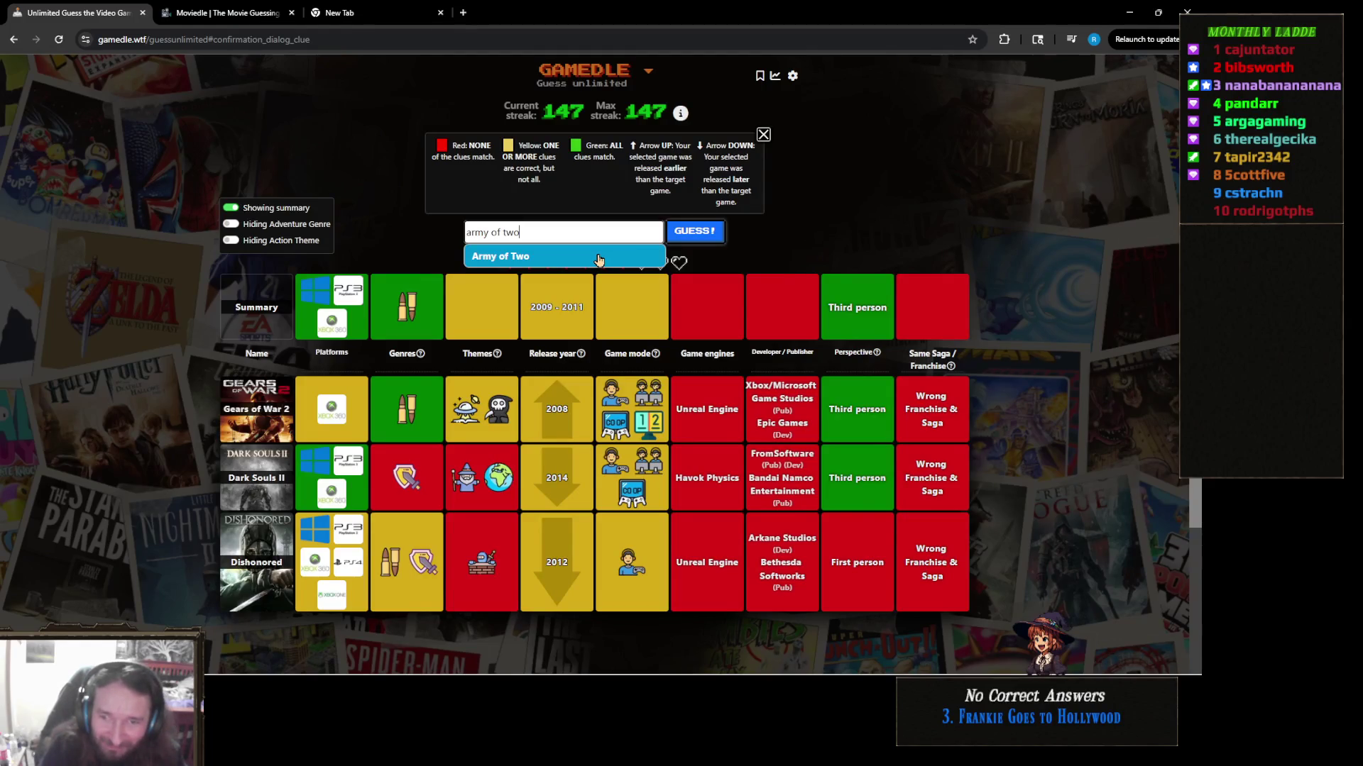
click(598, 259)
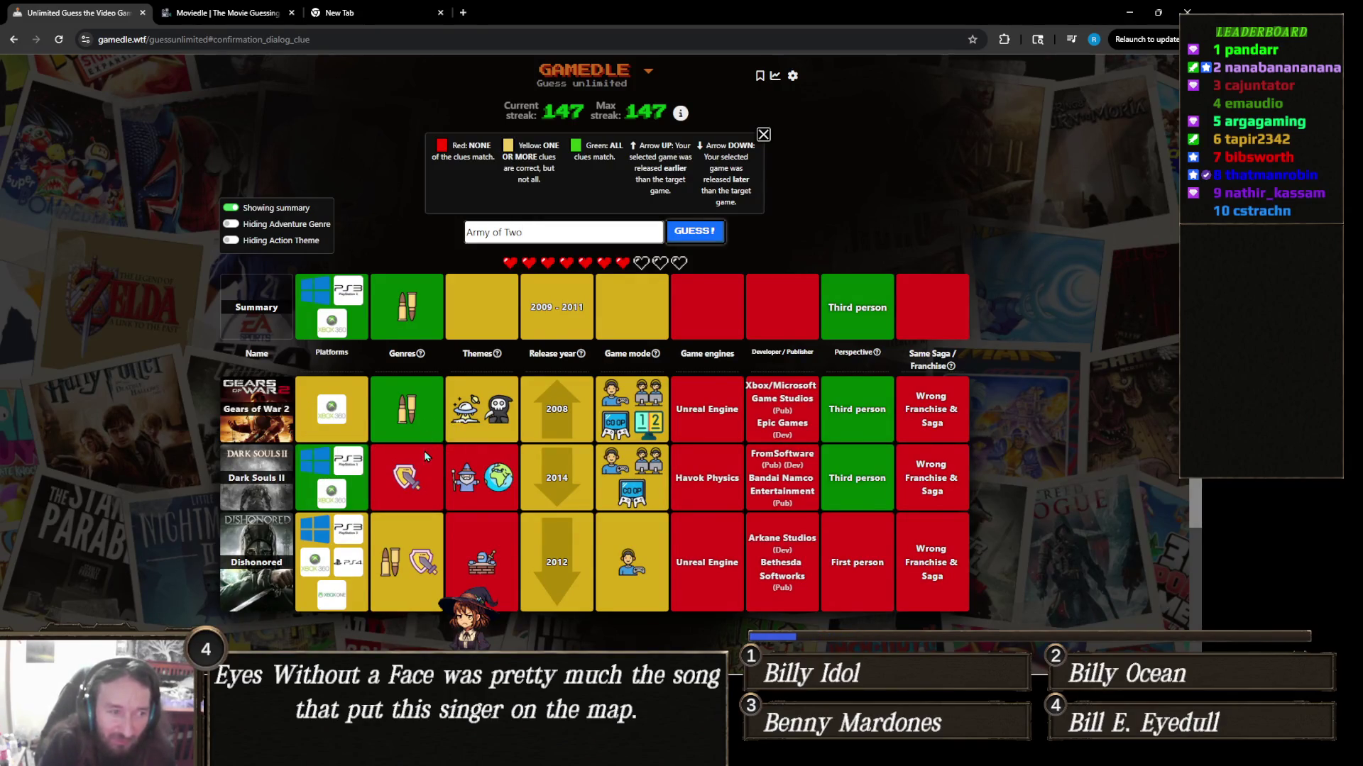
mouse_move(417, 481)
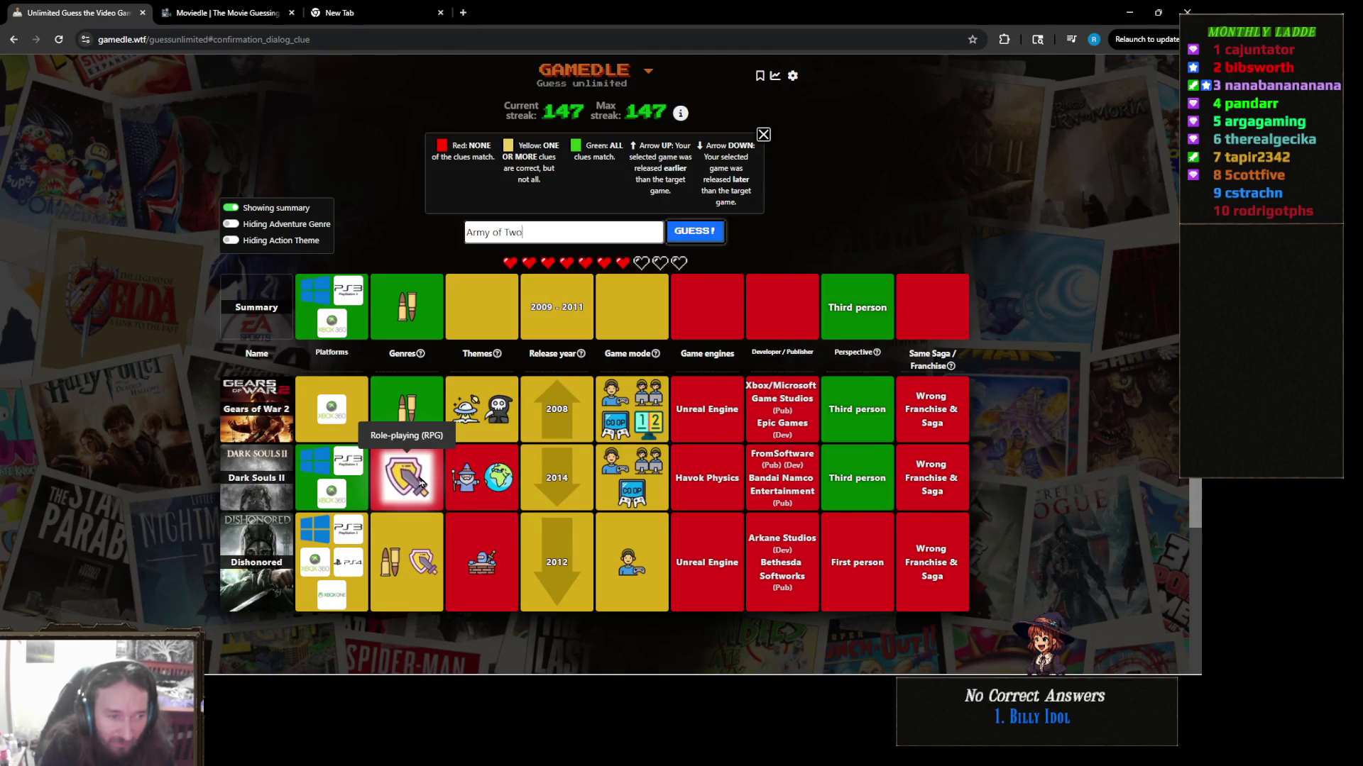
mouse_move(459, 407)
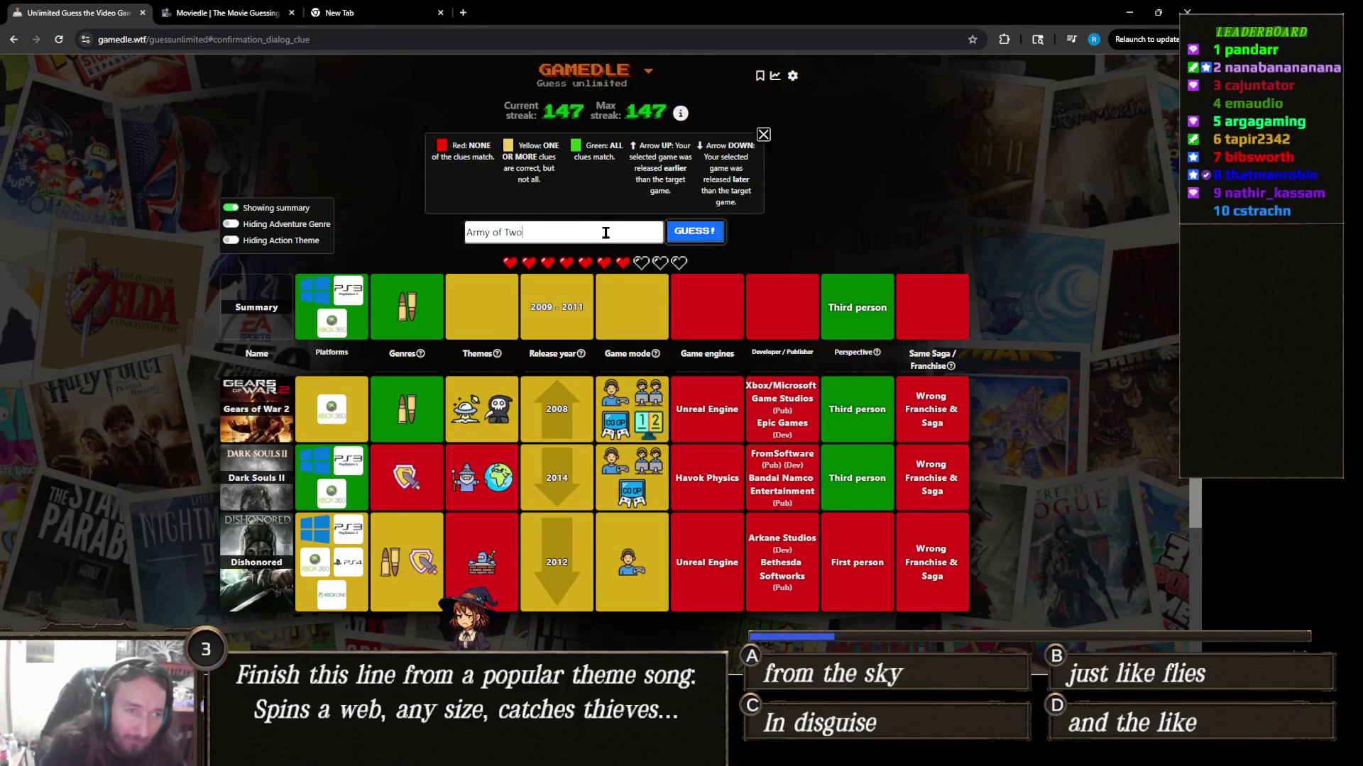
Step: Submit Army of Two as the fourth guess and scroll down to review its clue row
click(691, 244)
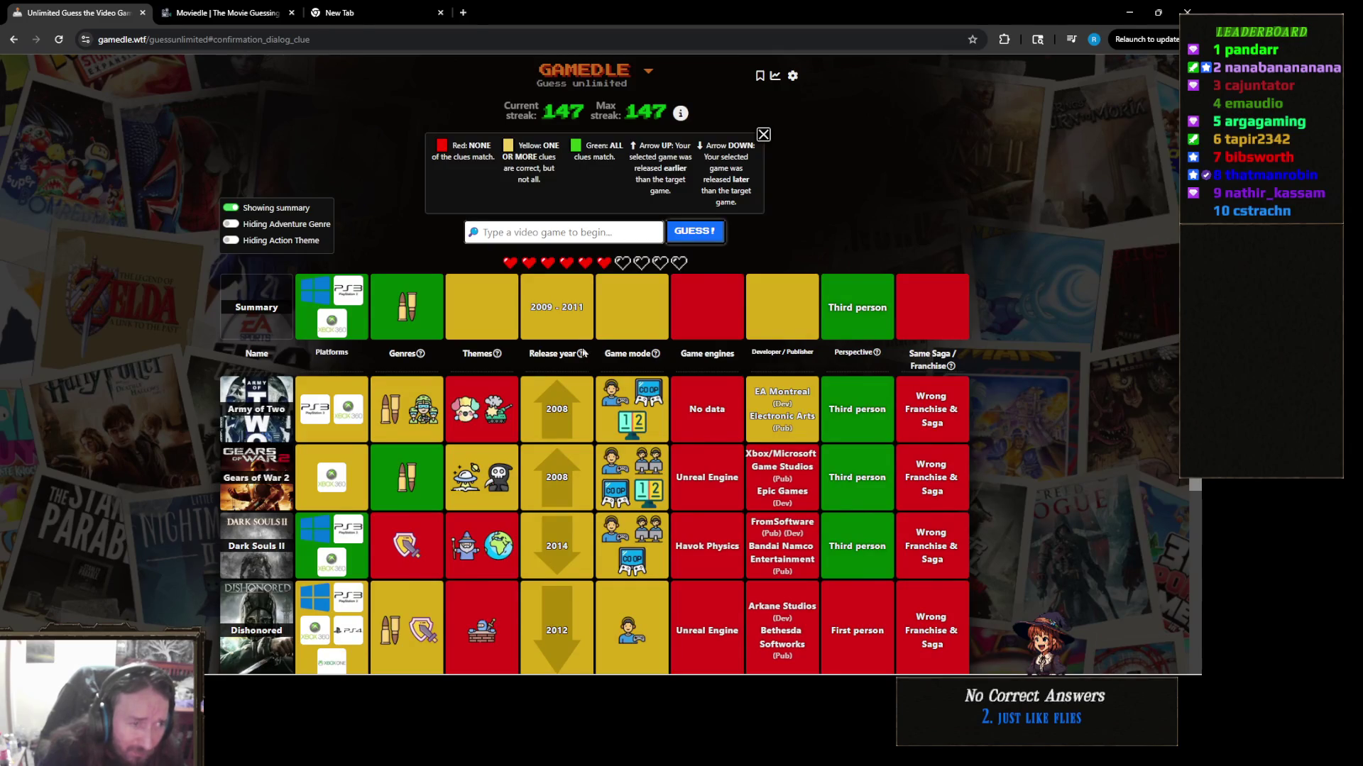
mouse_move(579, 357)
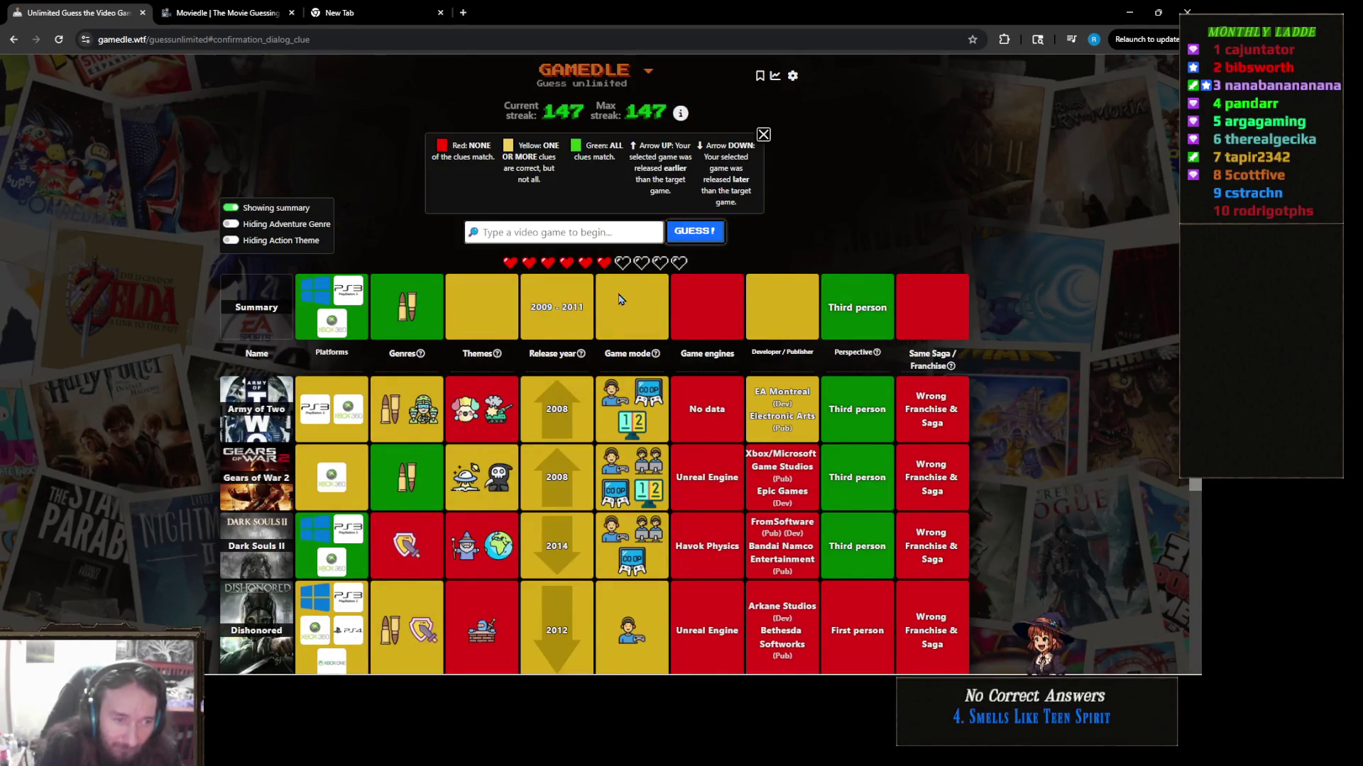
scroll(619, 299, down, 2)
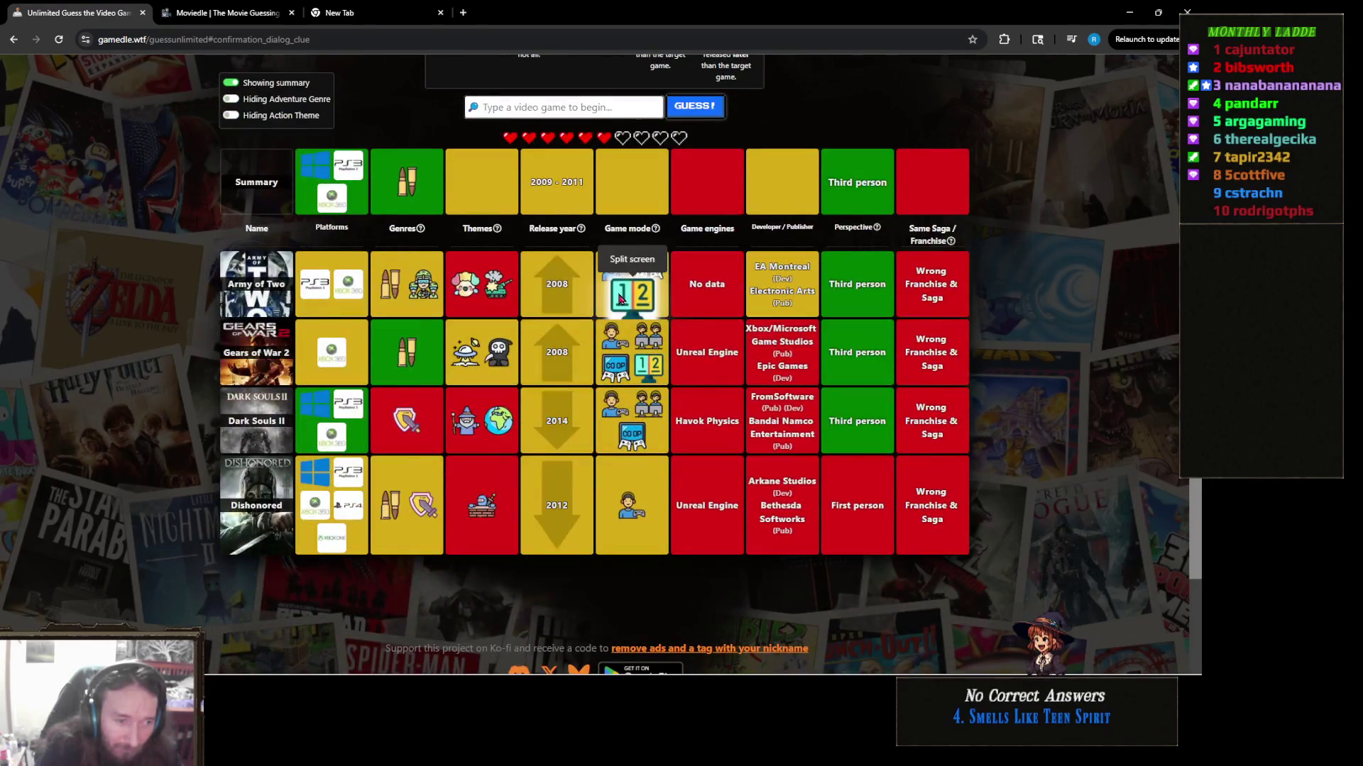
scroll(619, 299, up, 1)
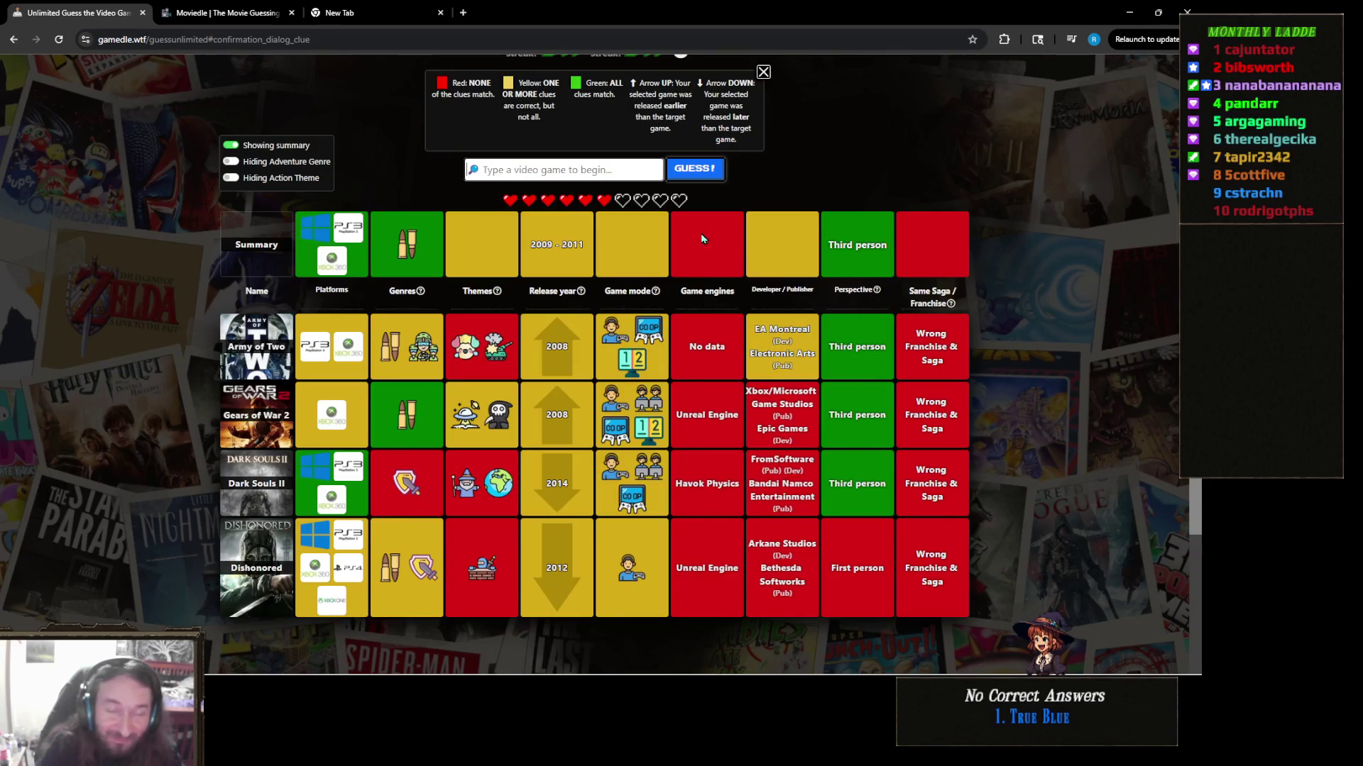
click(591, 174)
text(ghost rec)
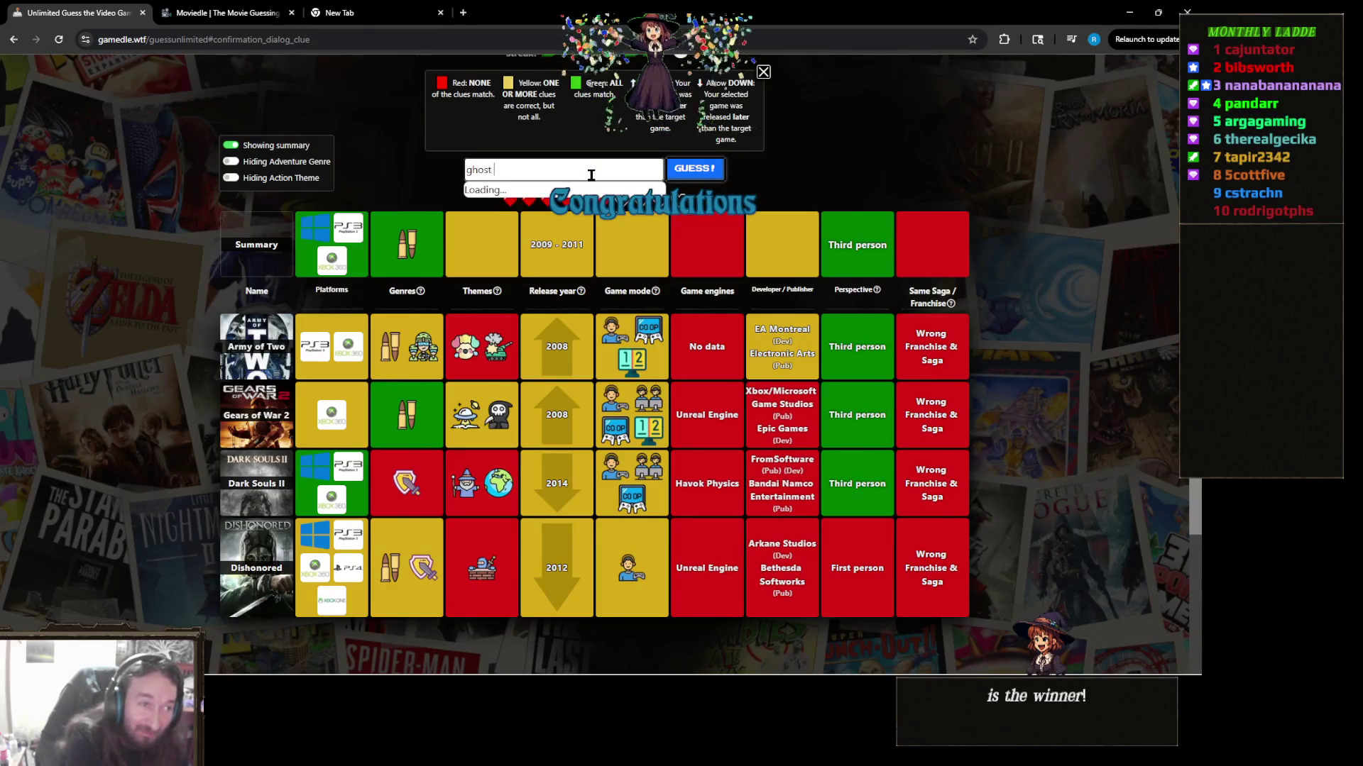
text(on)
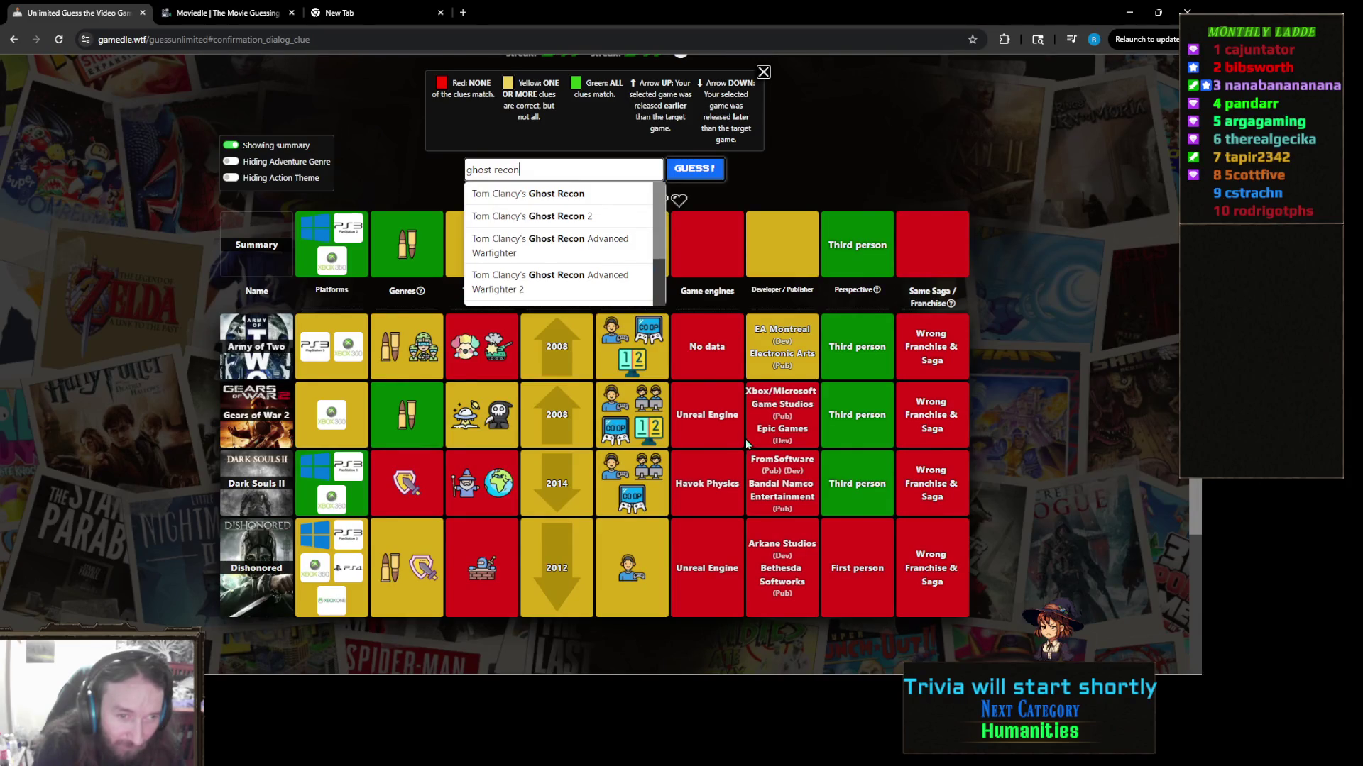
scroll(559, 245, down, 1)
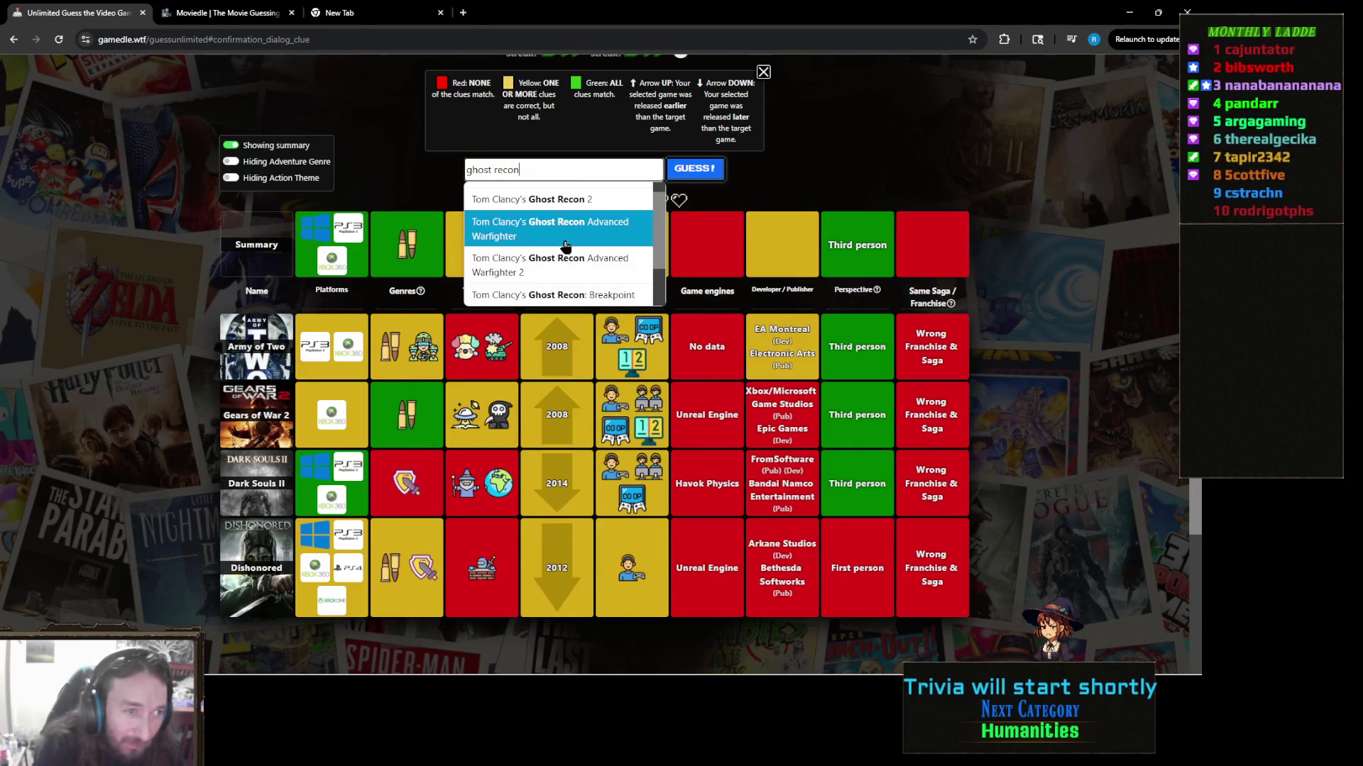
scroll(588, 223, down, 2)
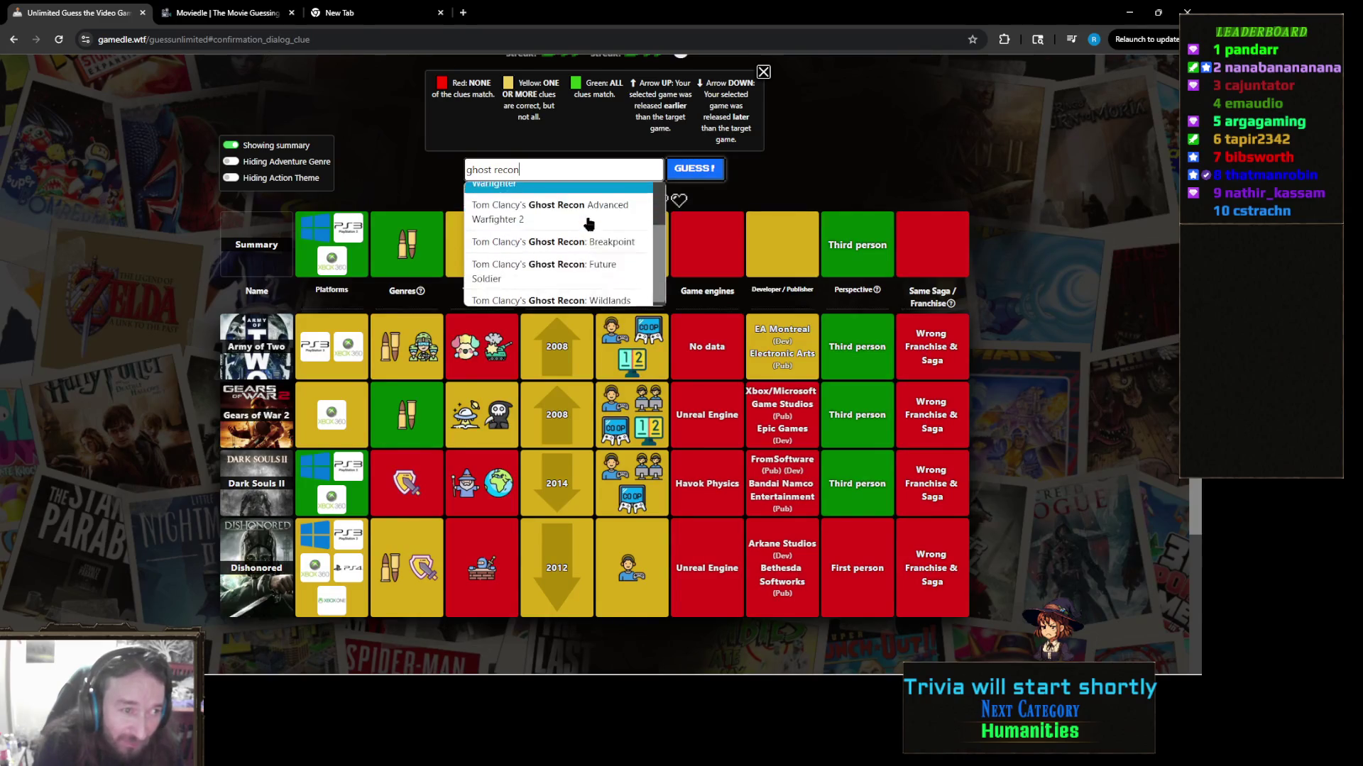
scroll(588, 223, down, 2)
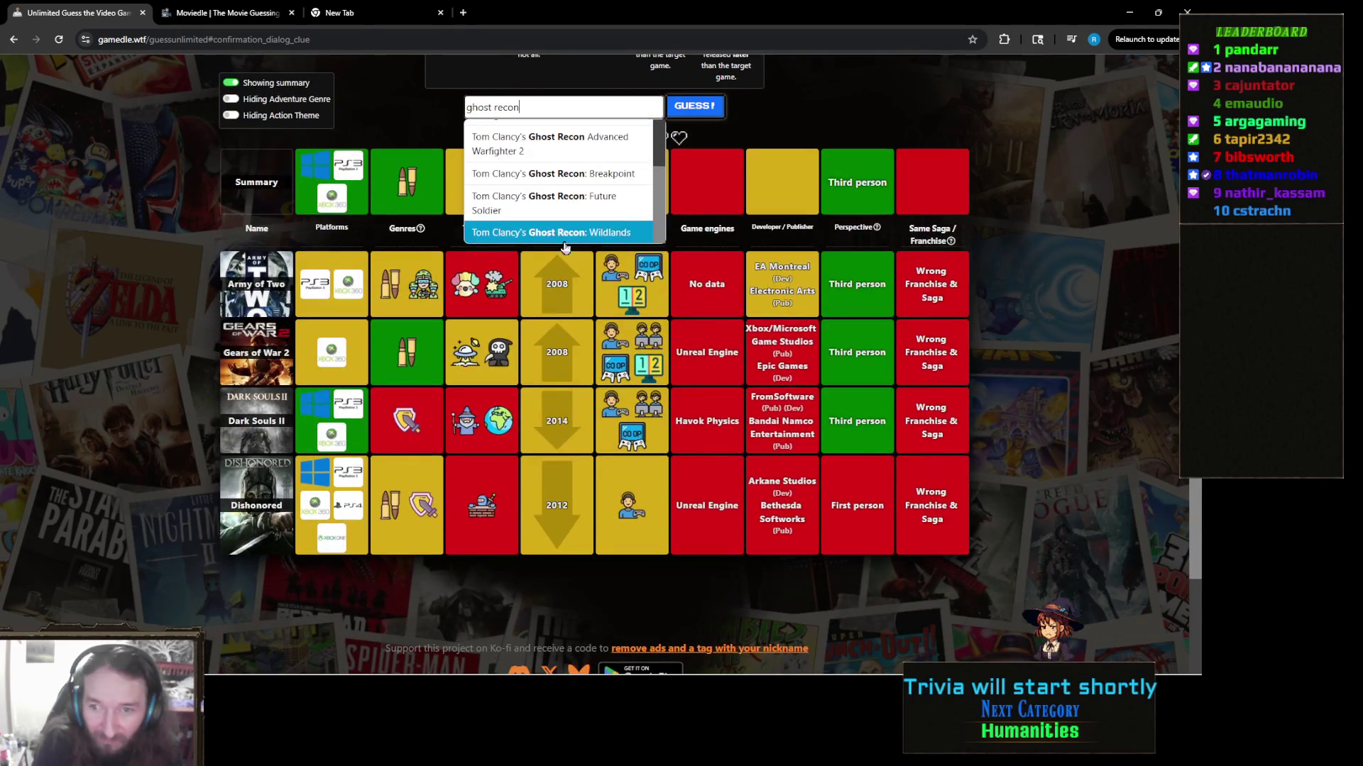
scroll(615, 373, up, 1)
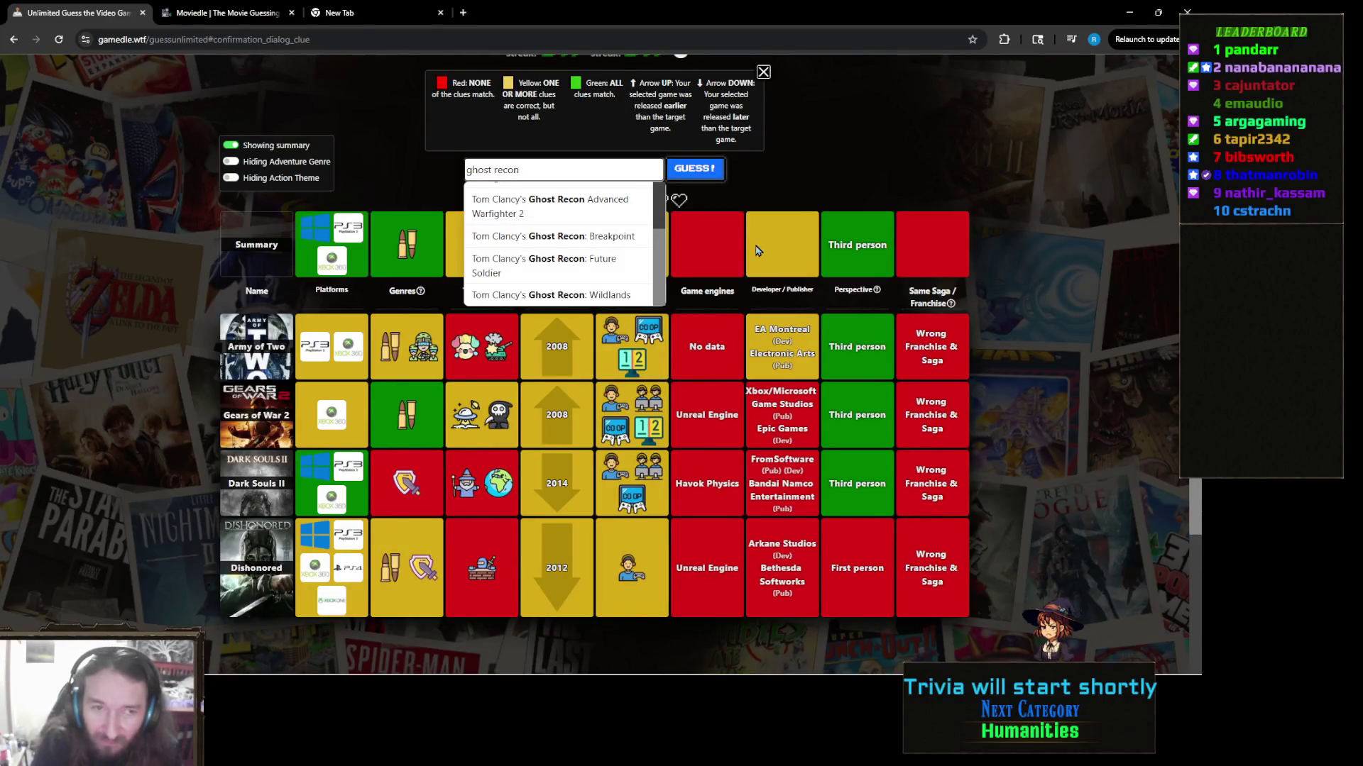
click(803, 177)
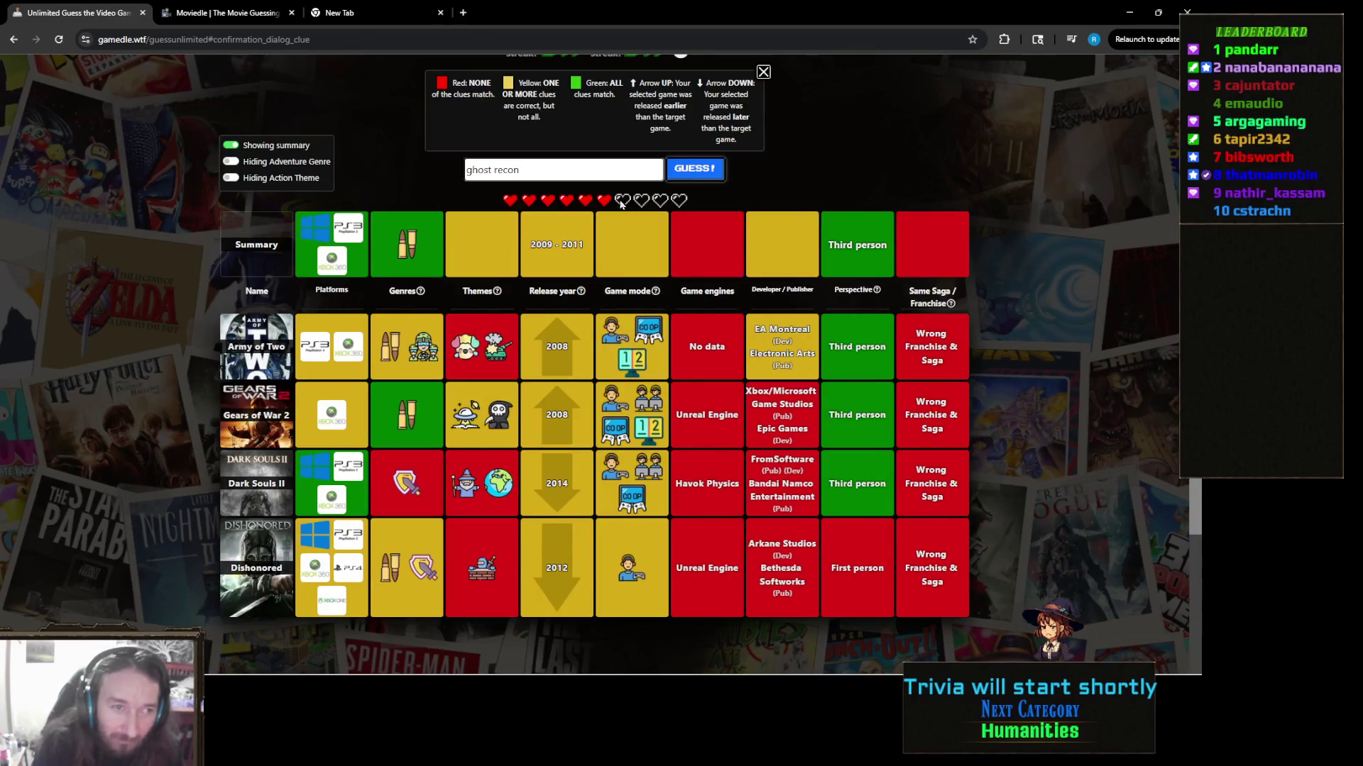
click(599, 168)
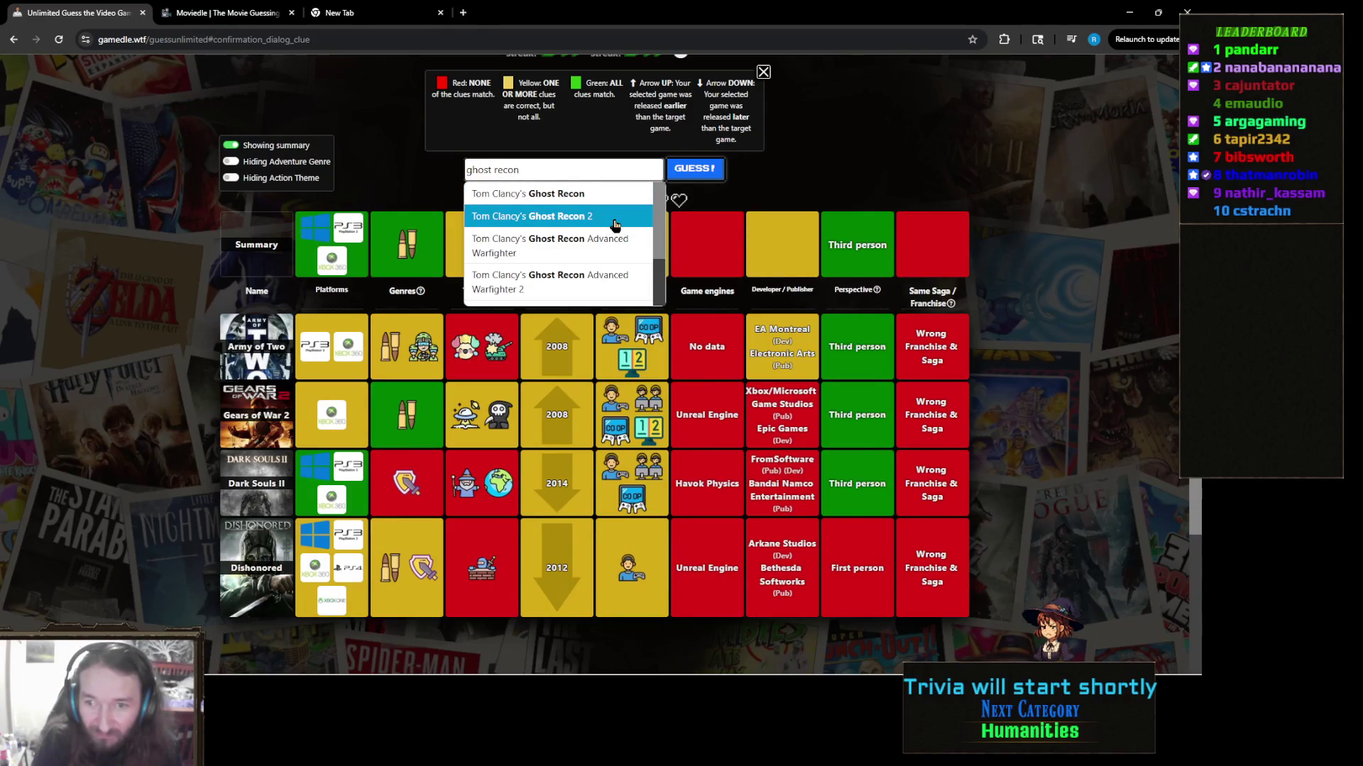
key(ctrl+a)
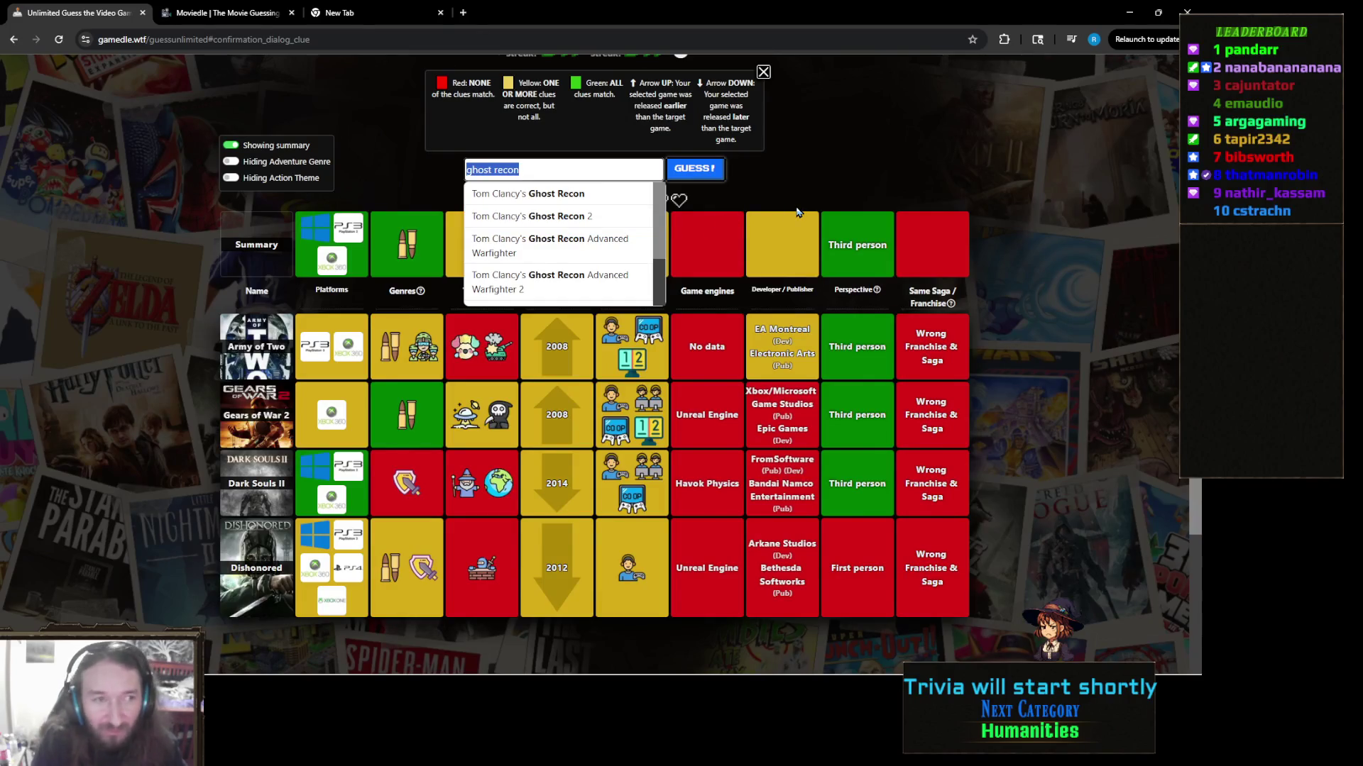
key(BackSpace)
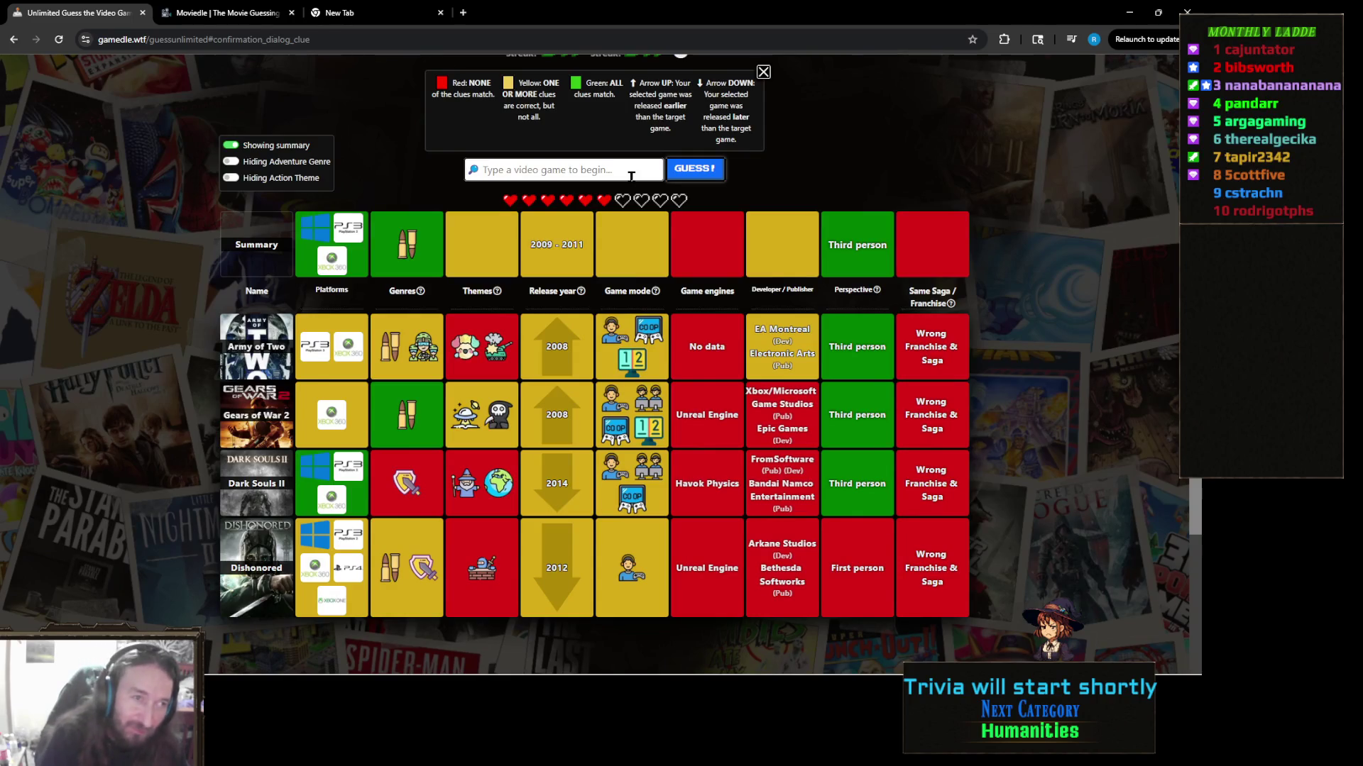
click(627, 174)
Step: Search 'battlefie', choose Battlefield Heroes from the suggestions and submit it as a guess
text(battlefie)
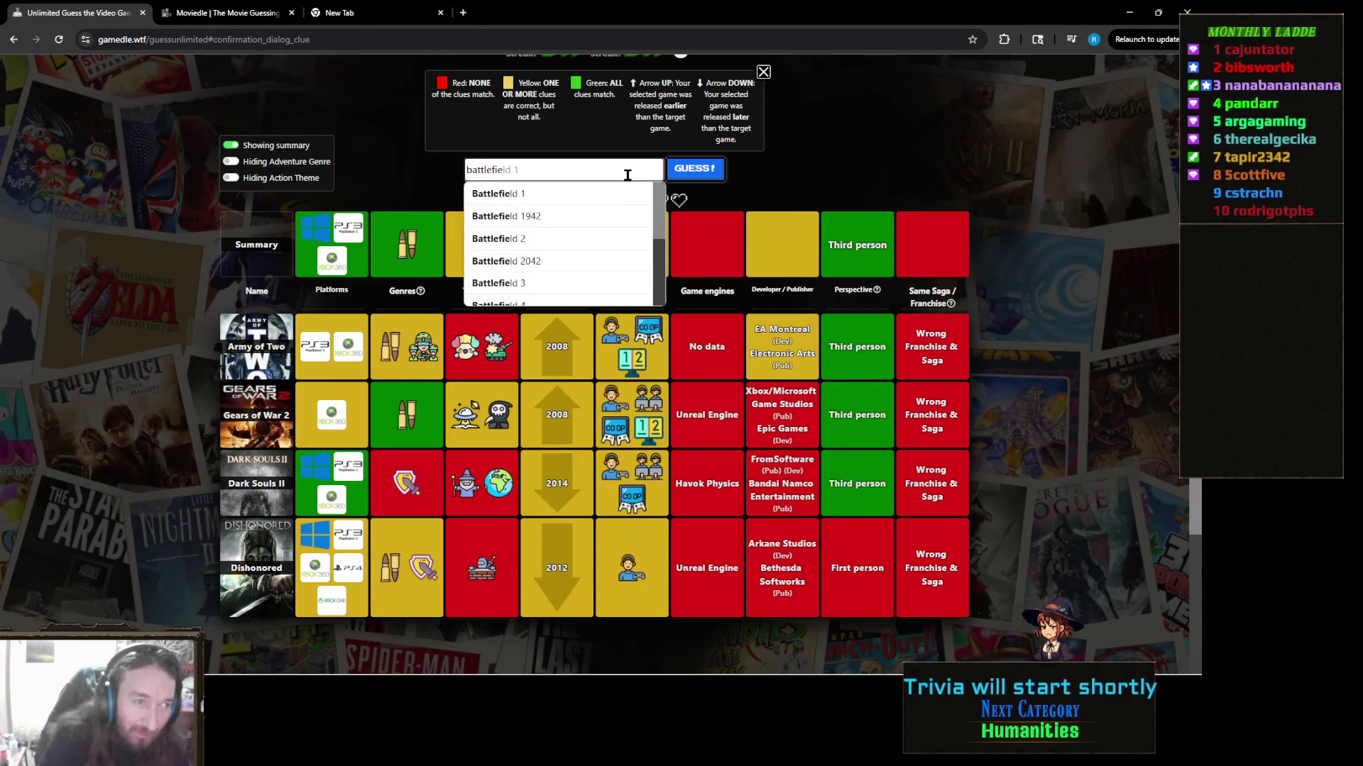
scroll(608, 216, down, 1)
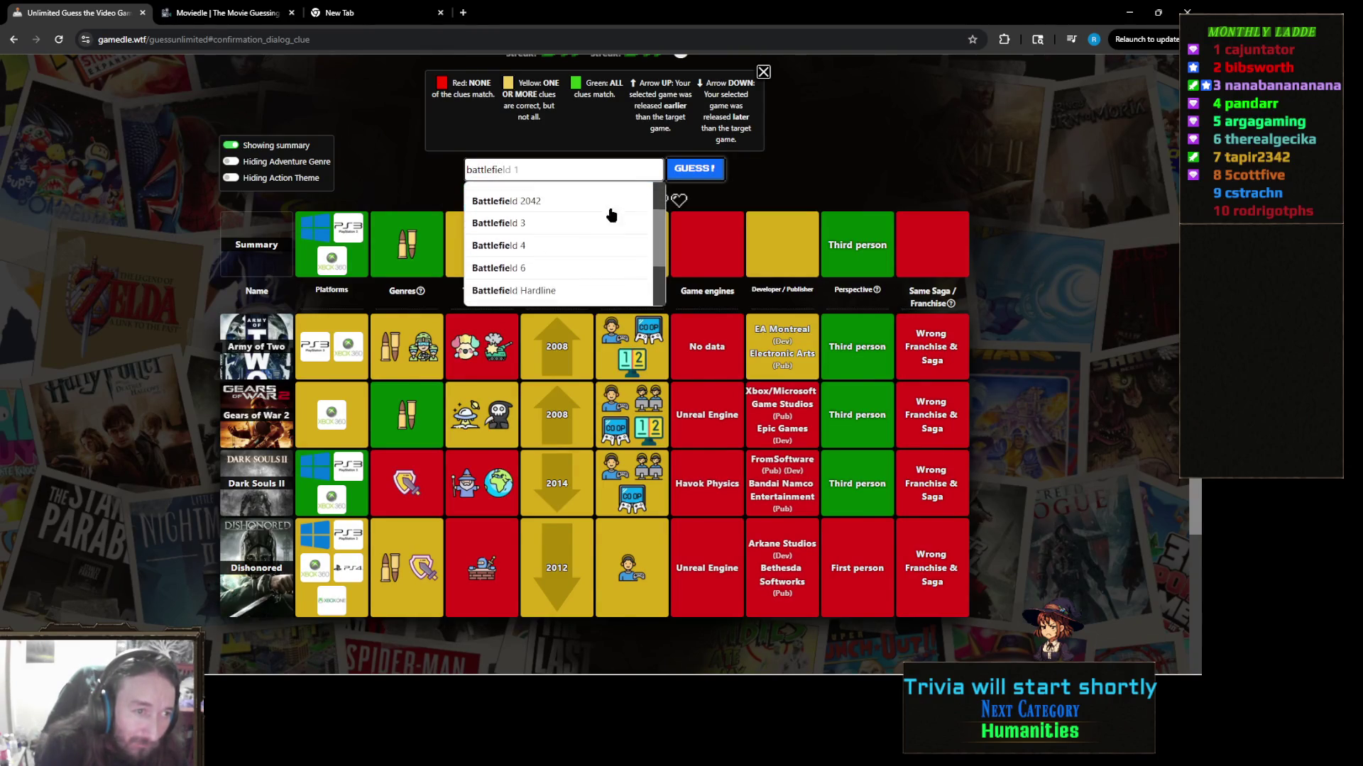
scroll(602, 223, down, 1)
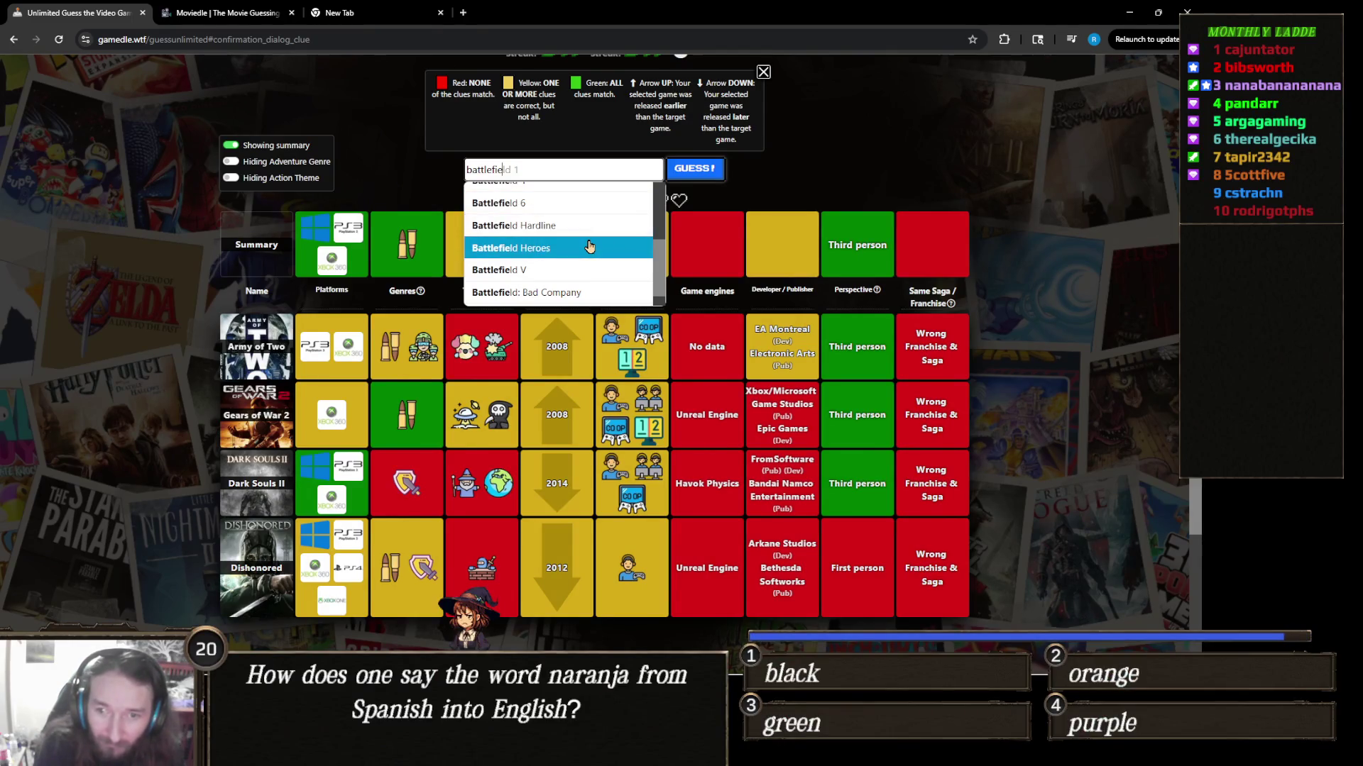
click(588, 246)
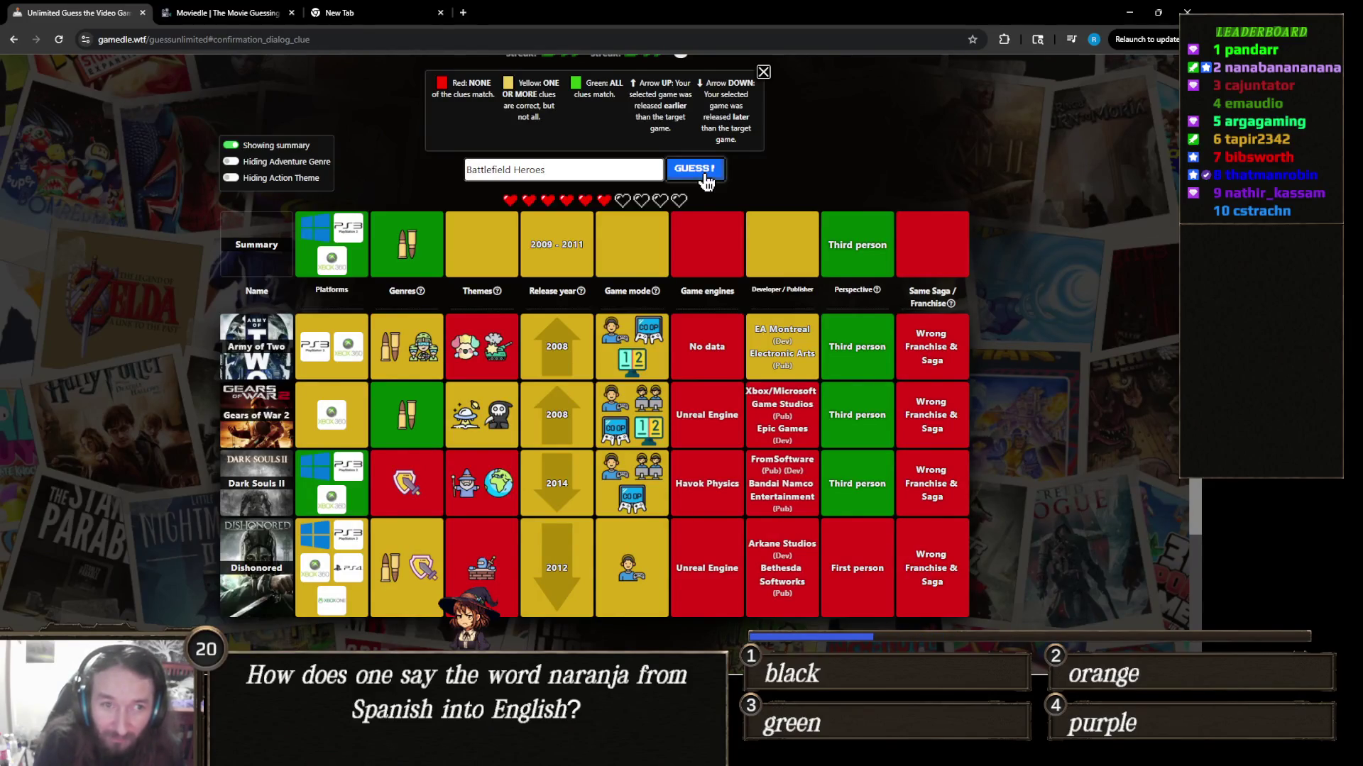
click(706, 176)
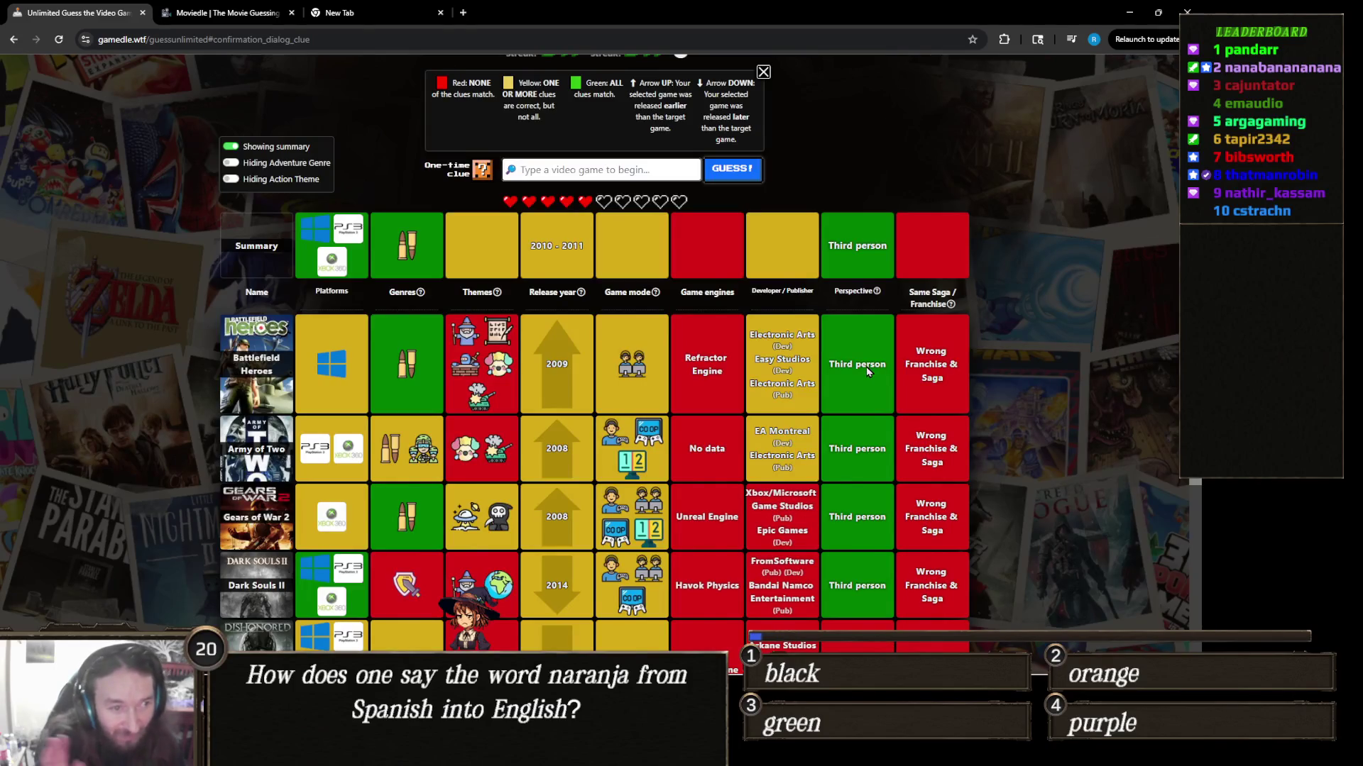
mouse_move(647, 349)
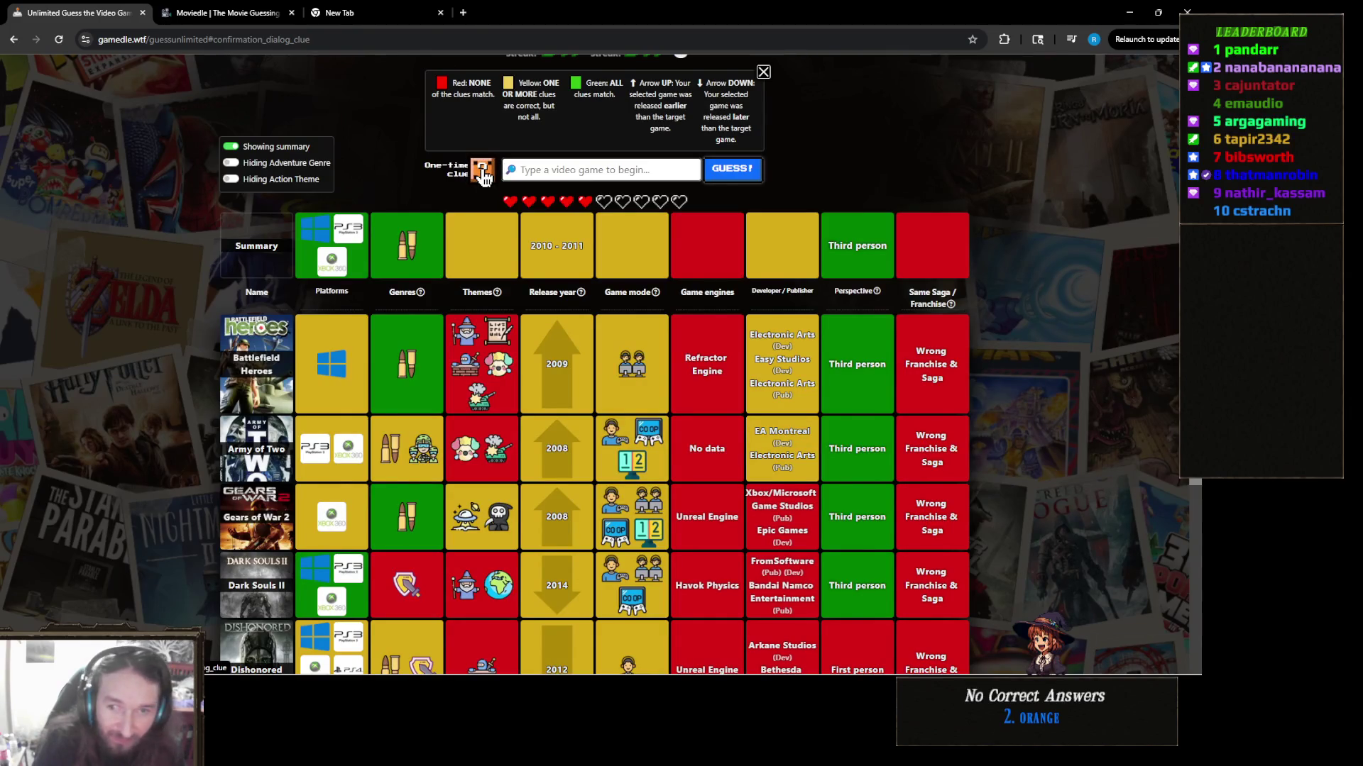
click(482, 172)
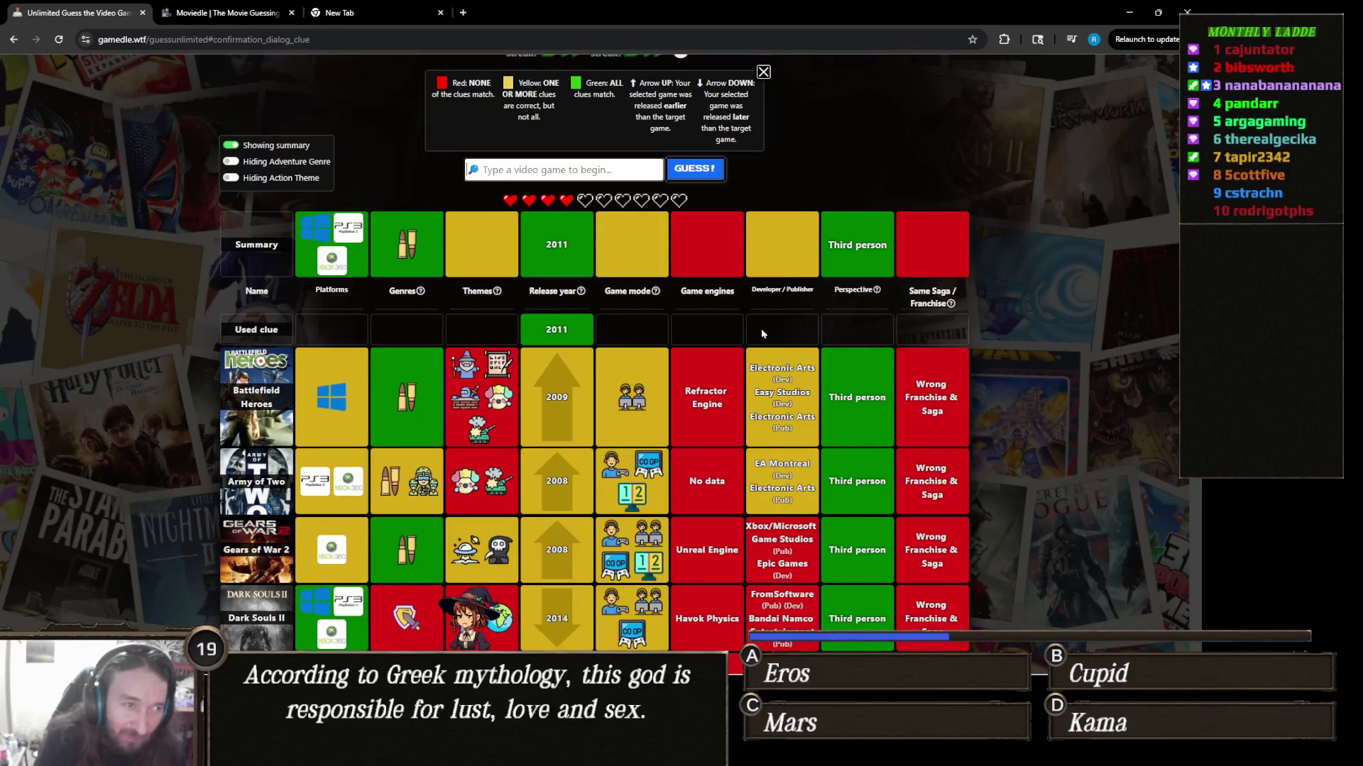
Step: Reveal the one-time clue showing the target's 2011 release year, then scroll the results
mouse_move(864, 292)
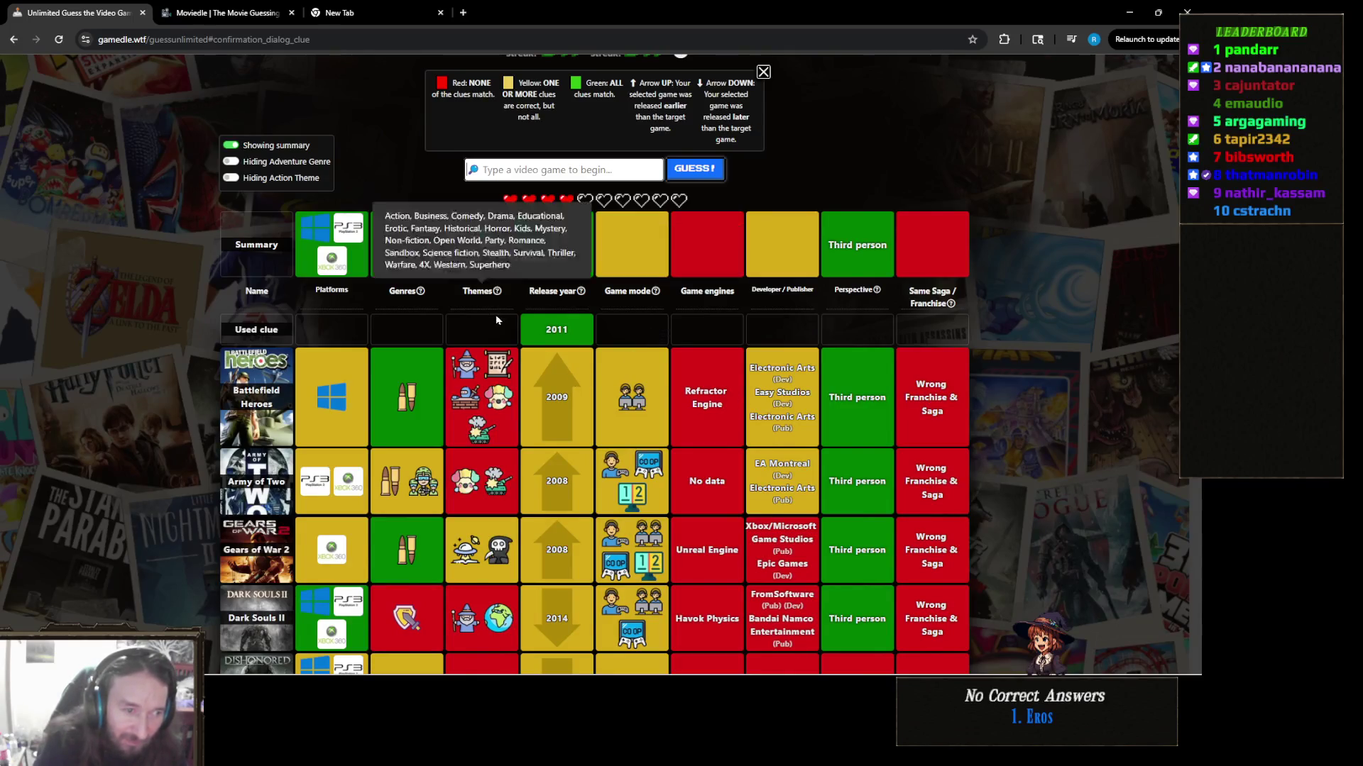
scroll(525, 418, down, 1)
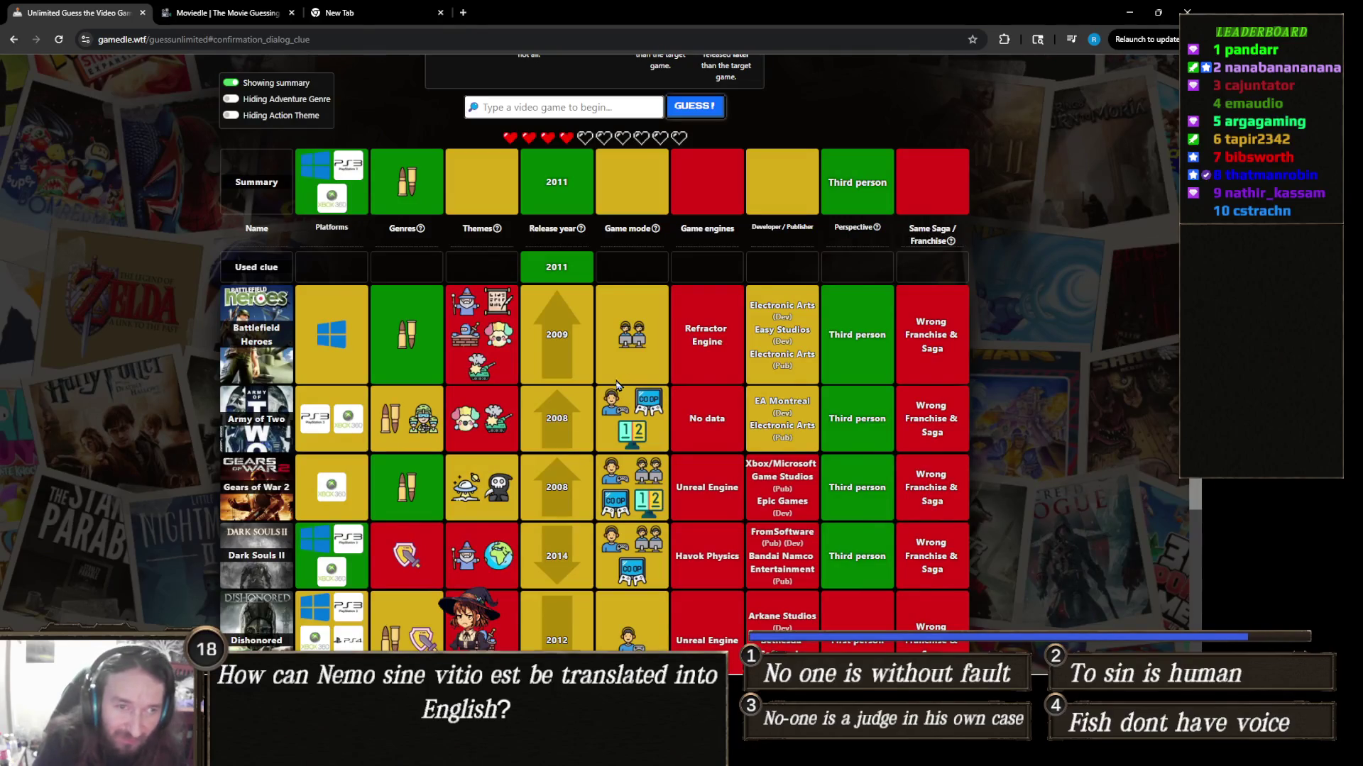
Step: Search 'dead s', pick Dead Space 2 and submit it as the sixth guess
scroll(624, 383, up, 2)
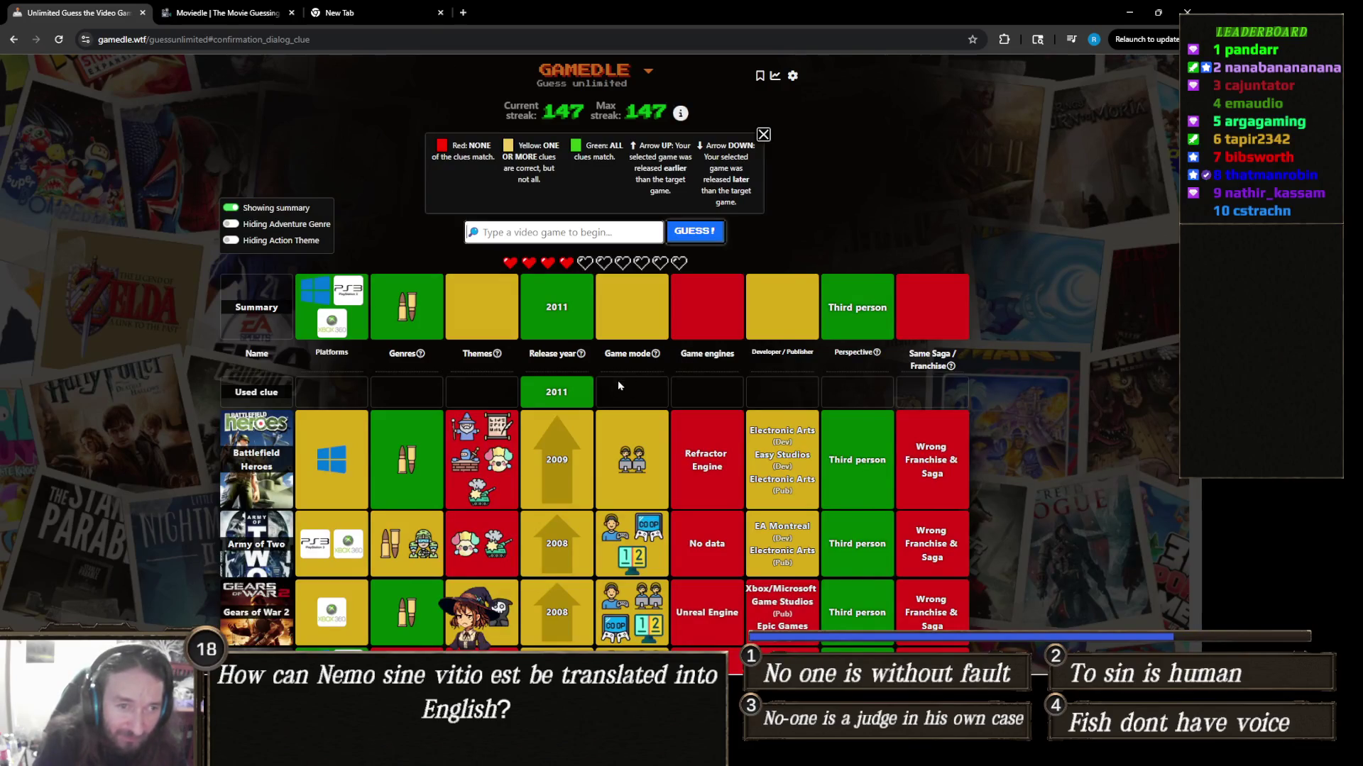
mouse_move(618, 374)
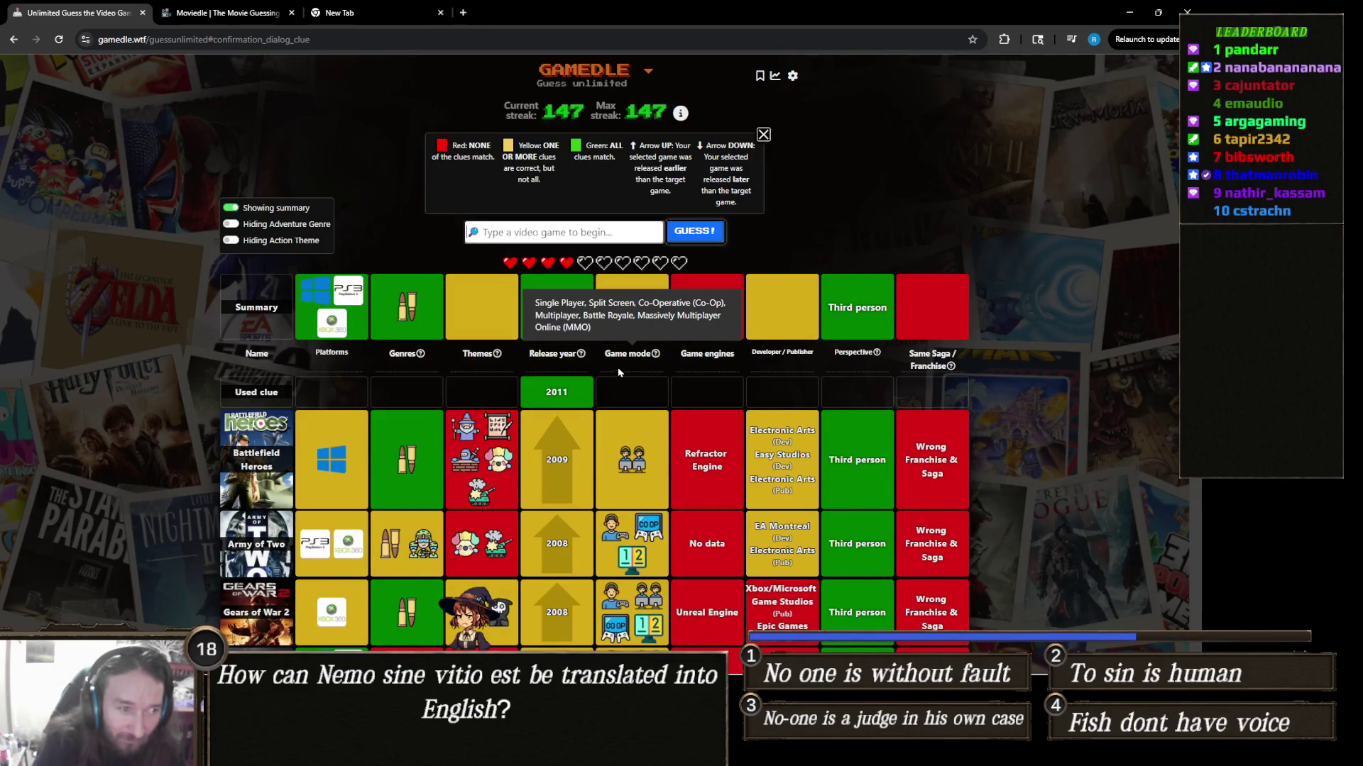
mouse_move(541, 360)
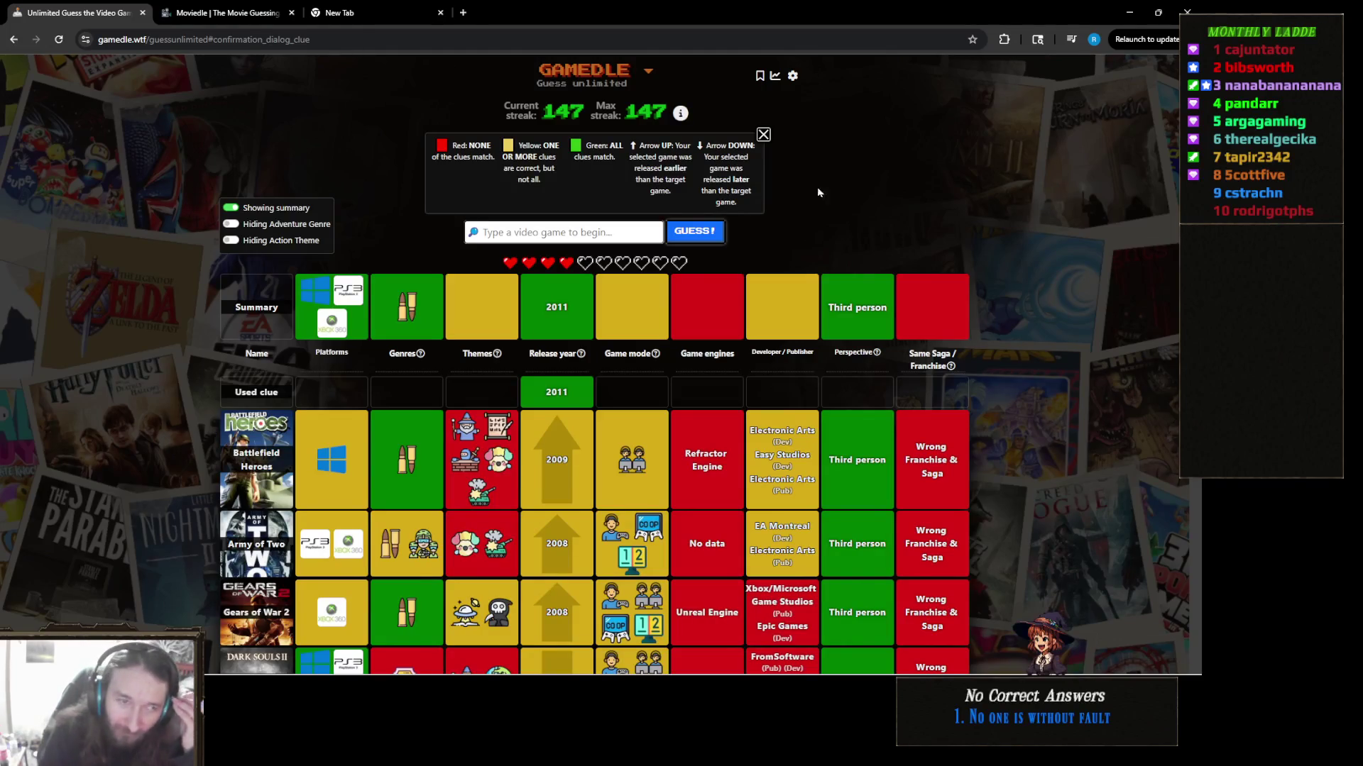
click(583, 232)
text(dead s)
click(511, 280)
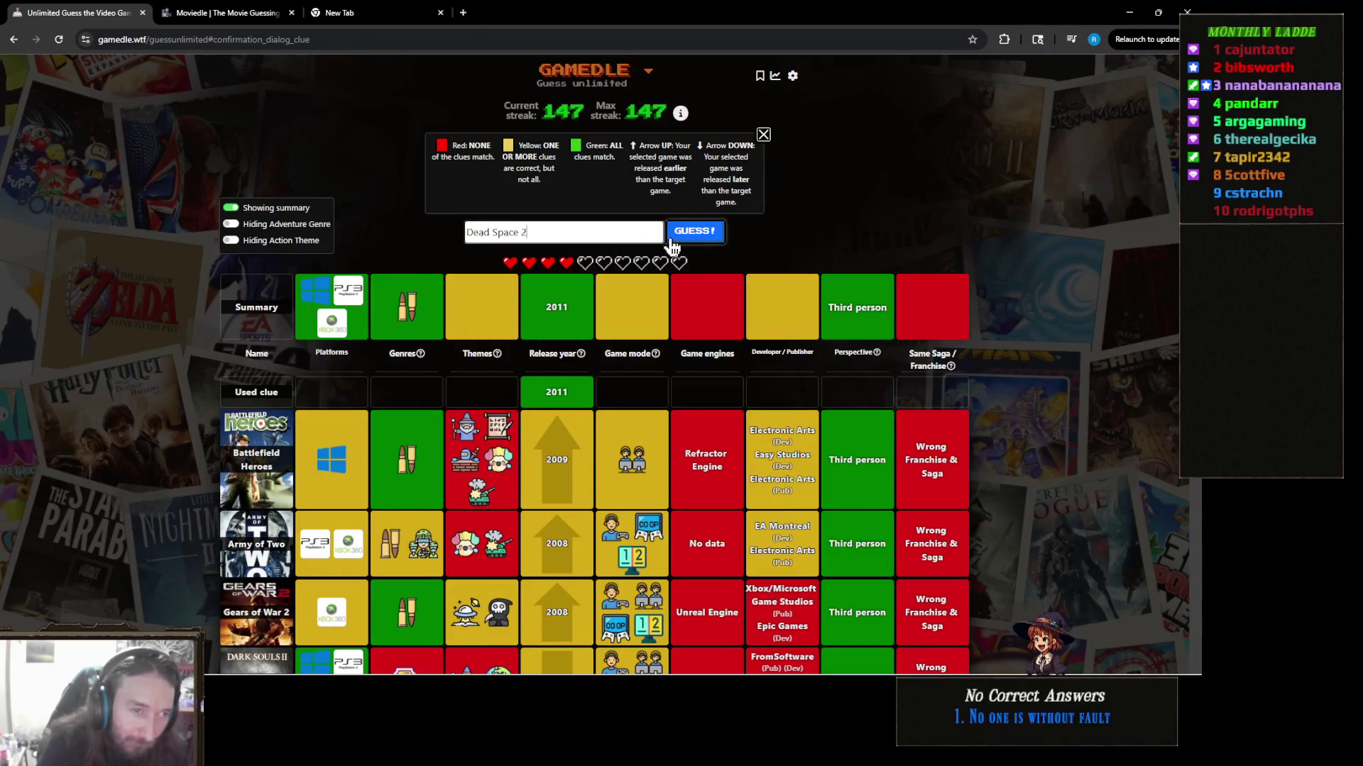
click(696, 231)
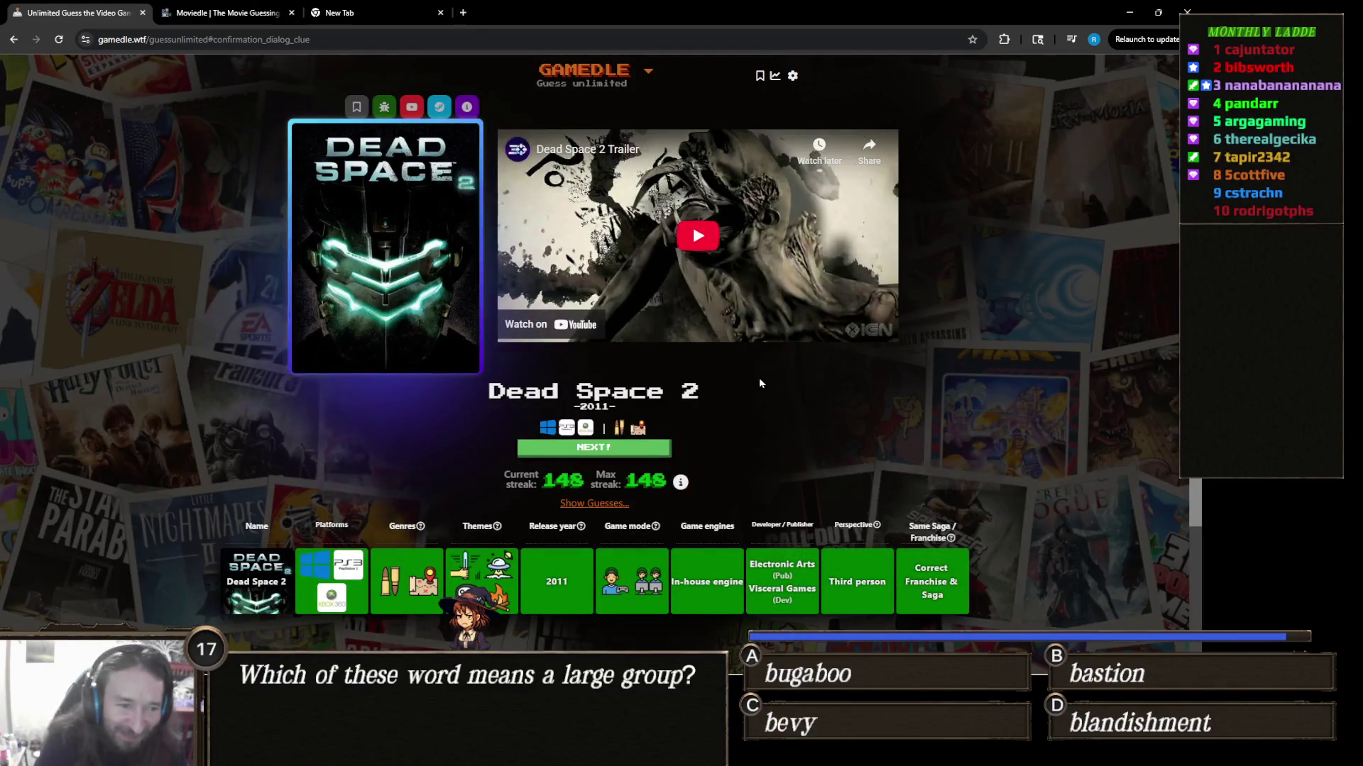
Step: Review the winning Dead Space 2 result page, then minimize the browser to return to Unity
scroll(760, 382, down, 2)
scroll(759, 377, up, 2)
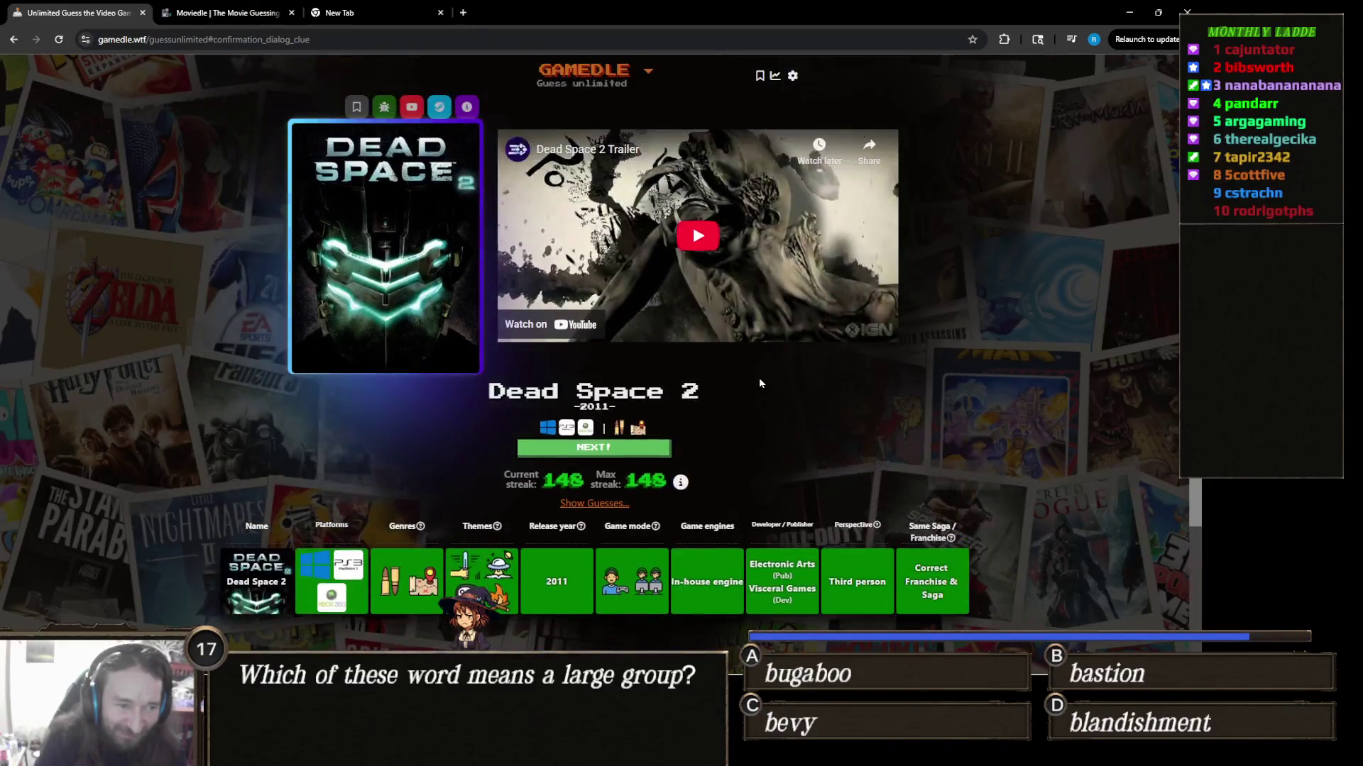
scroll(760, 377, down, 2)
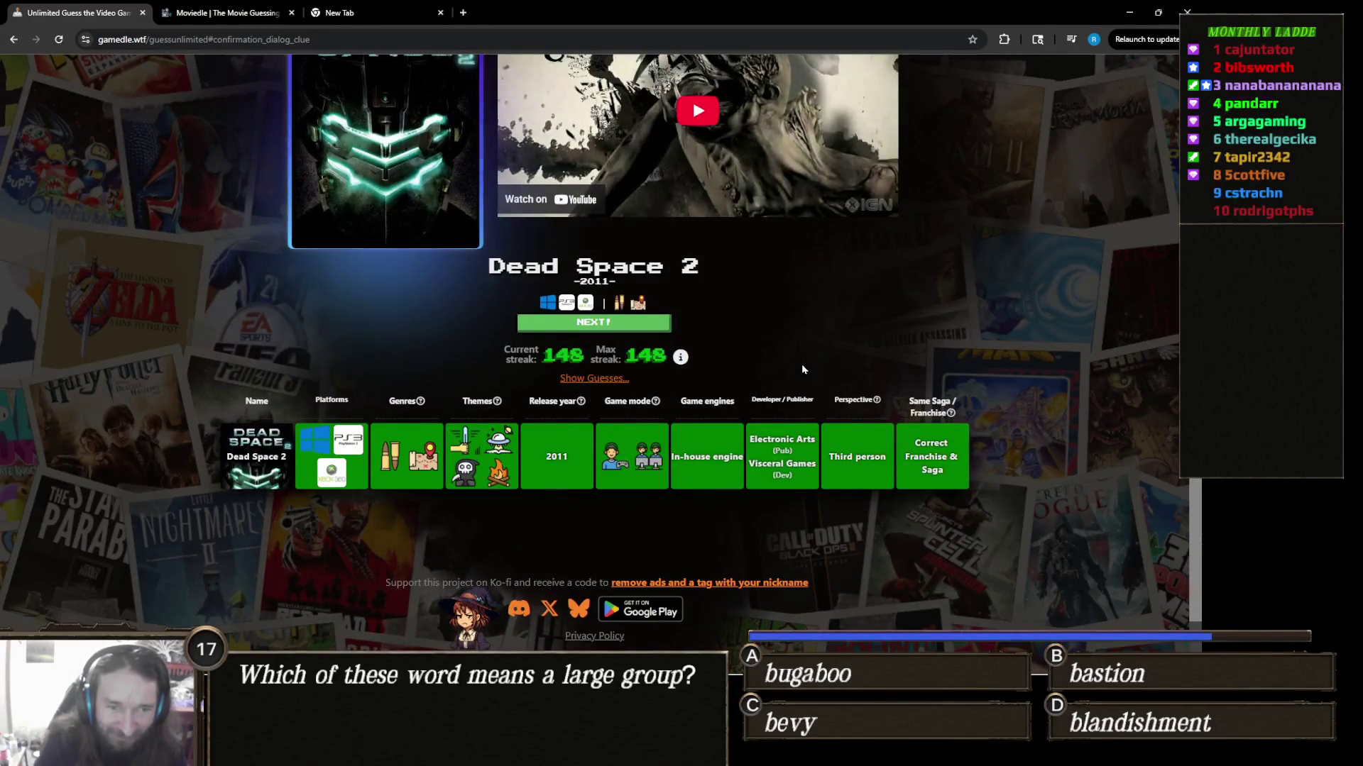
scroll(803, 372, up, 2)
scroll(803, 367, down, 3)
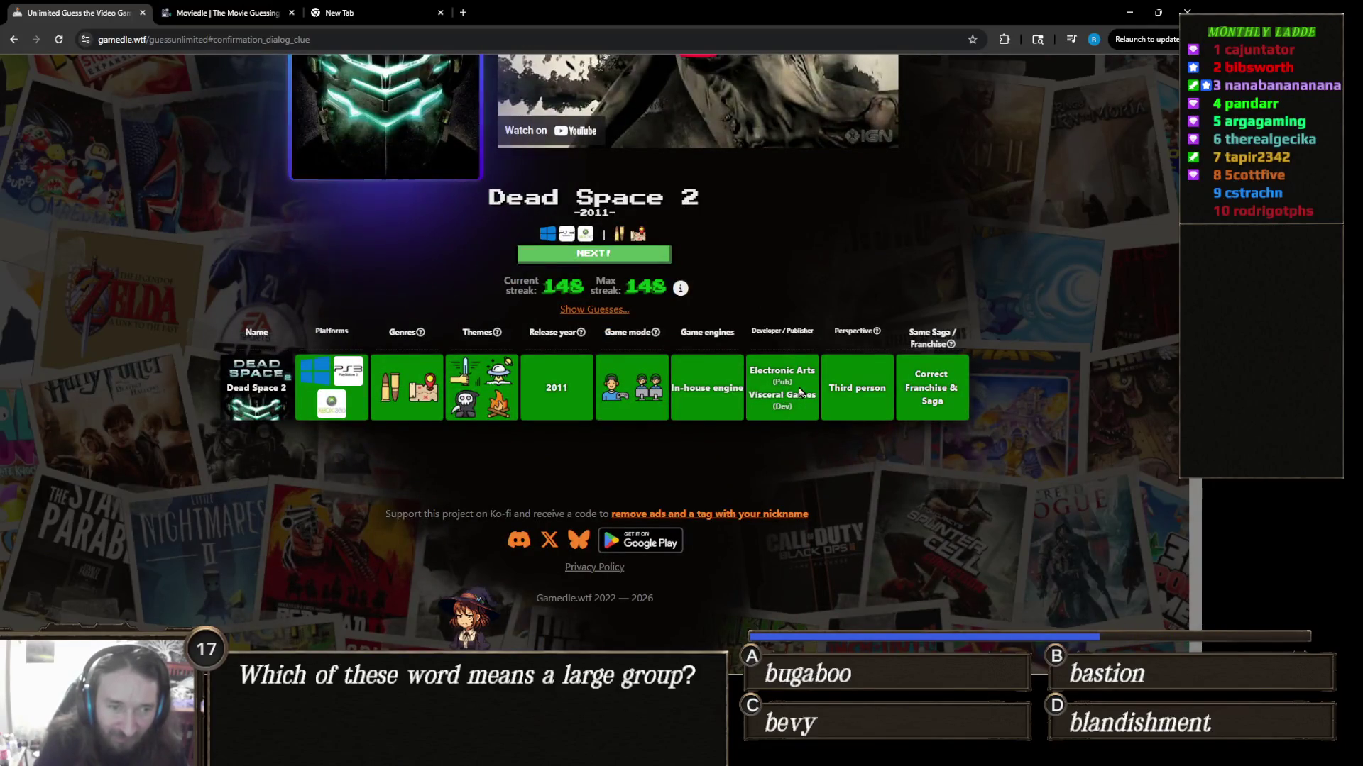
scroll(807, 396, up, 1)
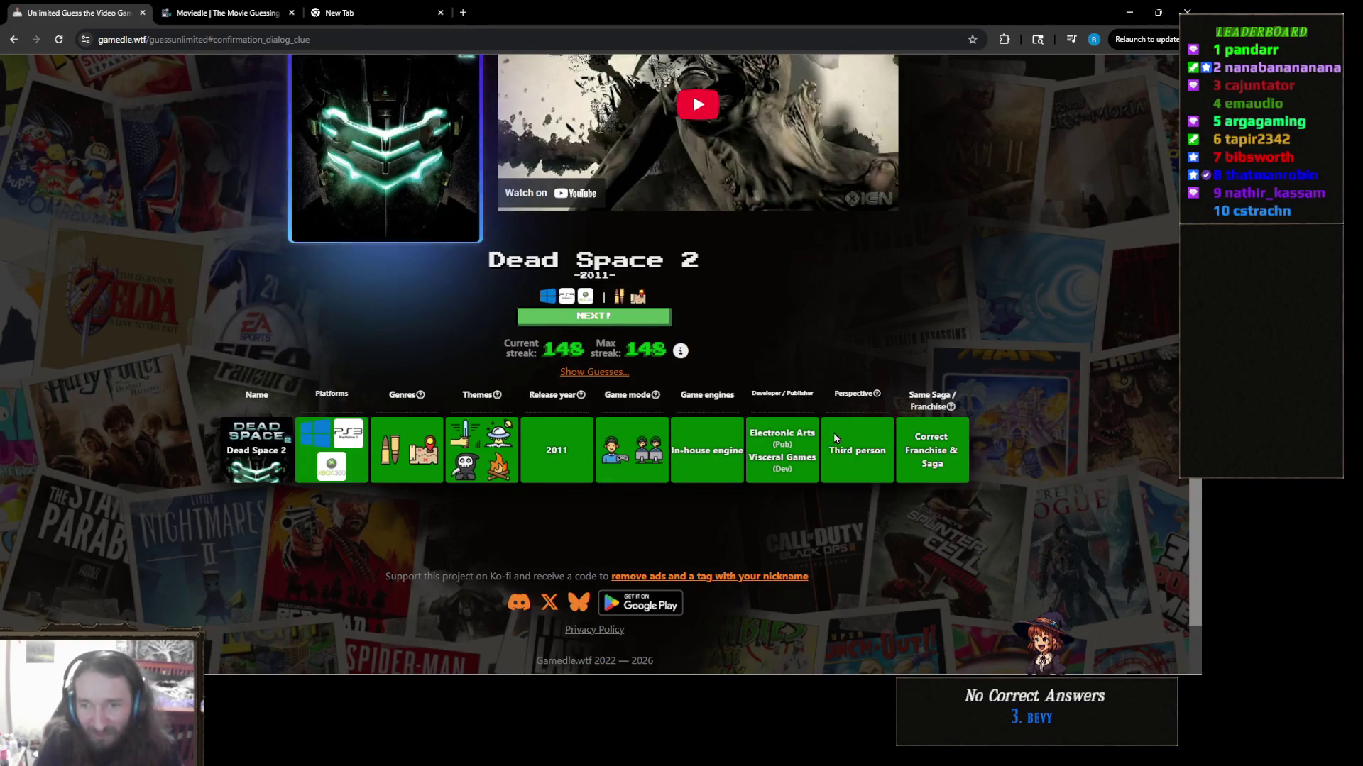
scroll(781, 447, up, 2)
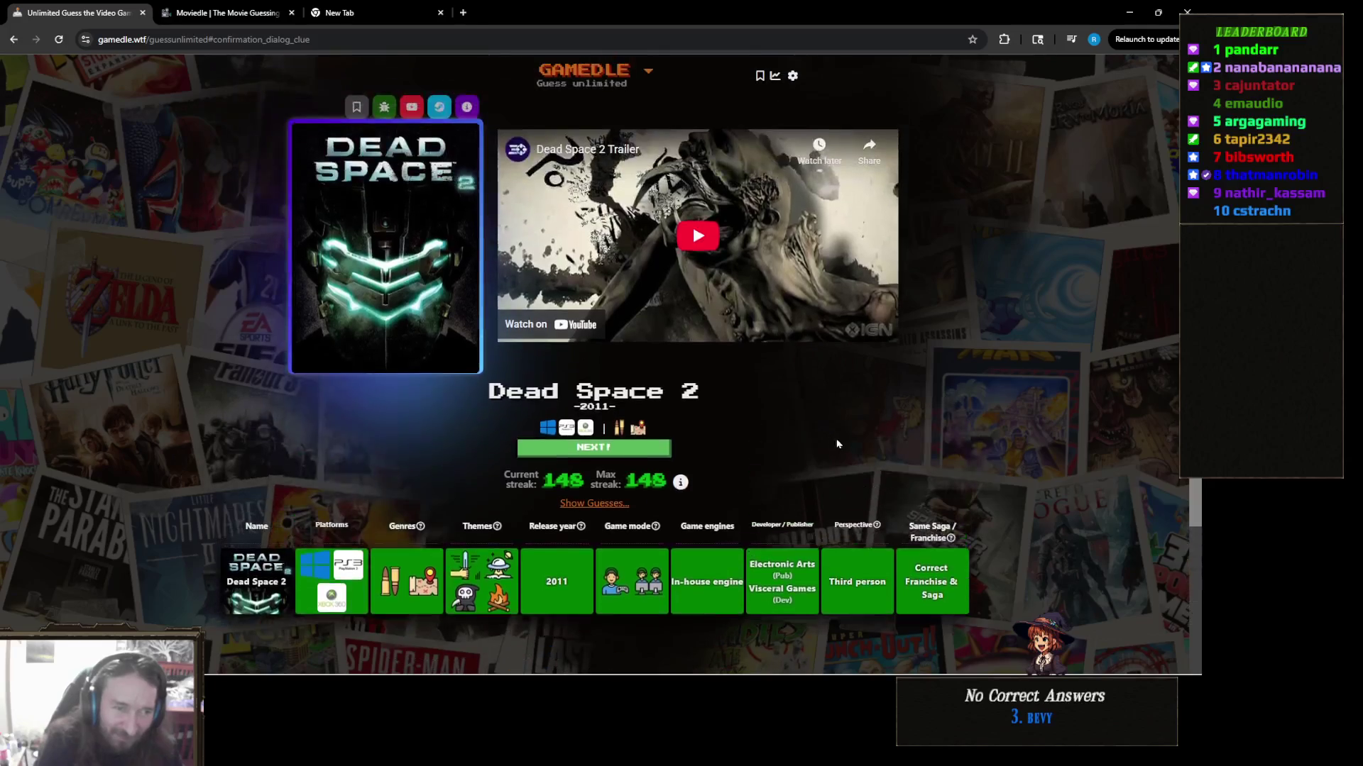
click(1128, 12)
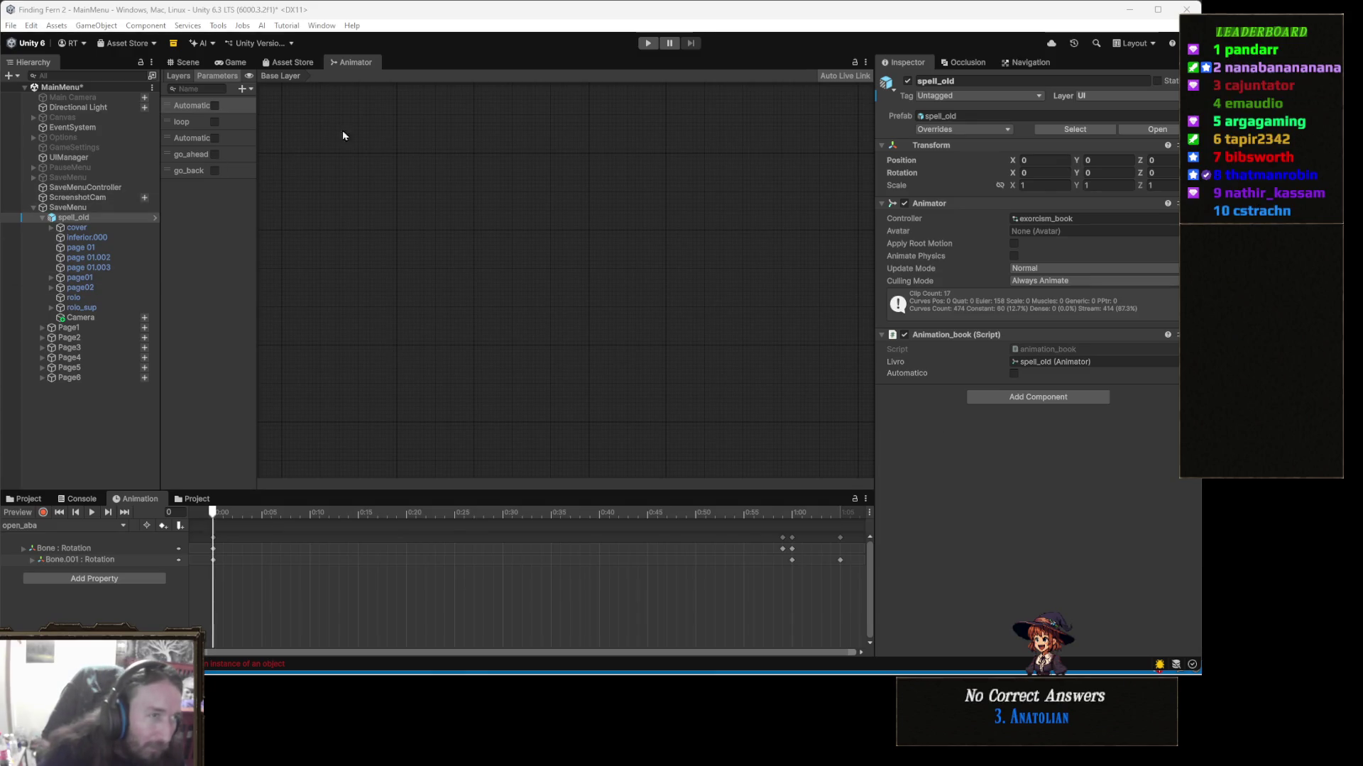
Step: Close the Animator tab, then reopen the Animator from Window > Animation
right_click(364, 62)
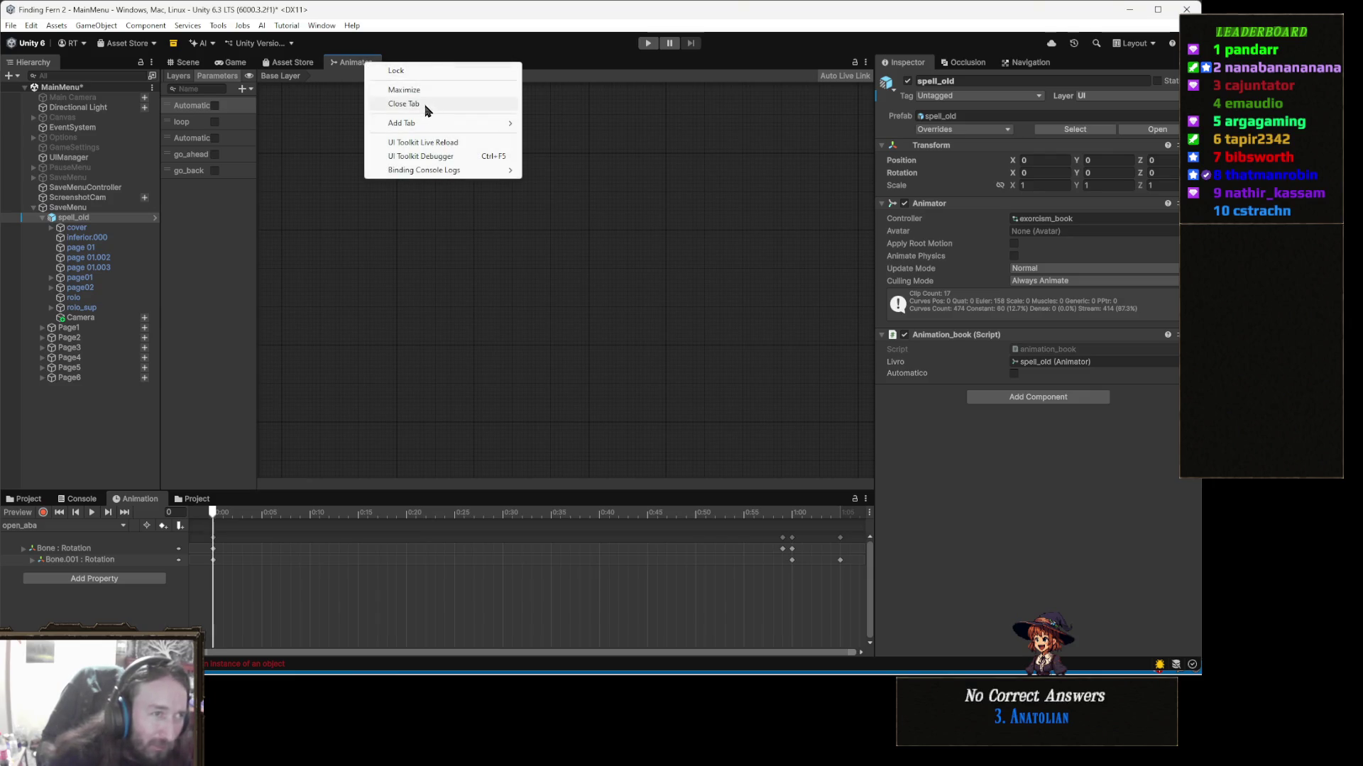
click(426, 104)
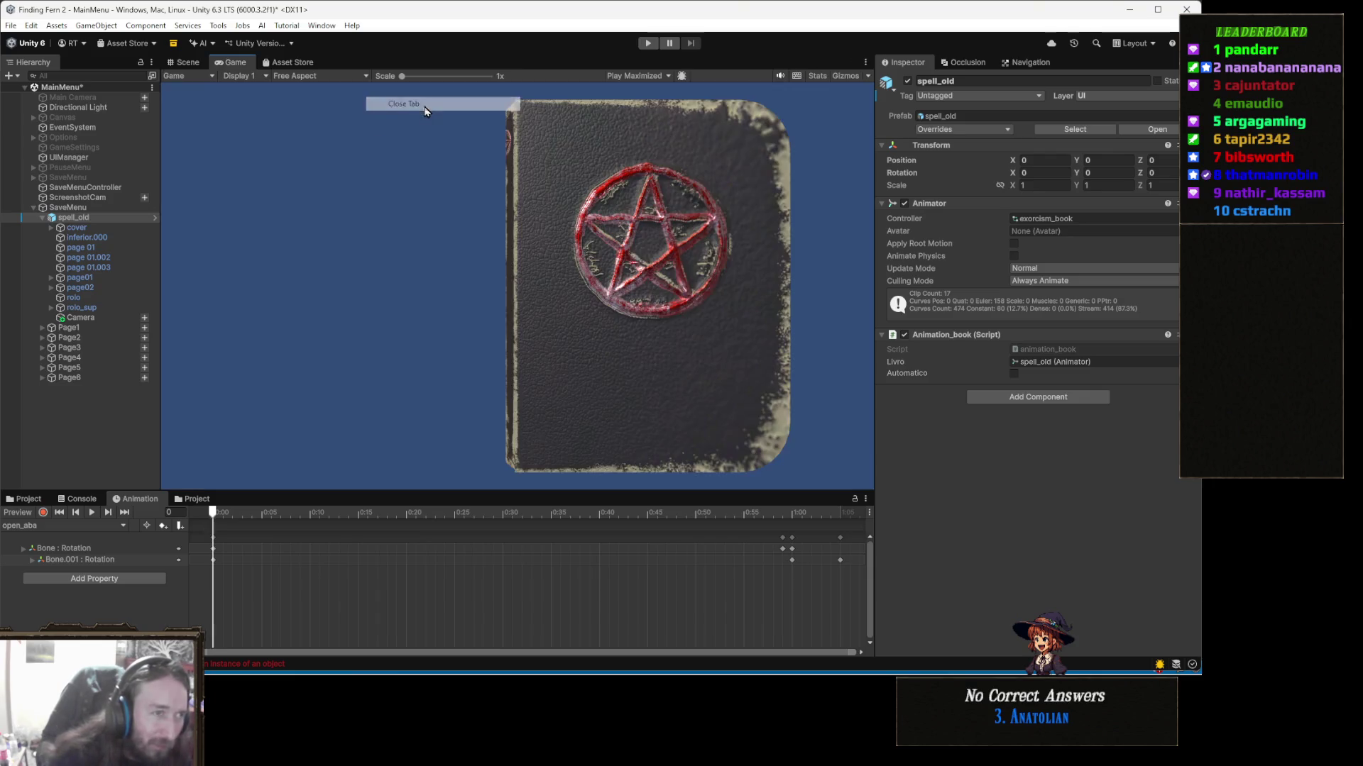
click(322, 25)
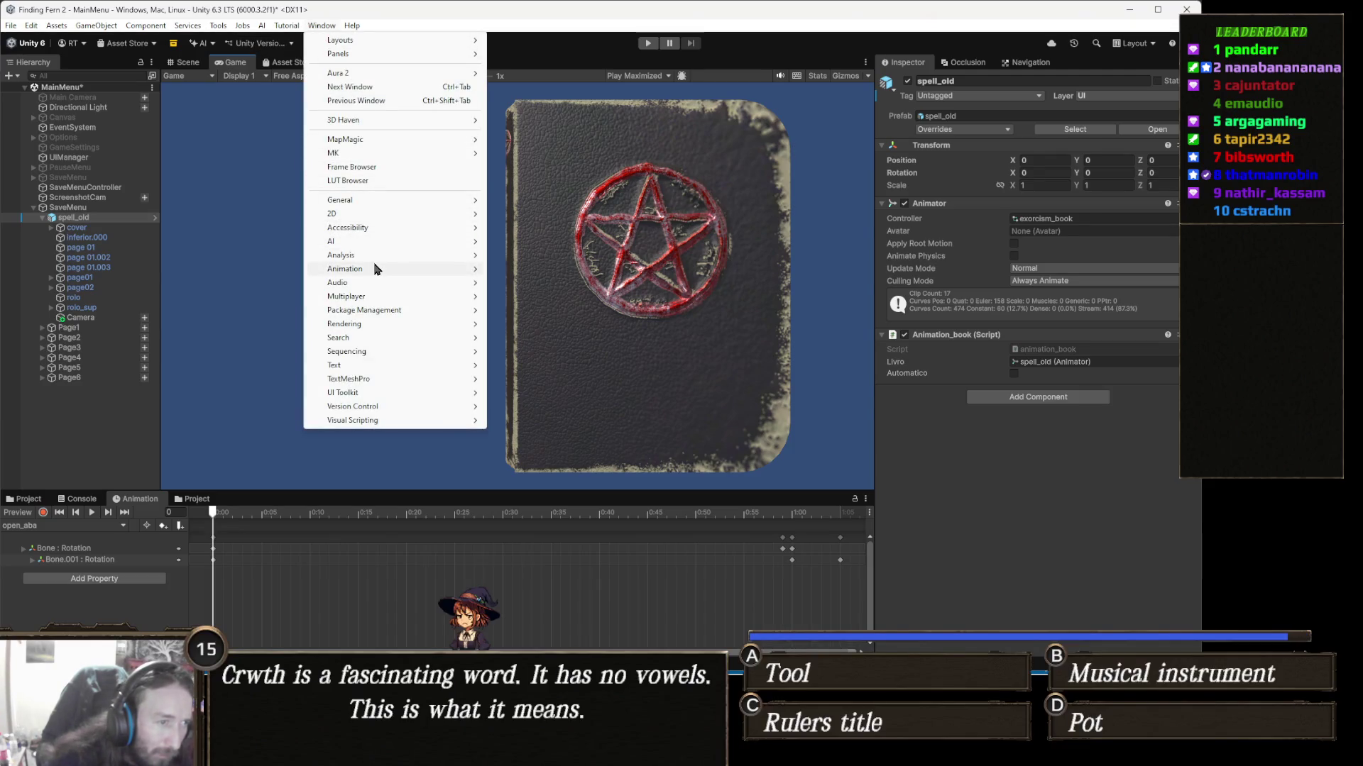
mouse_move(378, 270)
click(548, 283)
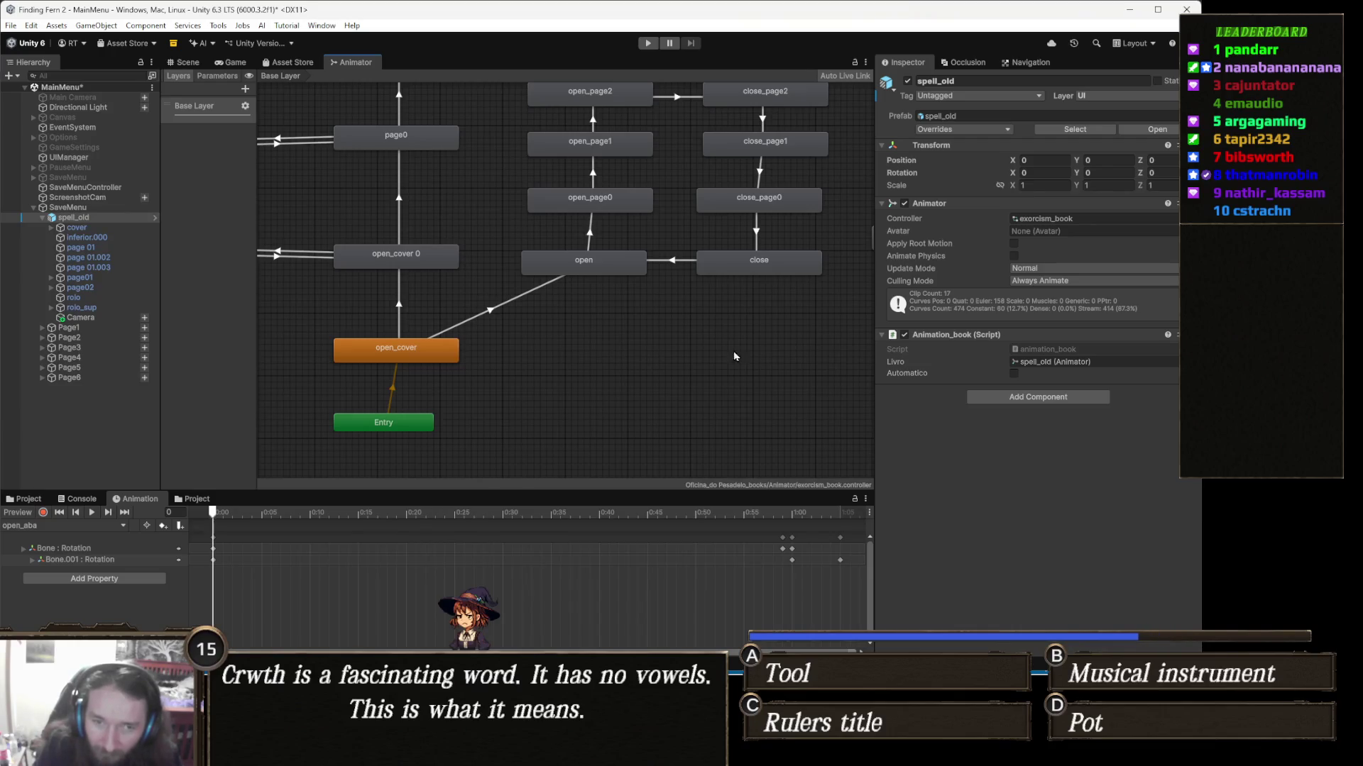
Step: Remove the Animation_book script from spell_old and select the open_cover to open_cover 0 transition
right_click(978, 336)
click(1043, 356)
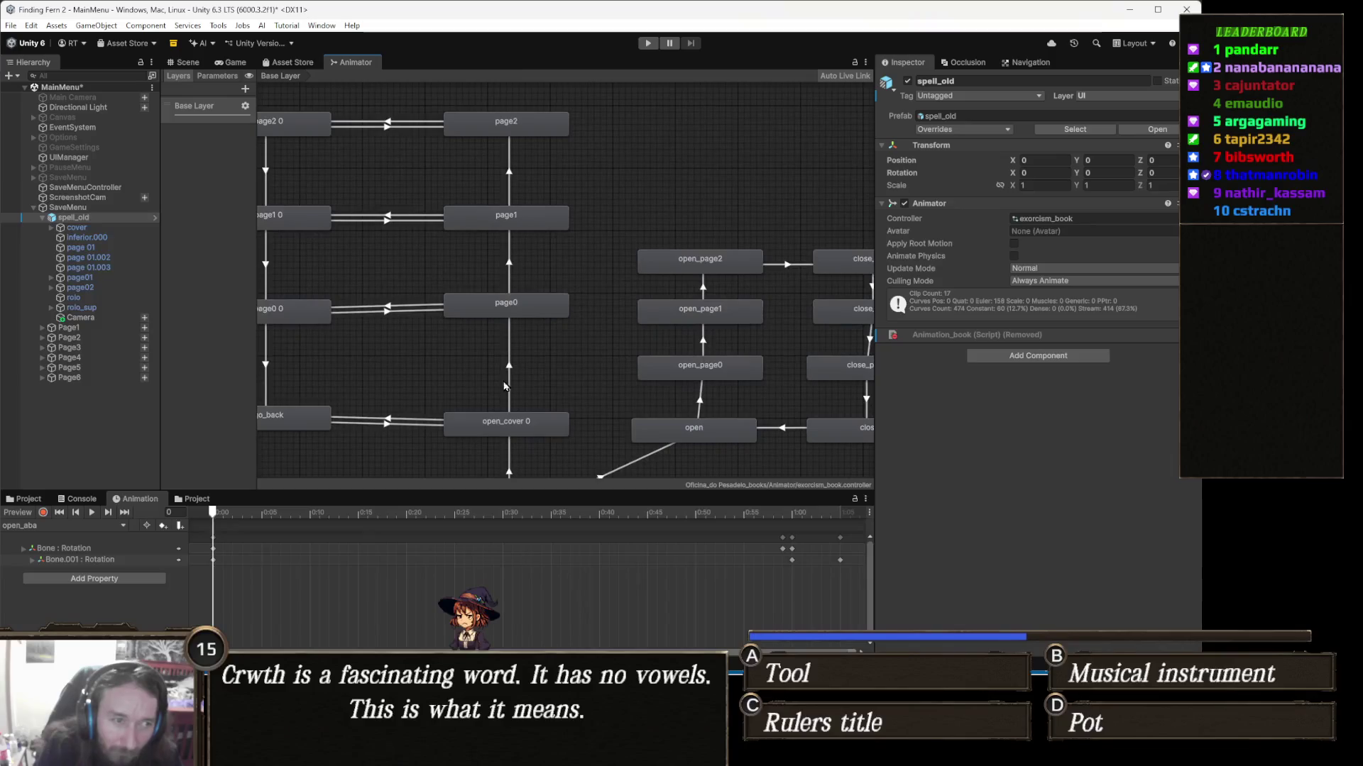
mouse_move(526, 372)
mouse_down()
mouse_move(695, 384)
mouse_move(609, 287)
mouse_up()
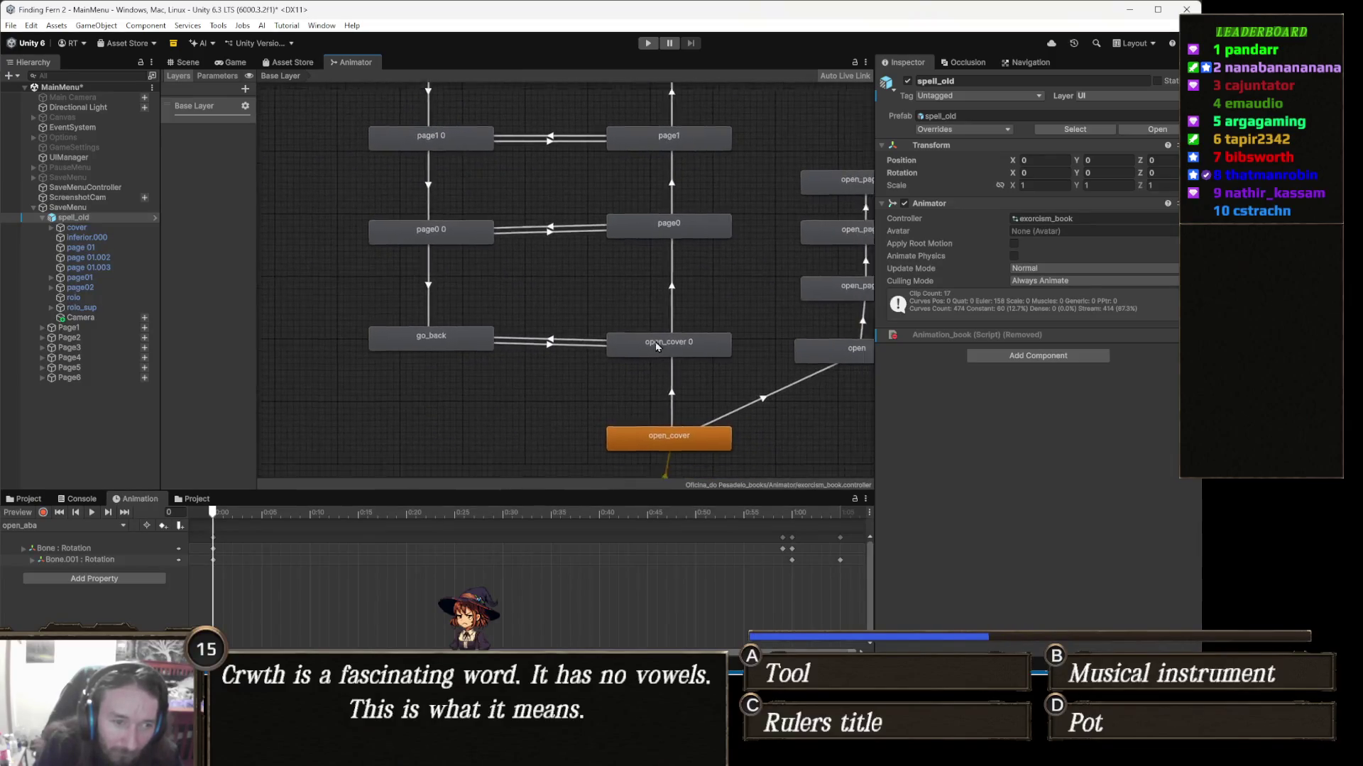
scroll(623, 336, up, 4)
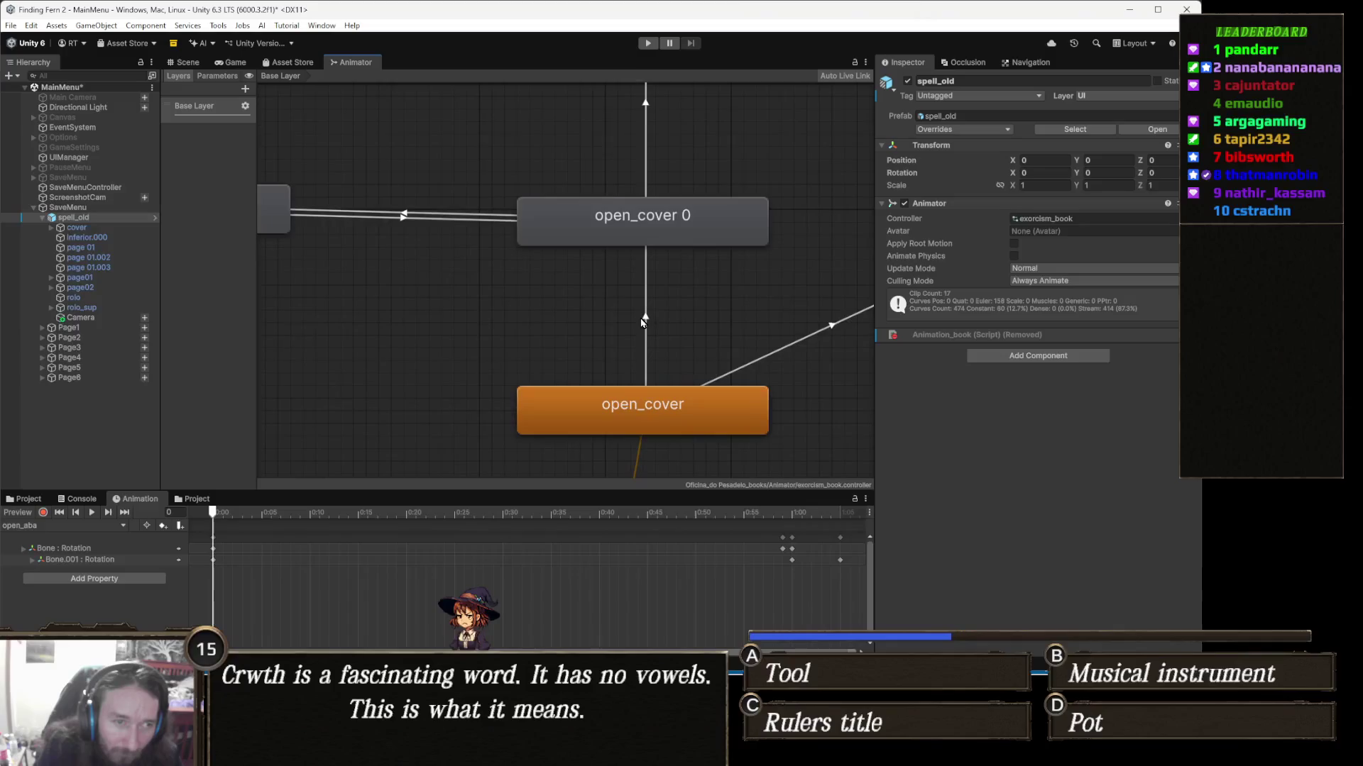
click(646, 323)
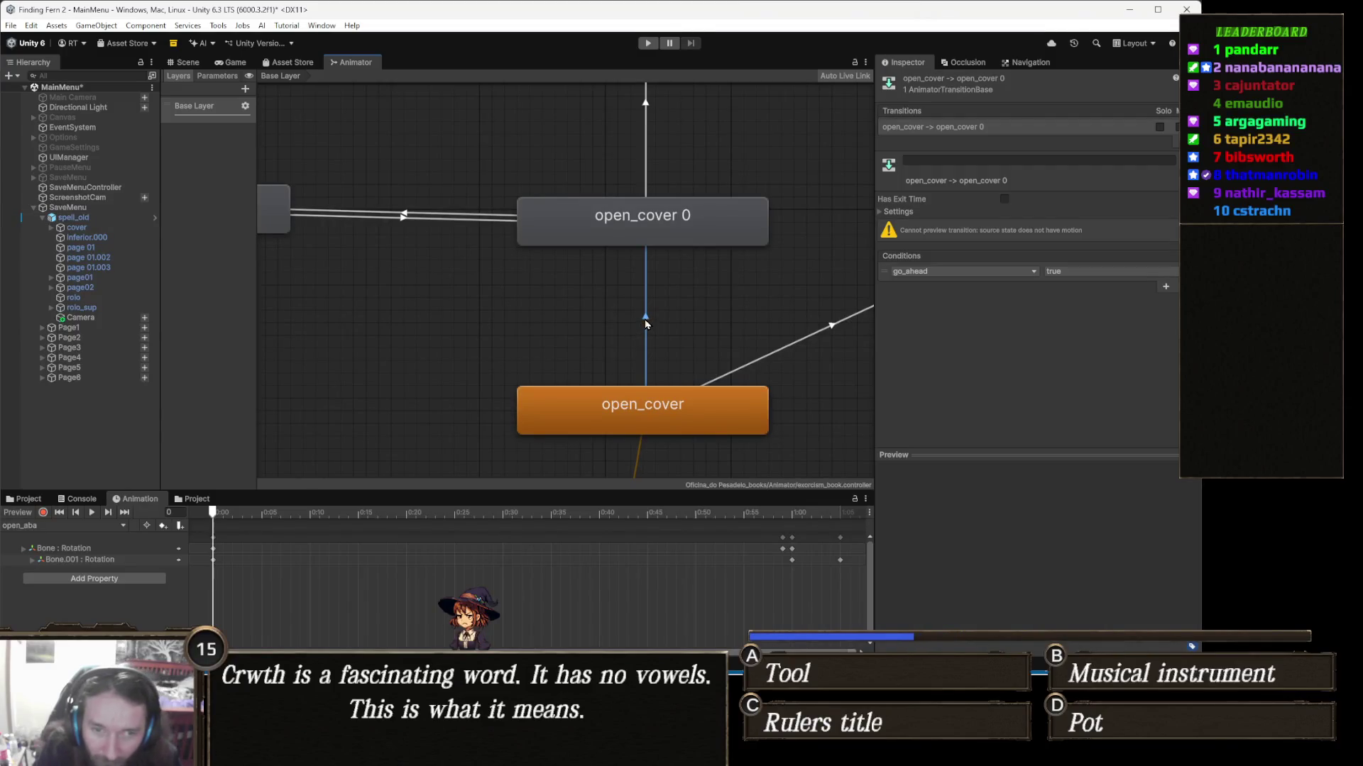
mouse_move(646, 324)
mouse_down()
mouse_move(633, 316)
mouse_move(606, 378)
mouse_up()
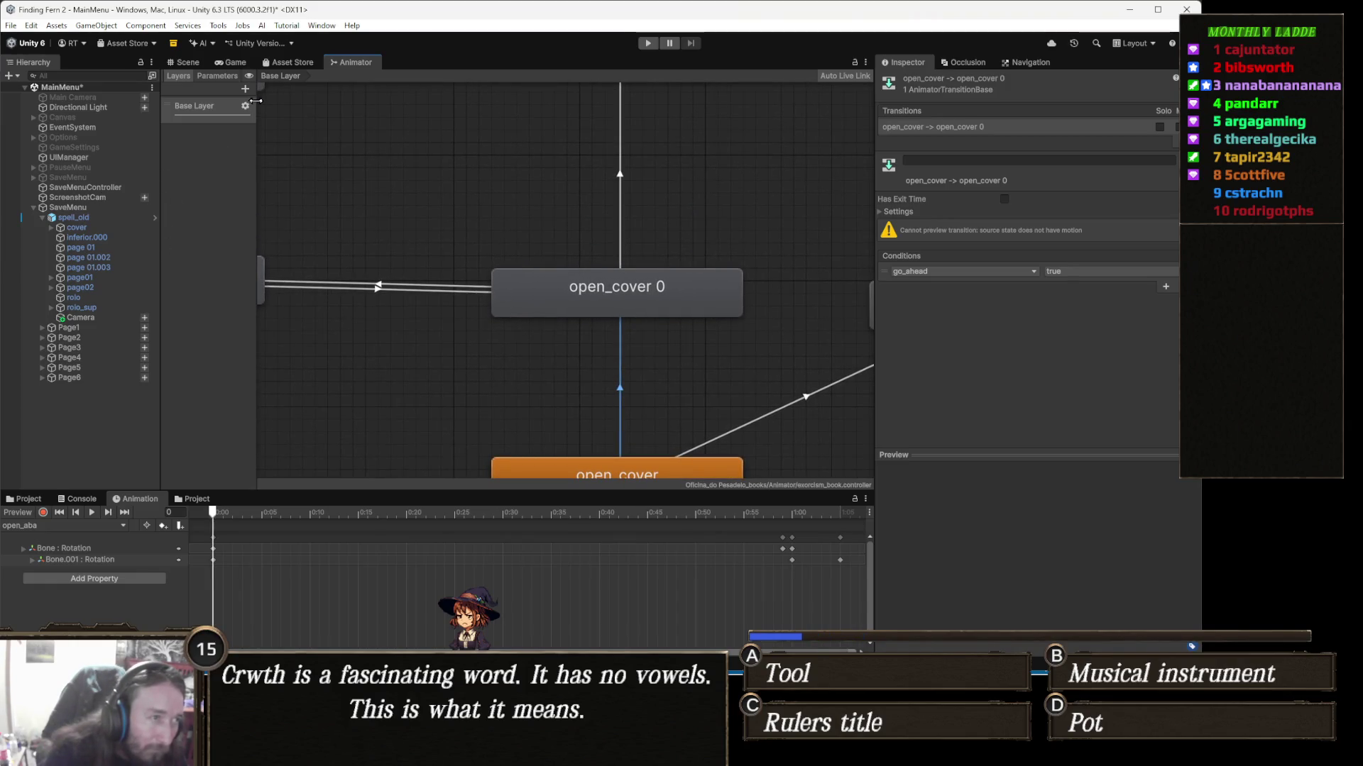
Step: Show the controller's Parameters list and select the go_ahead parameter
click(217, 76)
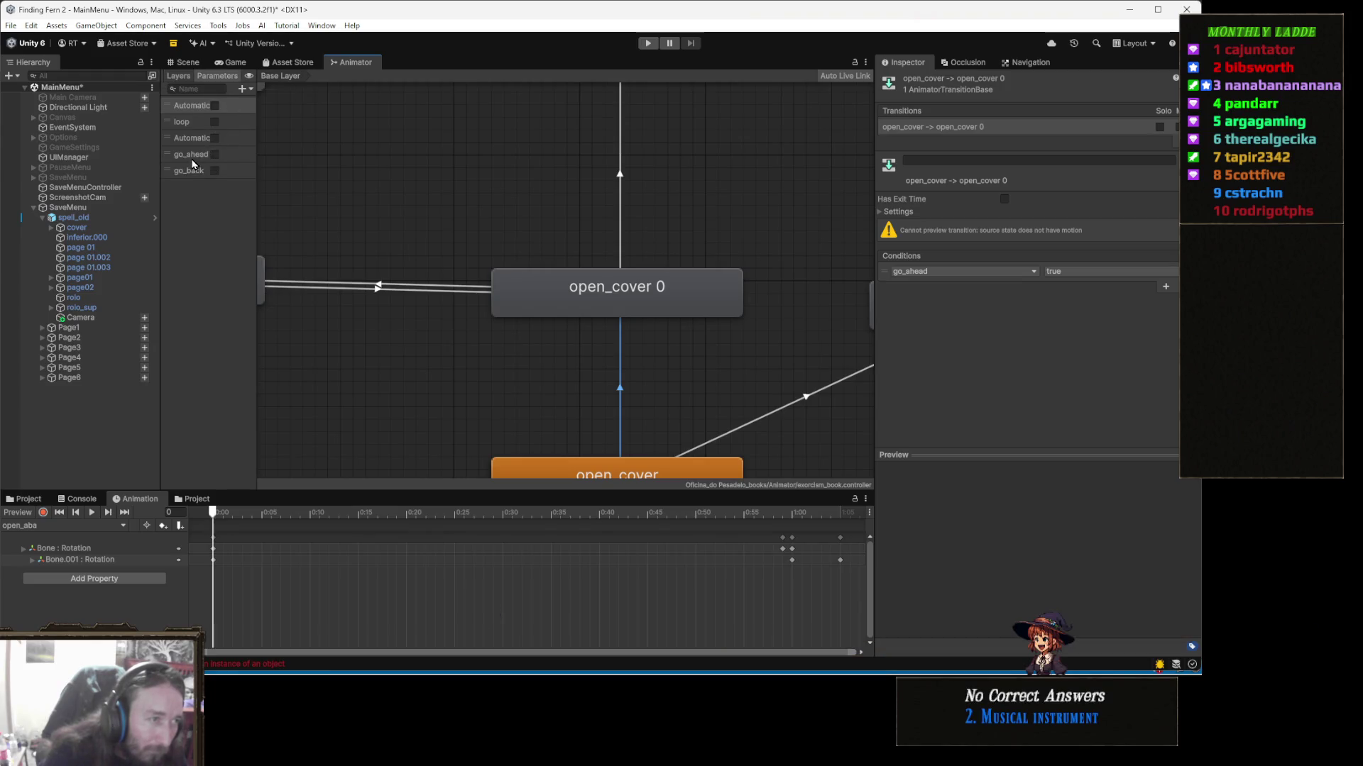
click(192, 160)
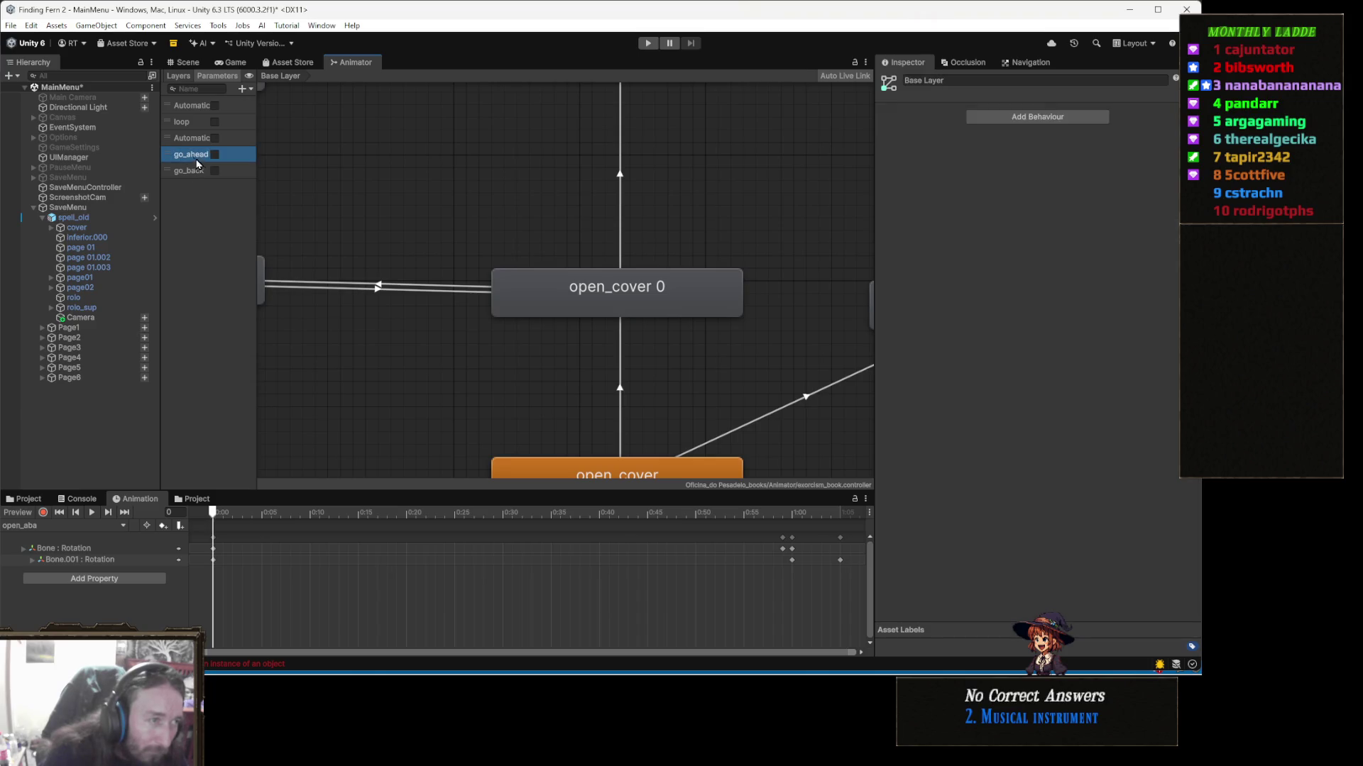
click(188, 156)
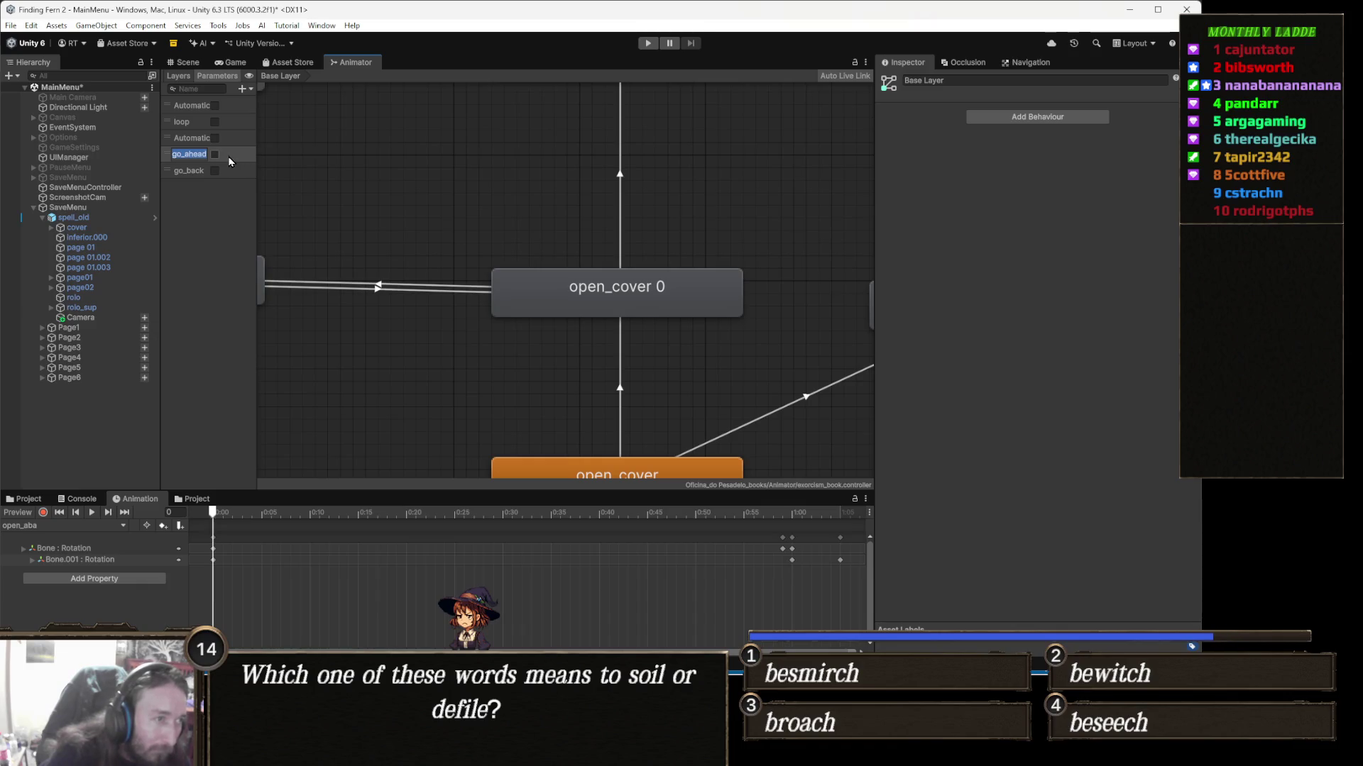
Step: Delete the go_ahead bool parameter from the Animator
click(196, 177)
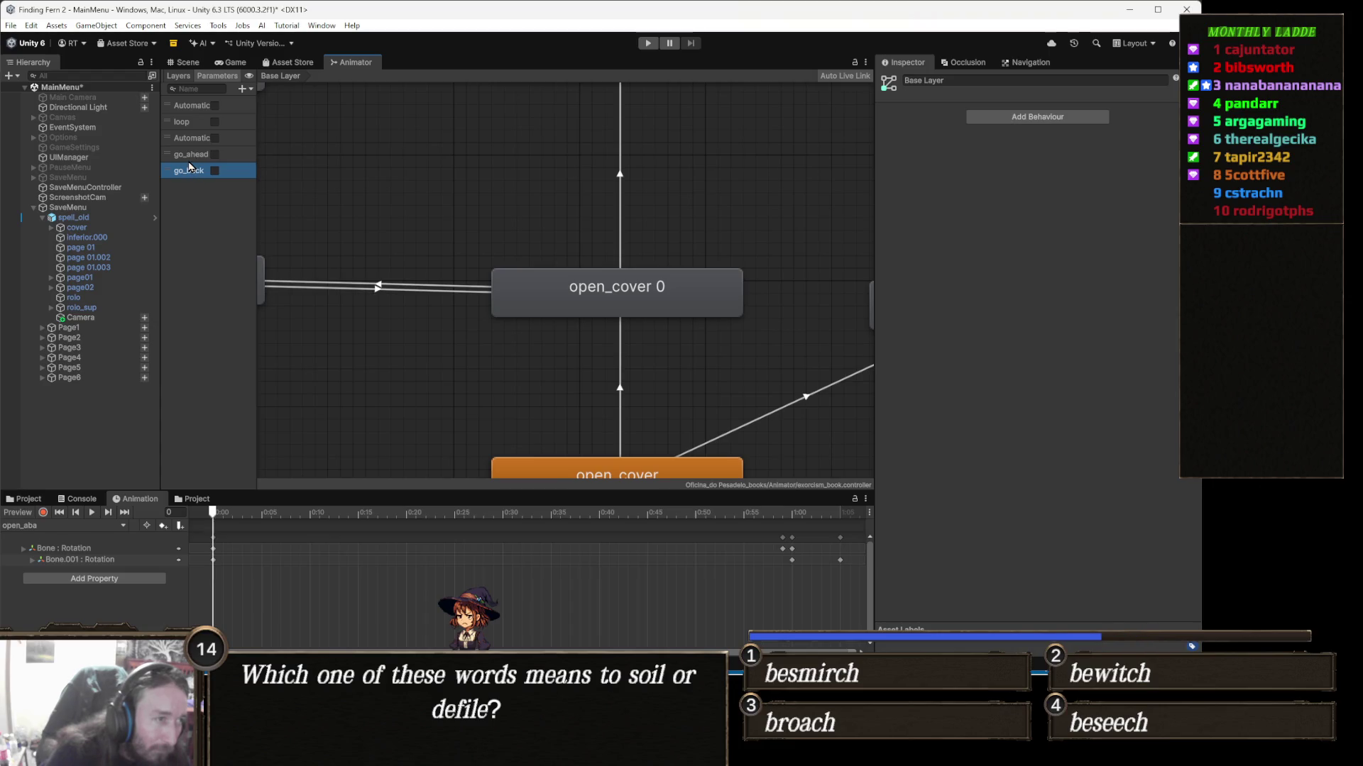
click(191, 156)
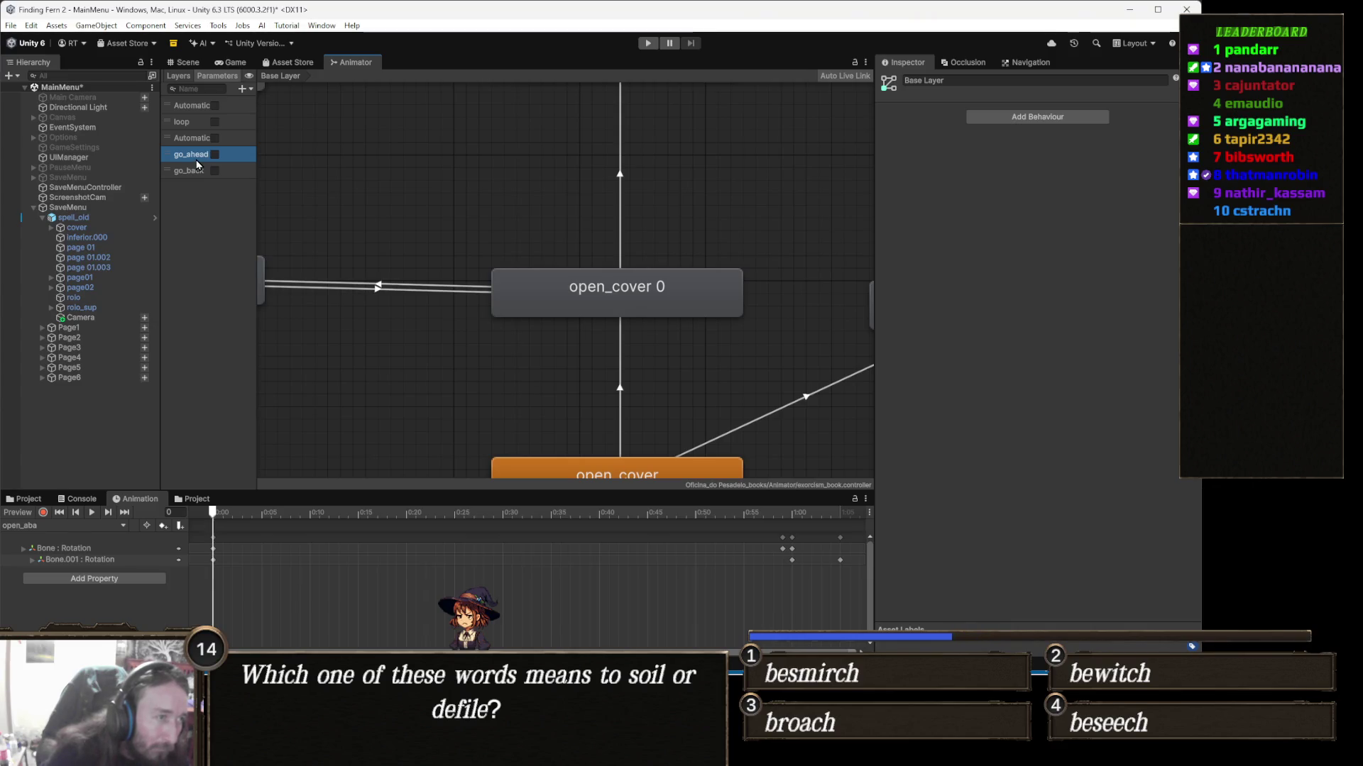
click(197, 160)
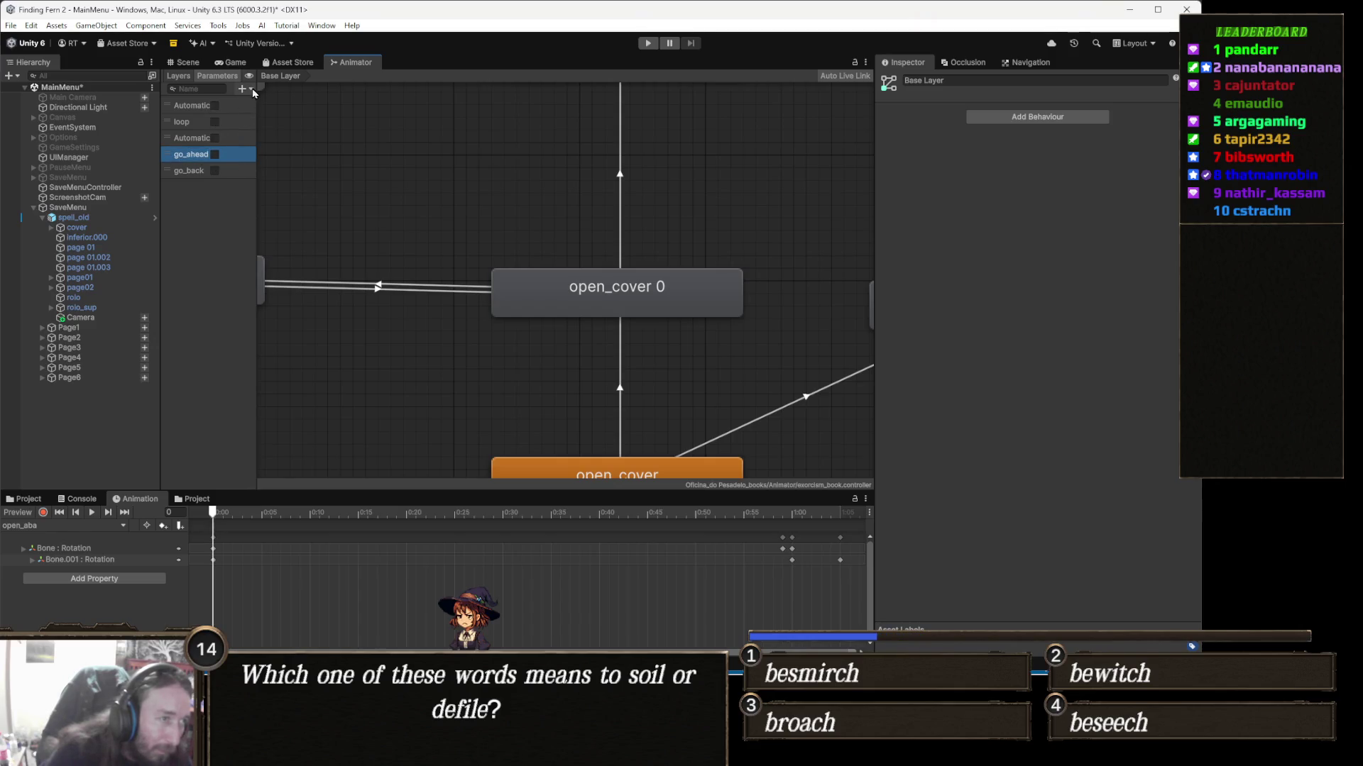
key(Delete)
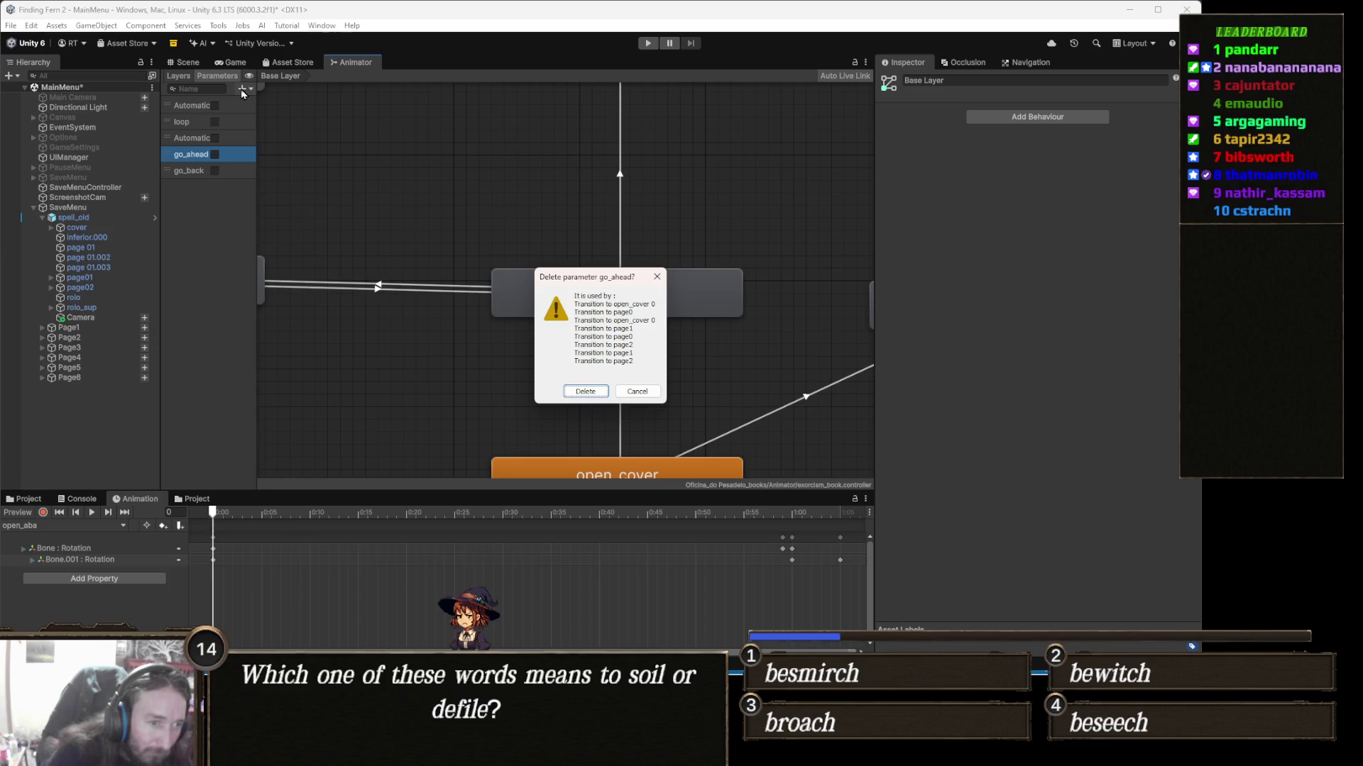
key(Return)
Step: Add a go_ahead trigger parameter and check the open_cover to open_cover 0 transition condition
click(242, 89)
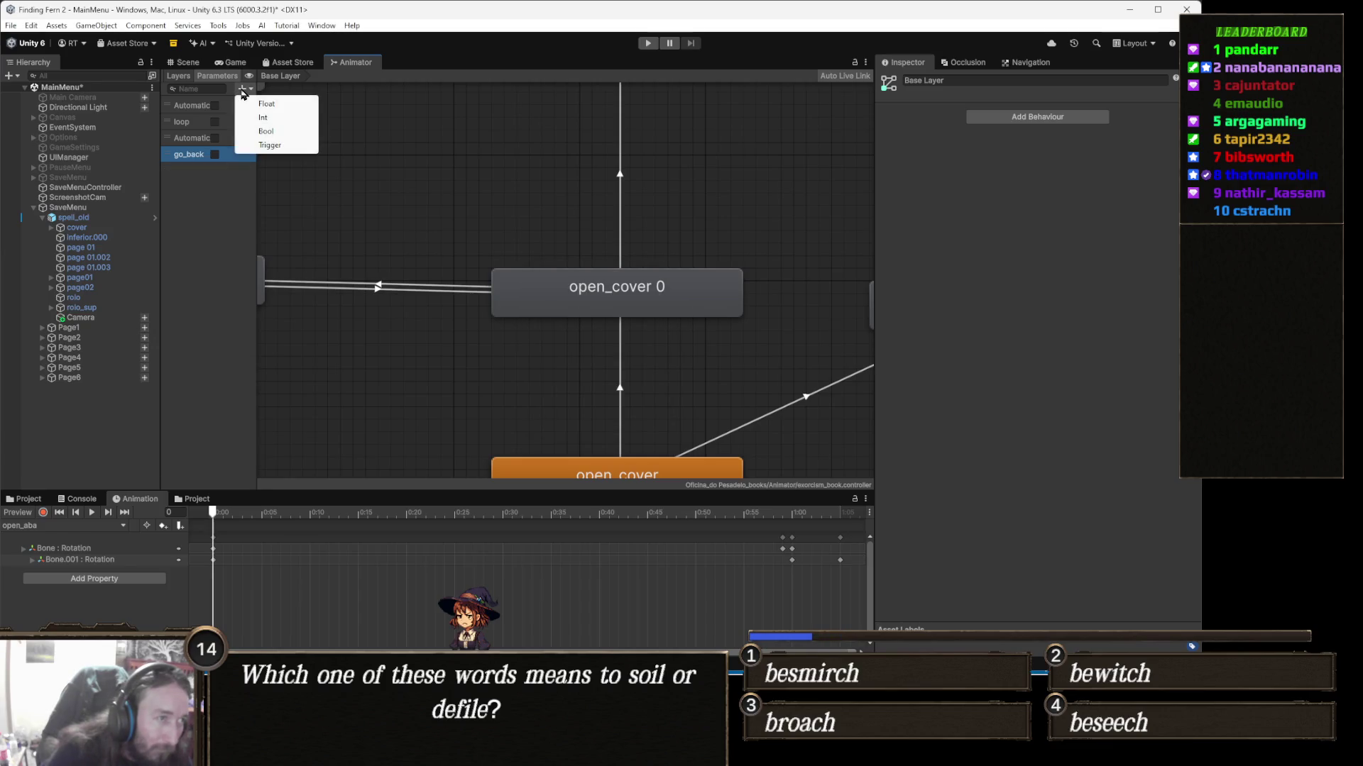
click(284, 144)
text(go_ahead)
key(Return)
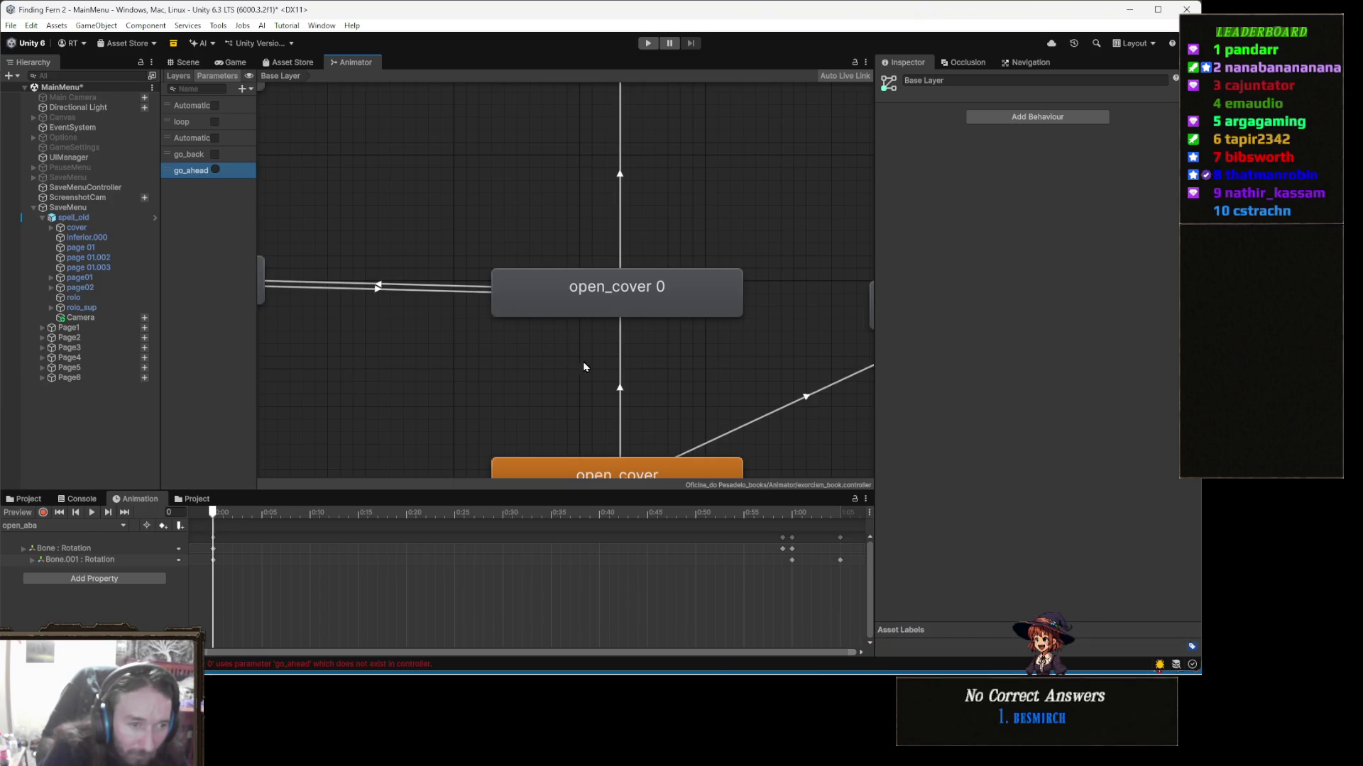
click(620, 378)
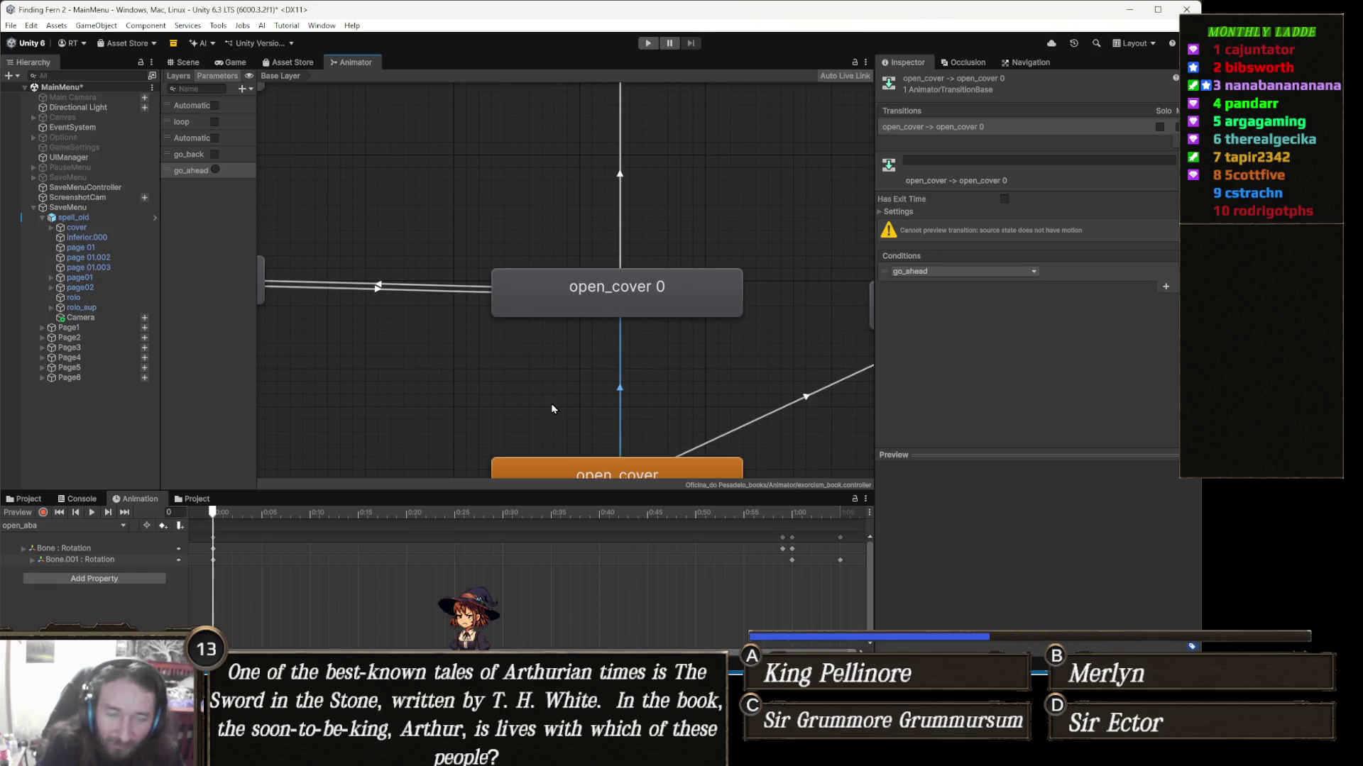
Step: Delete the go_back bool parameter from the Animator
click(190, 163)
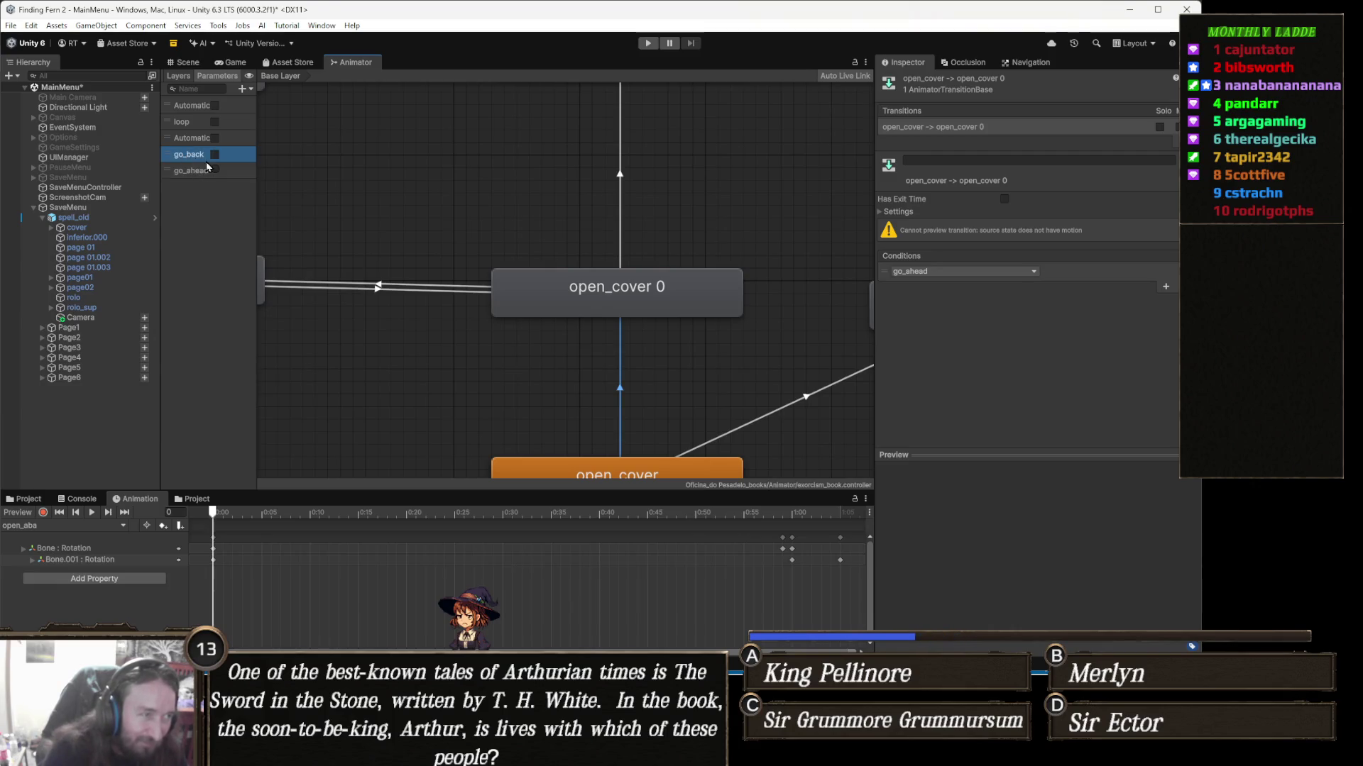
click(209, 207)
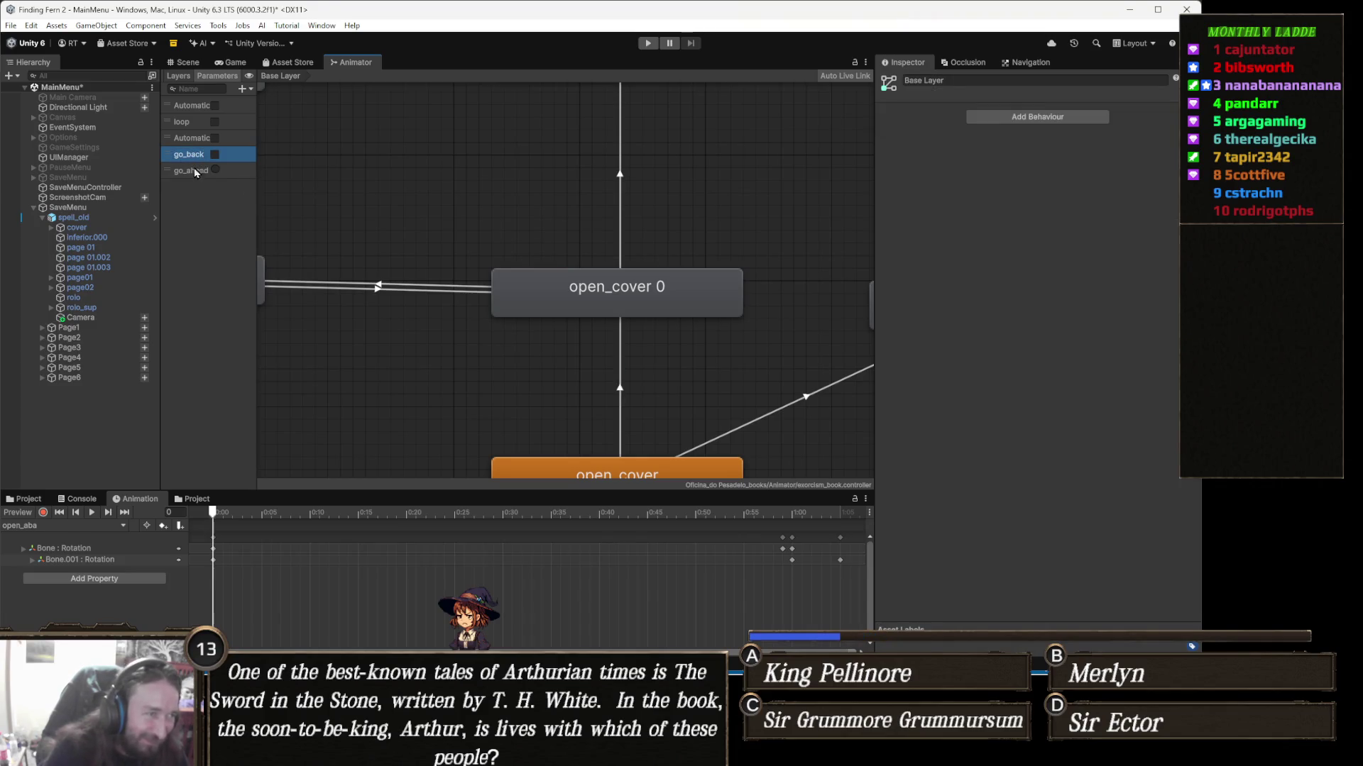
click(215, 154)
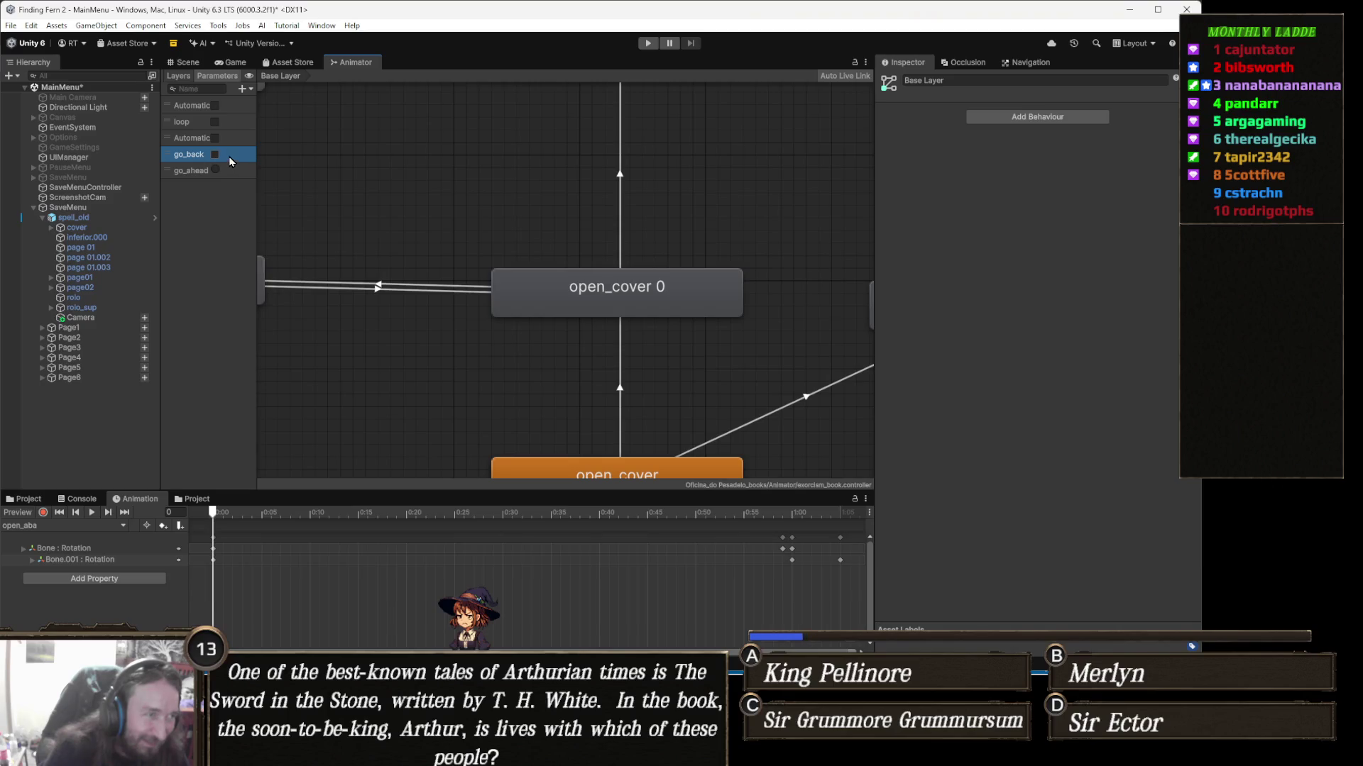
key(Delete)
key(Return)
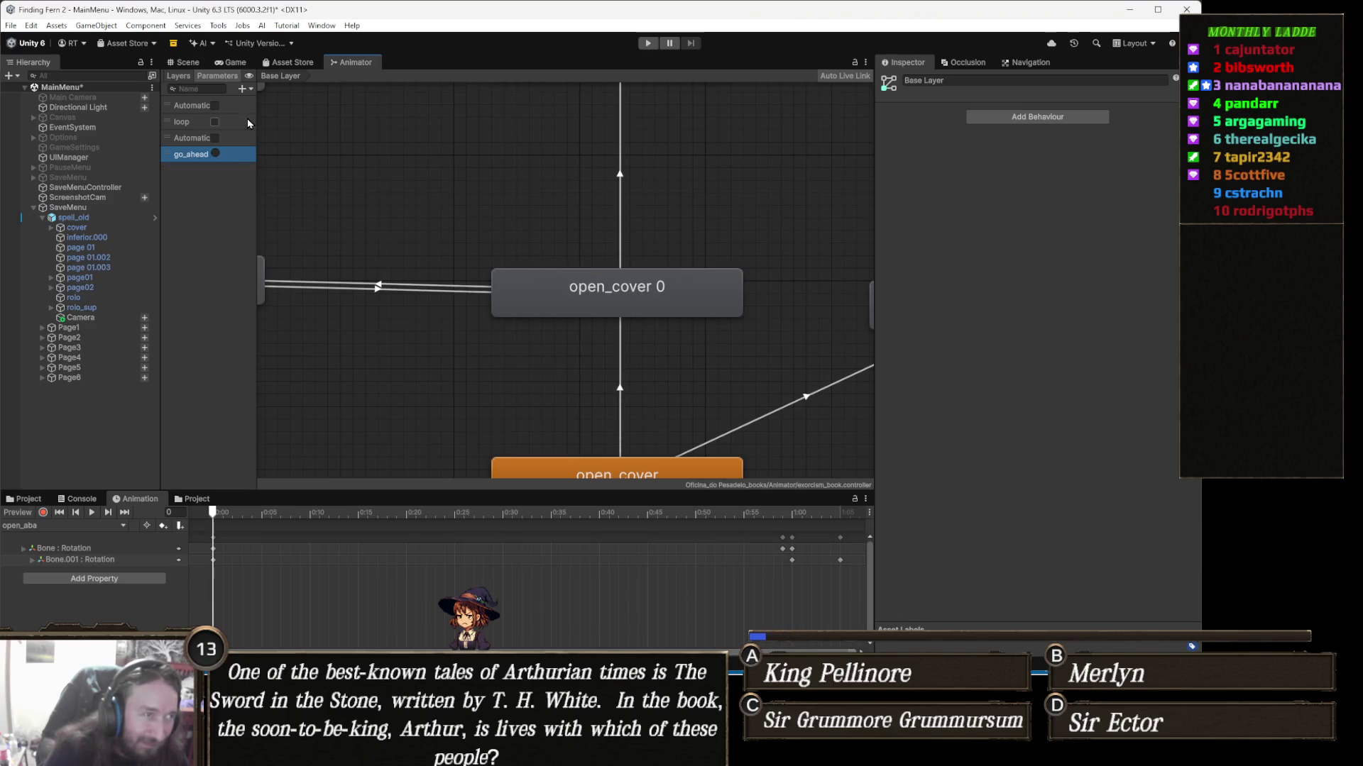
Step: Add a new trigger parameter named go_back
click(244, 89)
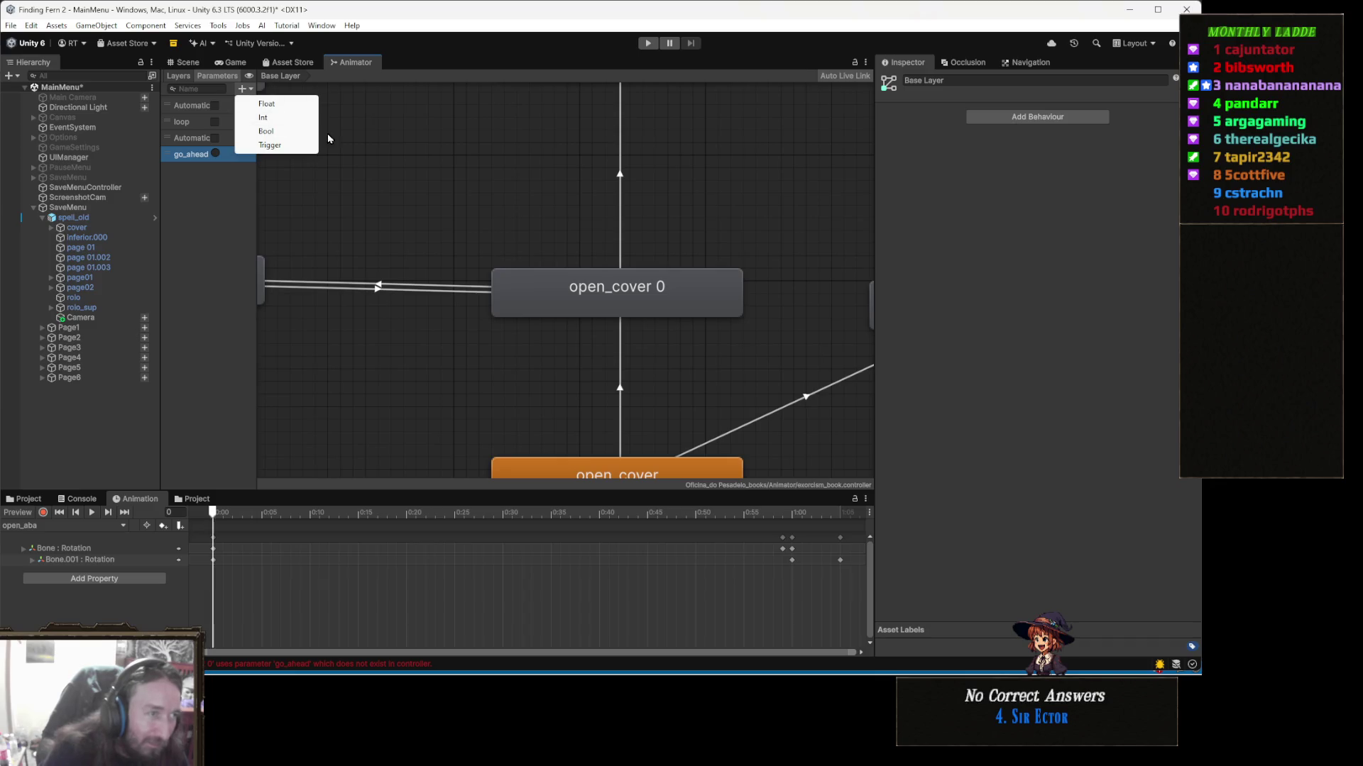
click(300, 142)
text(go_back)
key(Return)
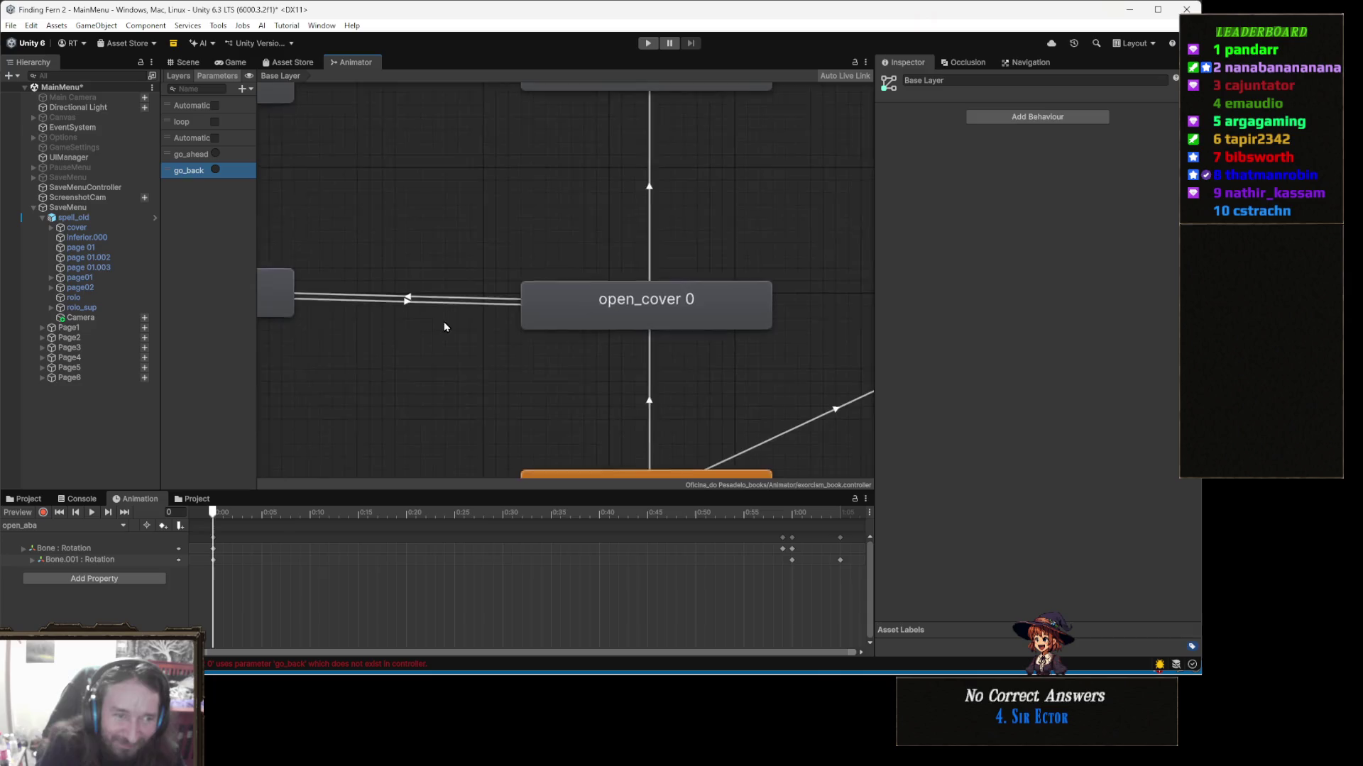
Step: Zoom out and pan the state graph to the Entry state, then switch to the Scene view
scroll(441, 325, down, 5)
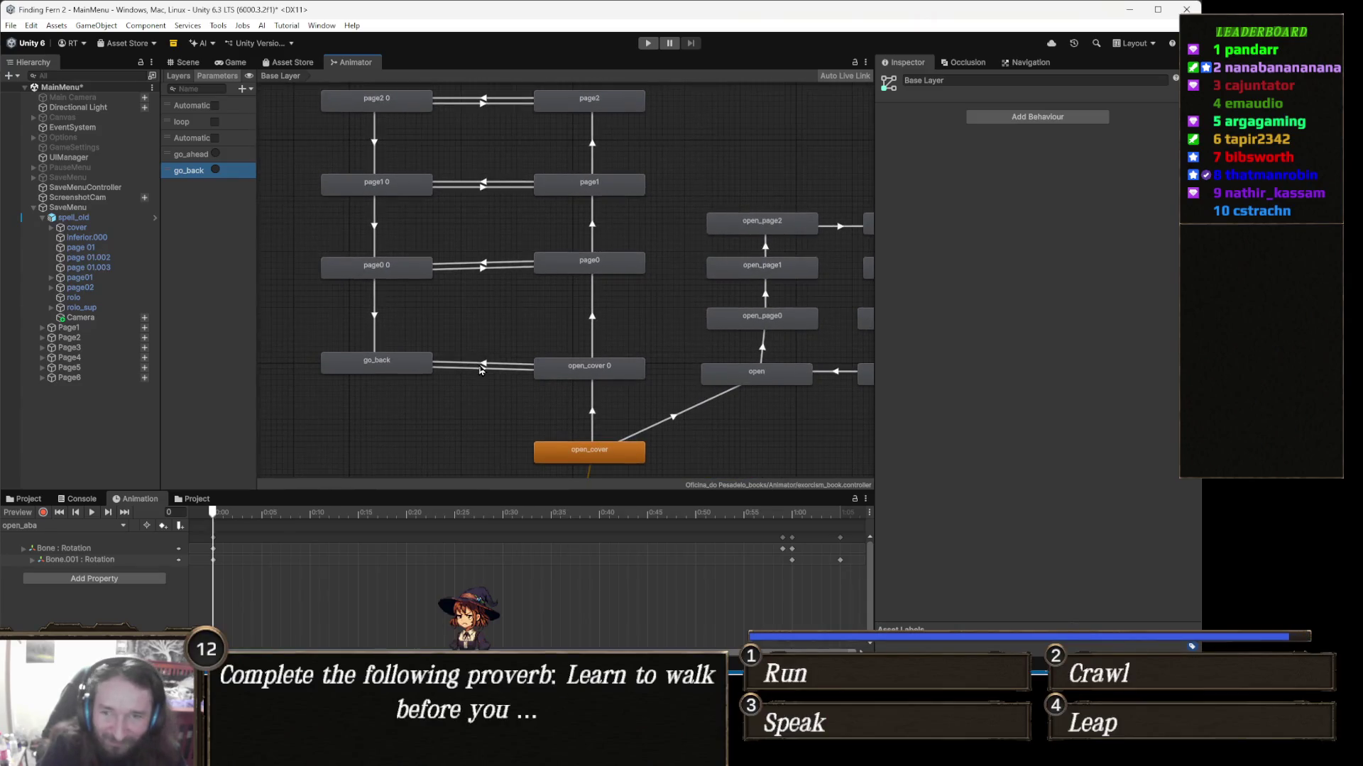
drag(521, 352, 470, 297)
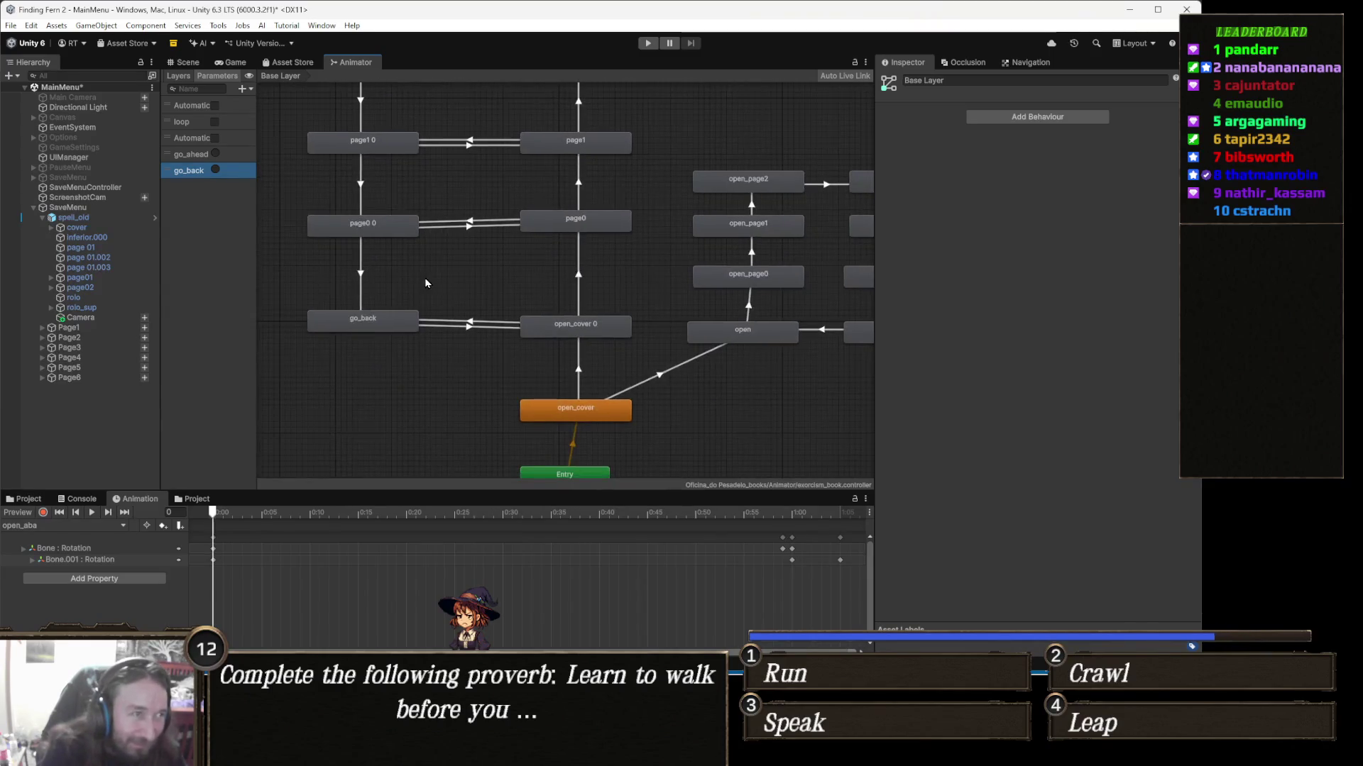
click(188, 64)
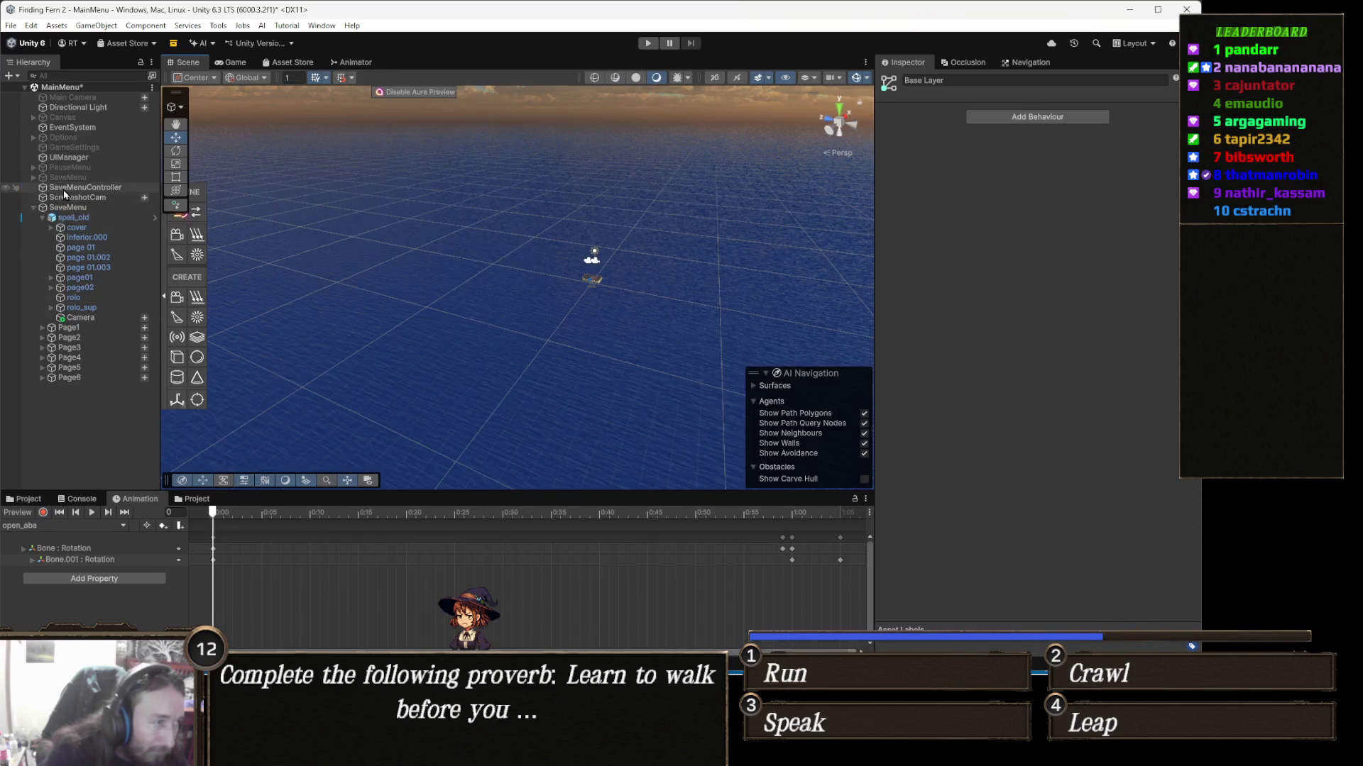
Step: Assign ScreenshotCam and ScreenshotTexture to SaveMenuController's Save Menu script fields
click(105, 188)
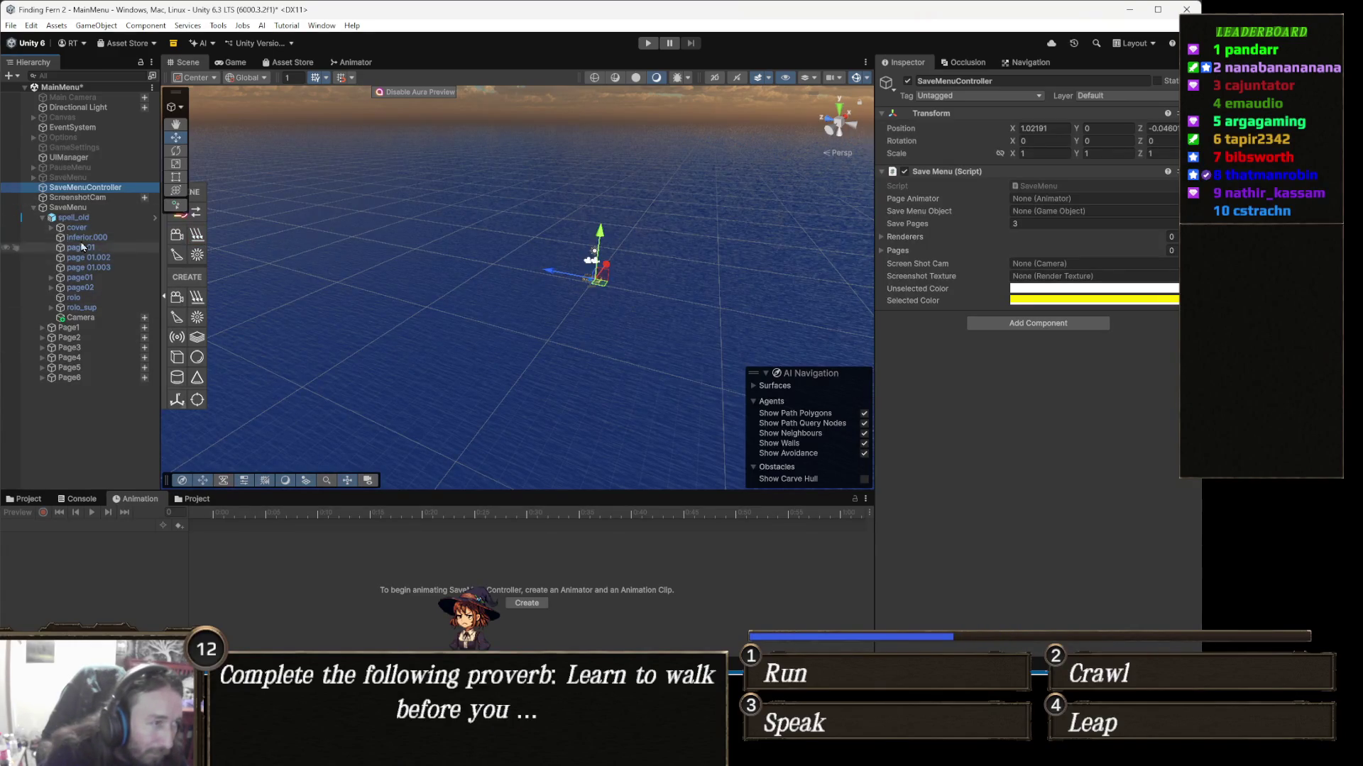
mouse_move(95, 202)
mouse_down()
mouse_move(1061, 288)
mouse_move(1072, 270)
mouse_up()
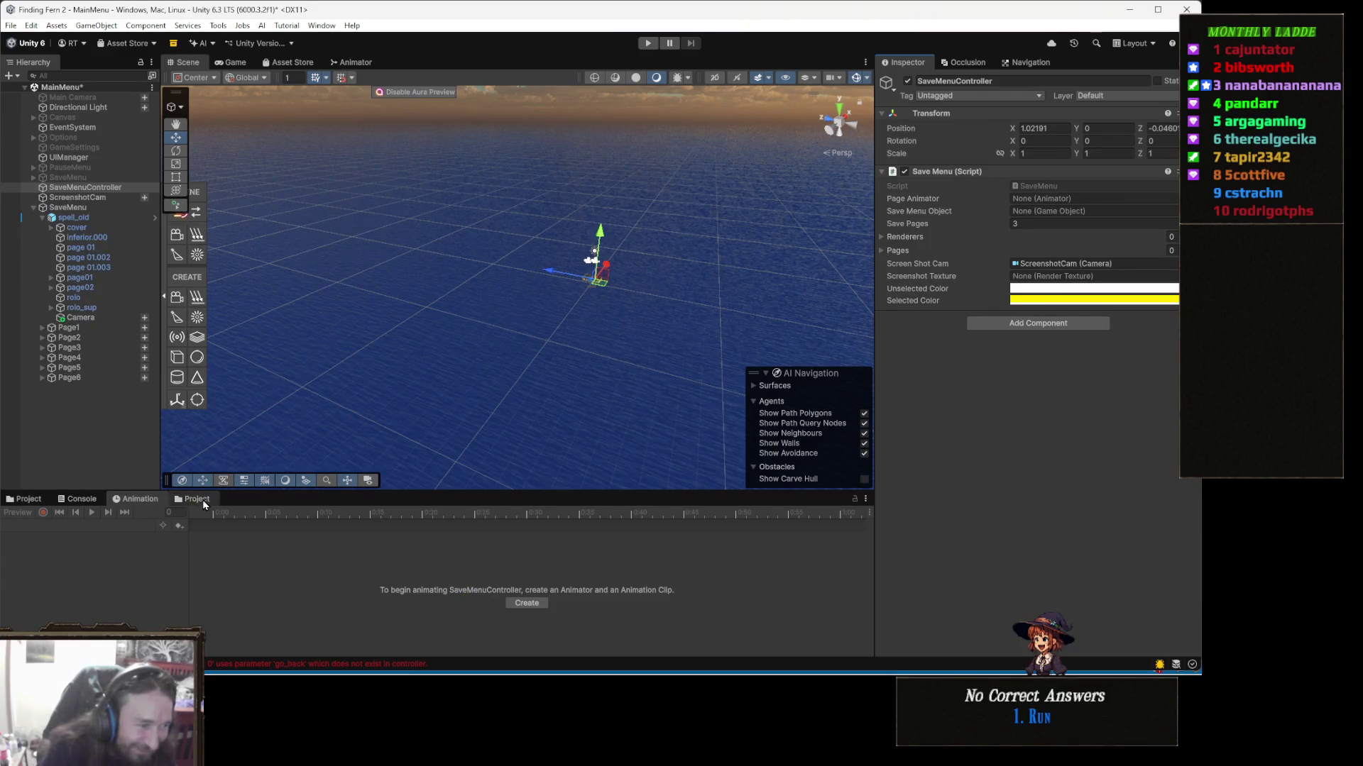
click(194, 500)
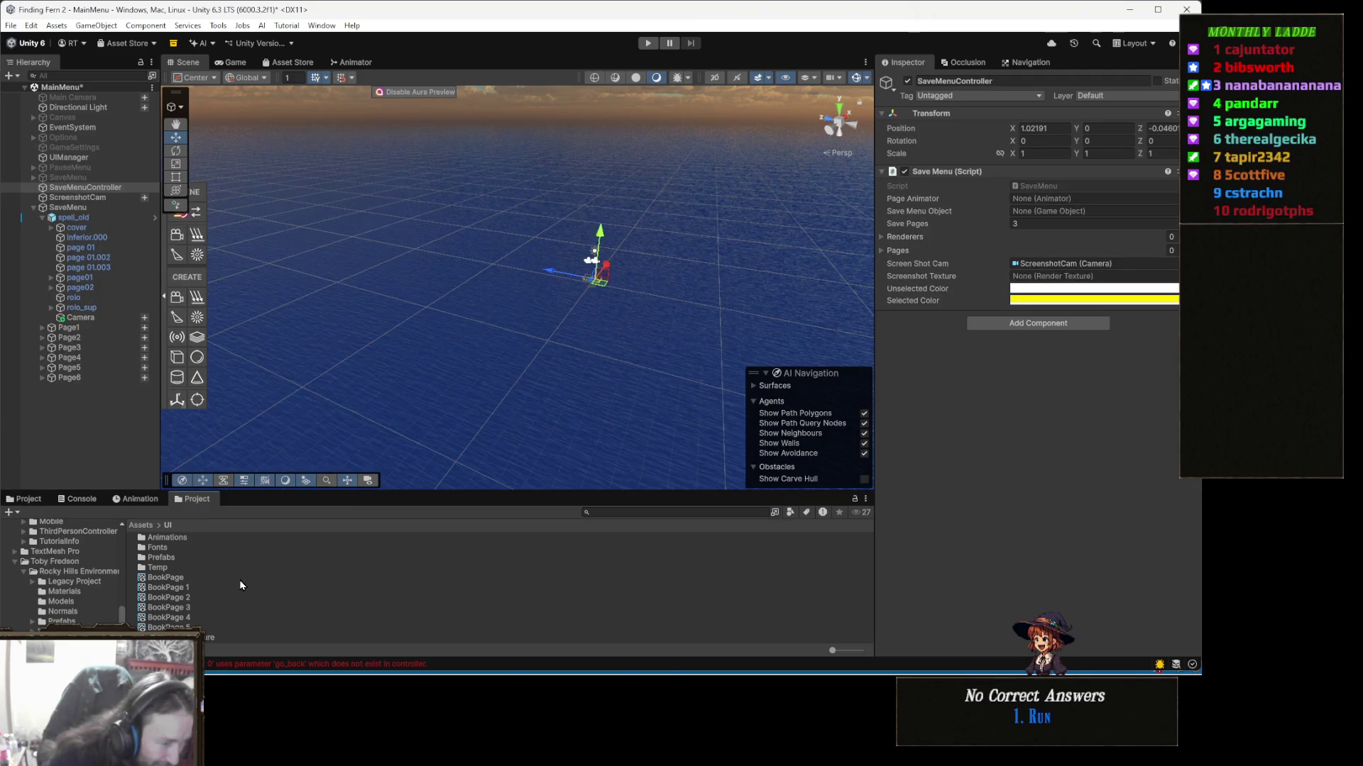
drag(164, 561, 1077, 282)
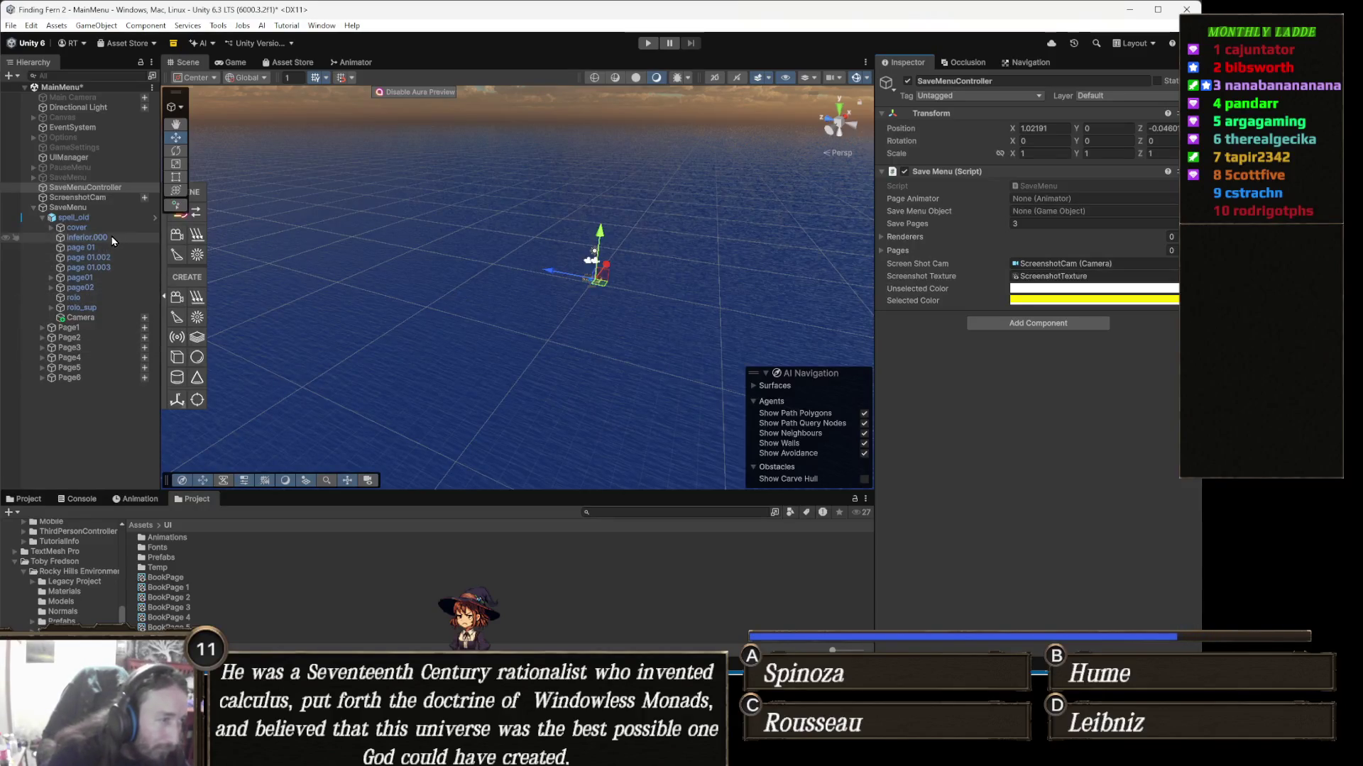
Step: Assign Page1–Page6, spell_old as page animator, SaveMenu object, and set Save Pages to 3
click(95, 329)
shift+click(96, 378)
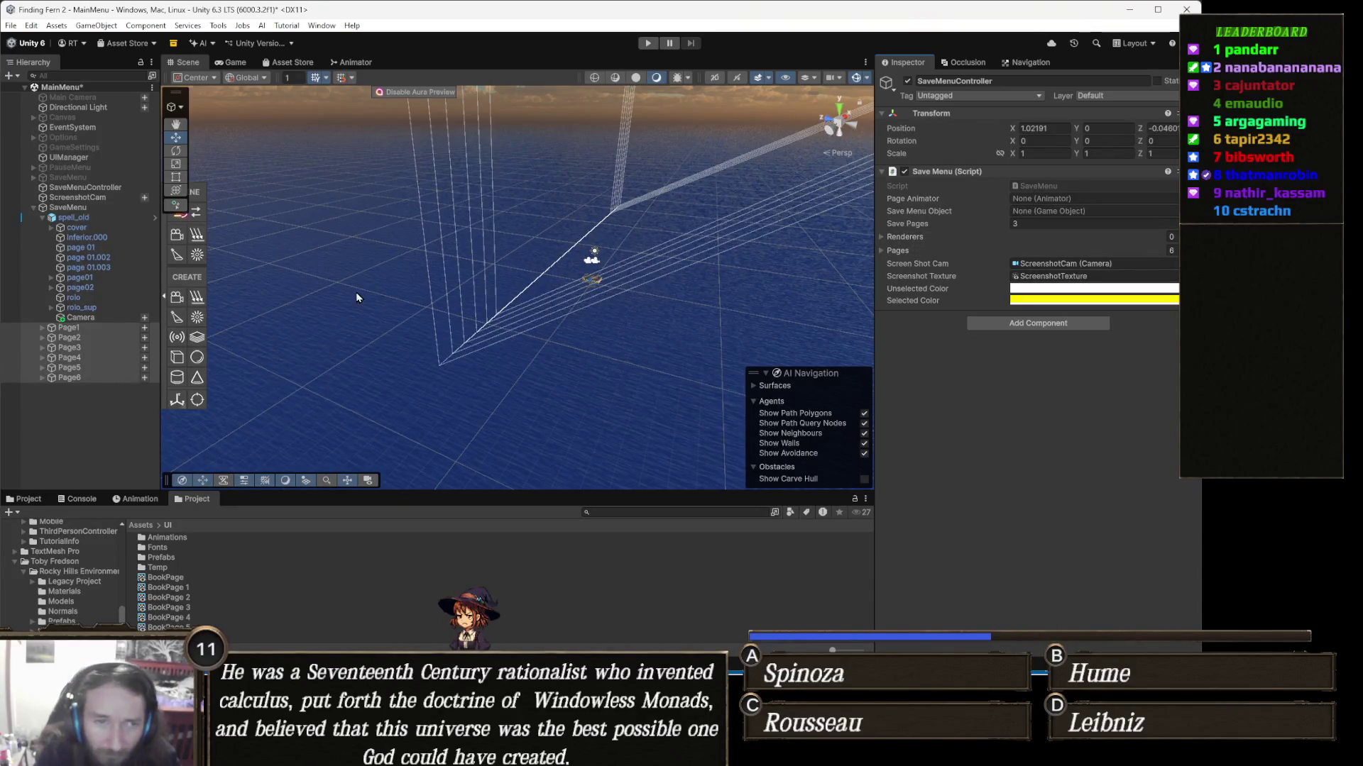
click(76, 218)
drag(76, 218, 955, 186)
mouse_move(1015, 151)
mouse_down()
mouse_move(1037, 212)
mouse_move(1062, 205)
mouse_up()
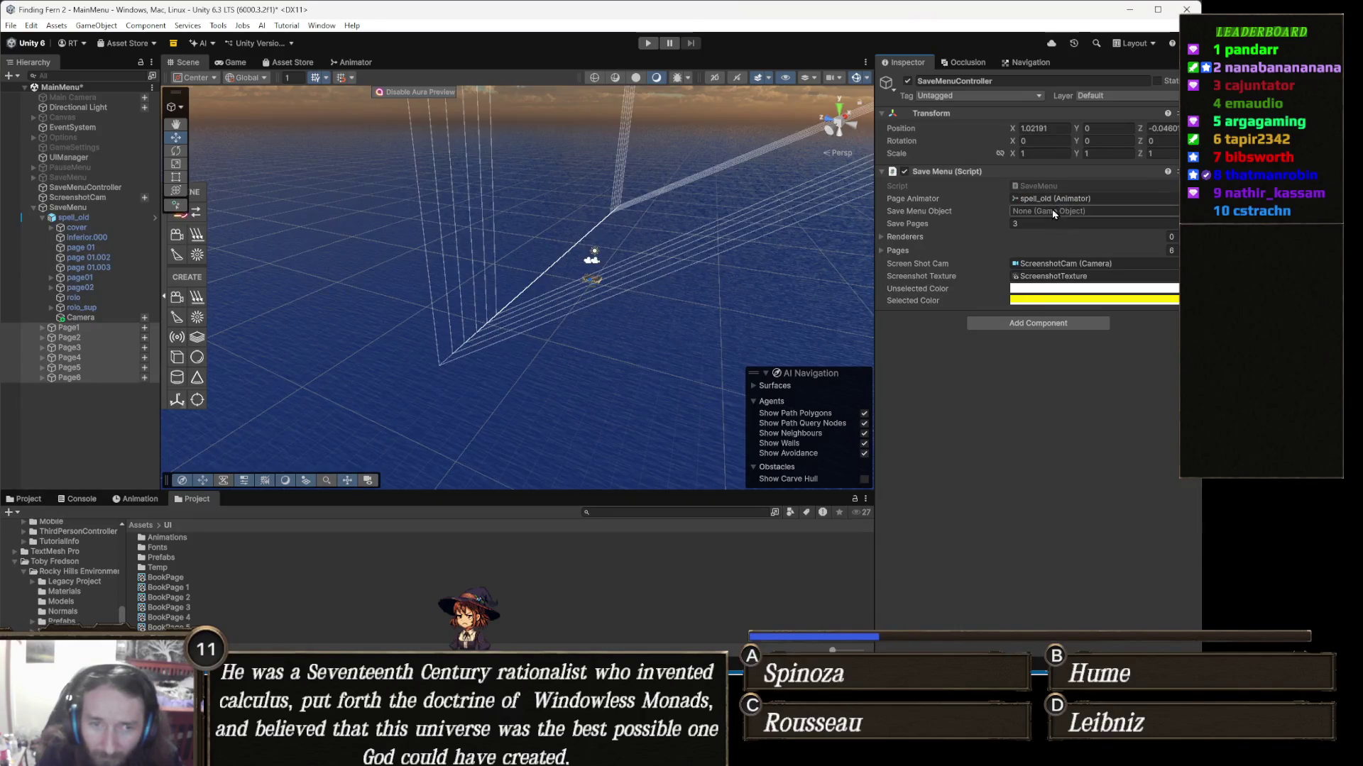
drag(75, 218, 1142, 213)
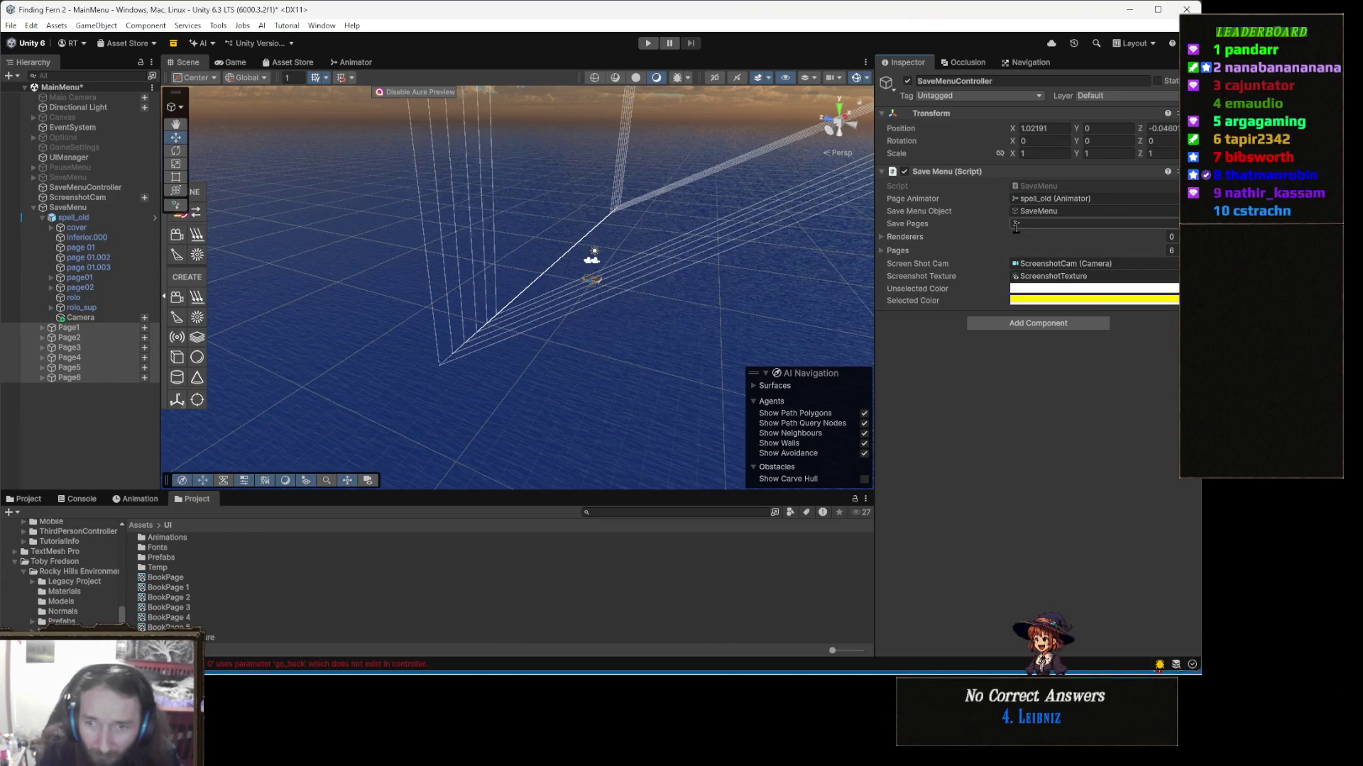
text(3)
key(Return)
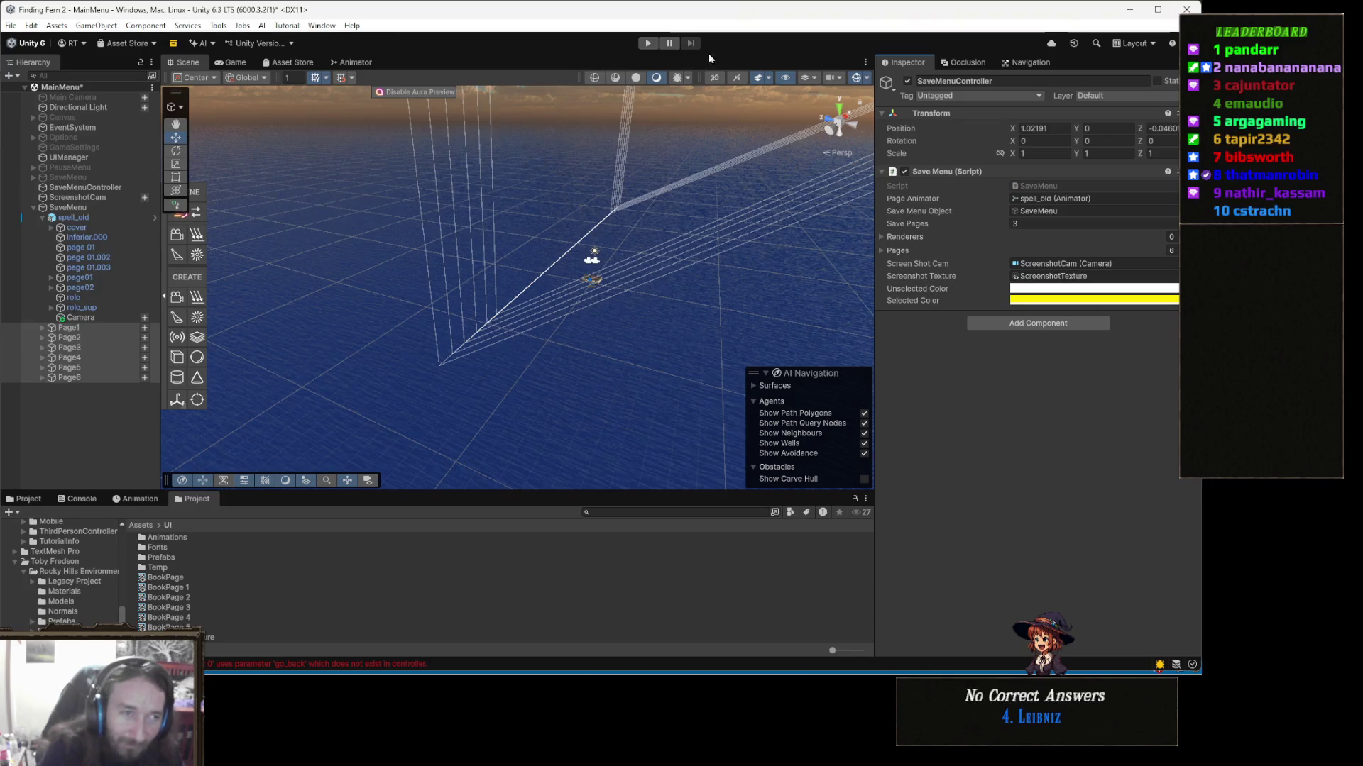
Step: Inspect Canvas and Main Camera, clear the old Console messages, and start Play mode
click(511, 568)
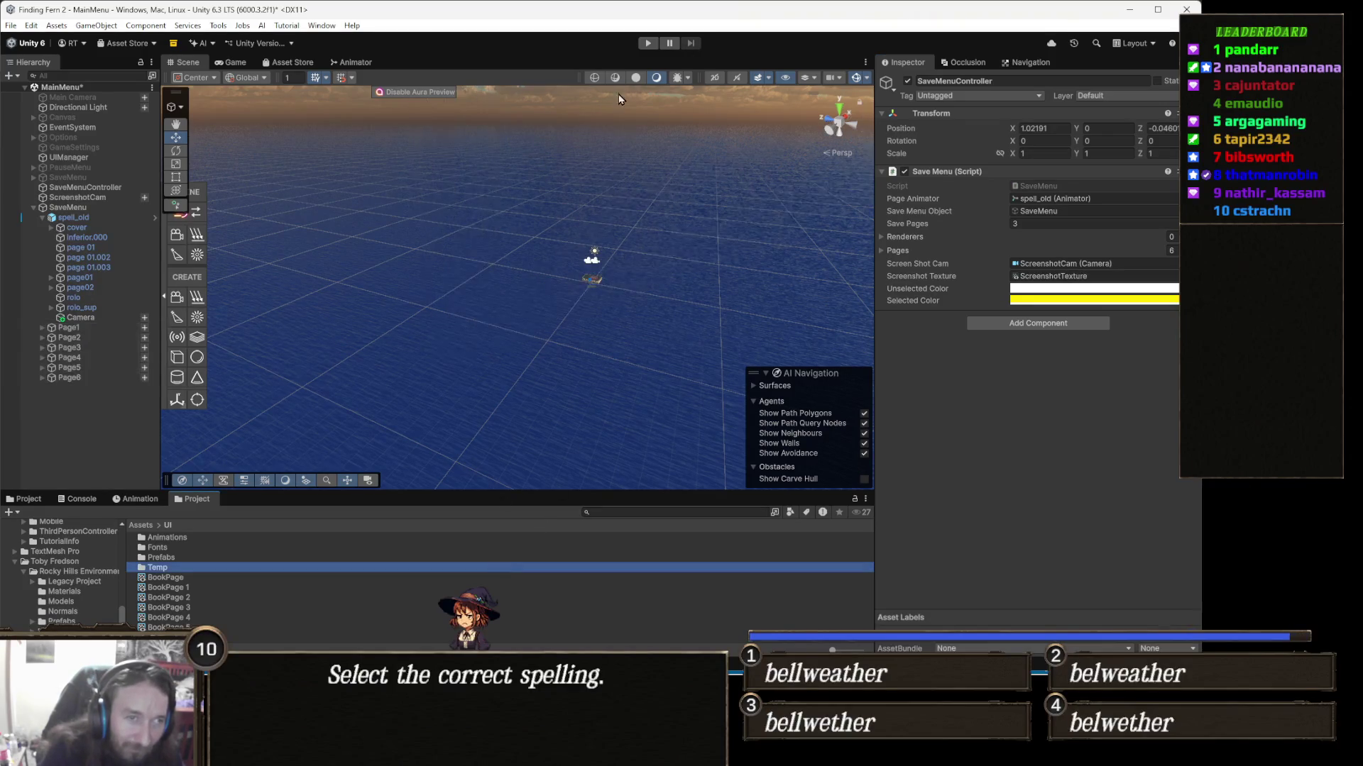
click(95, 118)
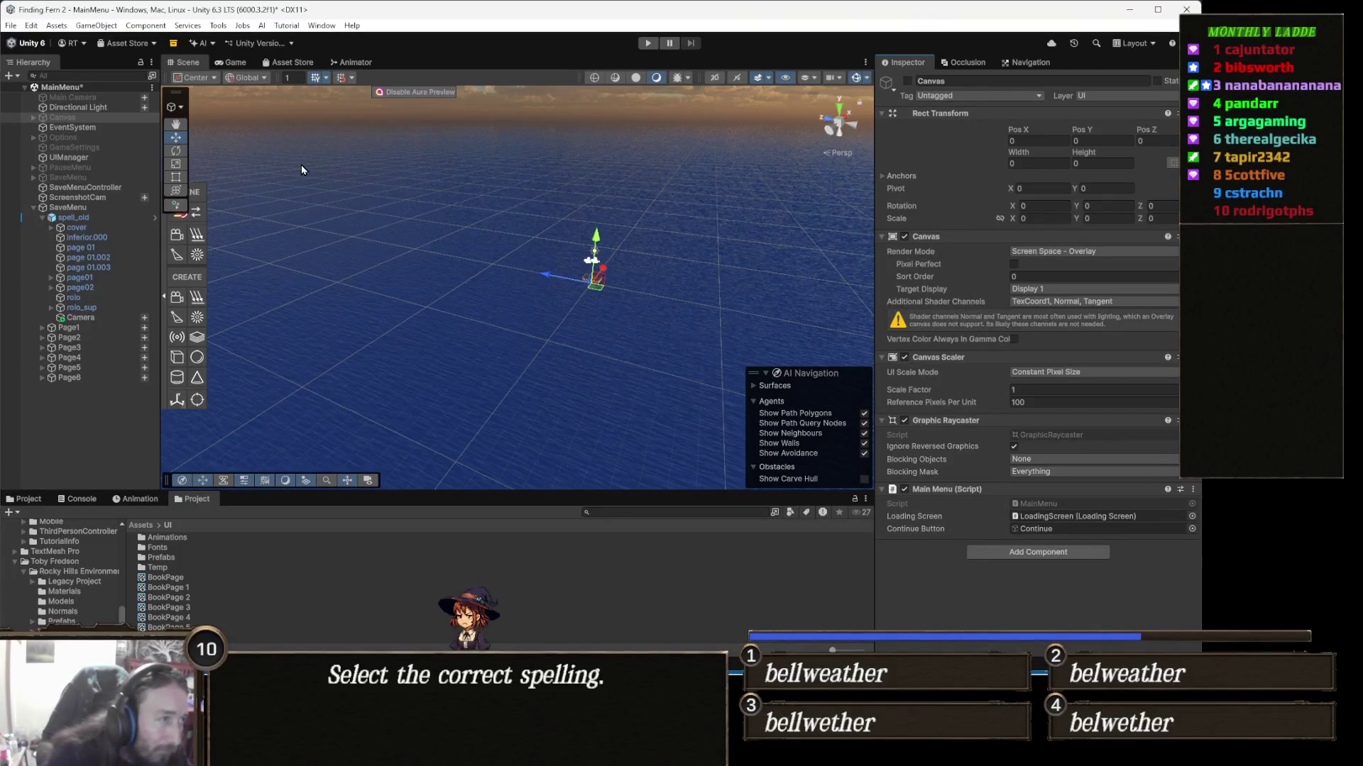
click(111, 97)
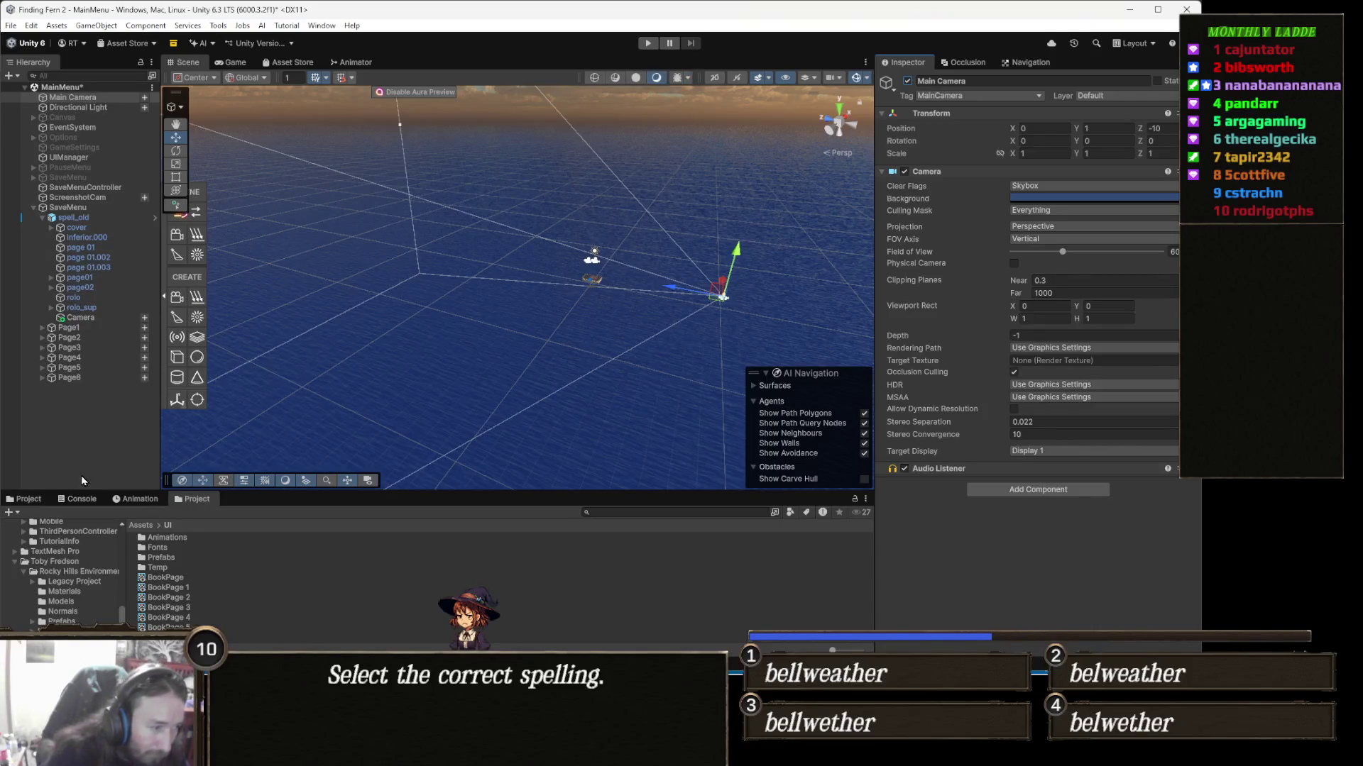
click(82, 499)
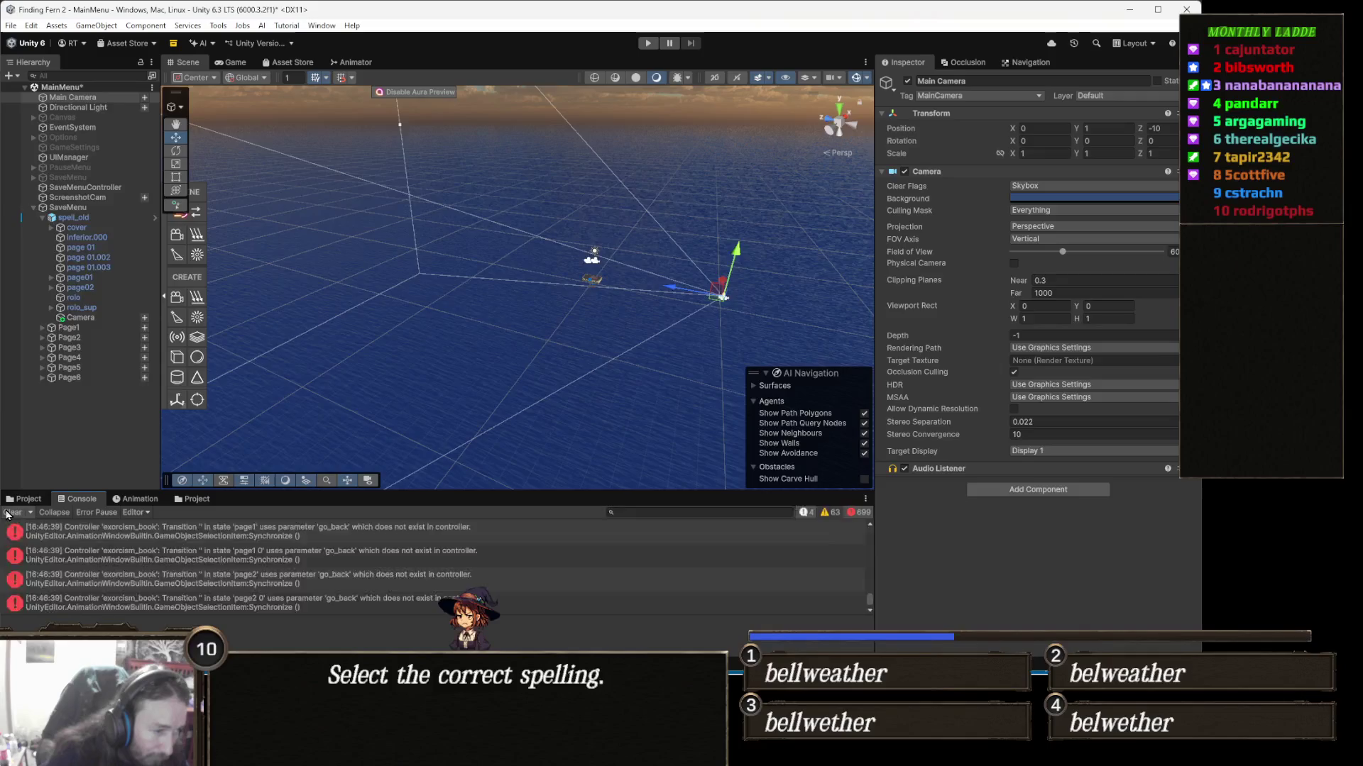
click(12, 512)
click(647, 43)
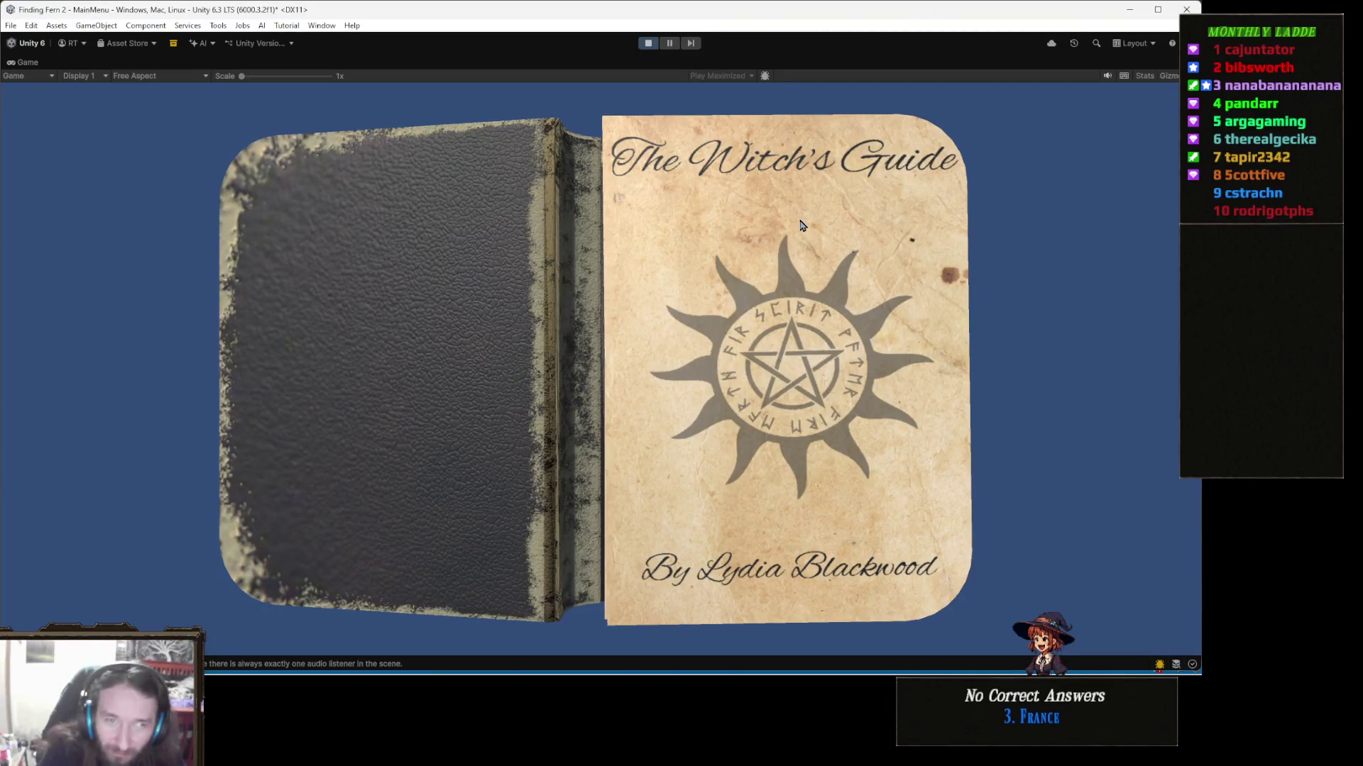
Step: Stop play mode and jump to the IndexOutOfRangeException at SaveMenu.cs line 24
click(645, 46)
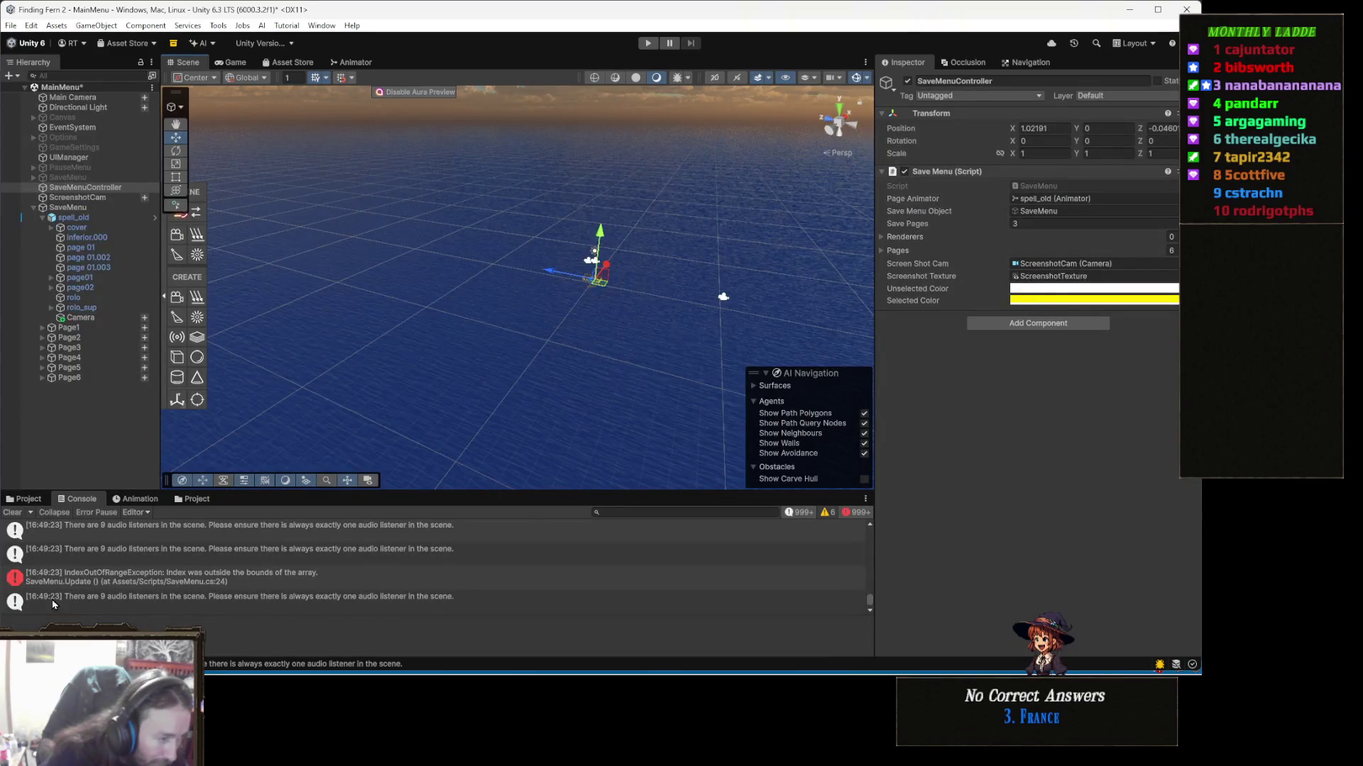
double_click(307, 578)
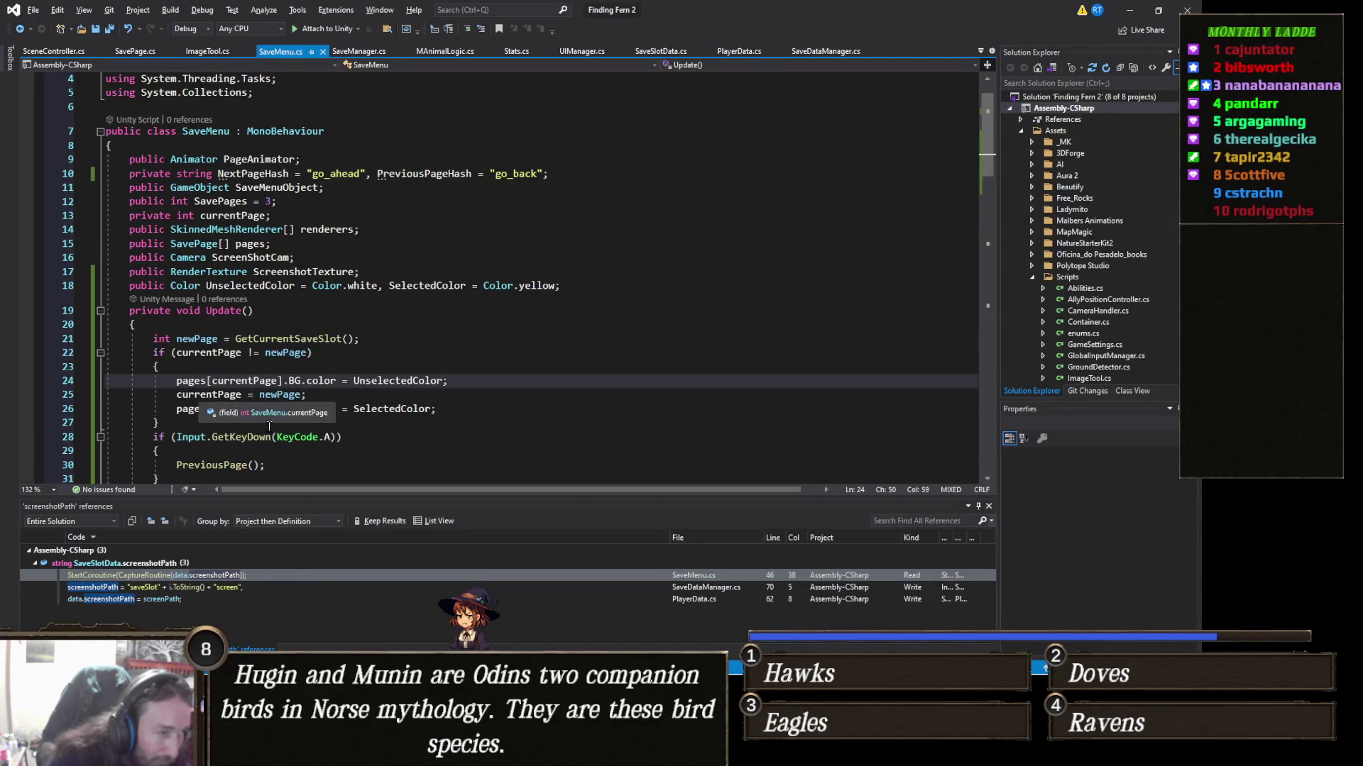
scroll(292, 421, down, 2)
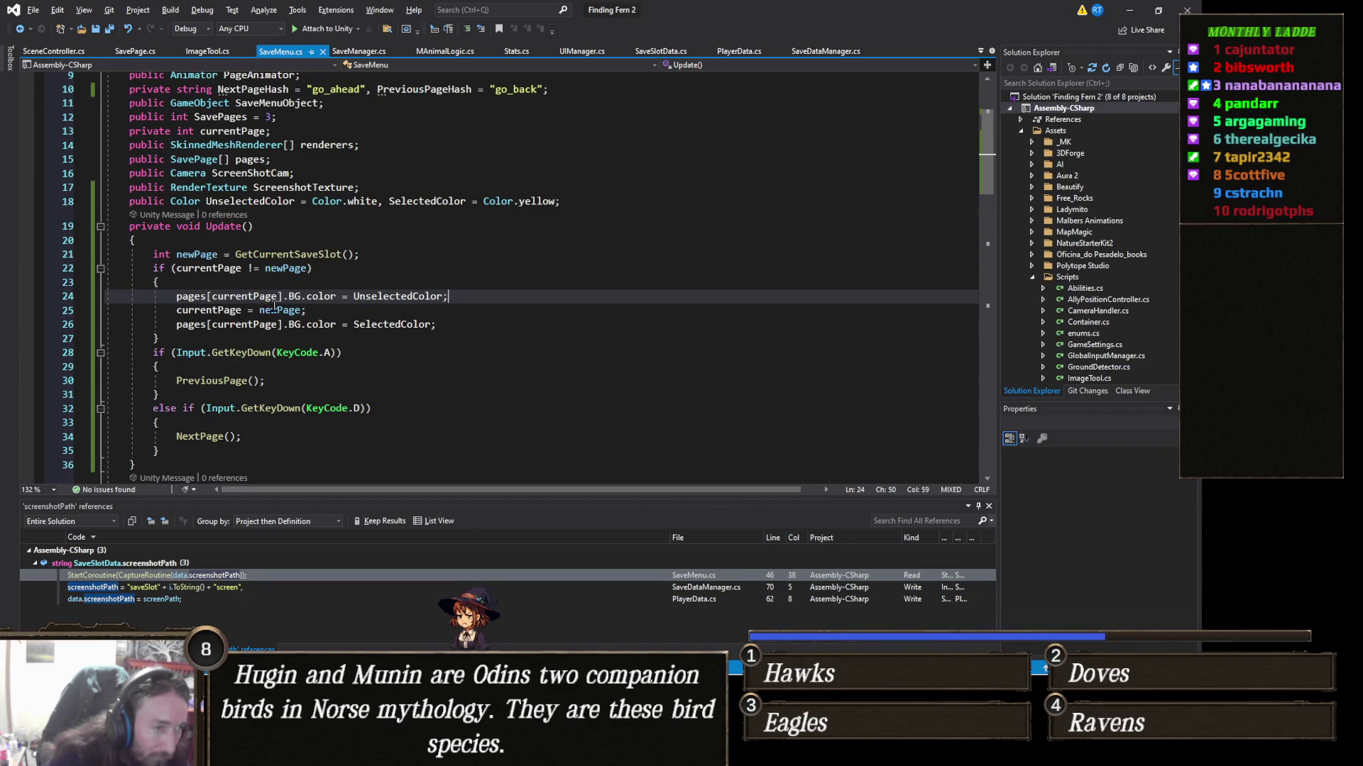
scroll(318, 339, down, 1)
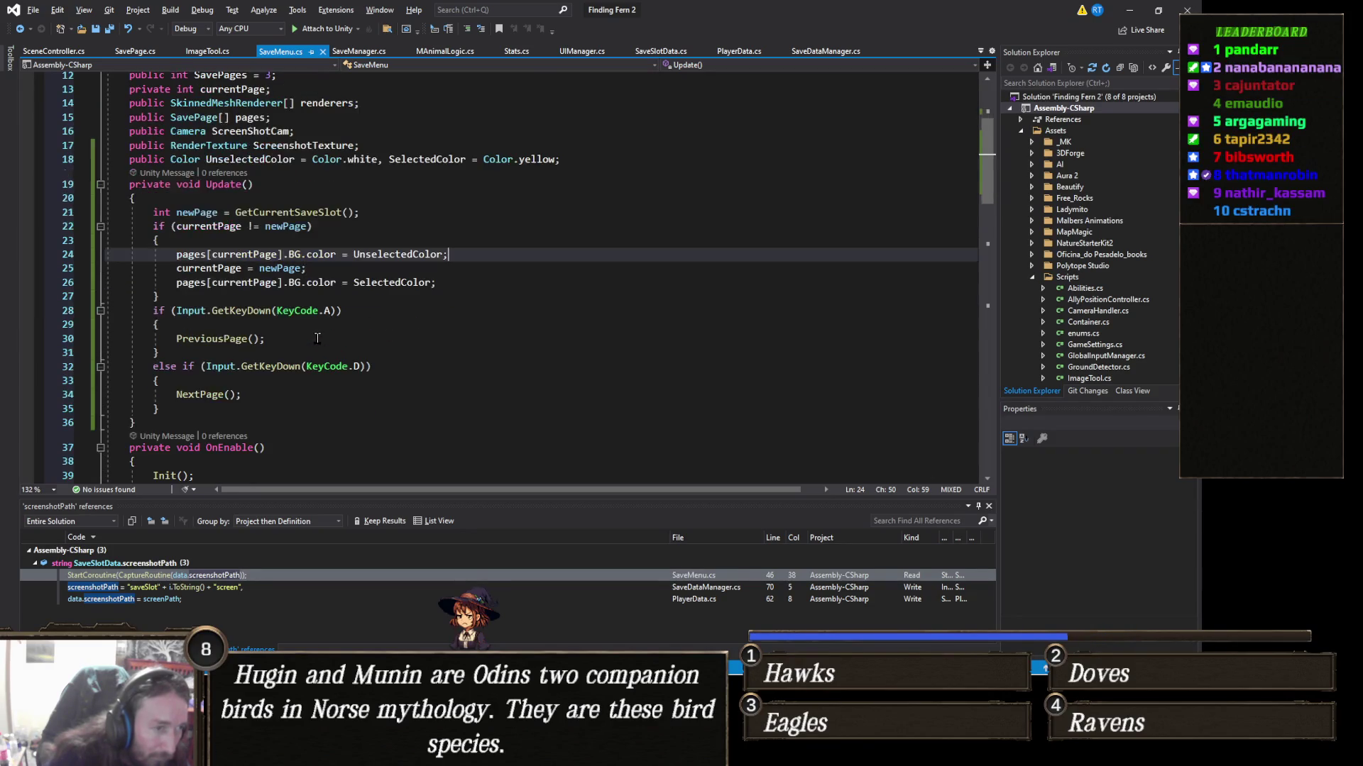
scroll(319, 339, down, 10)
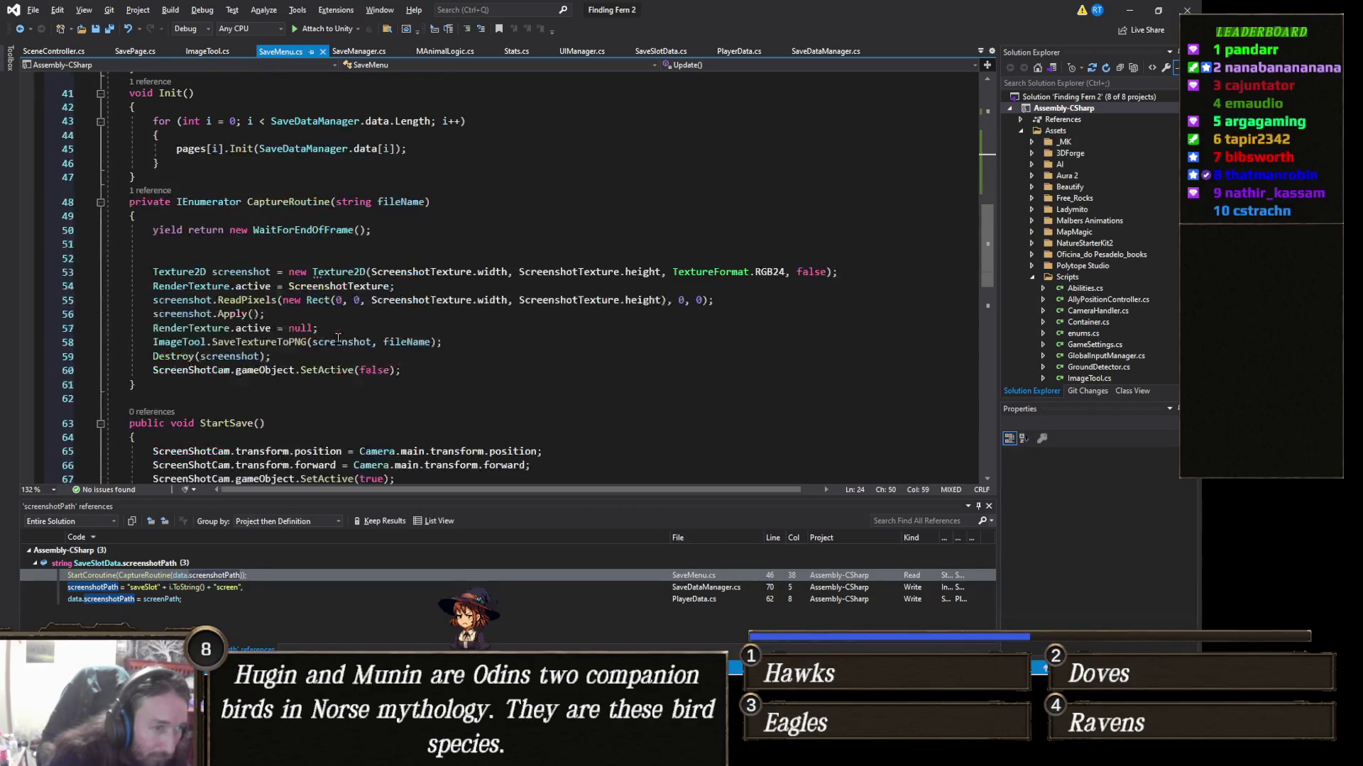
scroll(340, 338, down, 4)
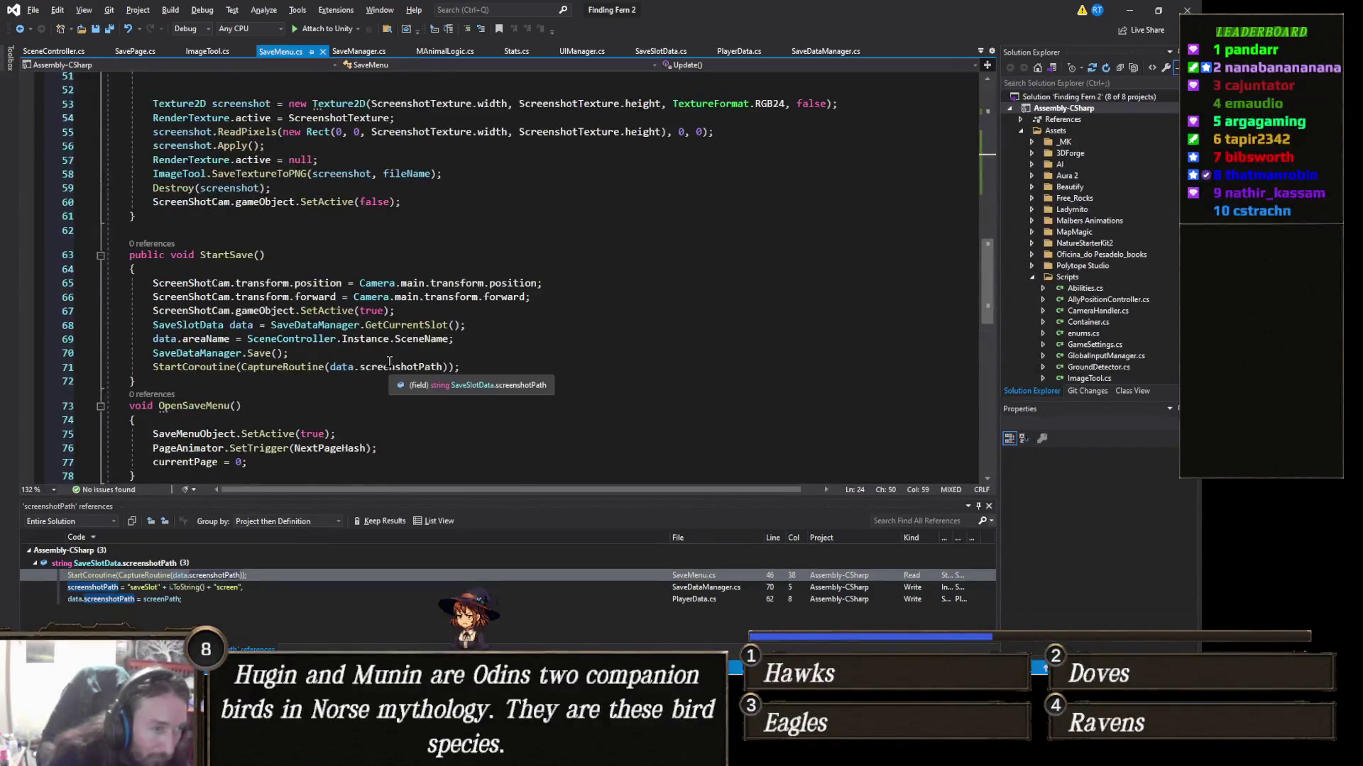
scroll(389, 361, down, 2)
scroll(389, 362, down, 7)
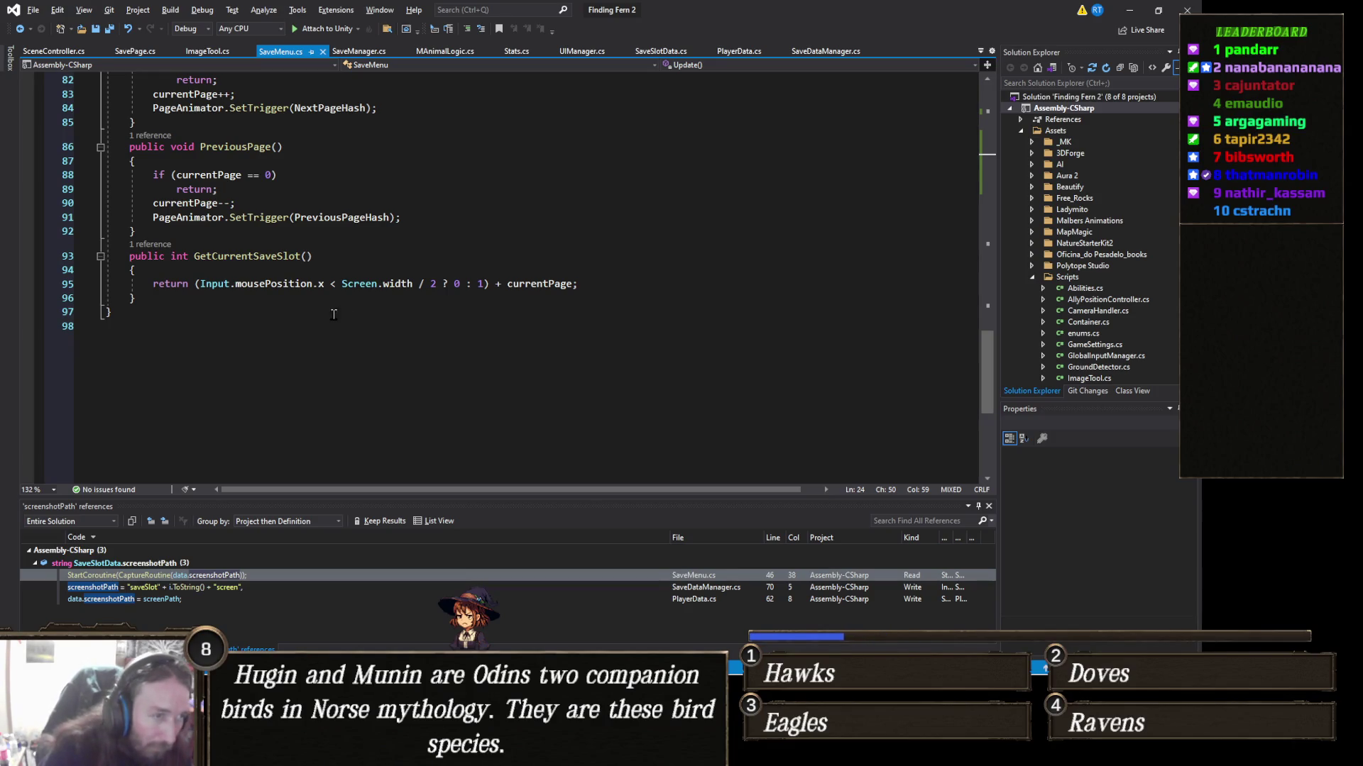
key(alt+Tab)
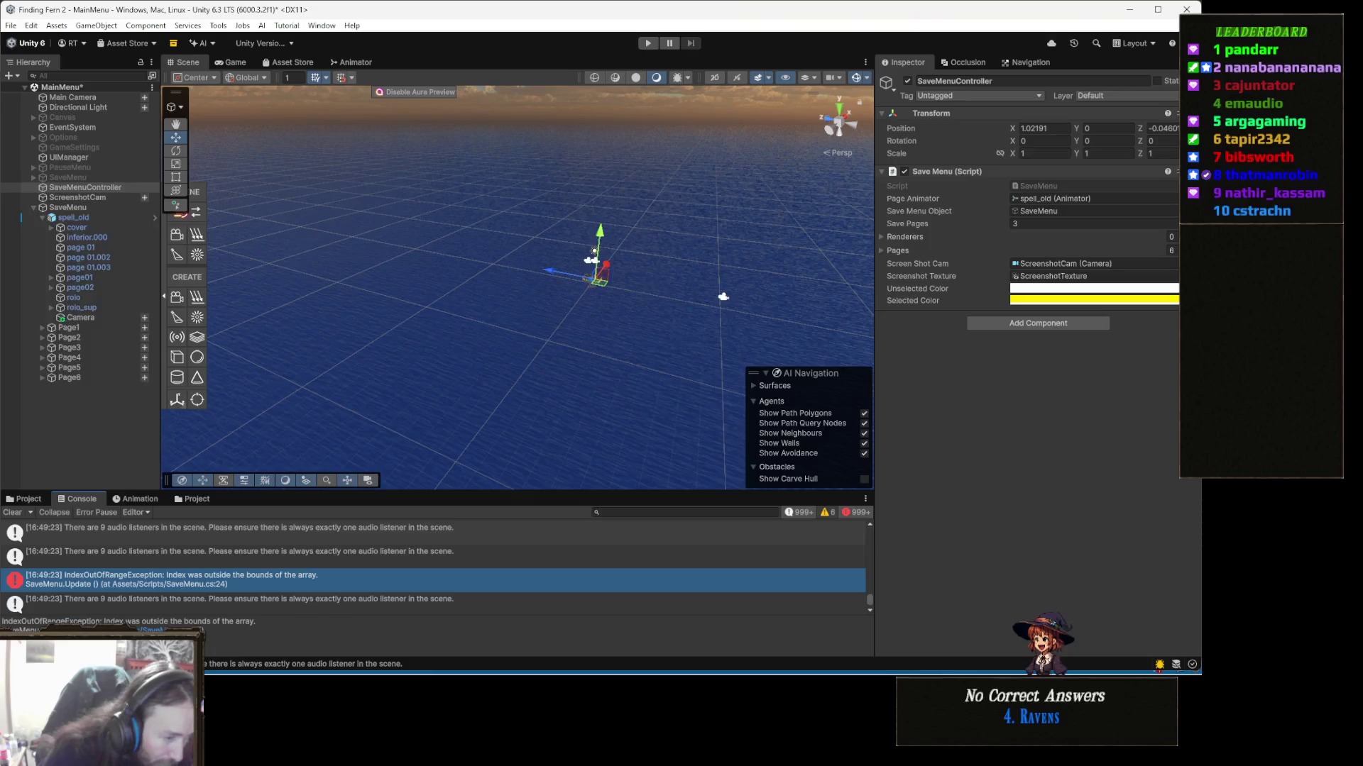
key(alt+Tab)
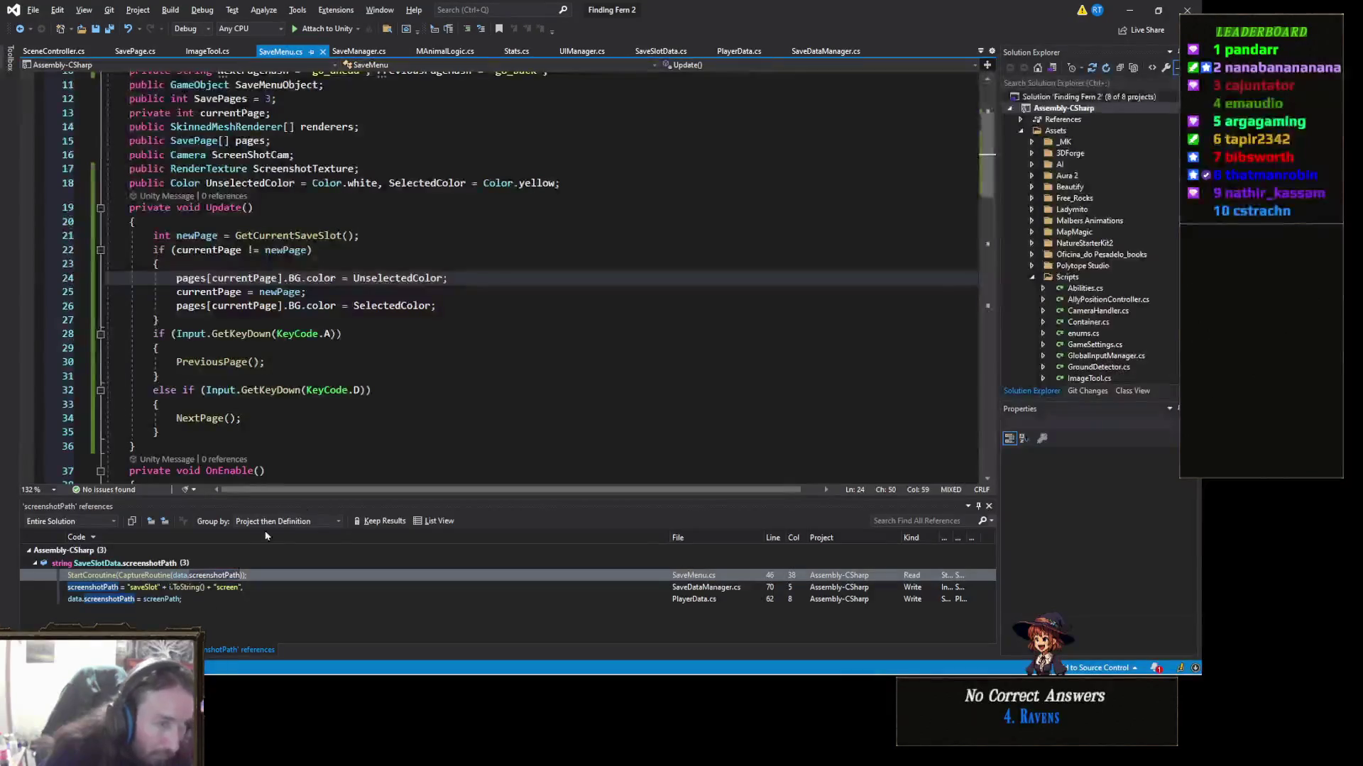
key(alt+Tab)
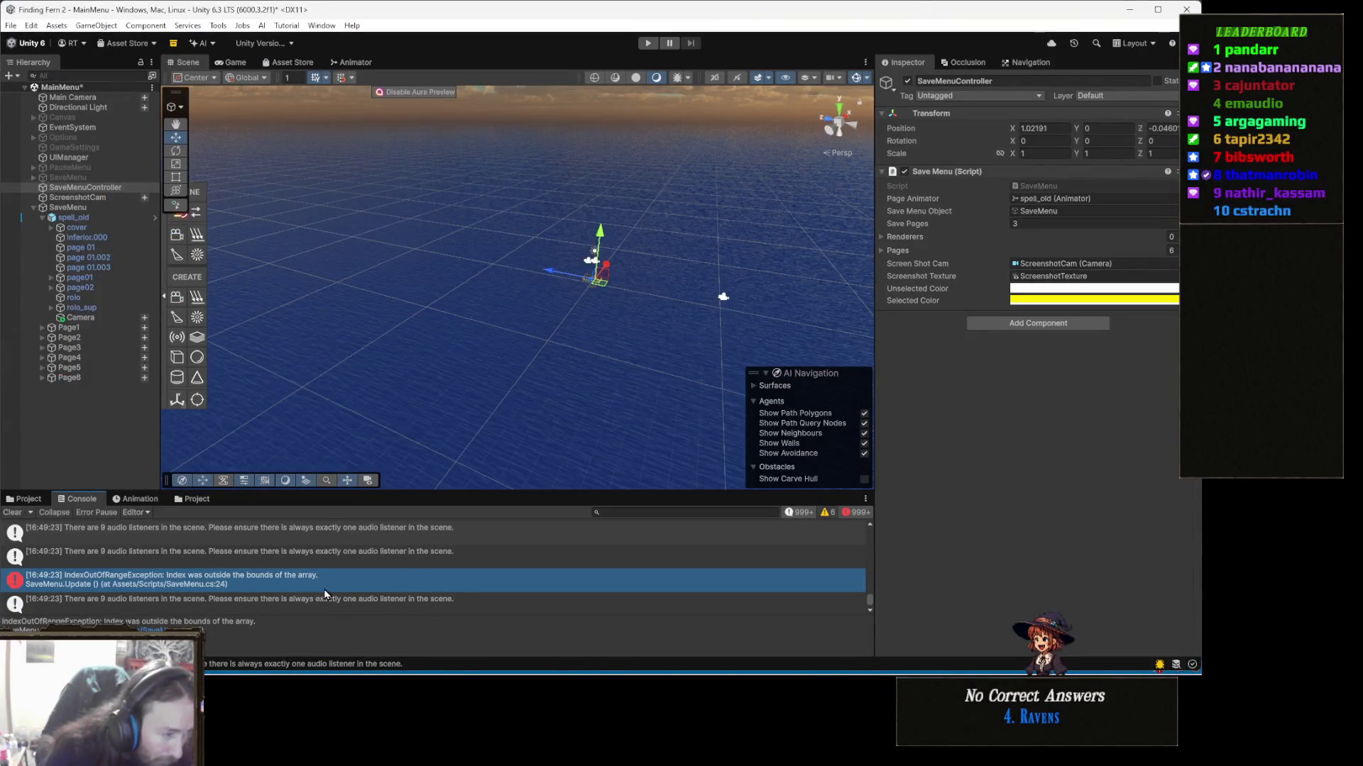
Step: Open SaveMenu.cs in Visual Studio from the IndexOutOfRangeException entry at line 24
key(Down)
key(Down)
key(Down)
scroll(325, 595, up, 5)
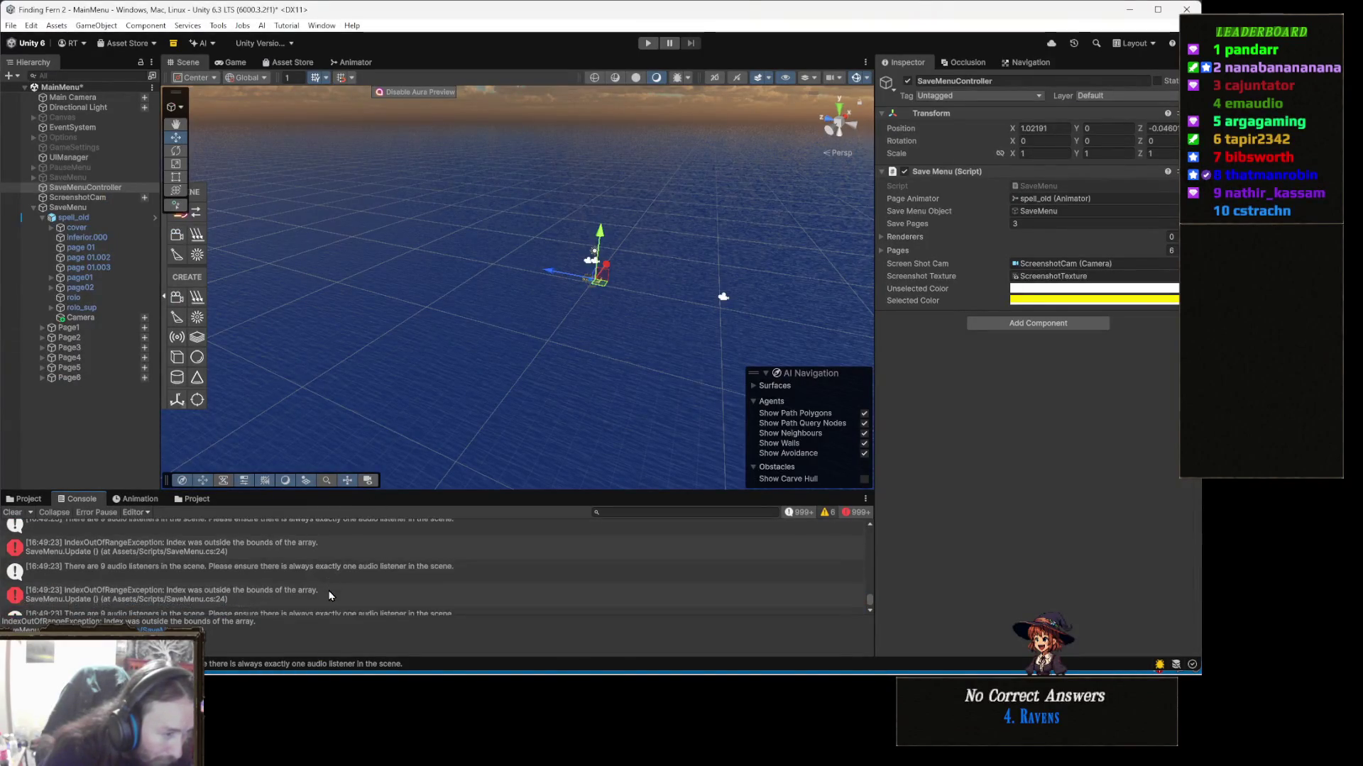
double_click(330, 595)
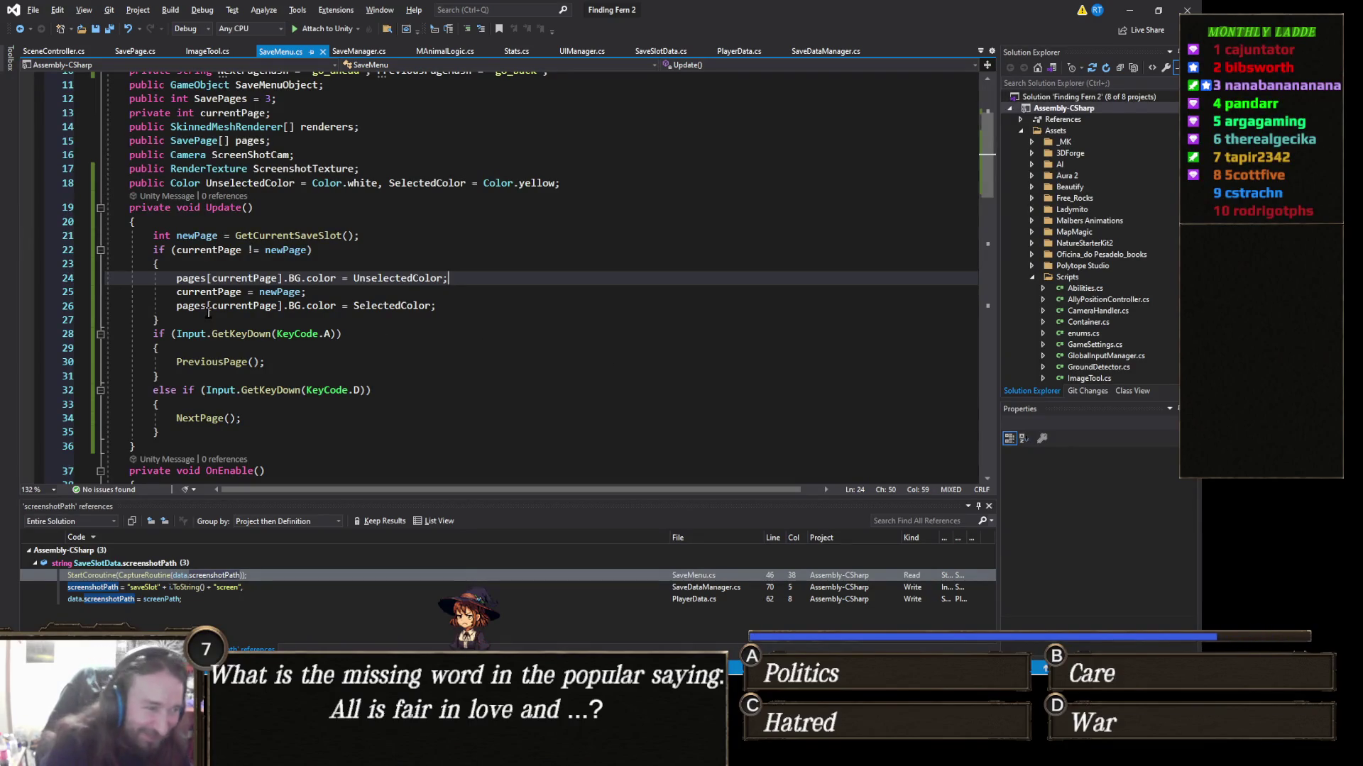
scroll(320, 320, down, 6)
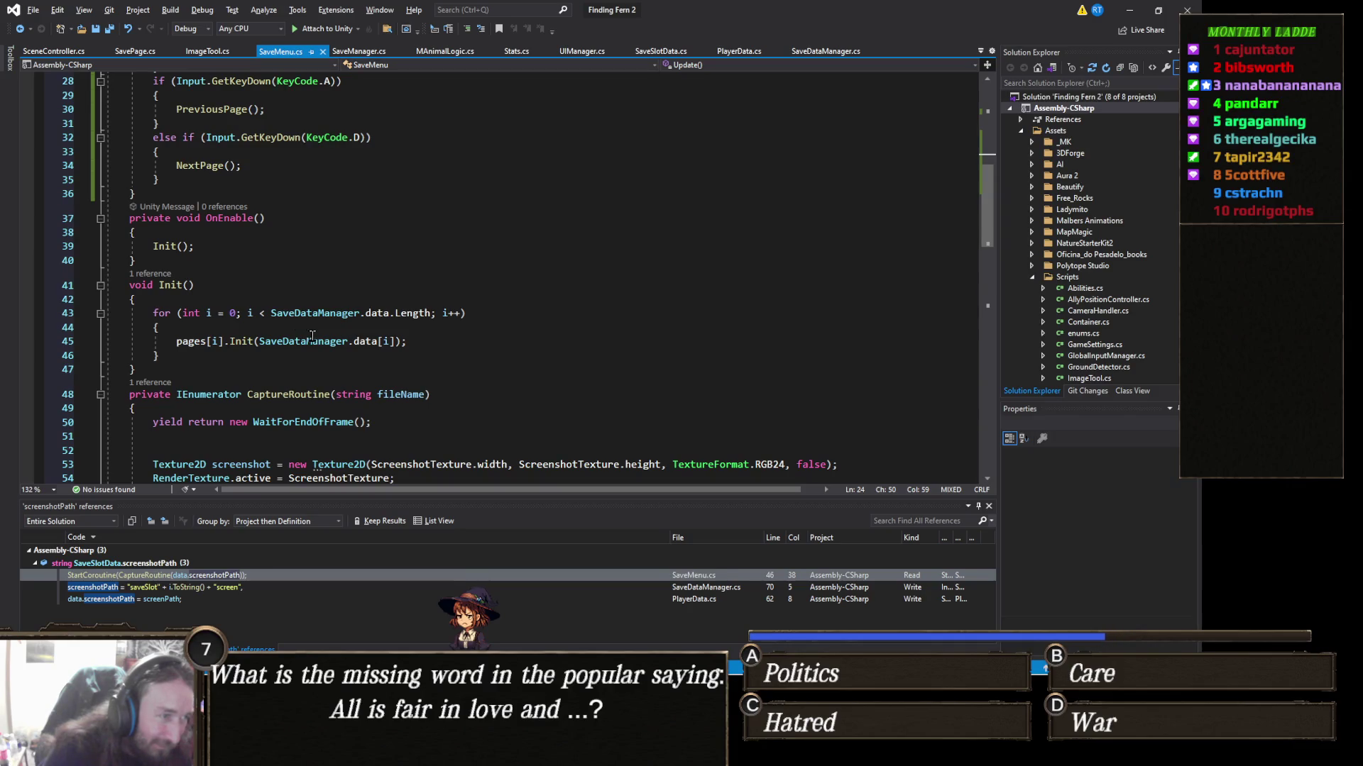
scroll(312, 337, down, 5)
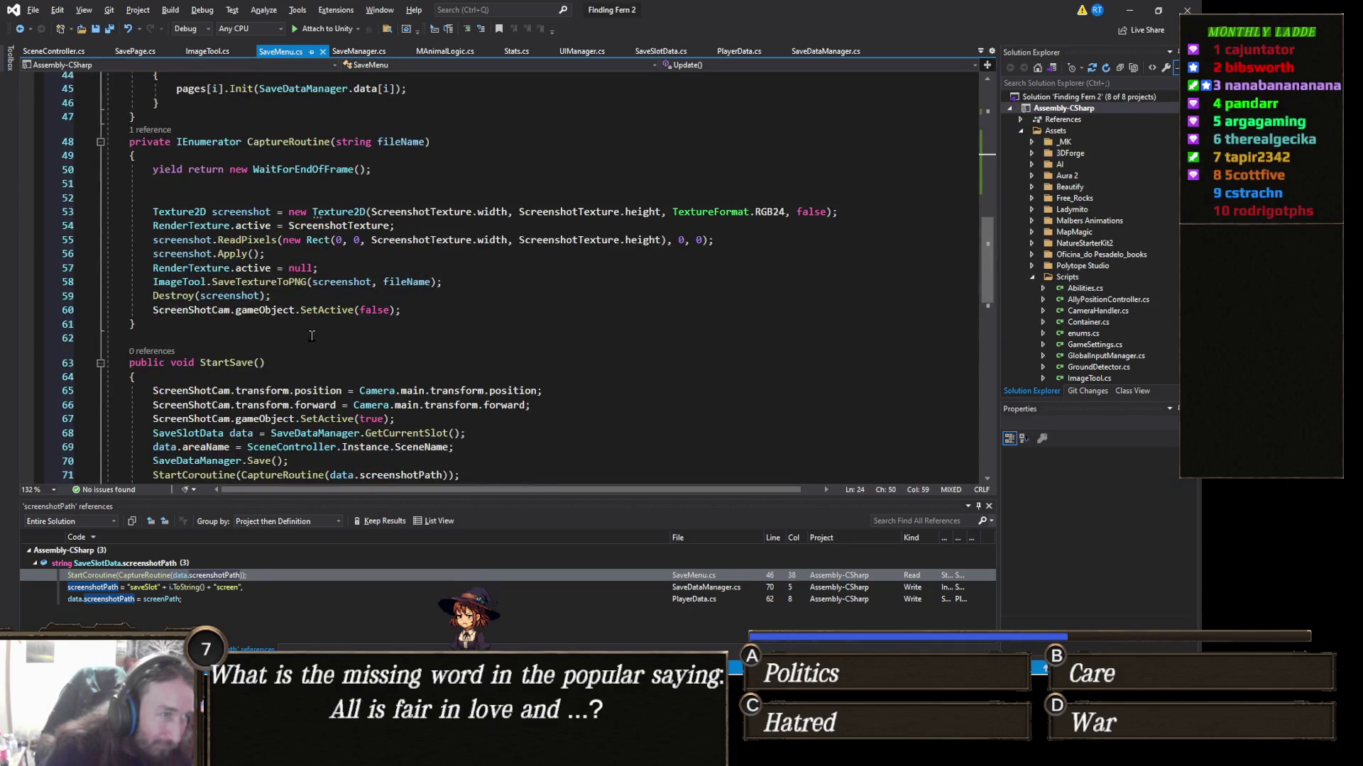
scroll(312, 335, down, 6)
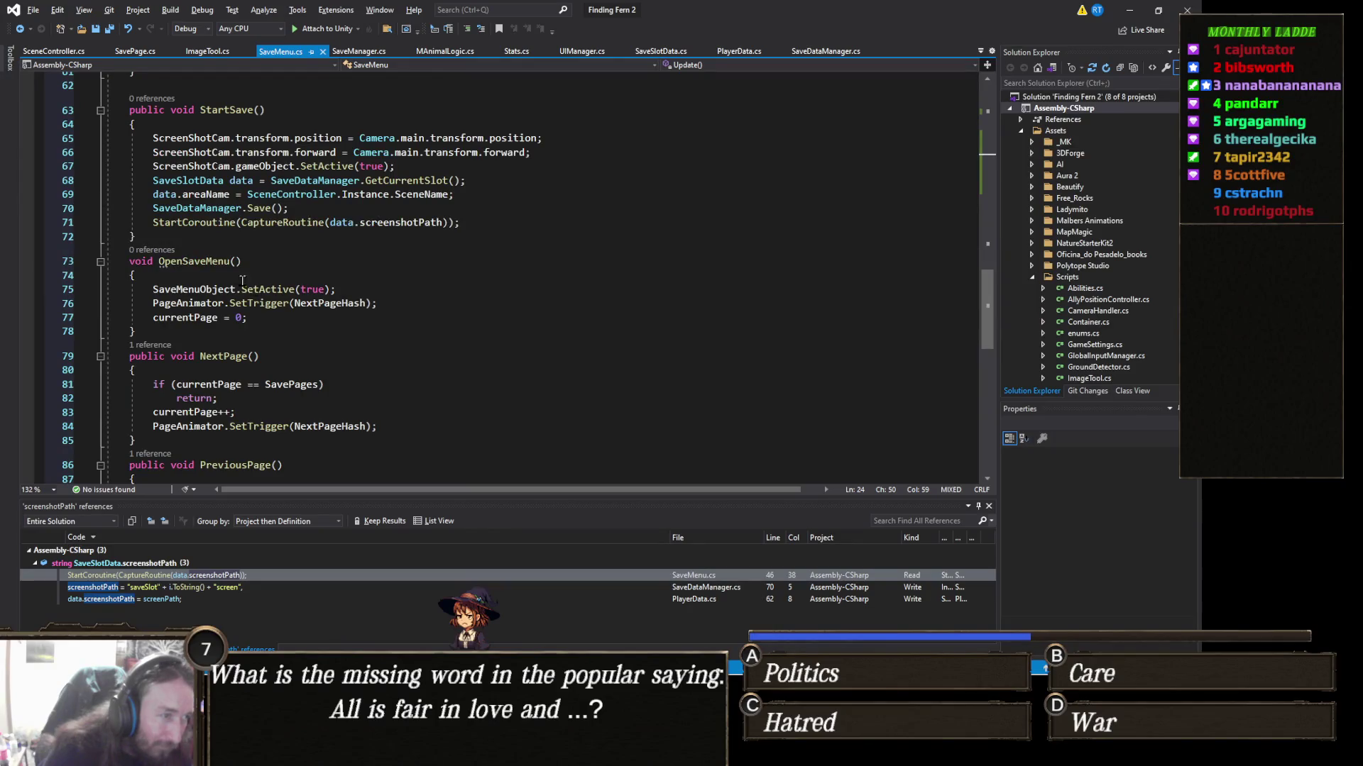
scroll(319, 333, down, 2)
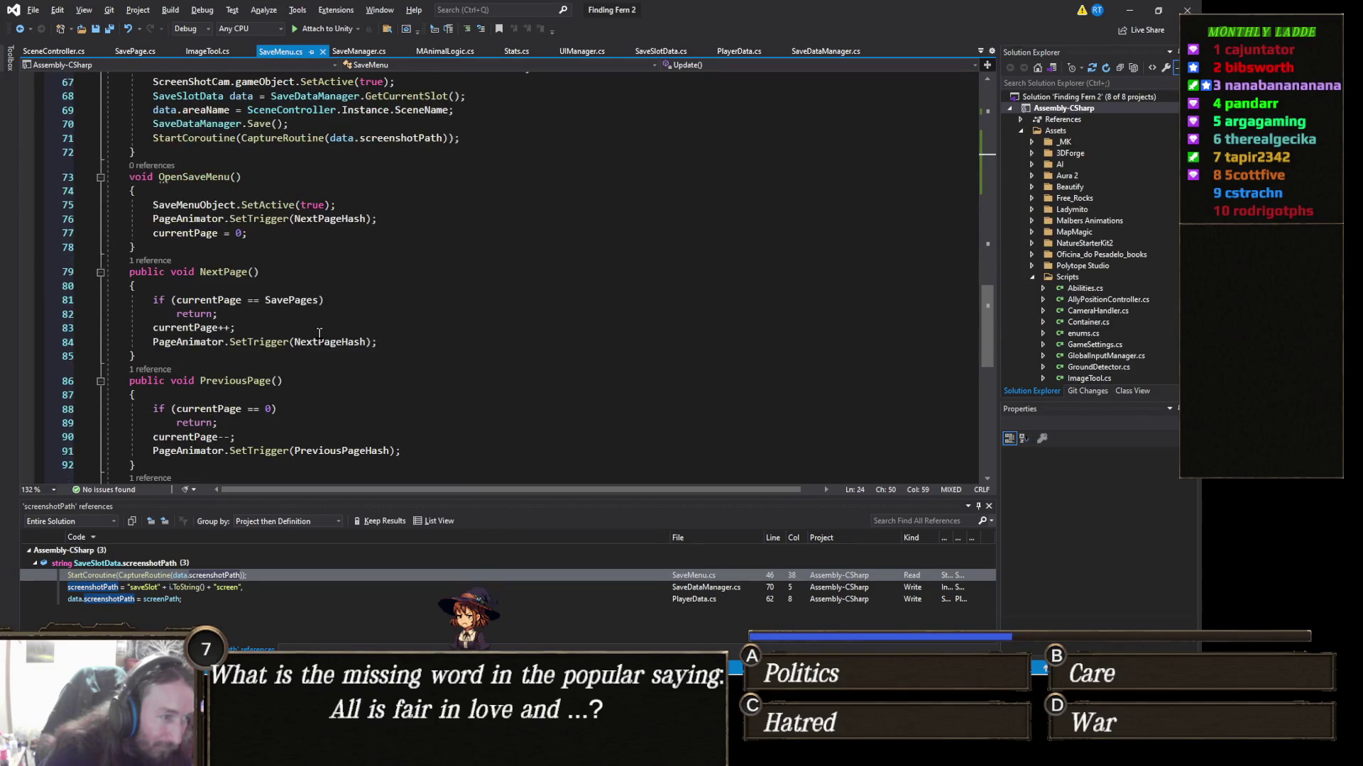
Step: Review NextPage's currentPage bounds check, SavePages usages, and PreviousPage's lower limit of 0
click(216, 286)
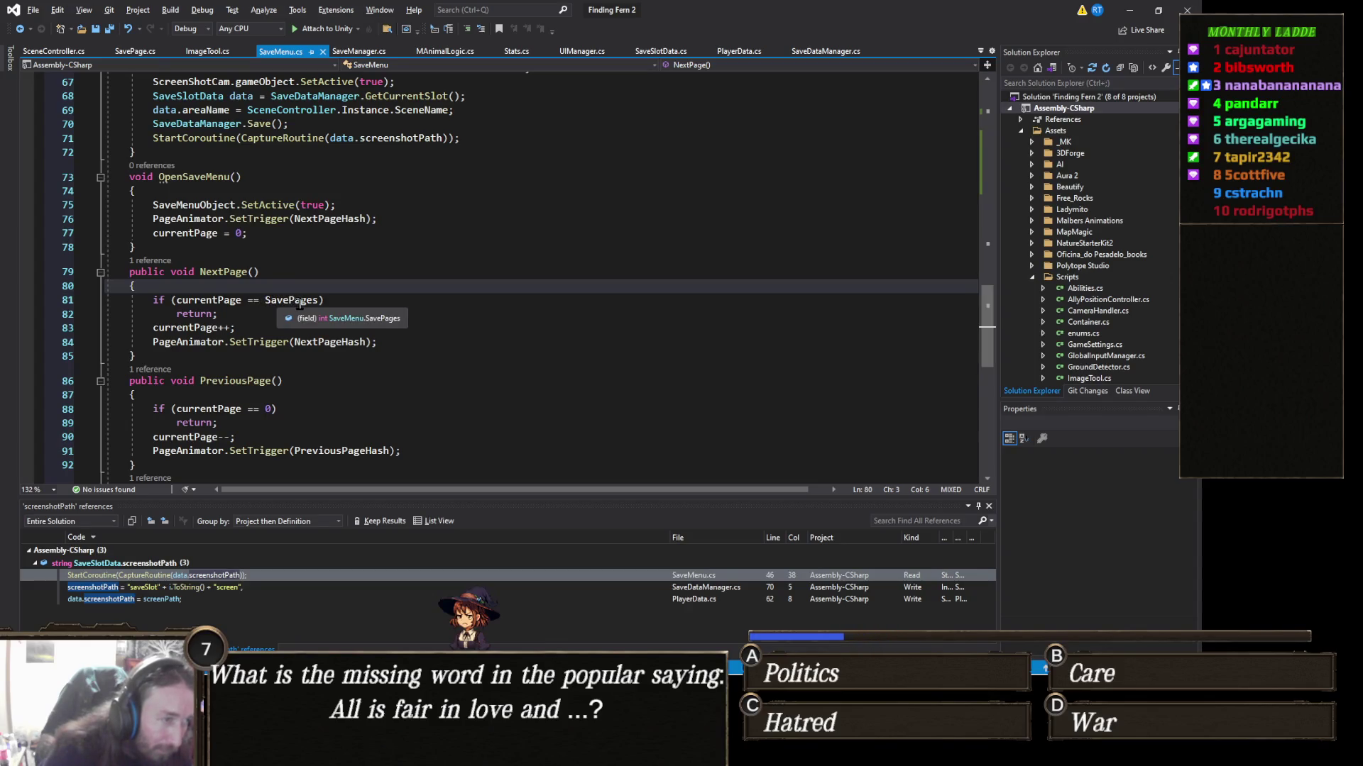
click(226, 300)
click(317, 301)
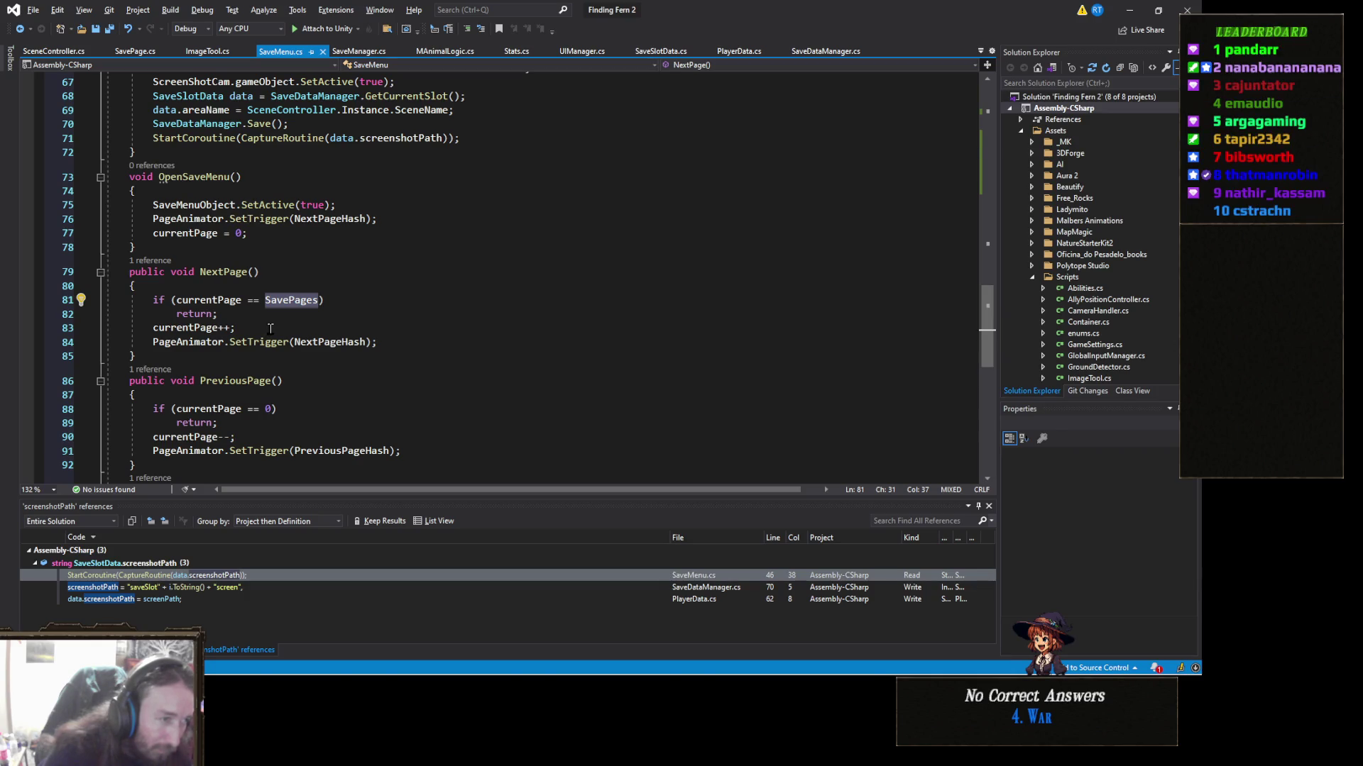
scroll(271, 328, down, 1)
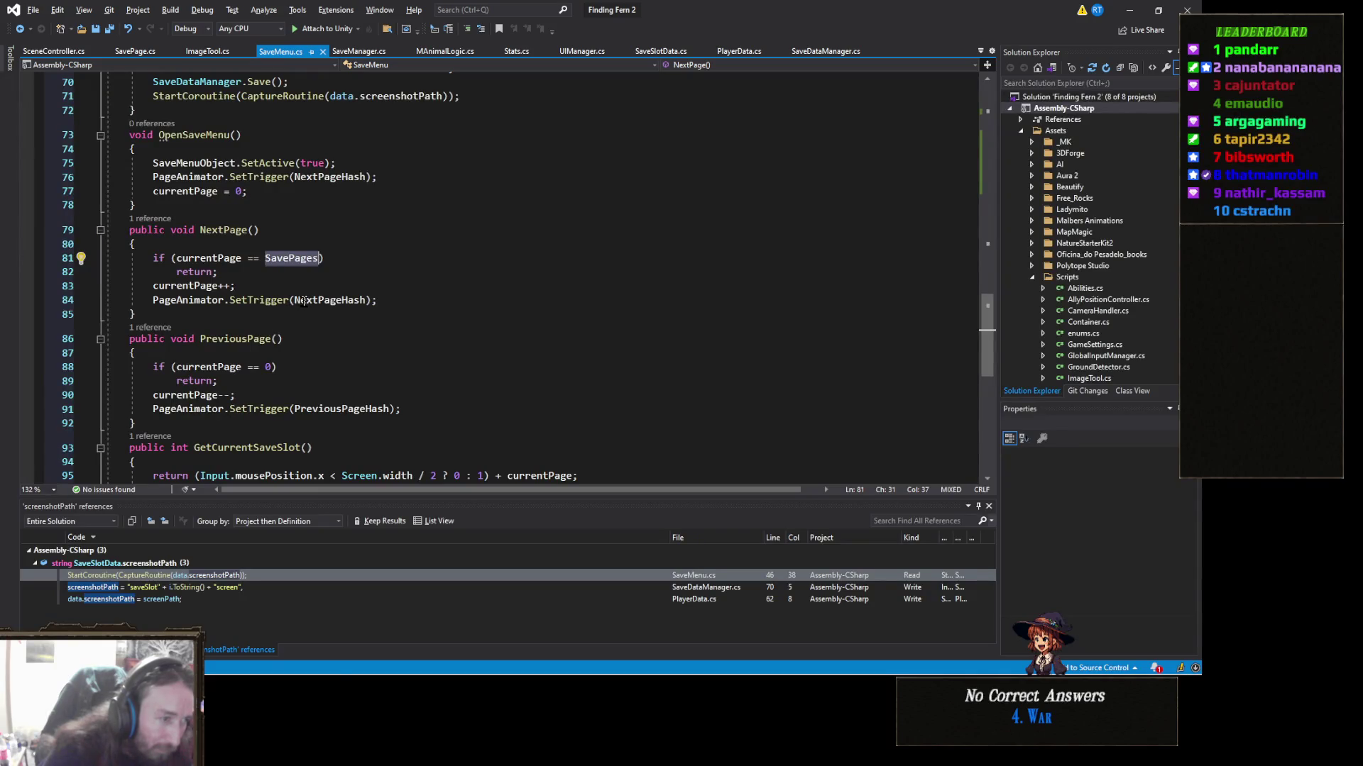
scroll(319, 298, down, 2)
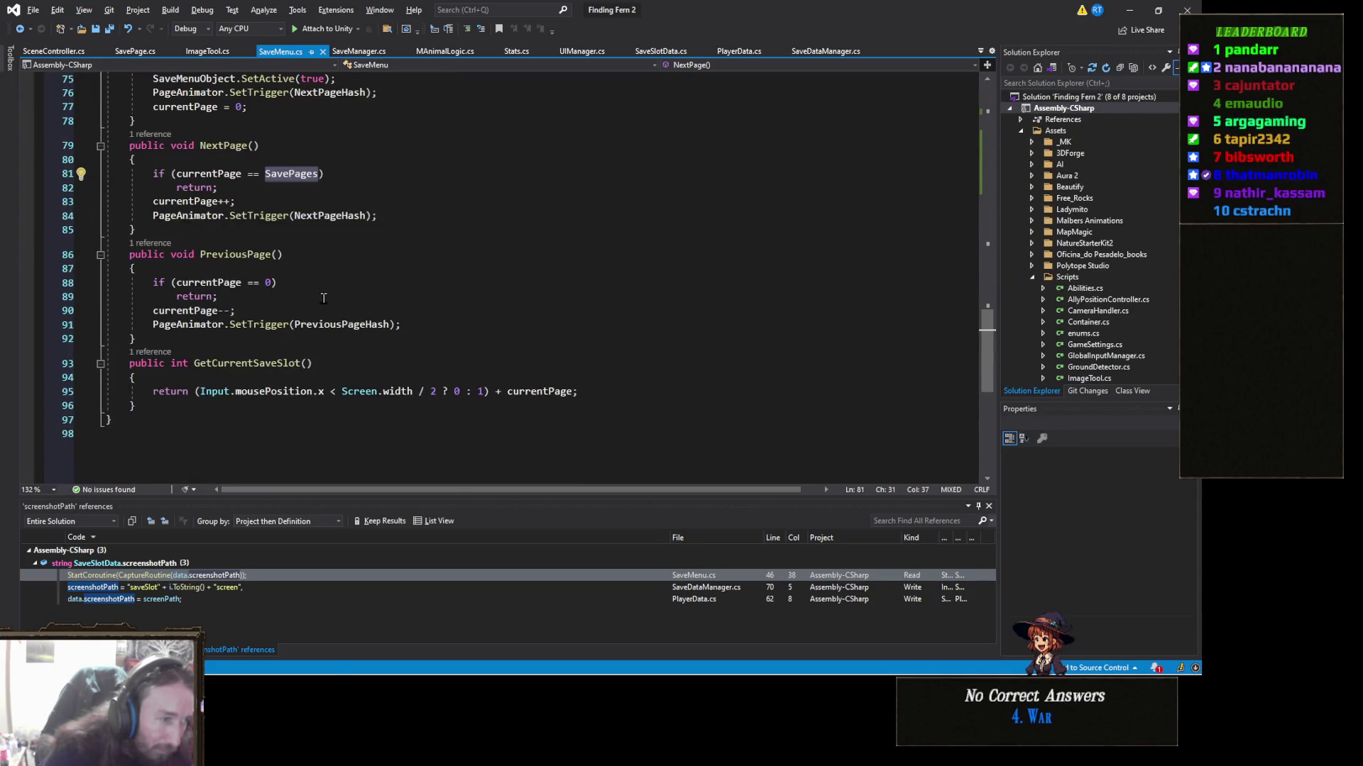
click(272, 283)
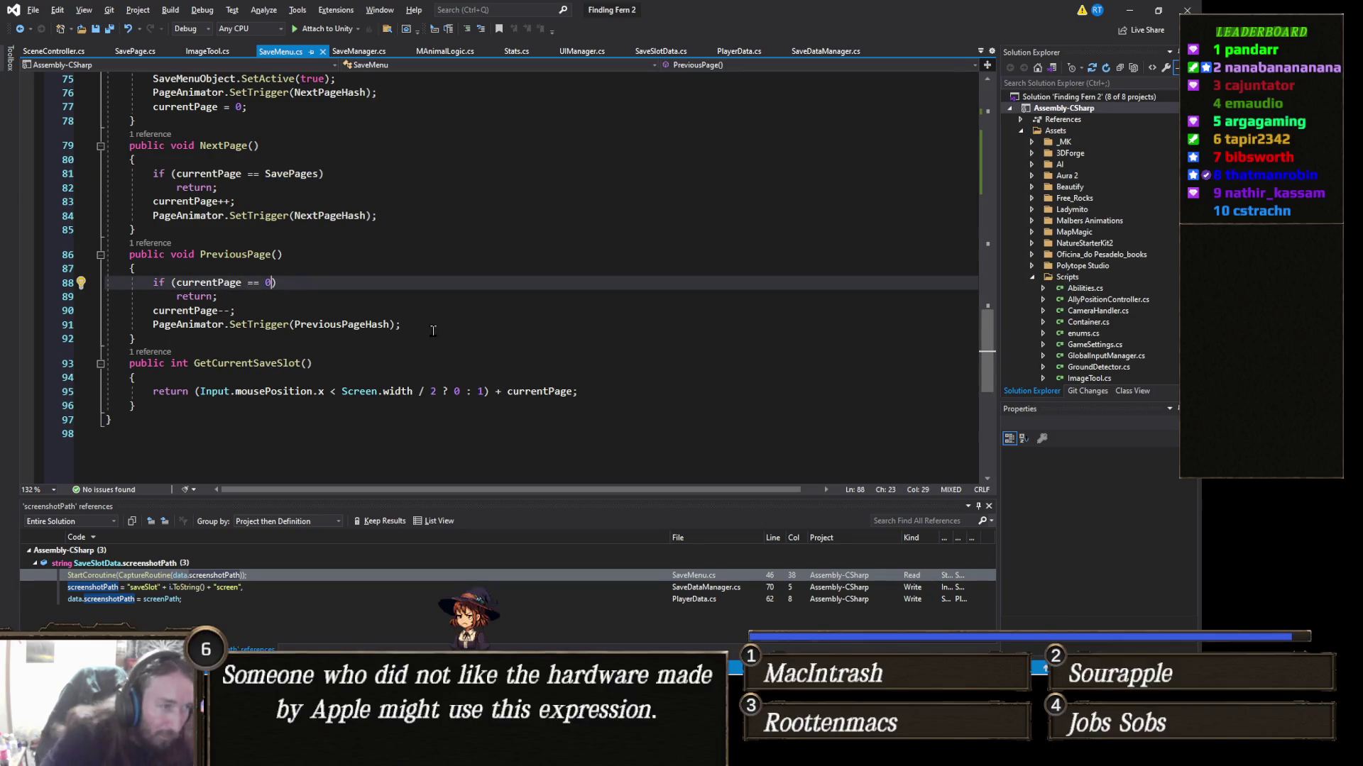
Step: Change PreviousPage's lower limit from 'currentPage == 0' to '== 1'
key(BackSpace)
text(1)
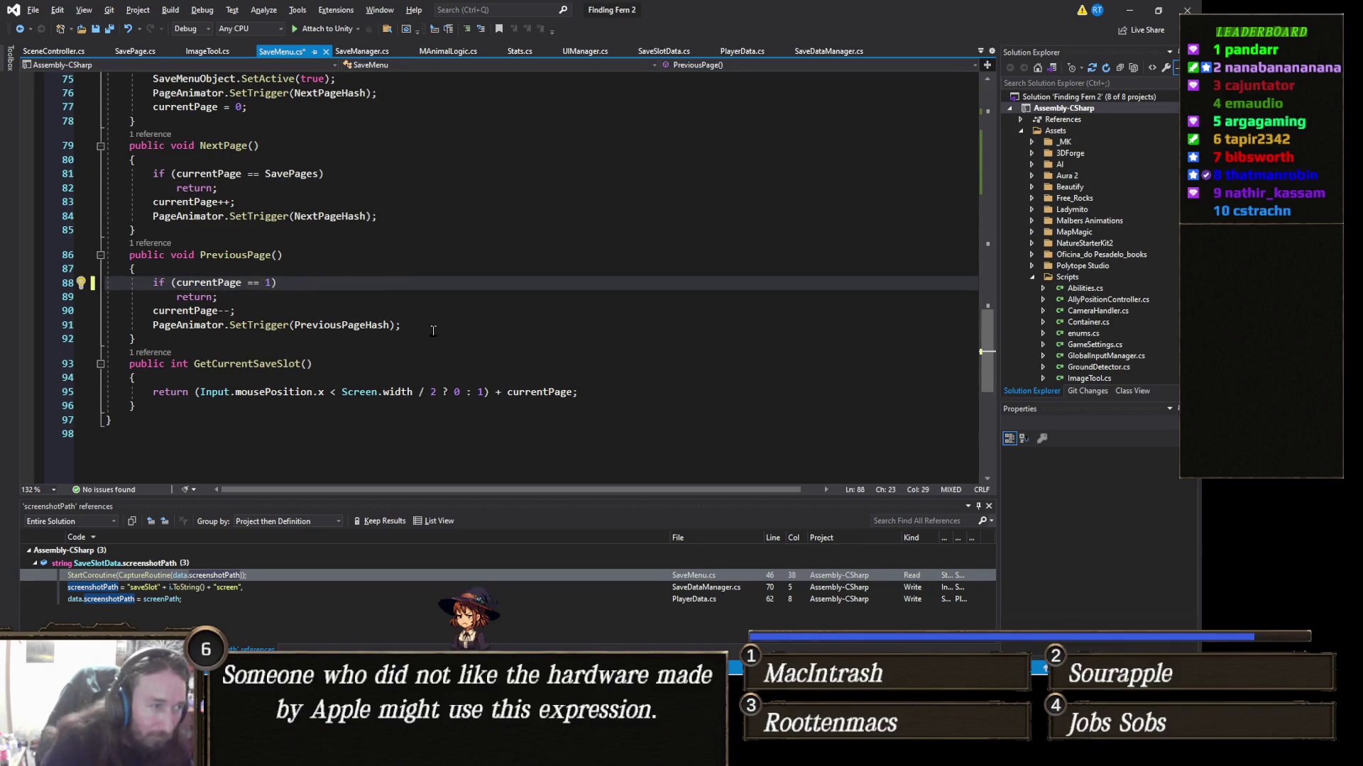
scroll(292, 330, up, 19)
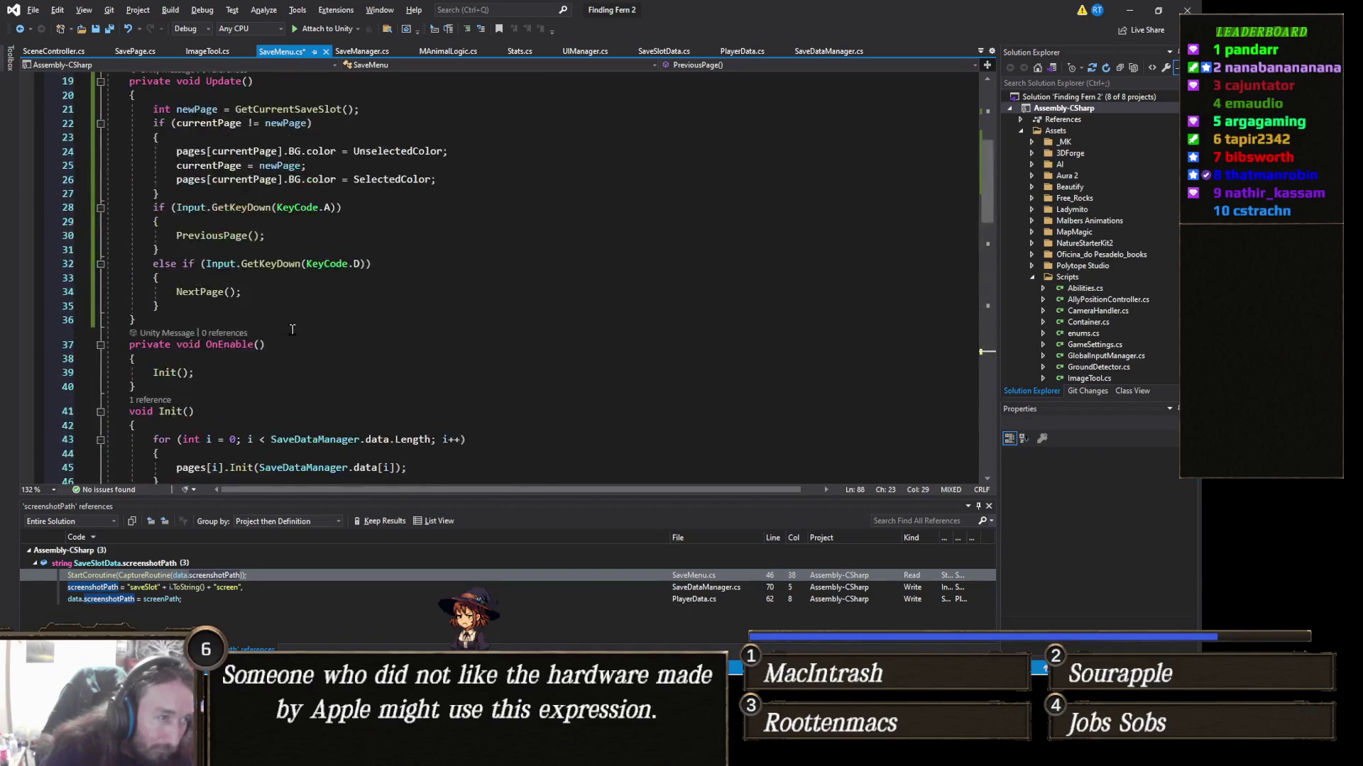
scroll(291, 330, down, 3)
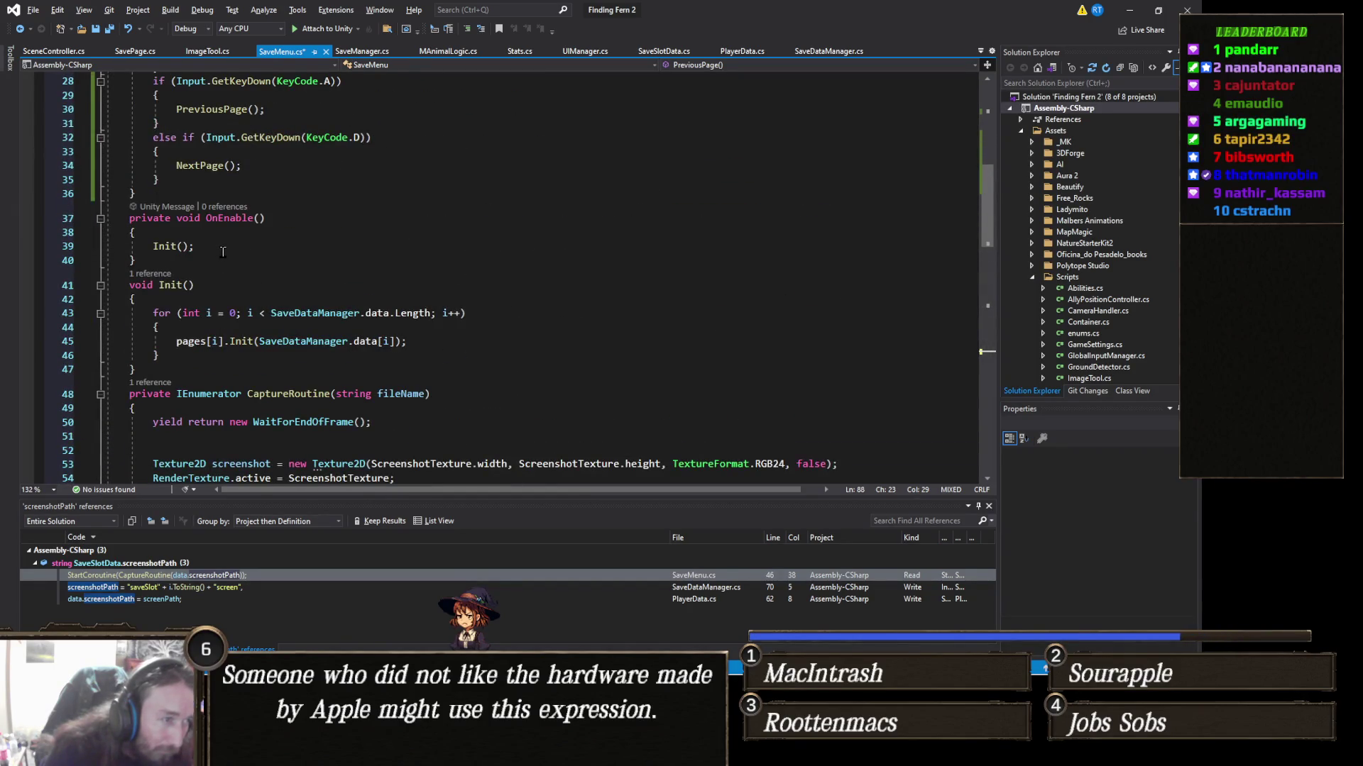
Step: Add 'NextPage()' after Init() in OnEnable, save, and return to Unity
click(216, 356)
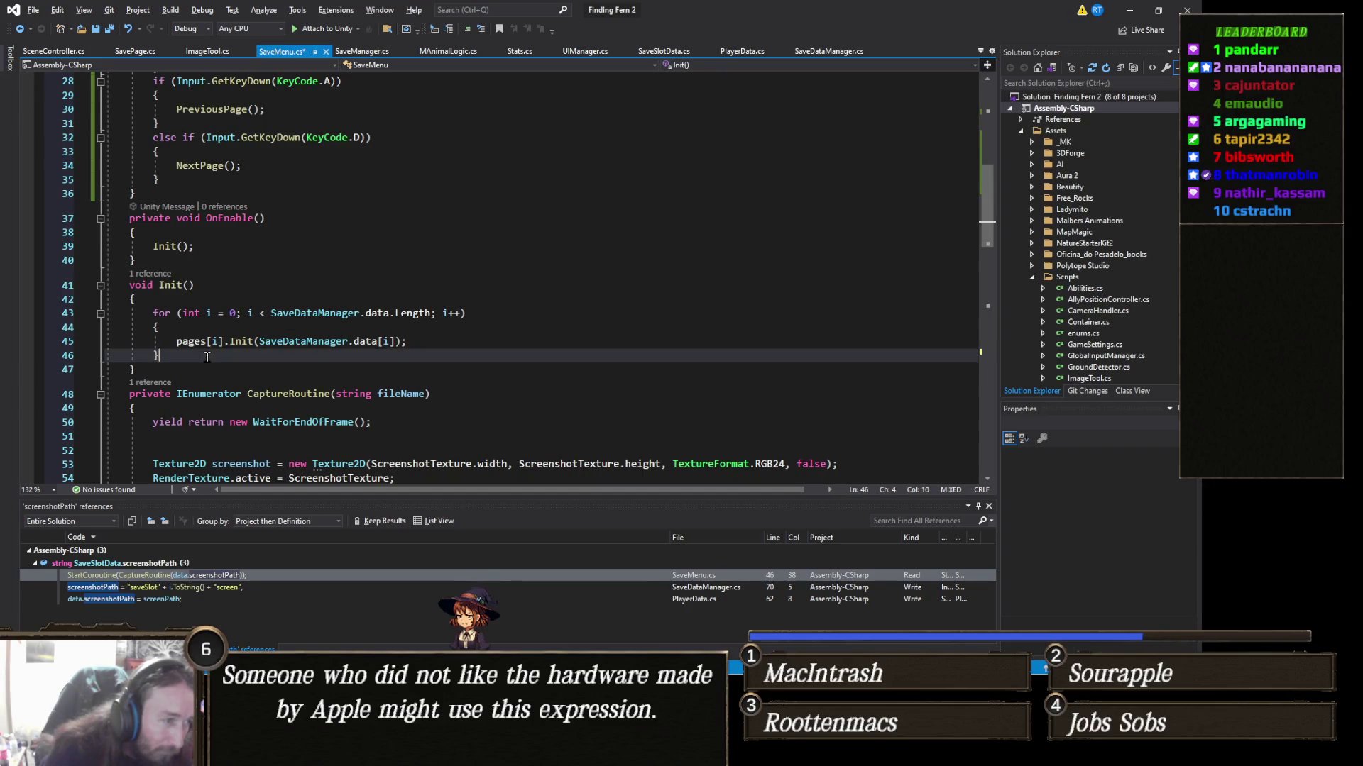
click(227, 246)
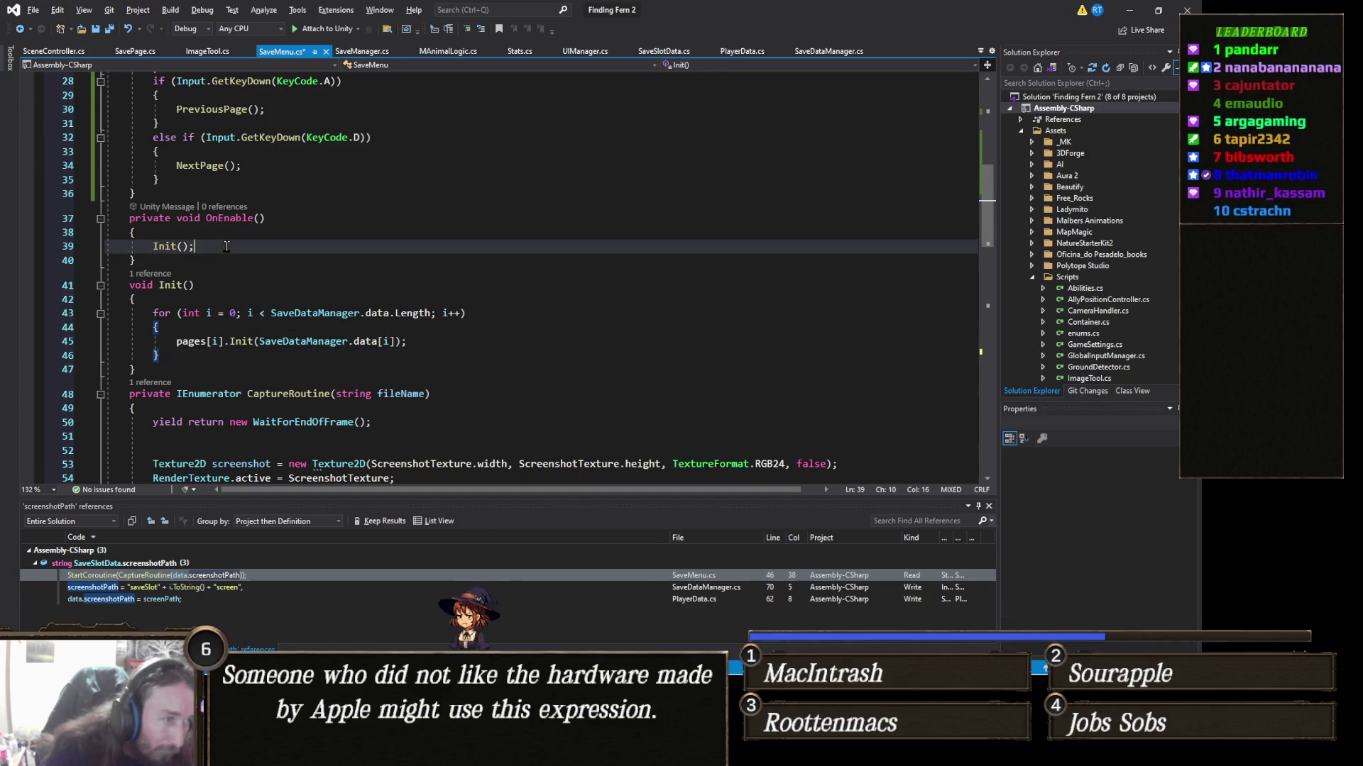
key(Return)
text(Ne)
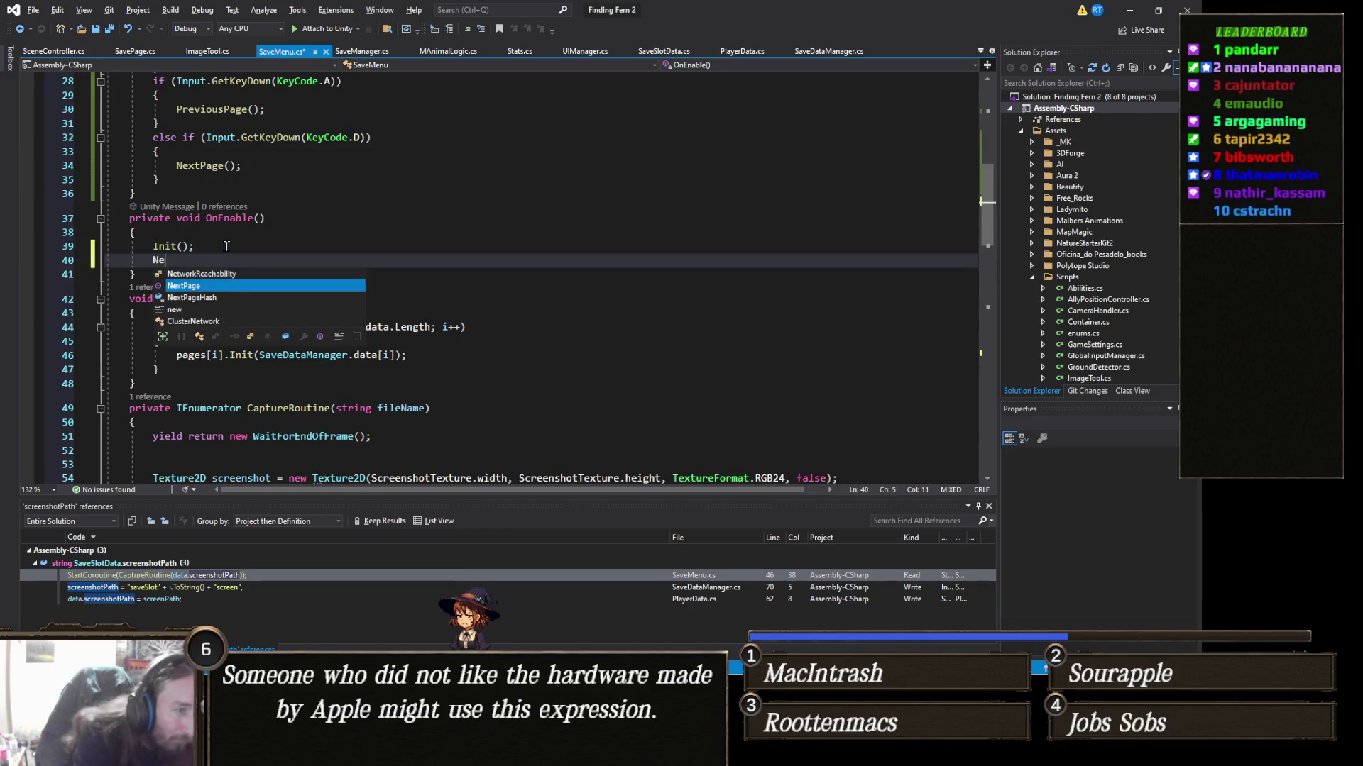
text(xtPage();)
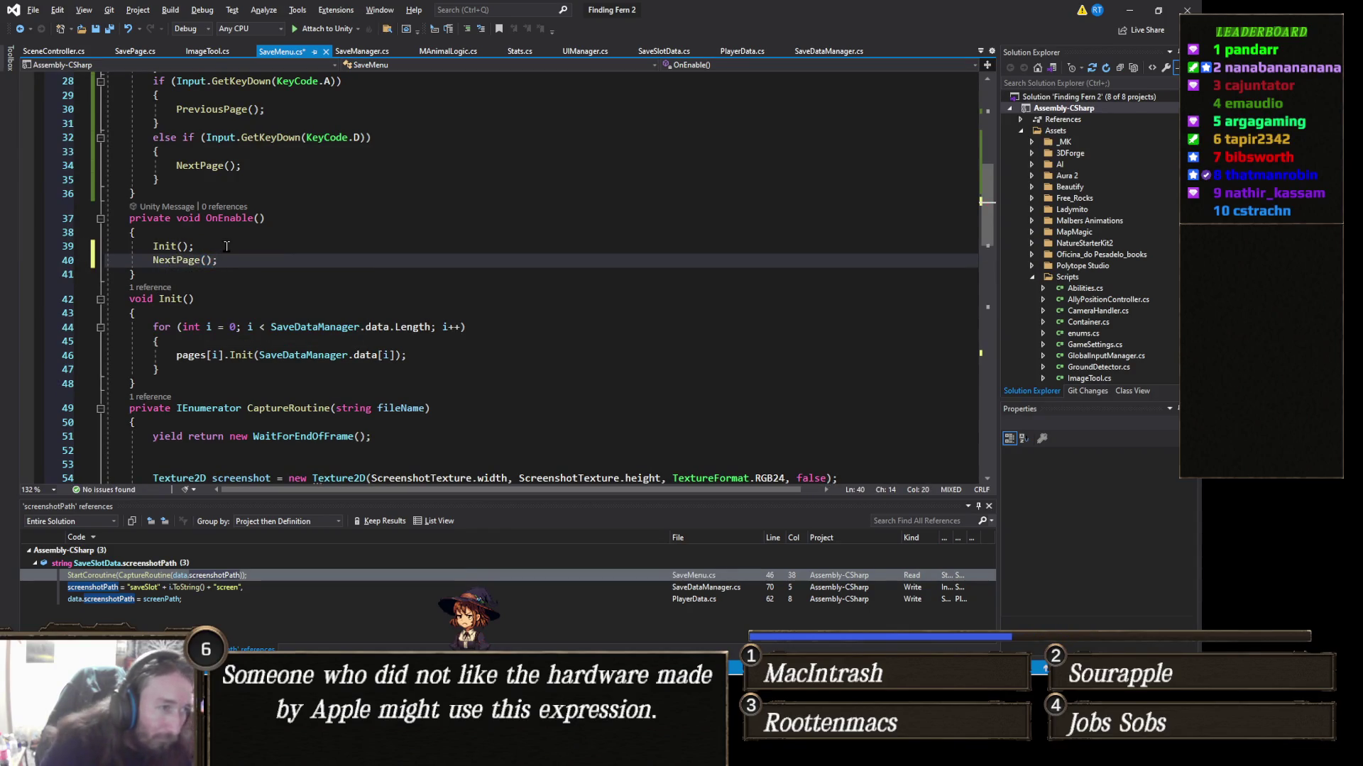
key(ctrl+s)
key(alt+Tab)
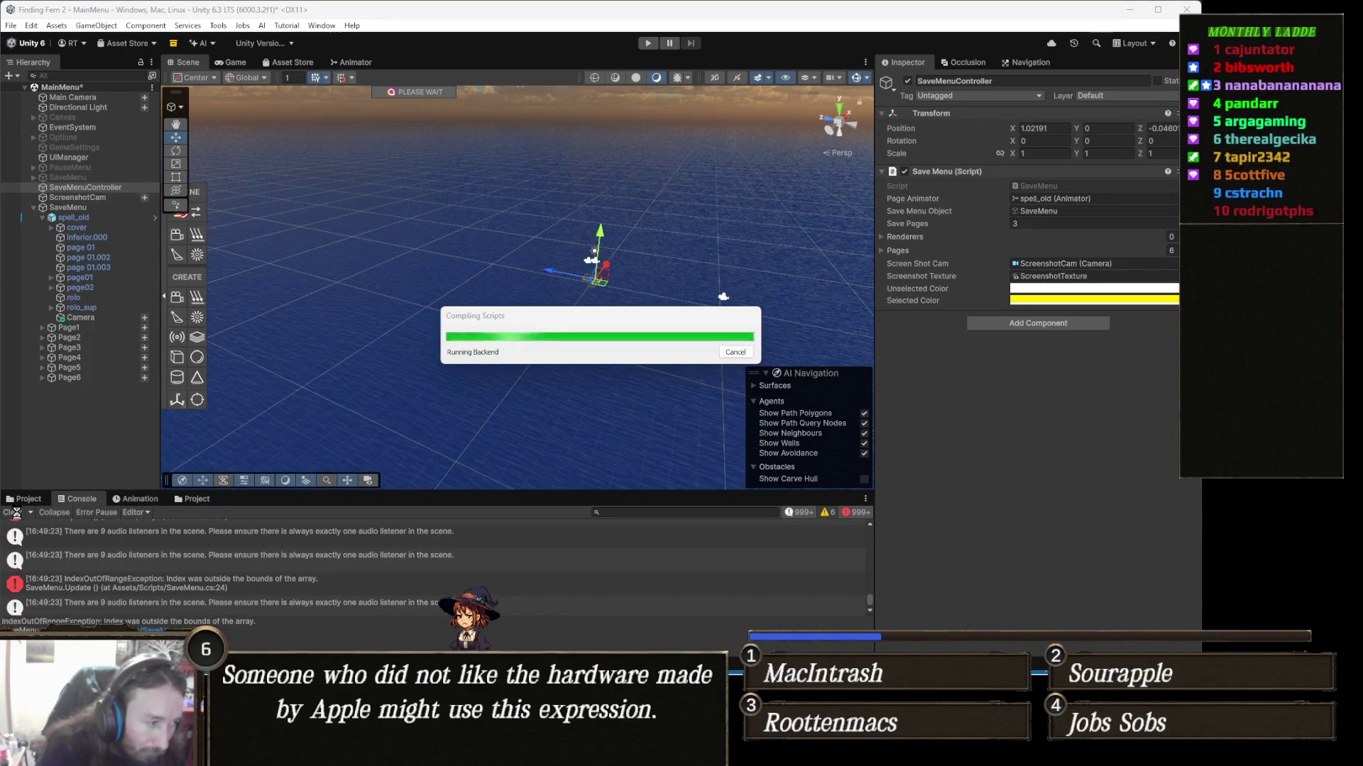
Step: Clear the Console, return to Visual Studio, and open a new line above Update's line 24
click(14, 512)
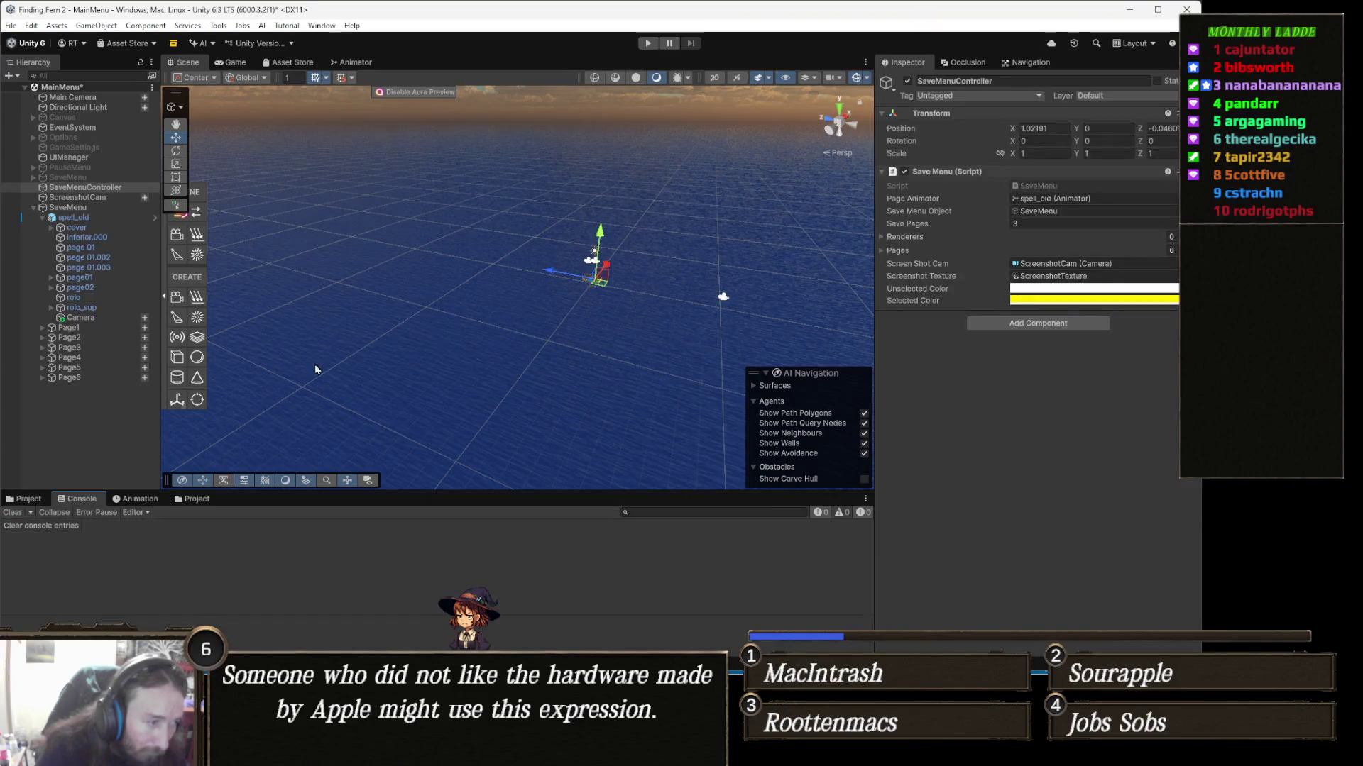
key(alt+Tab)
scroll(315, 361, up, 6)
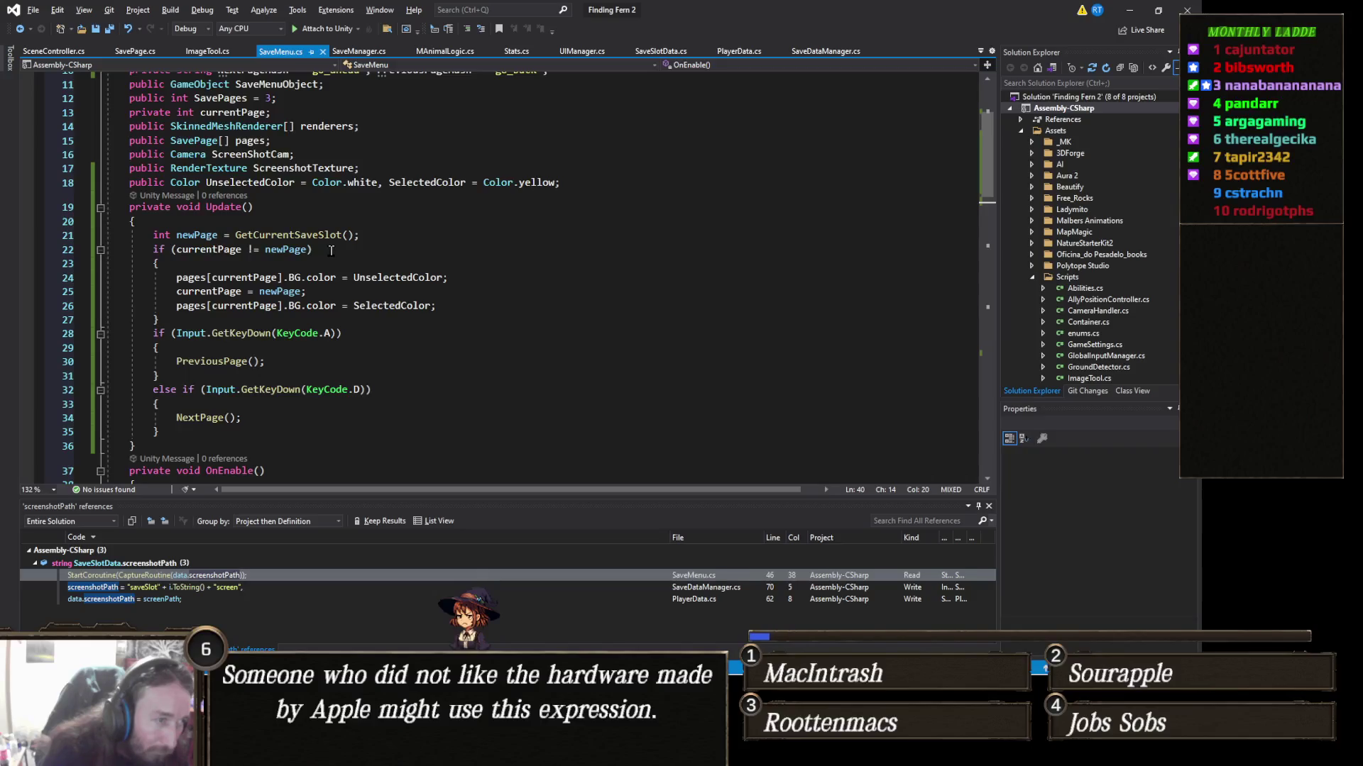
click(336, 277)
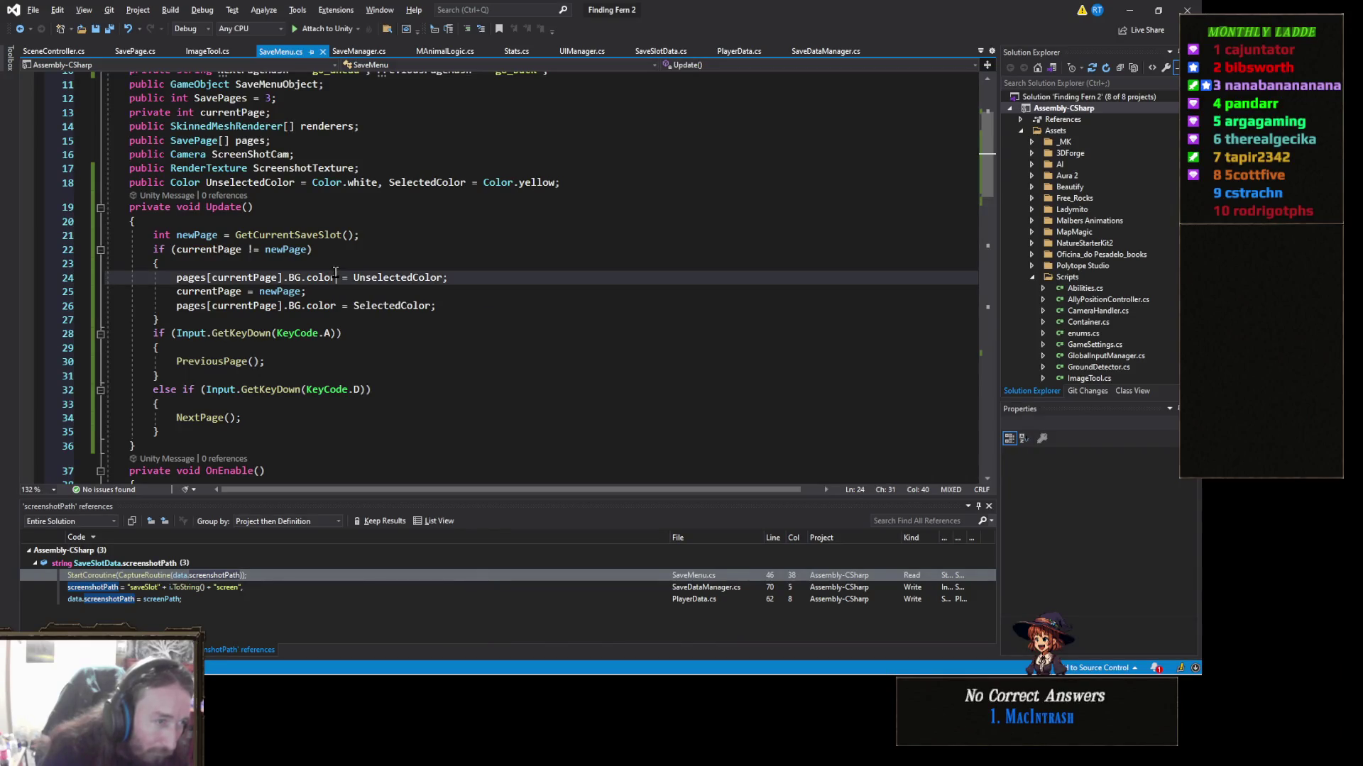
click(462, 297)
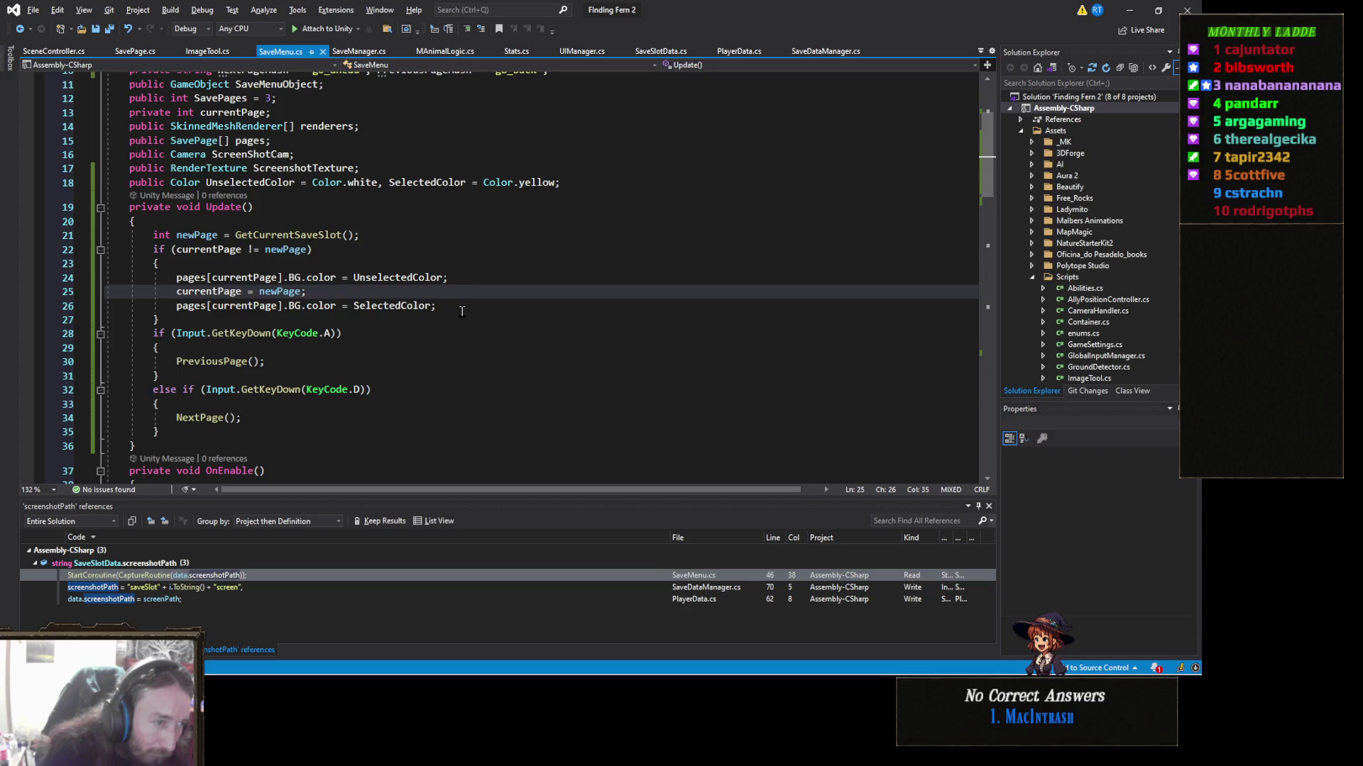
click(461, 310)
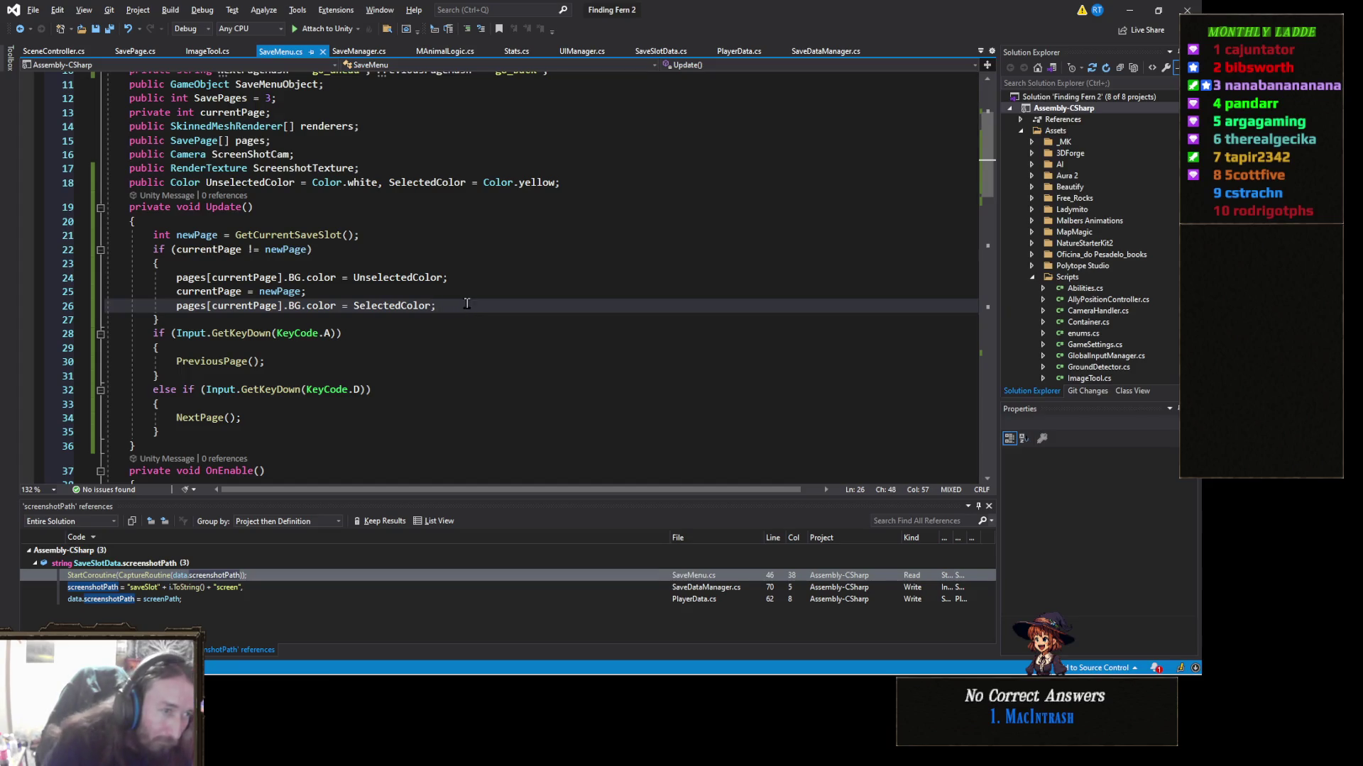
click(474, 273)
key(ctrl+Return)
Step: Add 'Debug.Log(currentPage);' to Update and save SaveMenu.cs
text(Debug.Log()
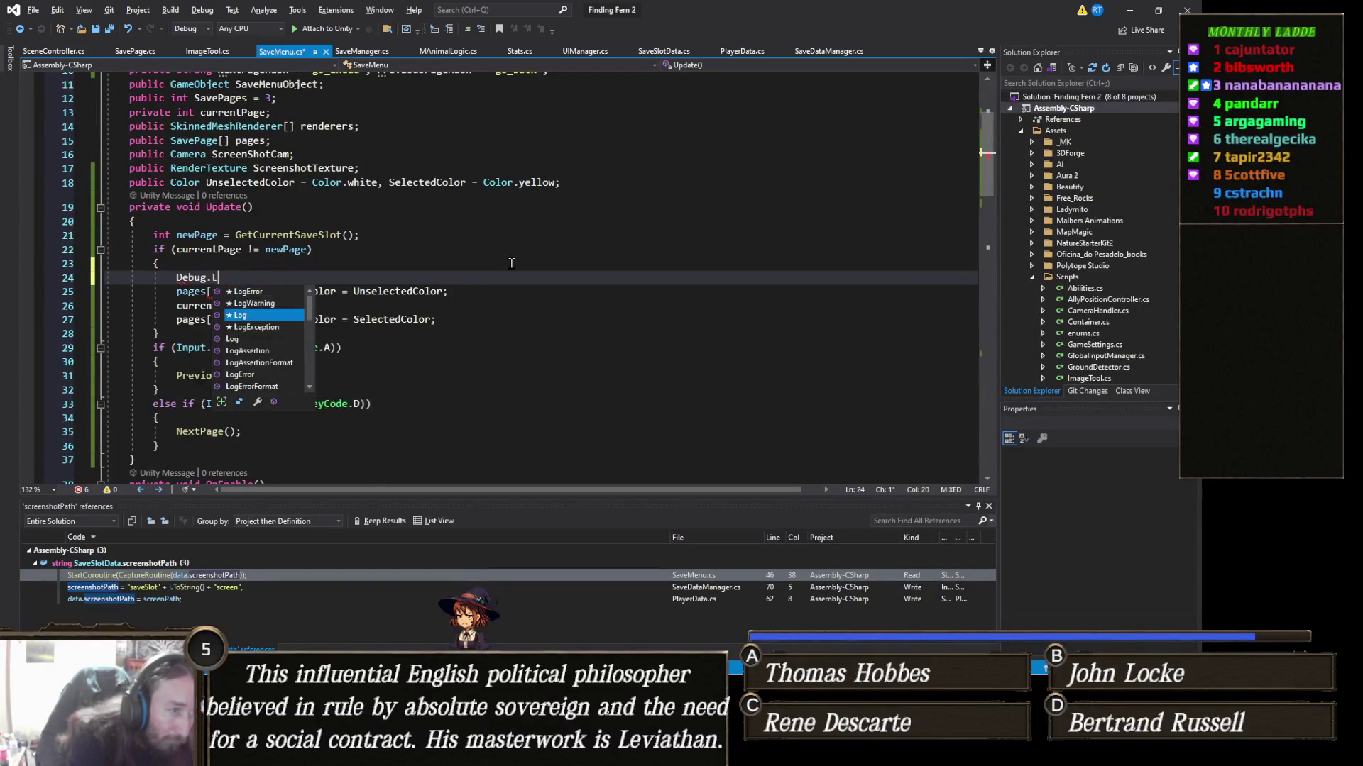
text(cur)
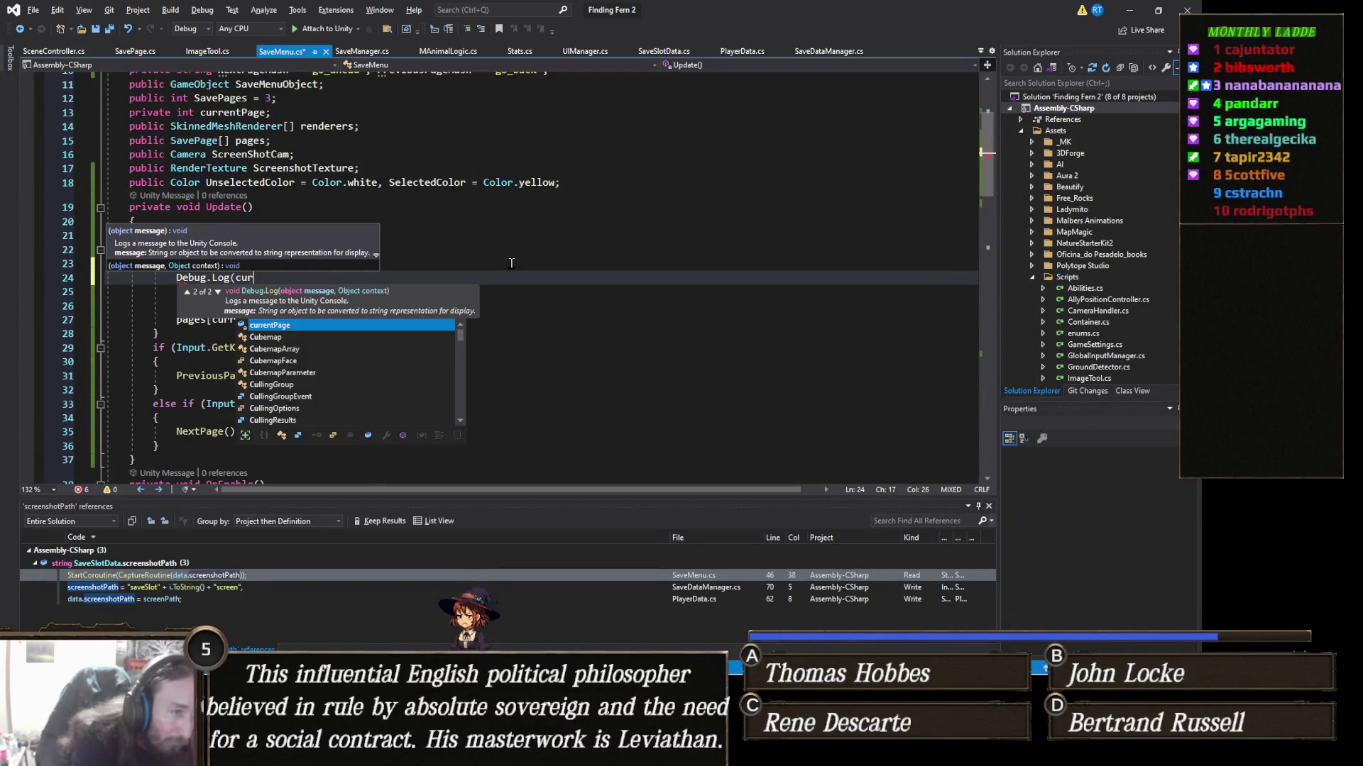
text(rentPage);)
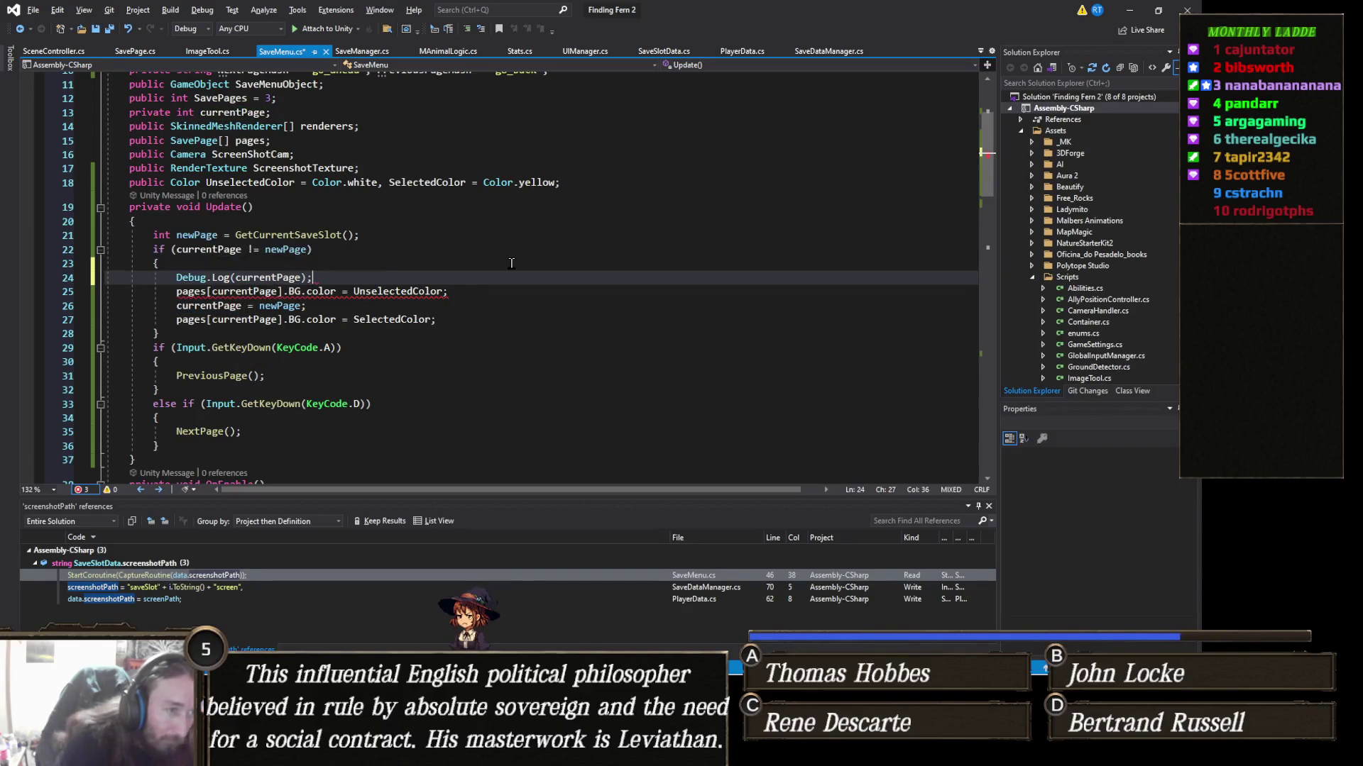
key(ctrl+s)
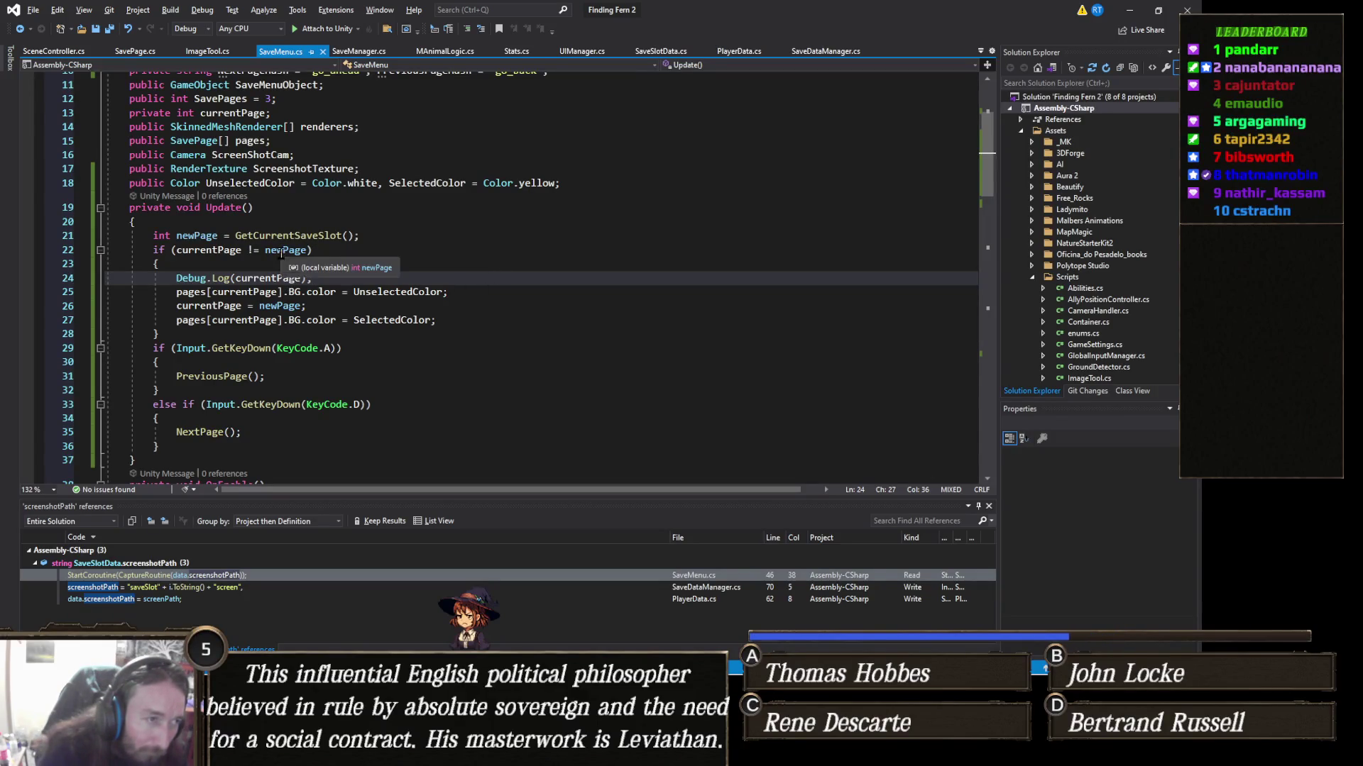
scroll(282, 253, up, 2)
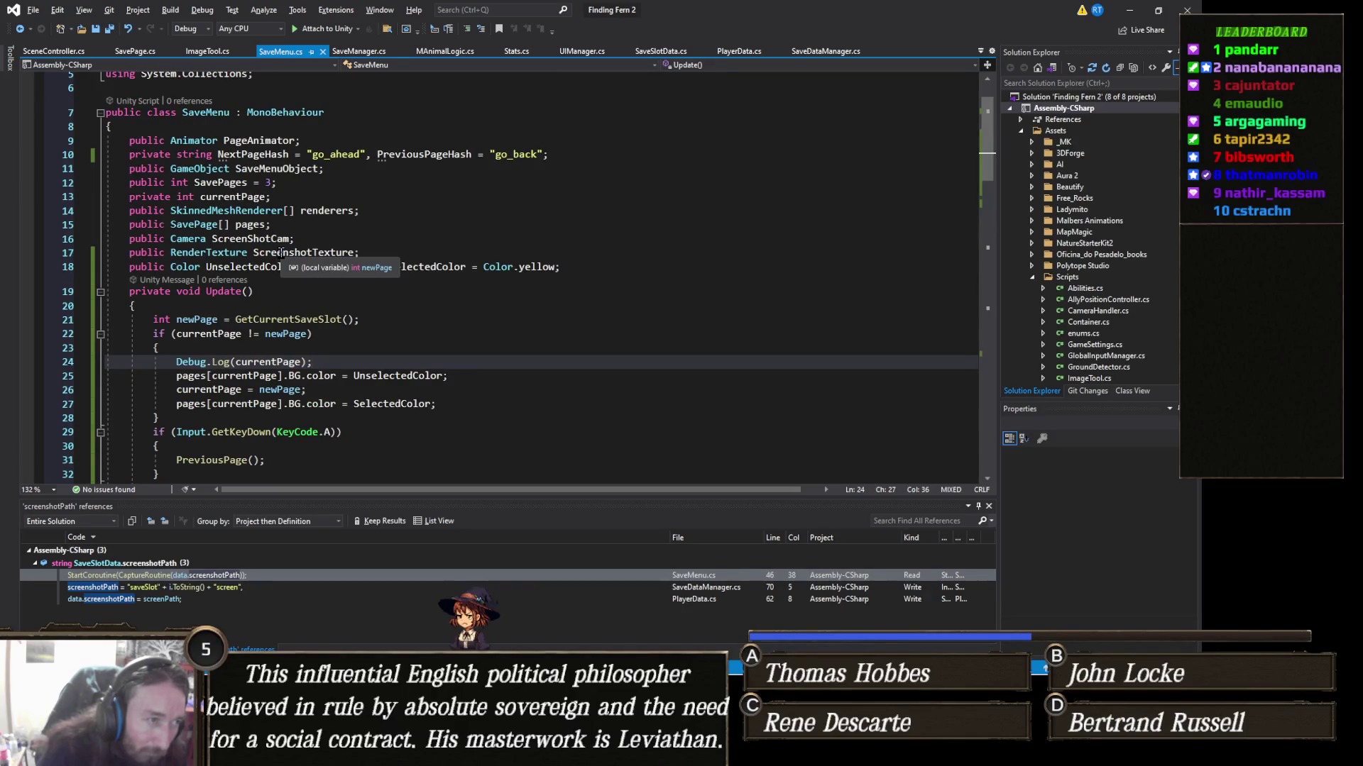
scroll(284, 256, down, 4)
scroll(287, 259, up, 4)
scroll(295, 266, down, 4)
scroll(295, 266, up, 4)
scroll(295, 266, down, 10)
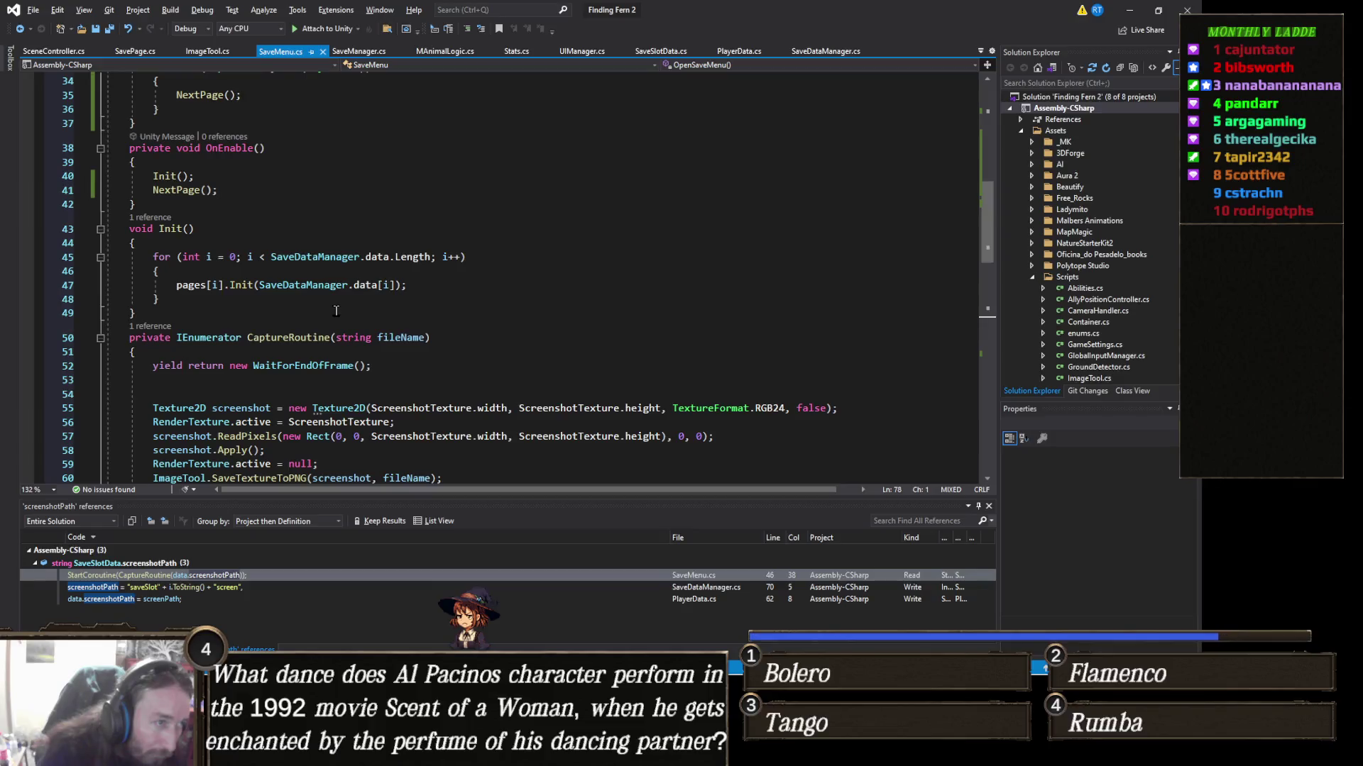
Step: Delete the NextPage() call from OnEnable, save, and switch back to Unity
triple_click(252, 192)
key(Delete)
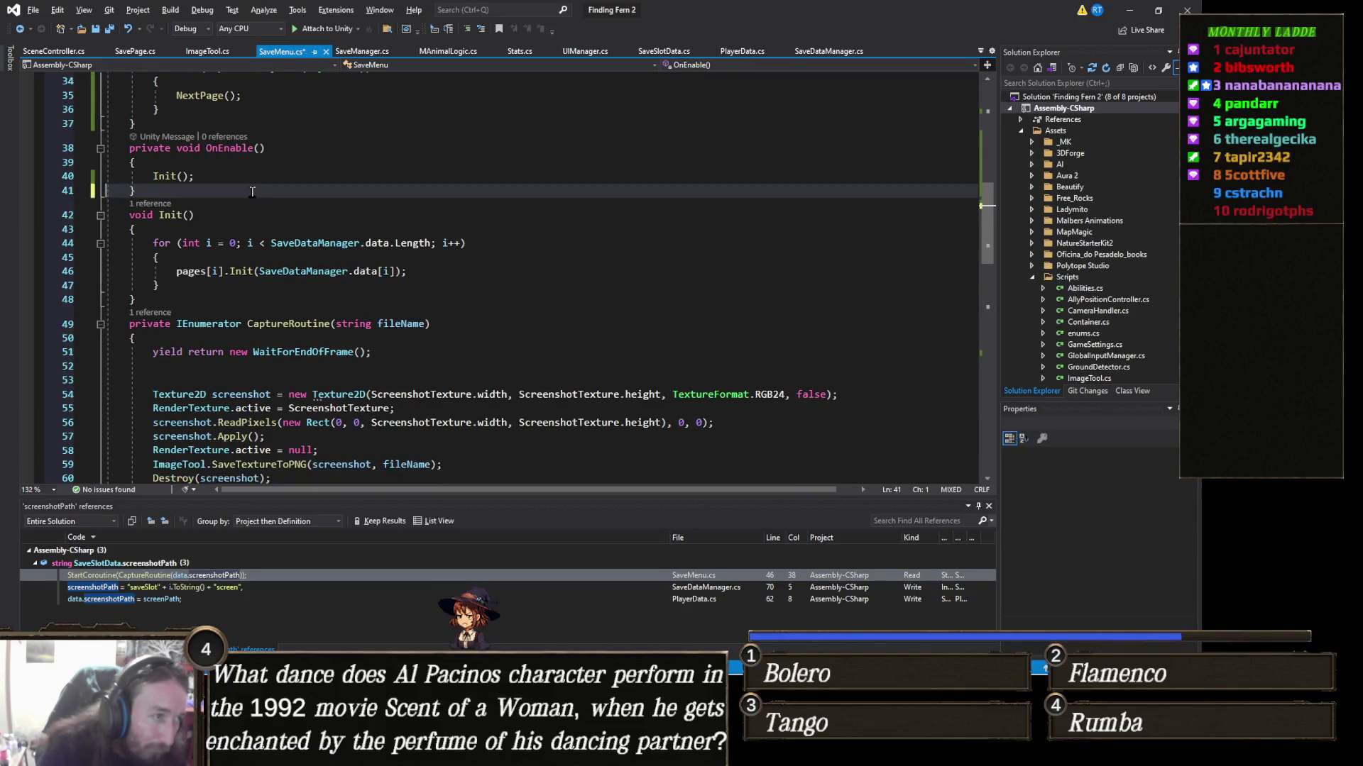
key(ctrl+s)
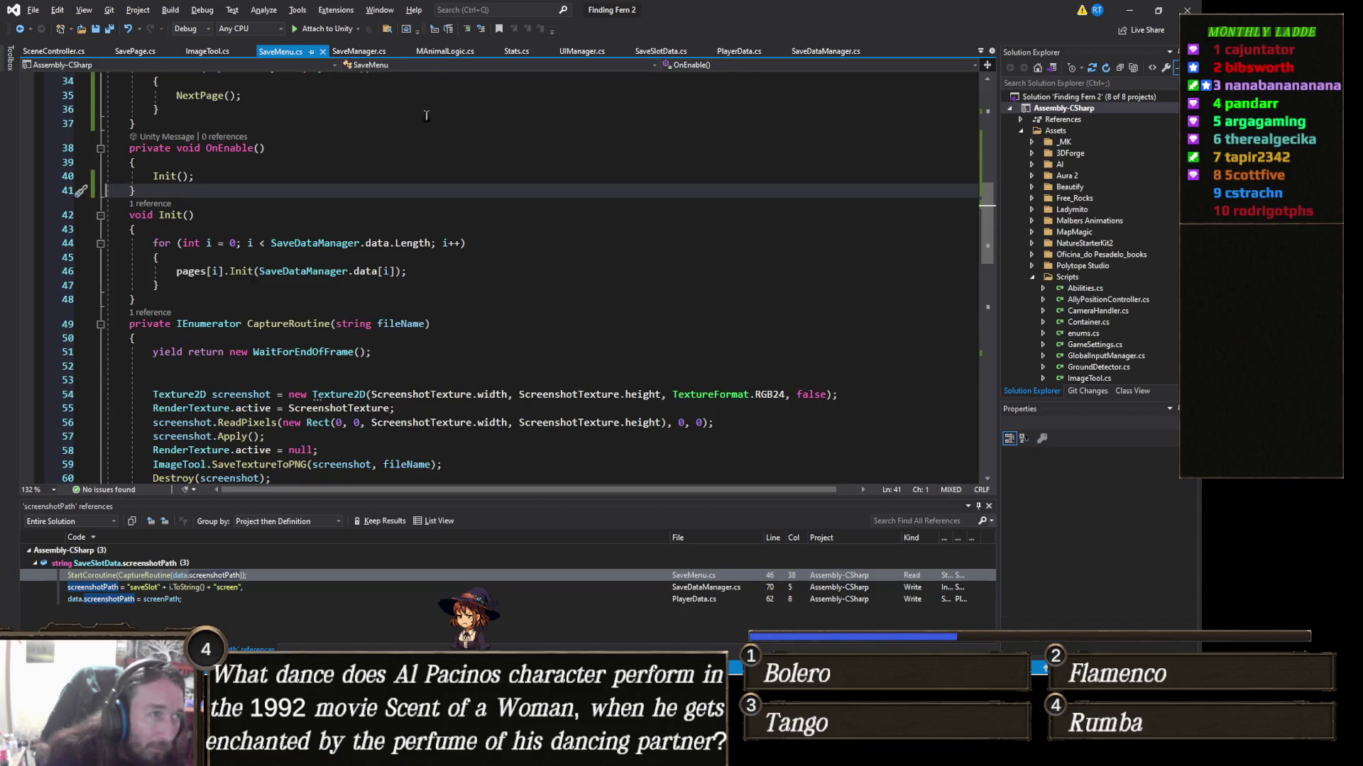
scroll(355, 268, up, 7)
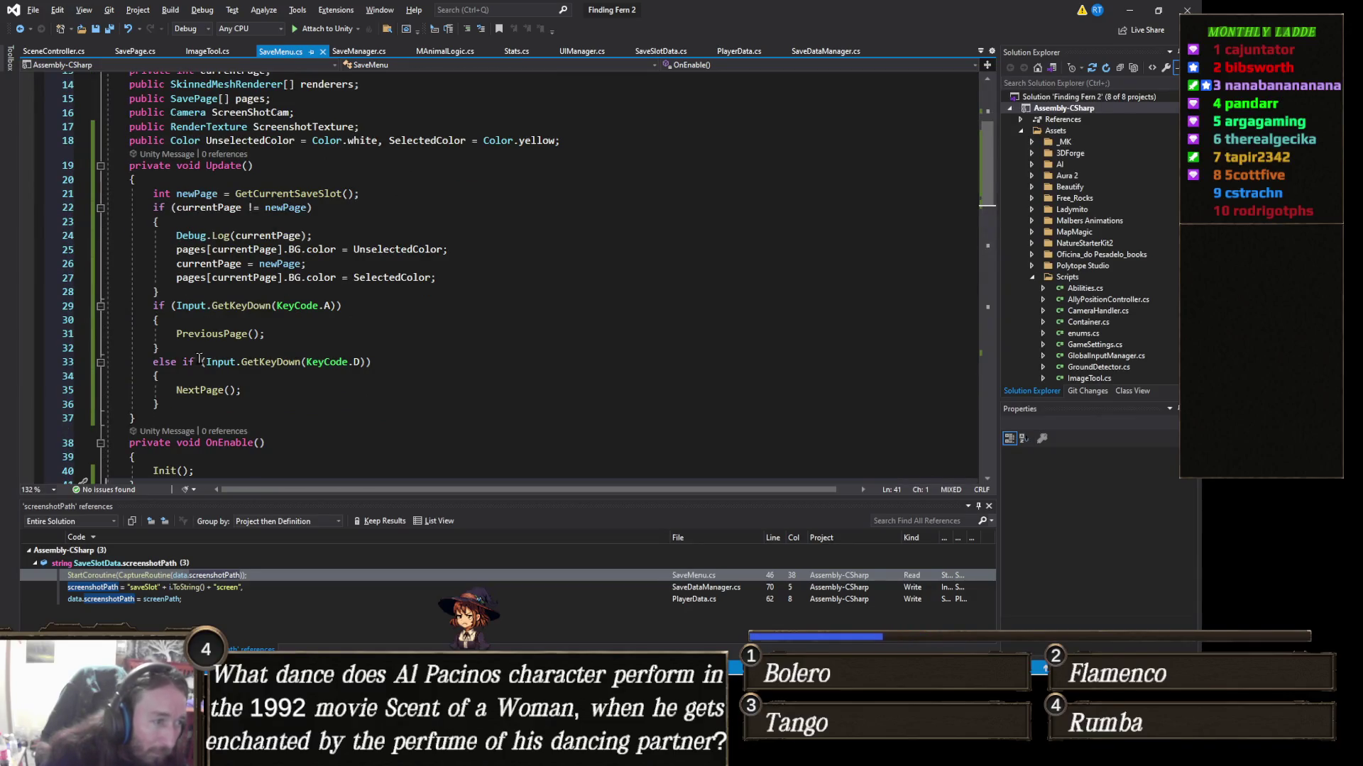
click(196, 396)
click(204, 403)
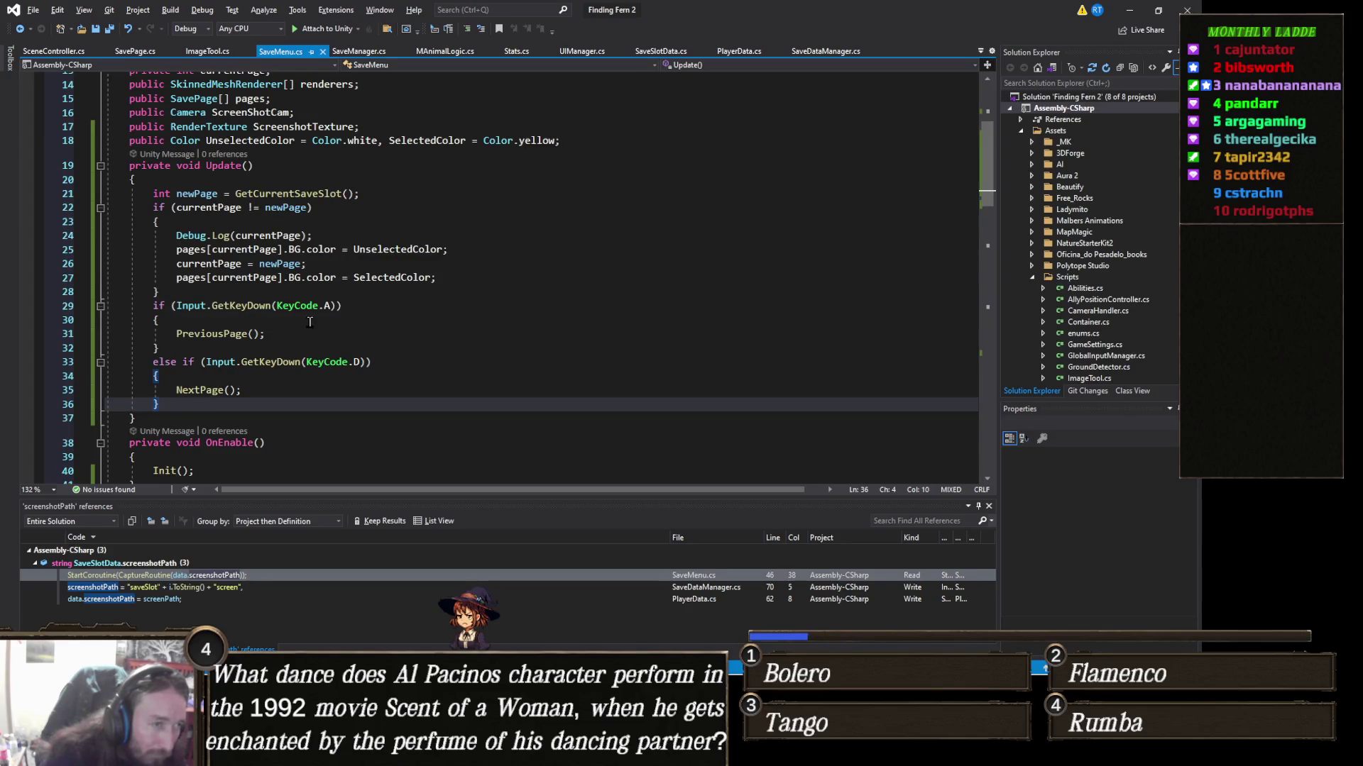
key(alt+Tab)
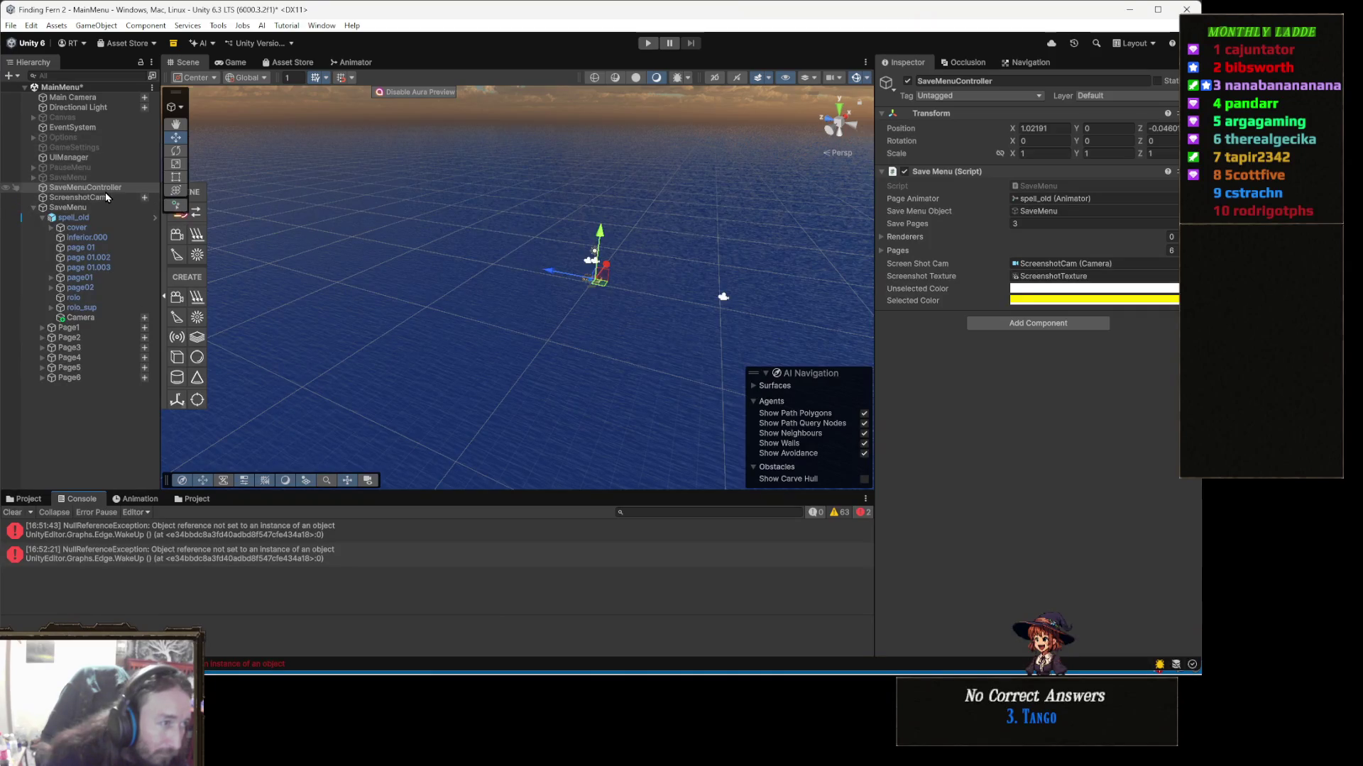
Step: Deactivate SaveMenu and ScreenshotCam together, then select Canvas and expand its children
click(108, 208)
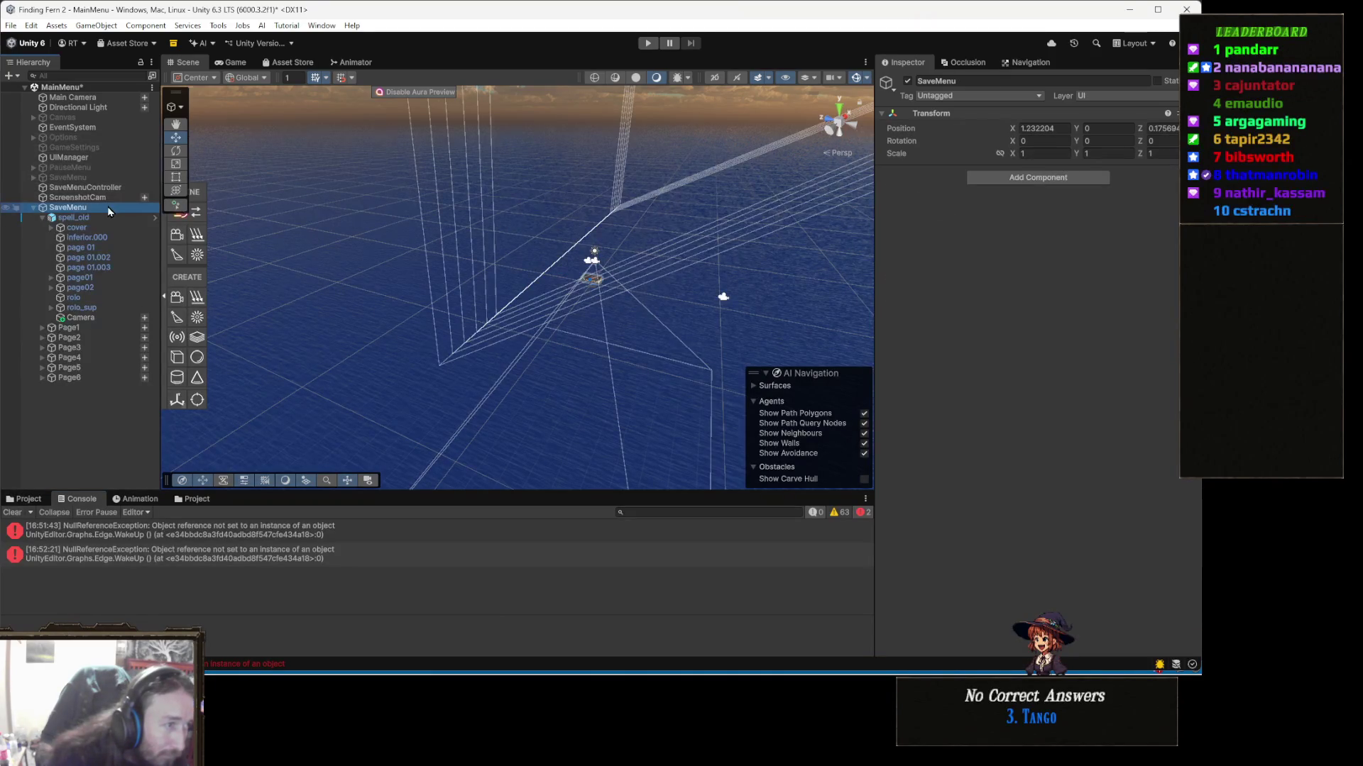
ctrl+click(105, 198)
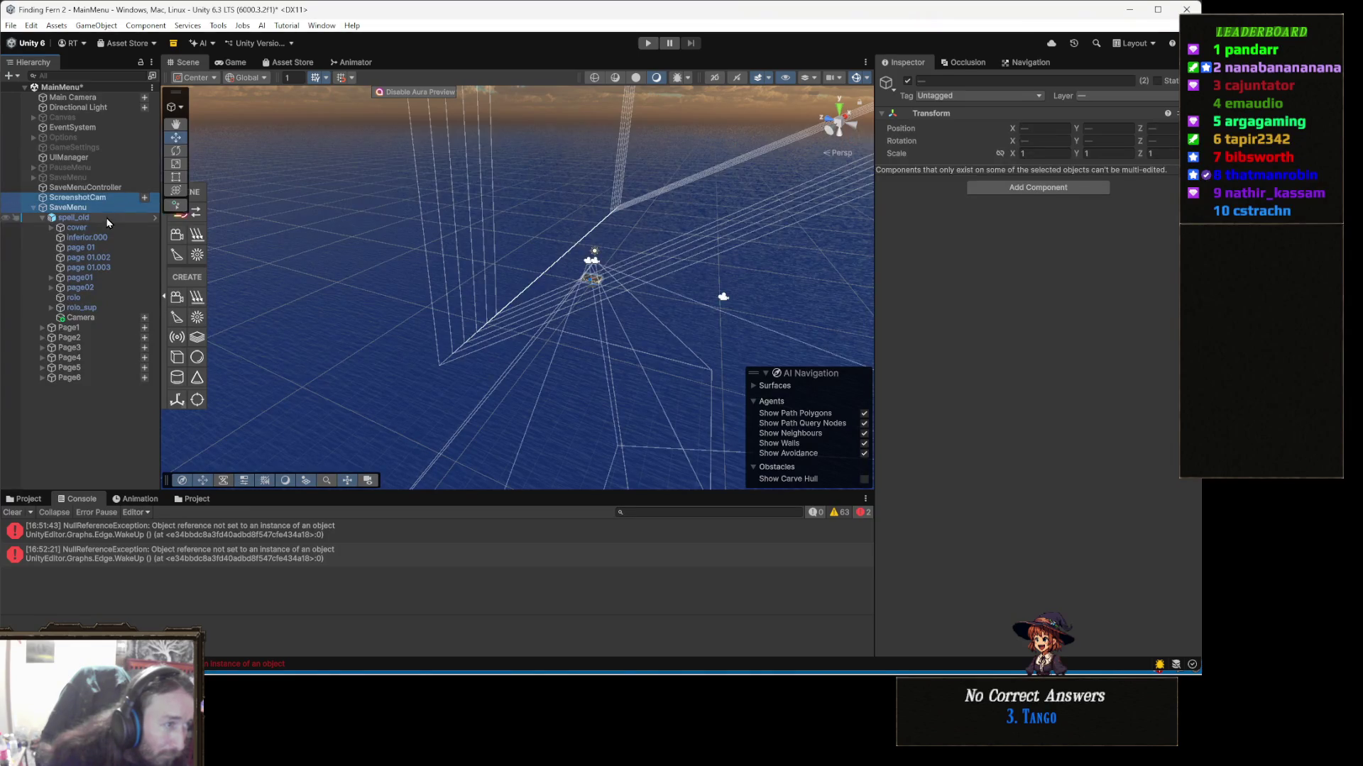
click(907, 81)
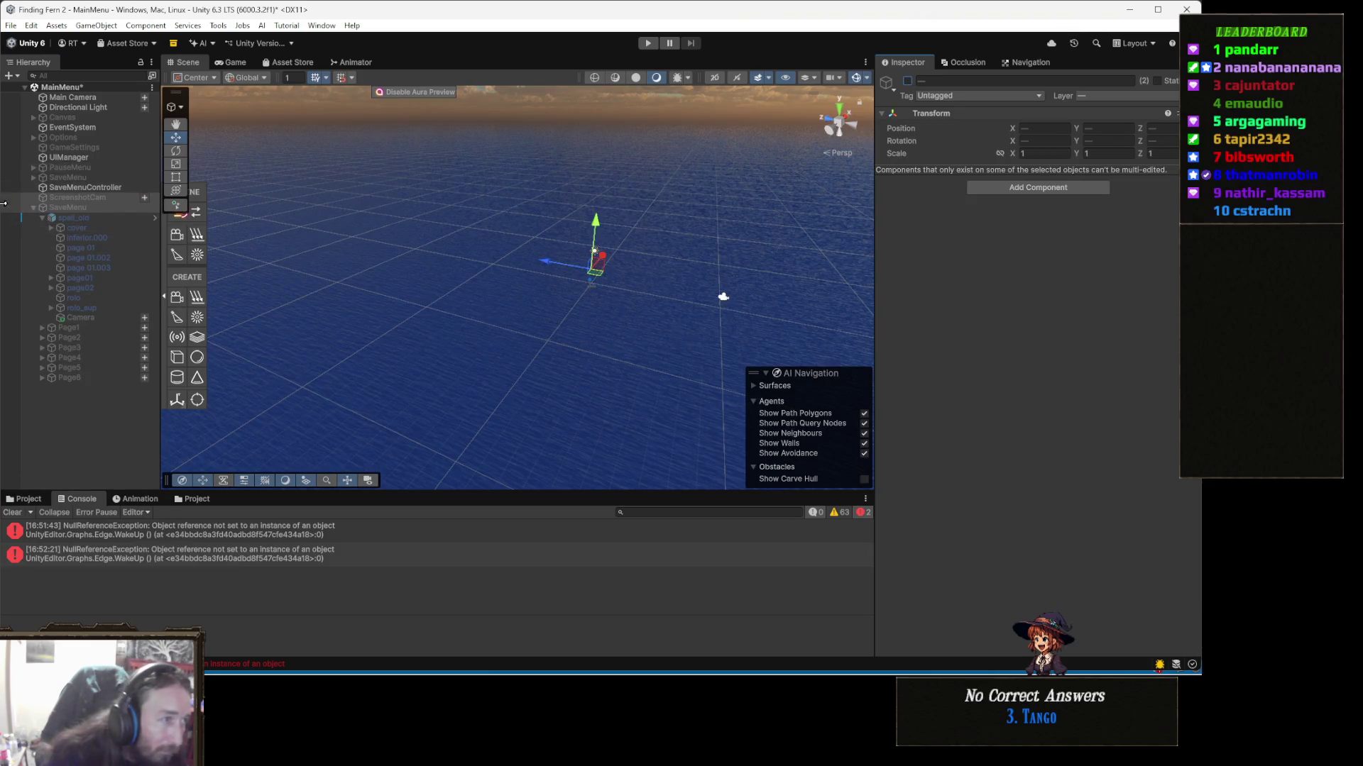
click(64, 117)
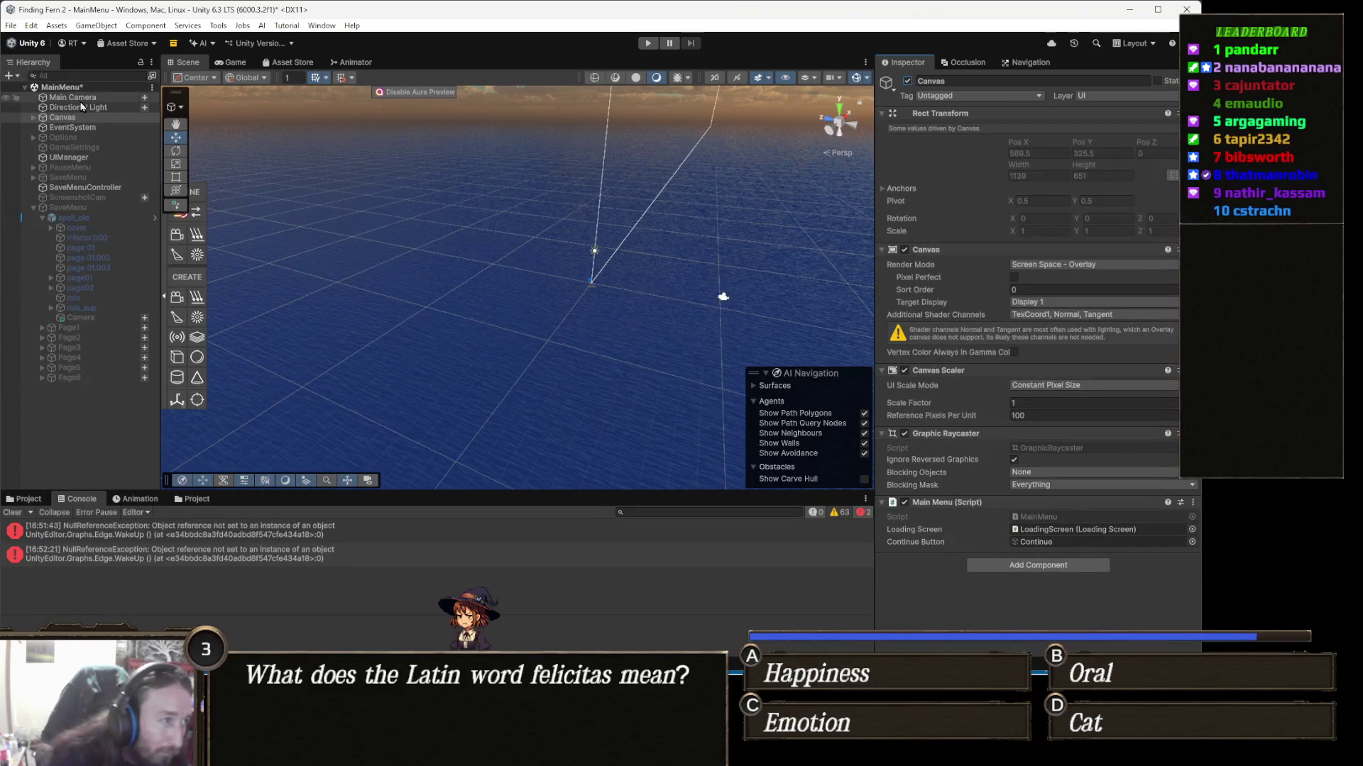
click(113, 117)
key(Right)
Step: Add an On Click entry to the Continue button targeting SaveMenuController and browse its functions
click(121, 139)
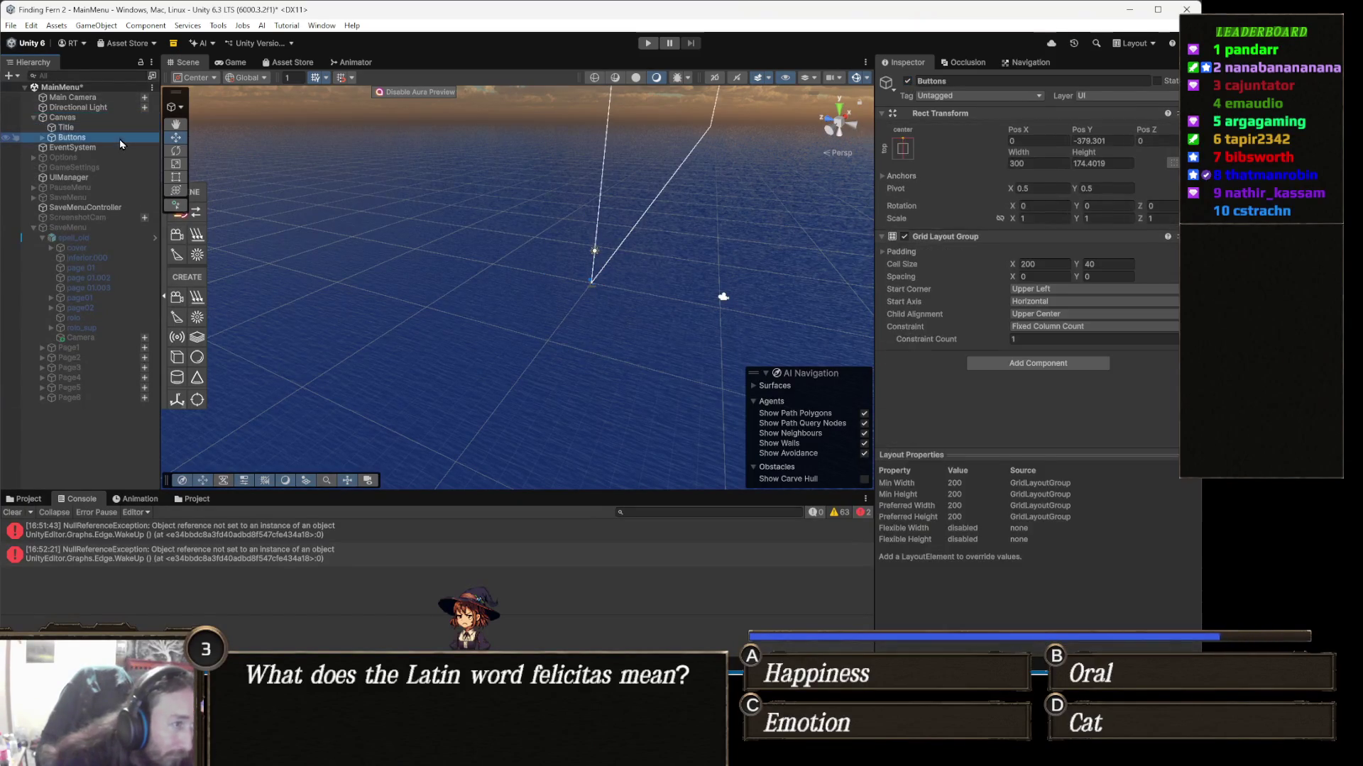
key(Right)
key(Down)
key(Down)
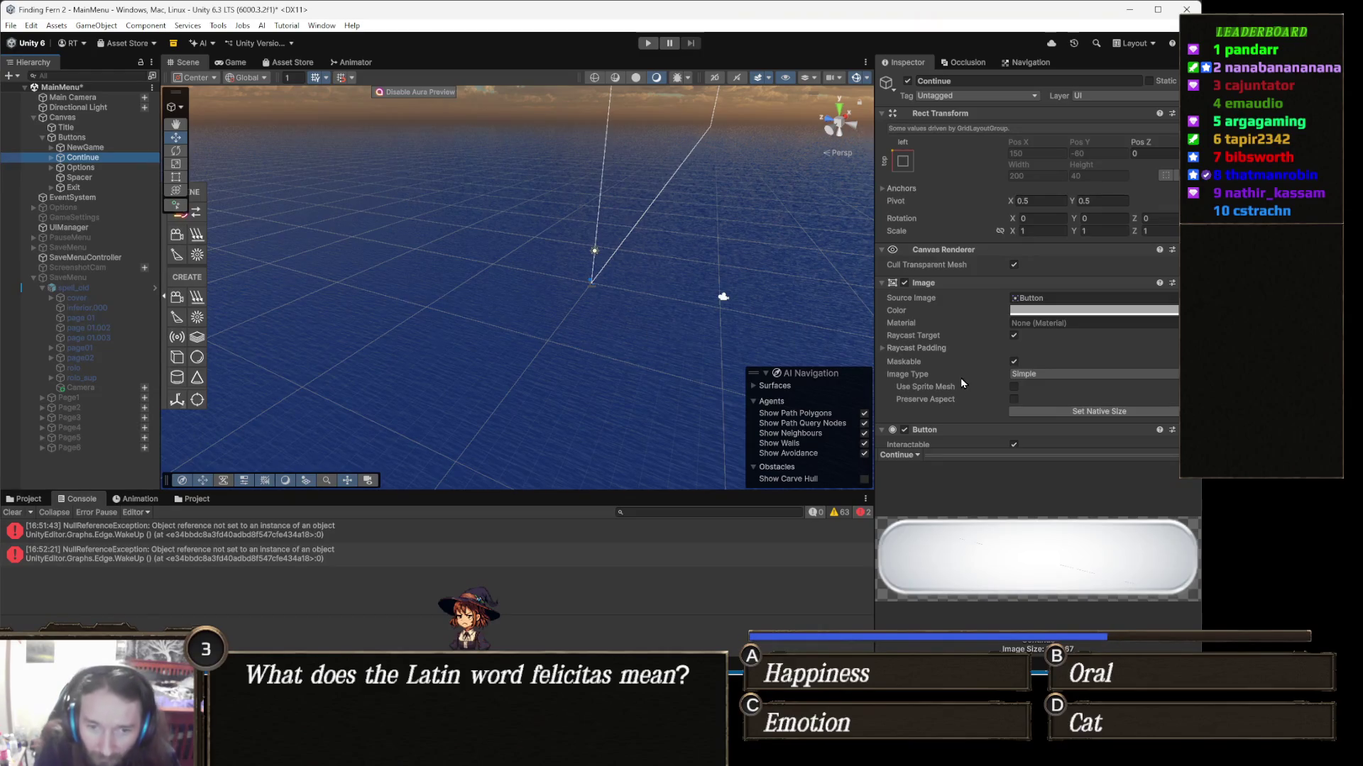
scroll(980, 446, down, 6)
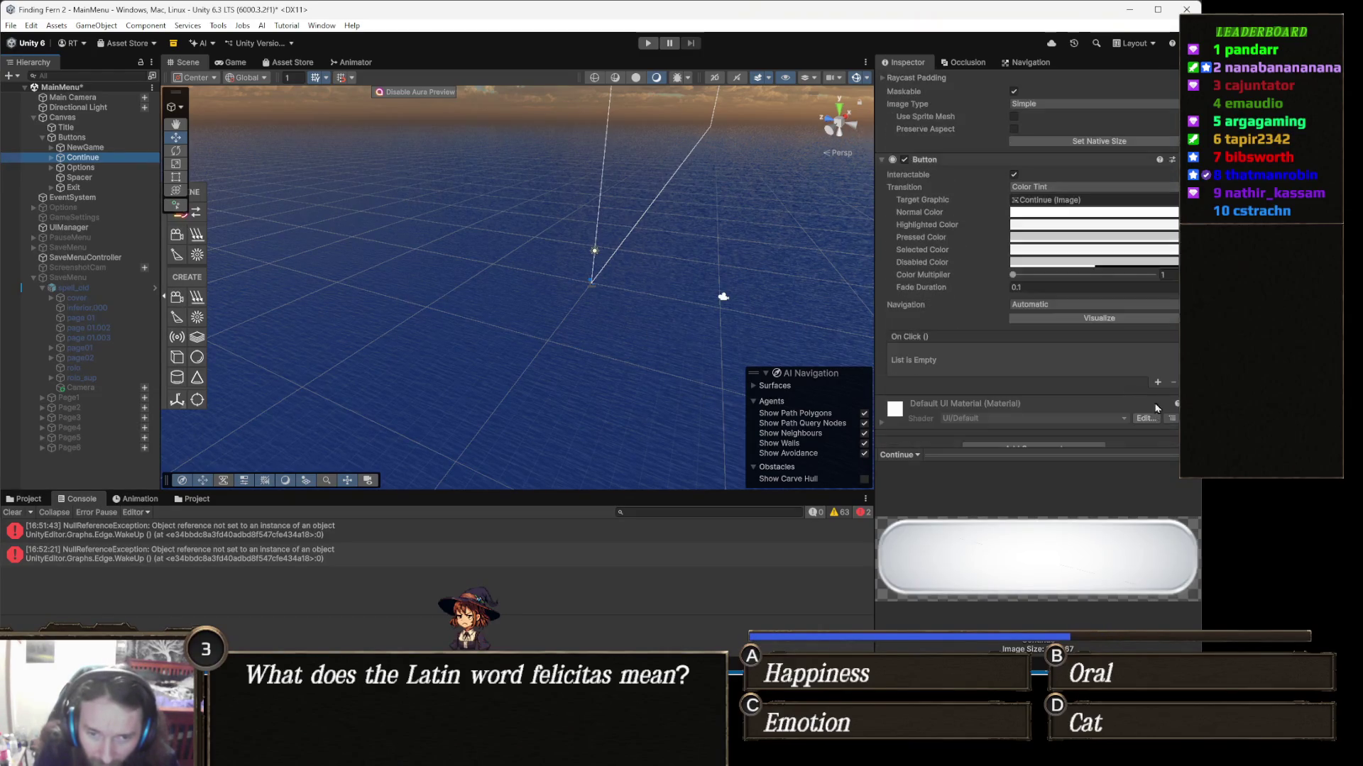
click(1154, 383)
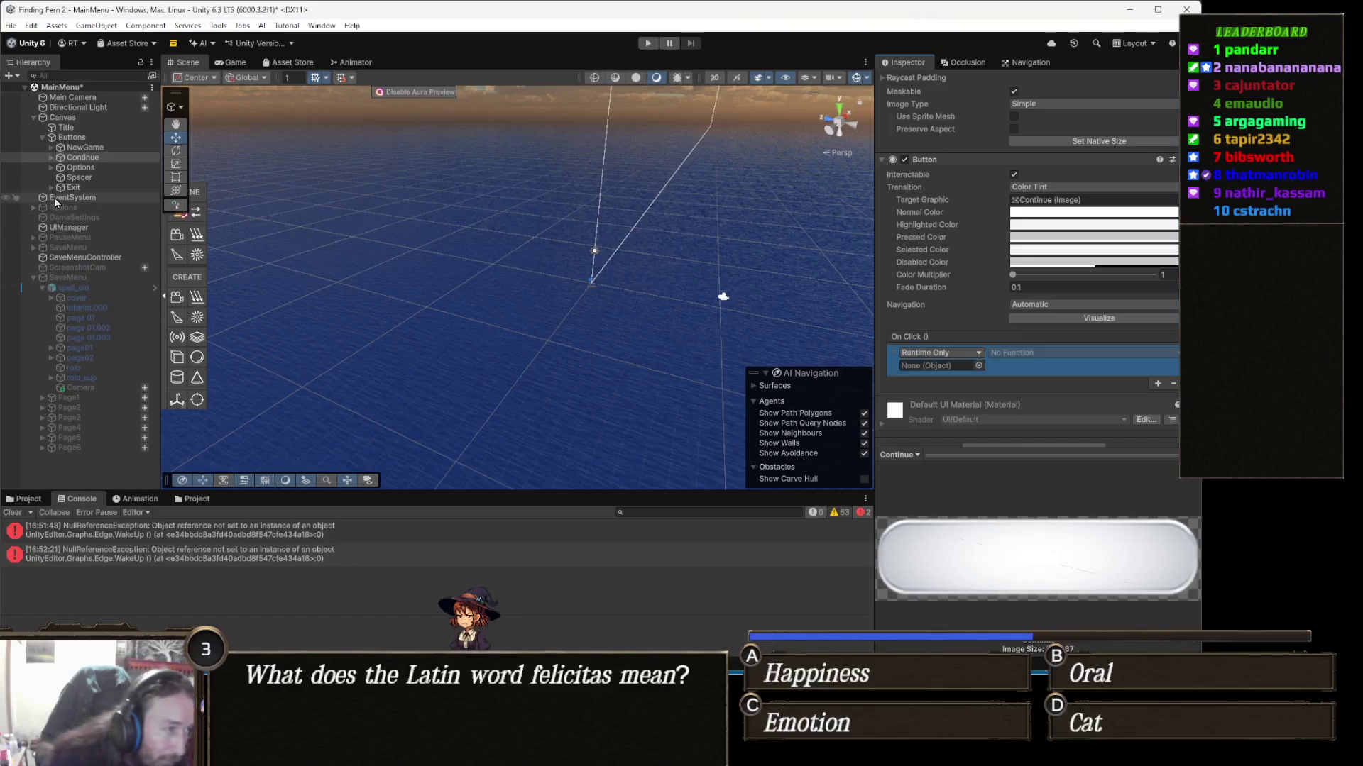
click(111, 260)
mouse_move(111, 264)
mouse_down()
mouse_move(970, 430)
mouse_move(962, 370)
mouse_move(985, 355)
mouse_up()
click(1046, 336)
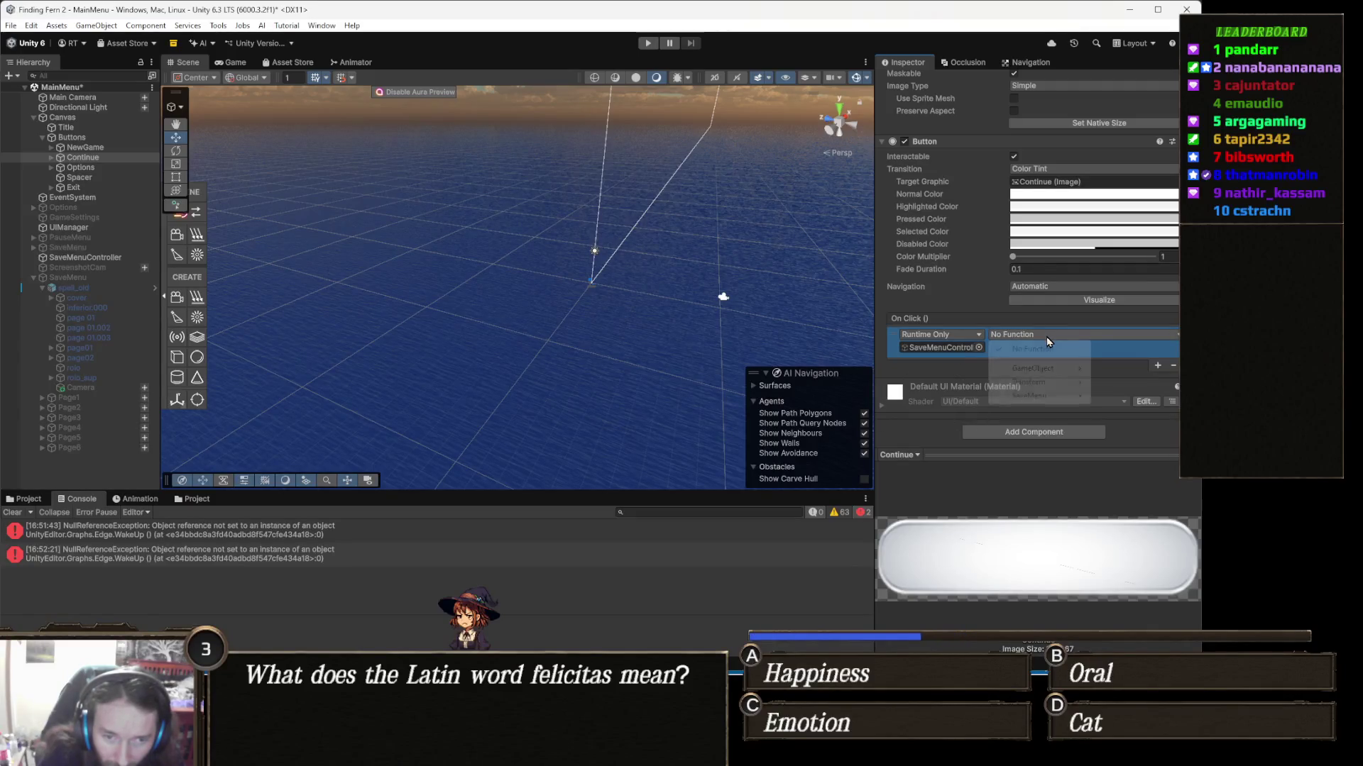
mouse_move(1036, 396)
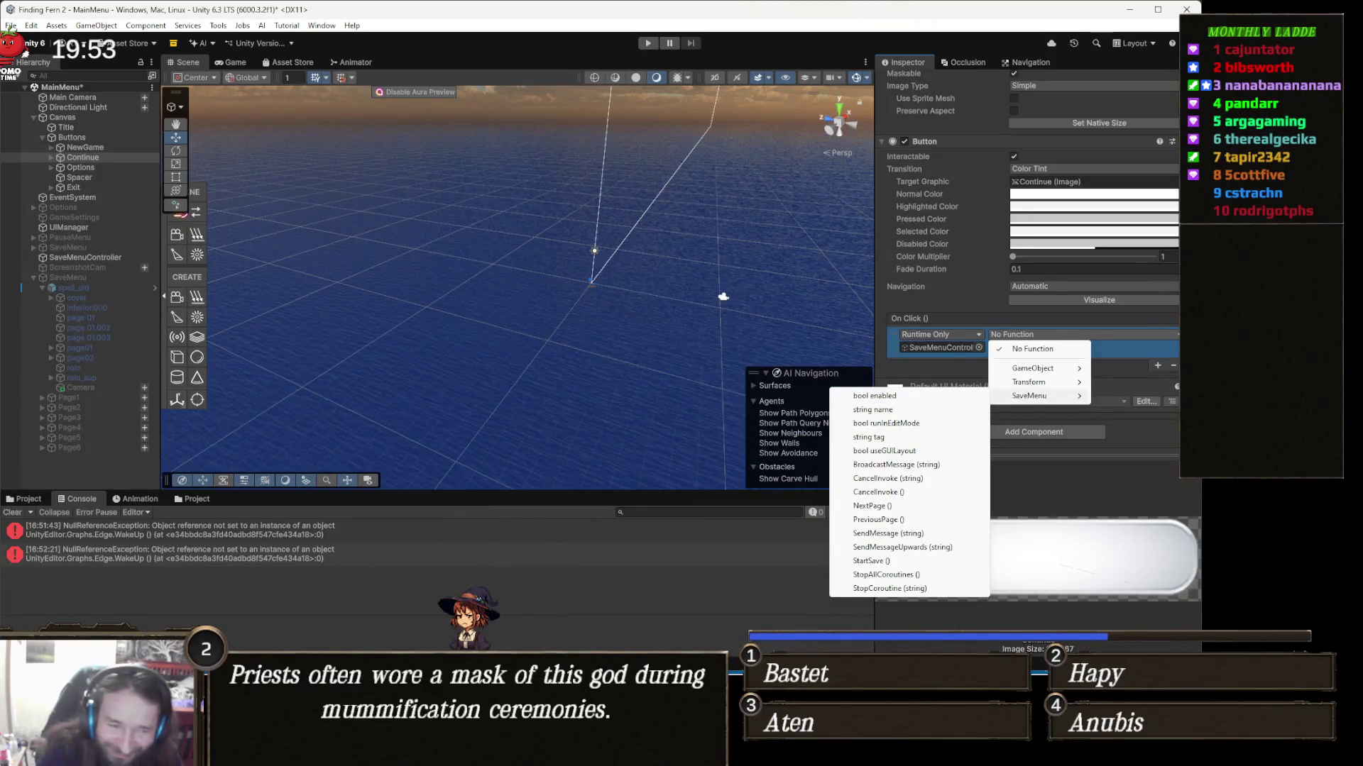
key(alt+Tab)
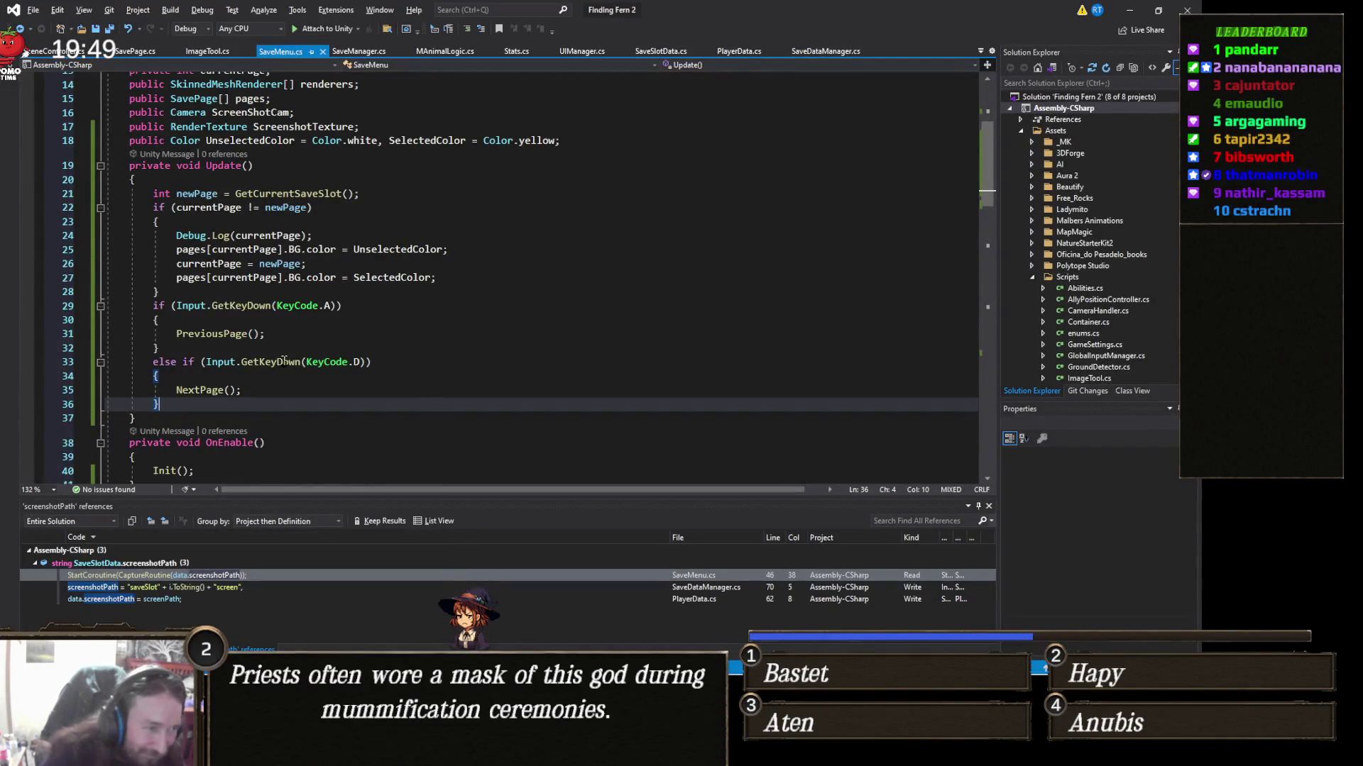
Step: Prefix 'void OpenSaveMenu()' on line 74 with 'public', save, and return to Unity
scroll(302, 354, down, 7)
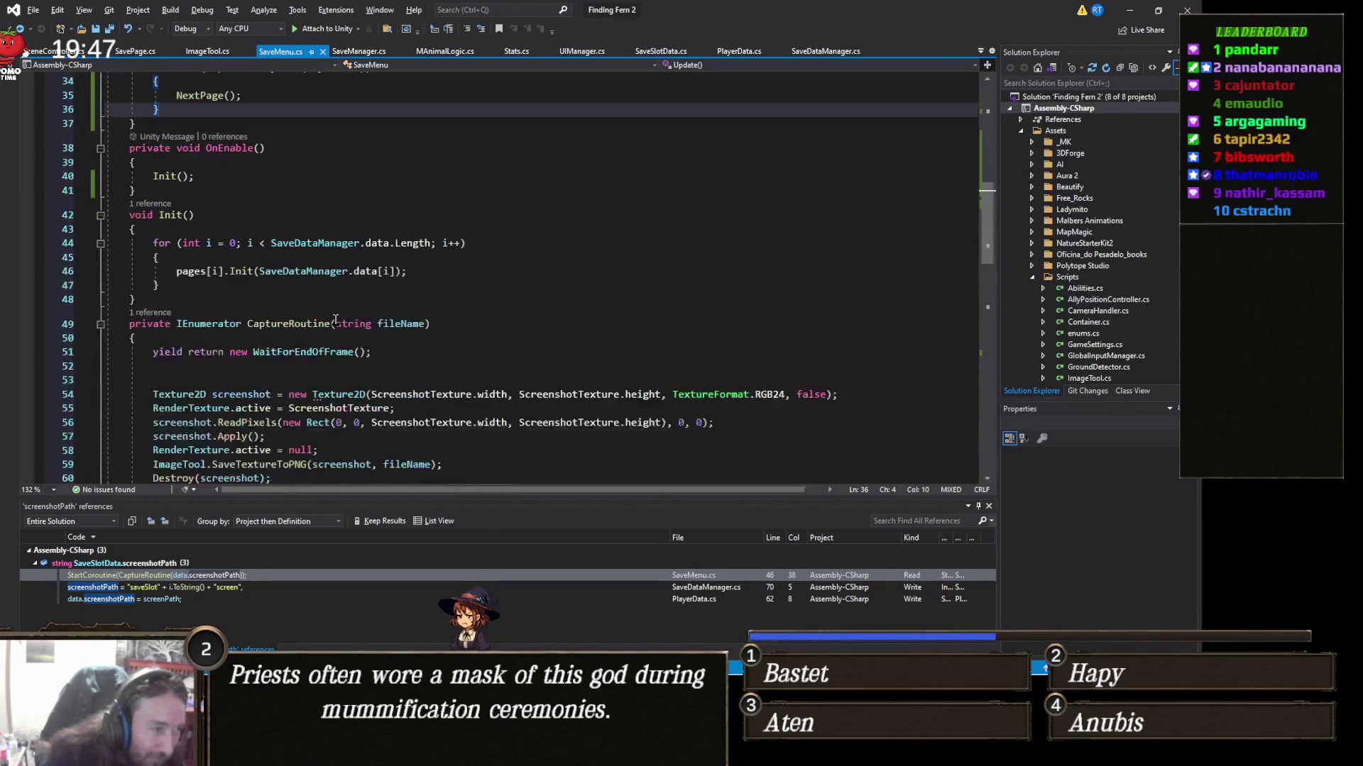
scroll(228, 357, up, 3)
scroll(265, 355, down, 12)
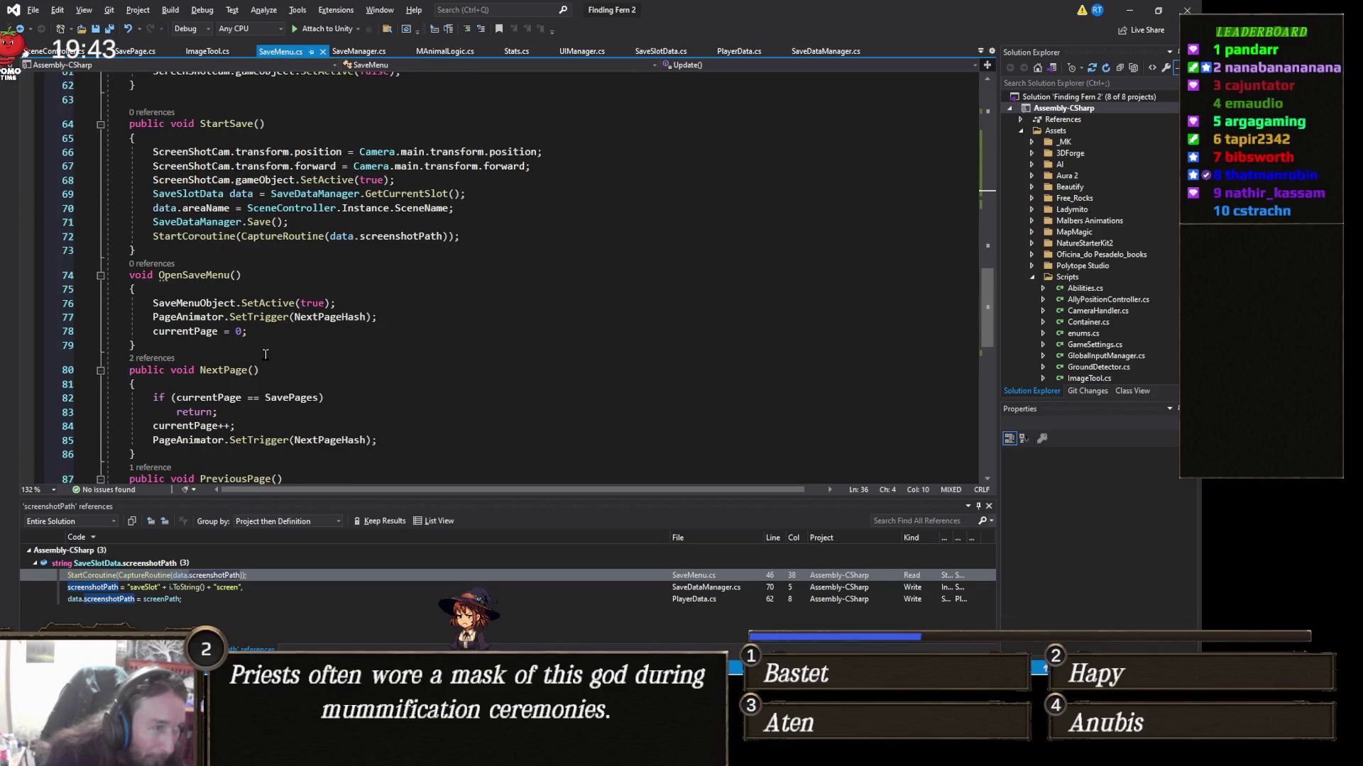
click(130, 275)
text(pub)
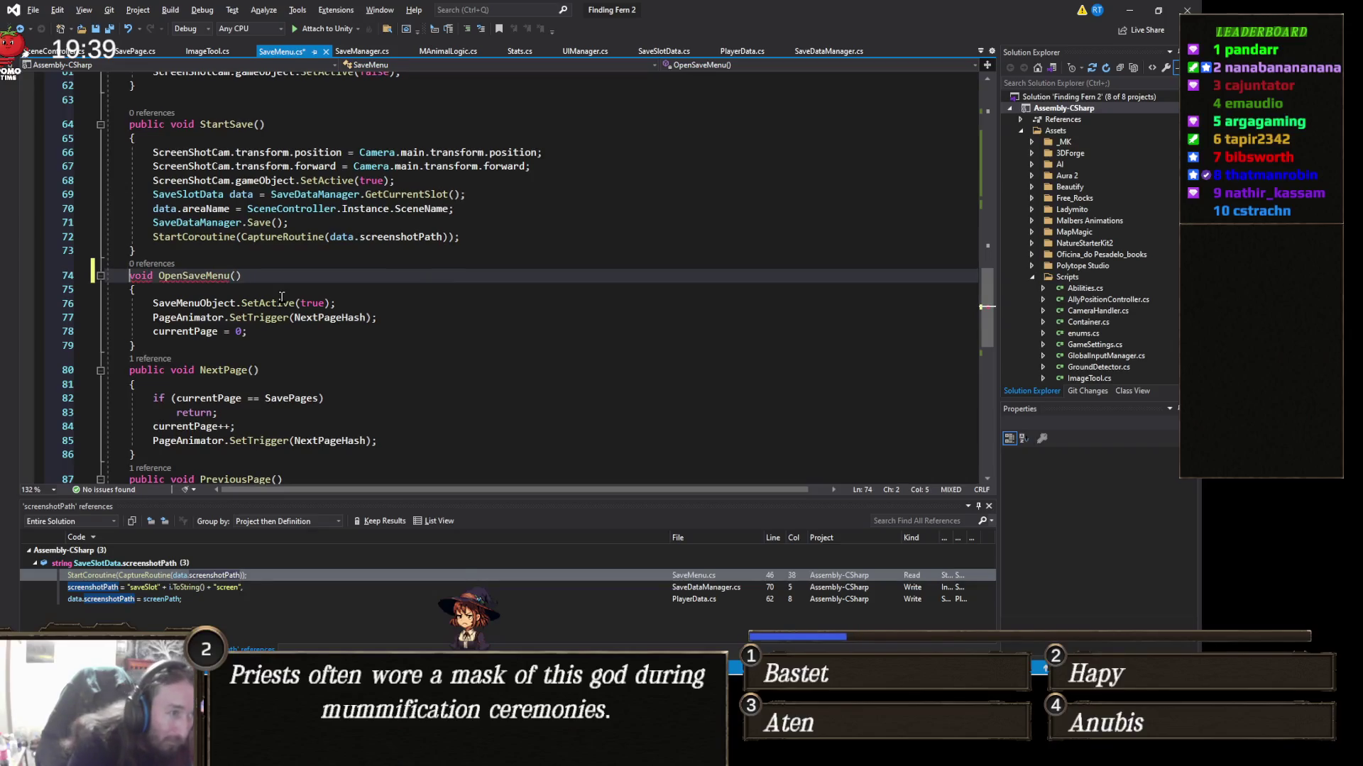
text(lic)
key(ctrl+s)
click(1131, 11)
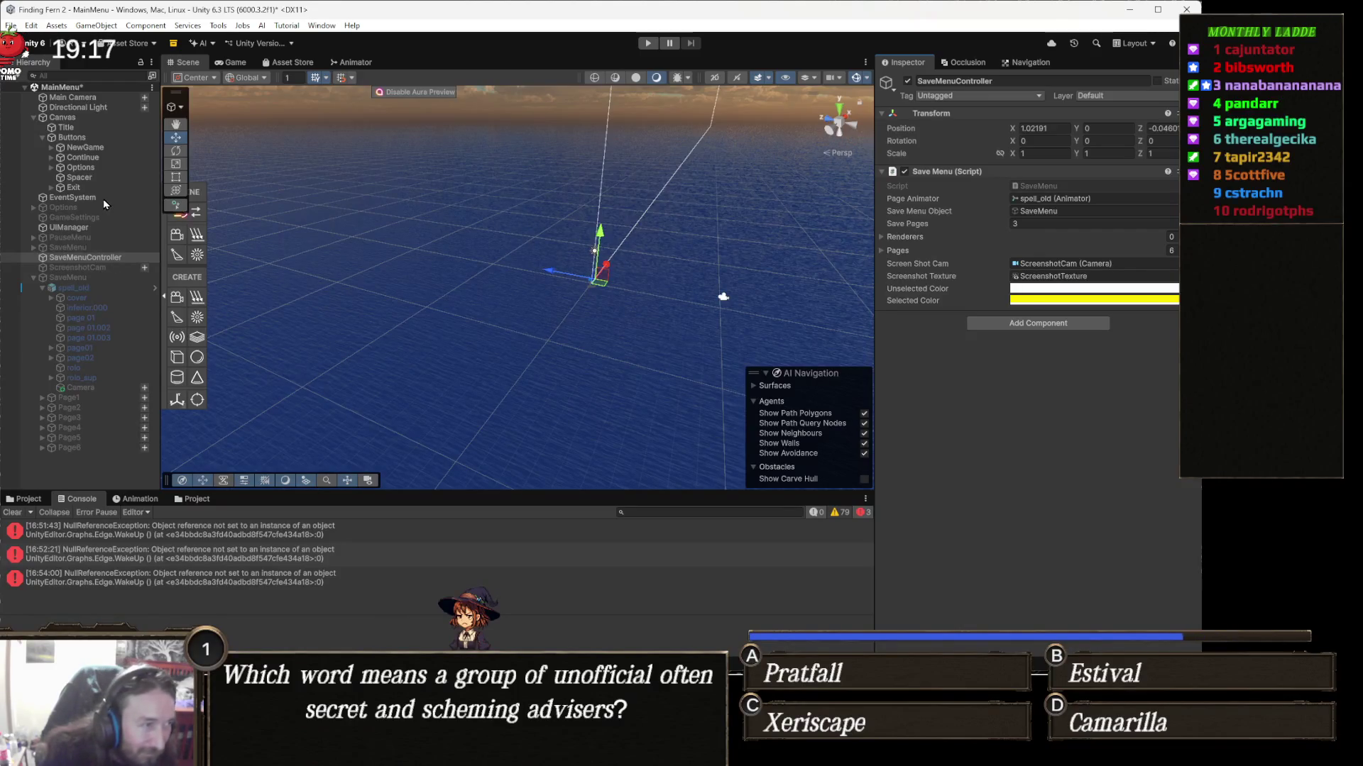
Step: Point the Continue button's On Click at SaveMenu.OpenSaveMenu(), clear the Console, and show Assets/UI
click(104, 159)
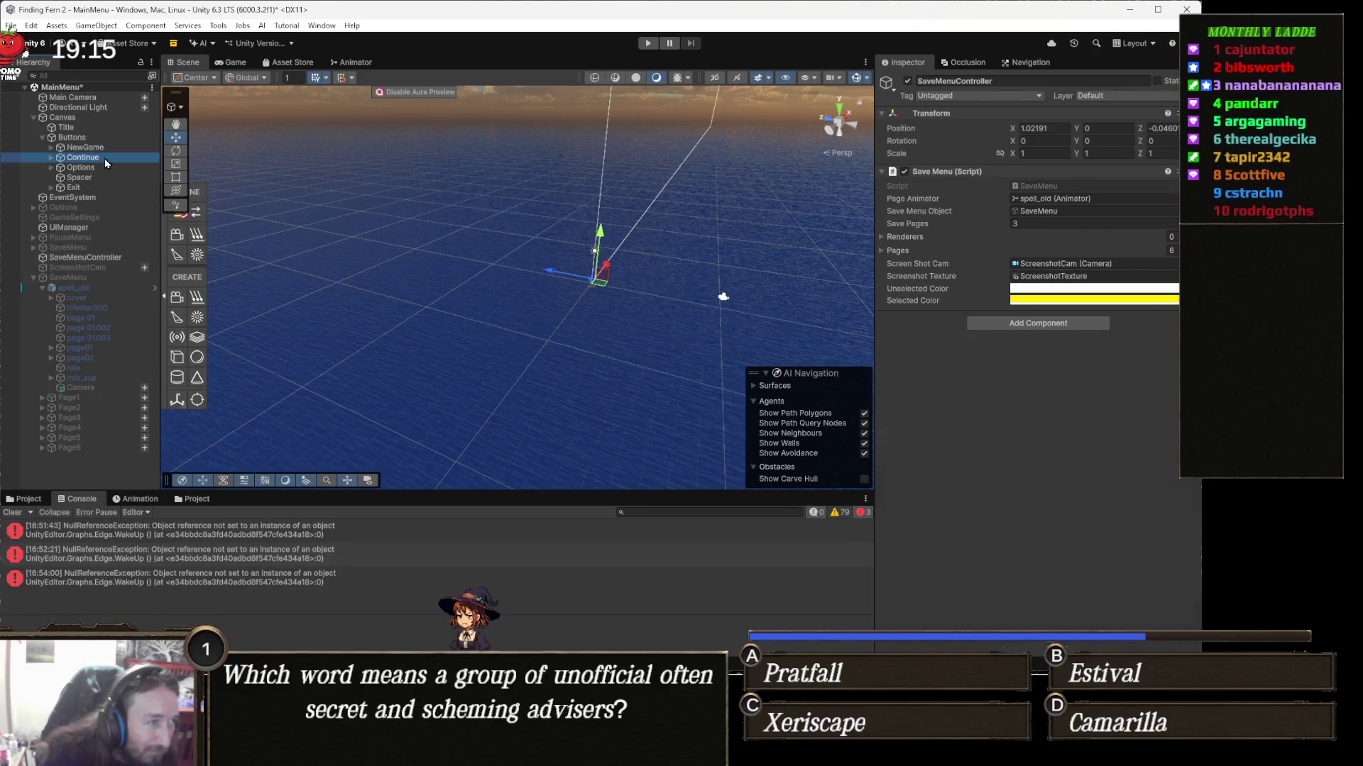
scroll(1096, 348, down, 6)
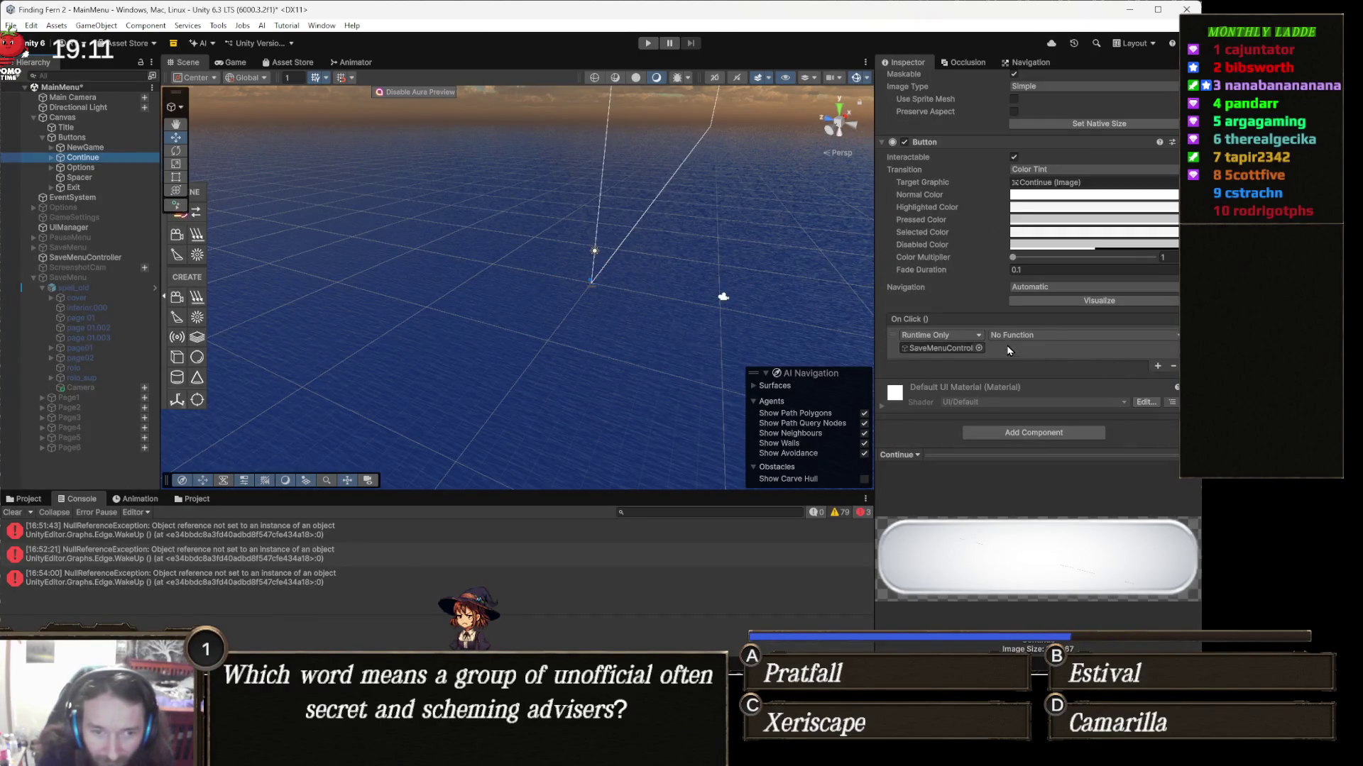
click(1065, 336)
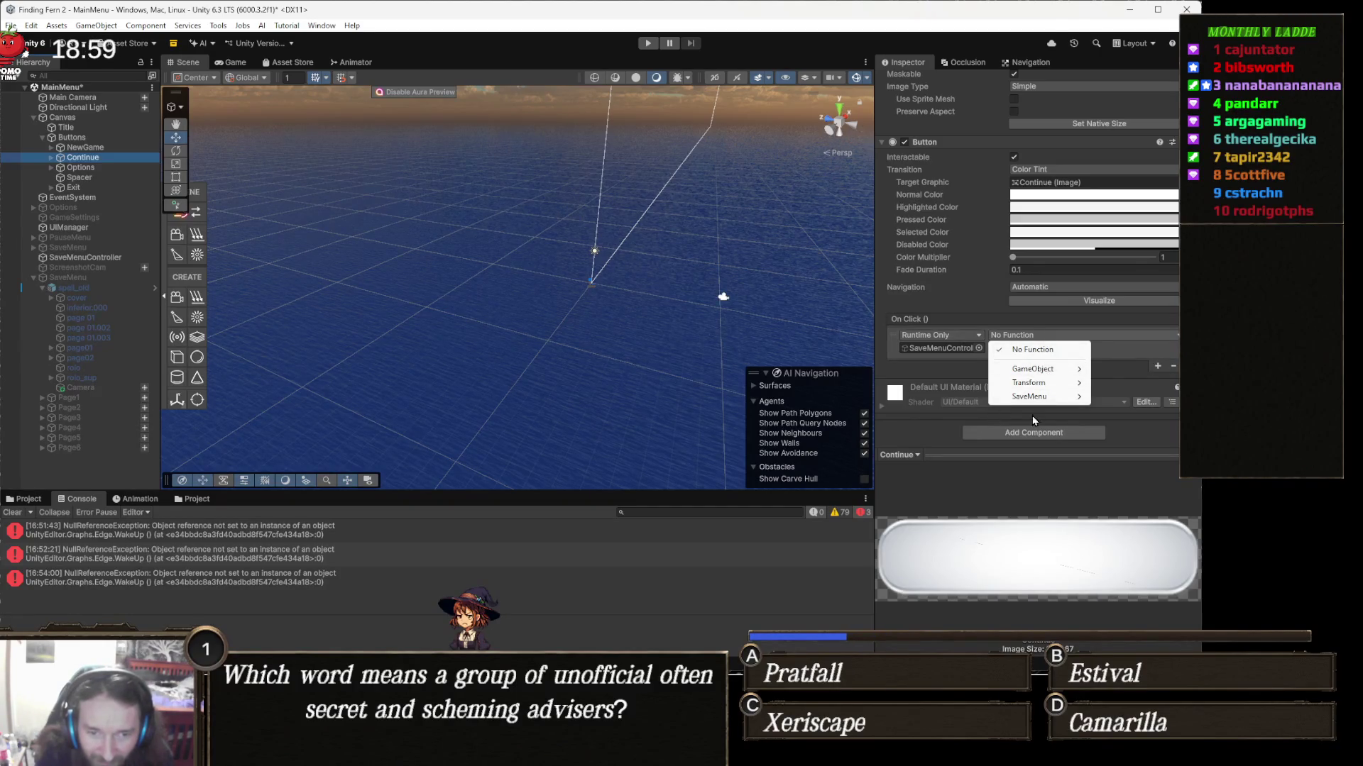
mouse_move(1041, 397)
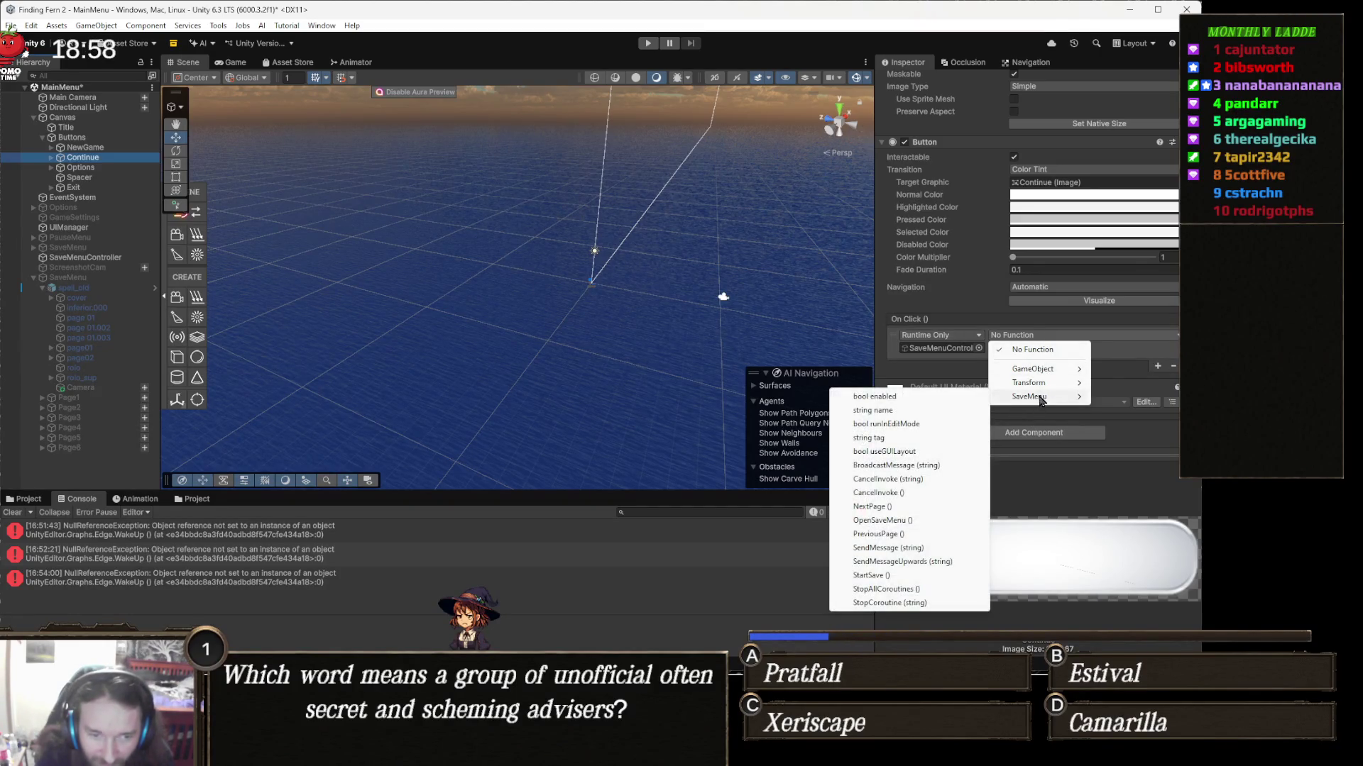
click(905, 522)
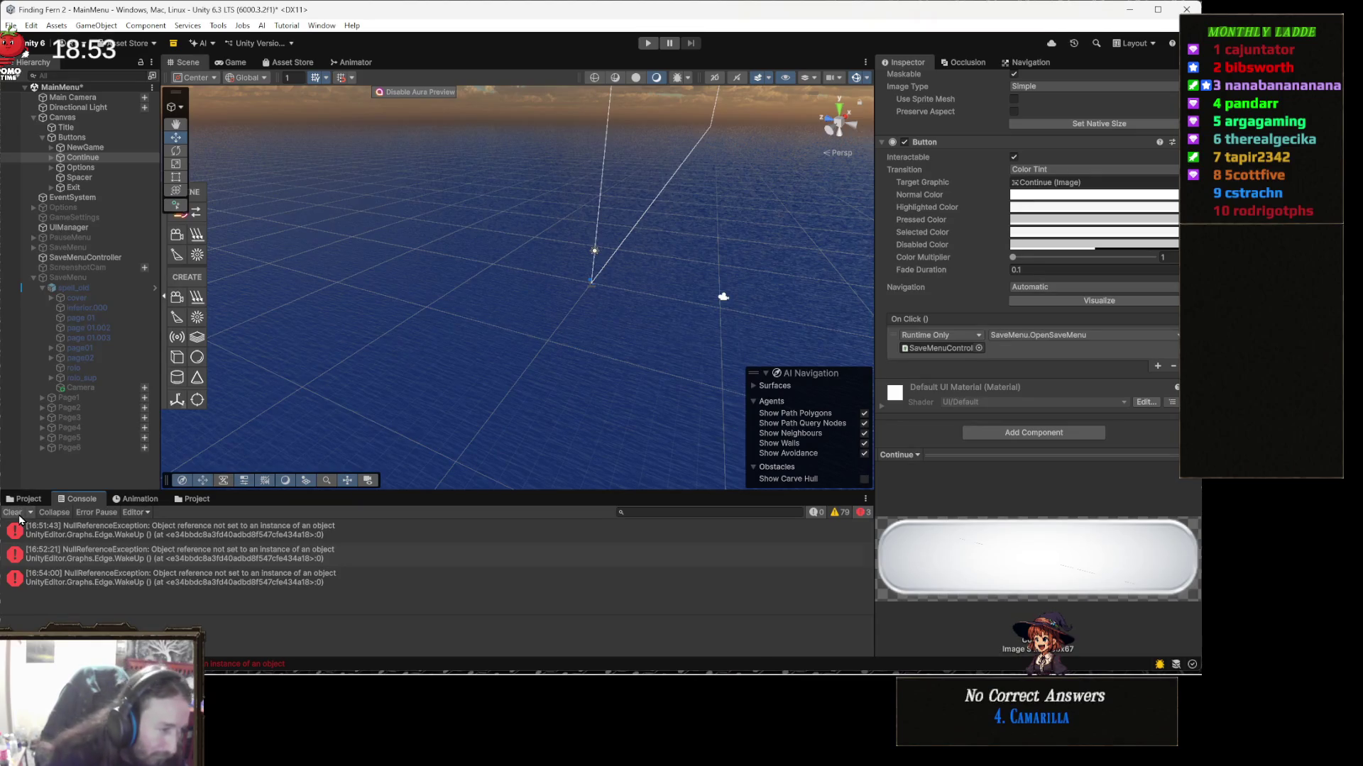
click(13, 512)
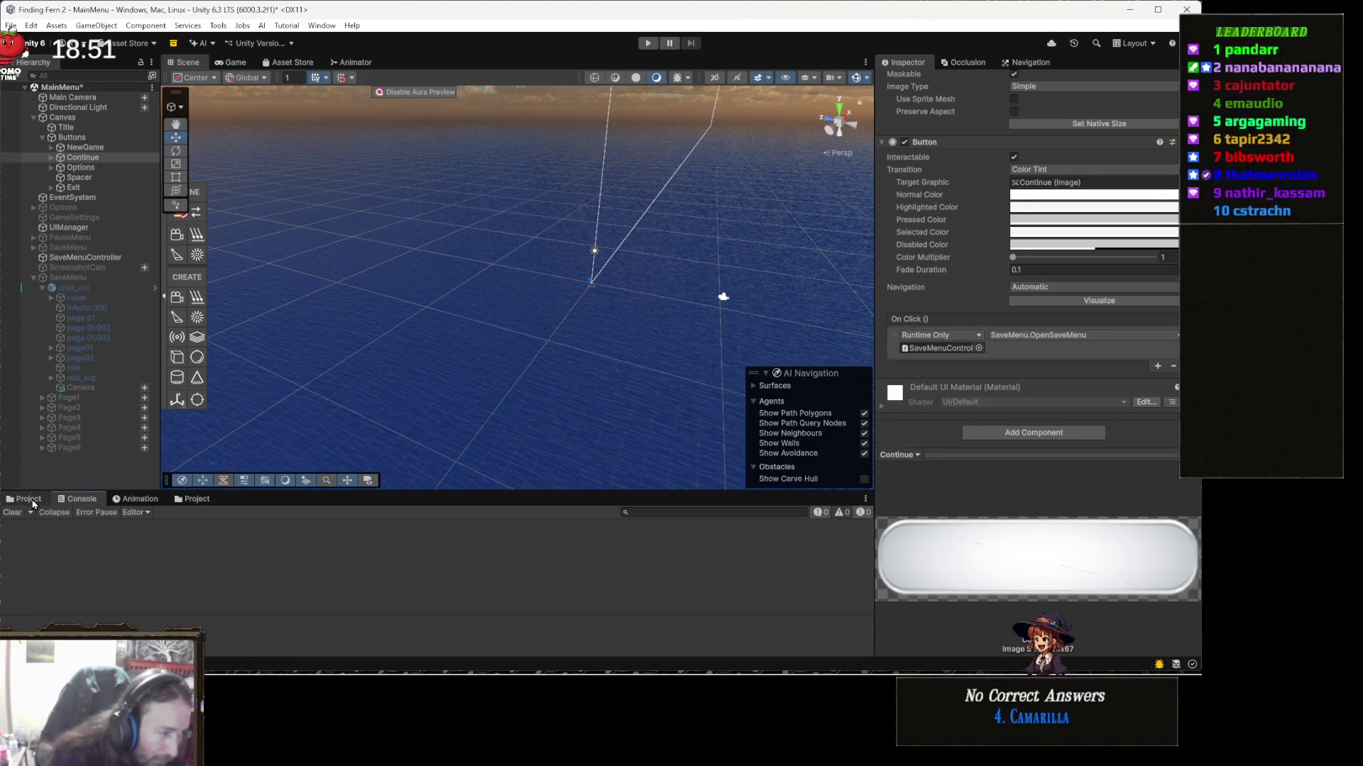
click(195, 500)
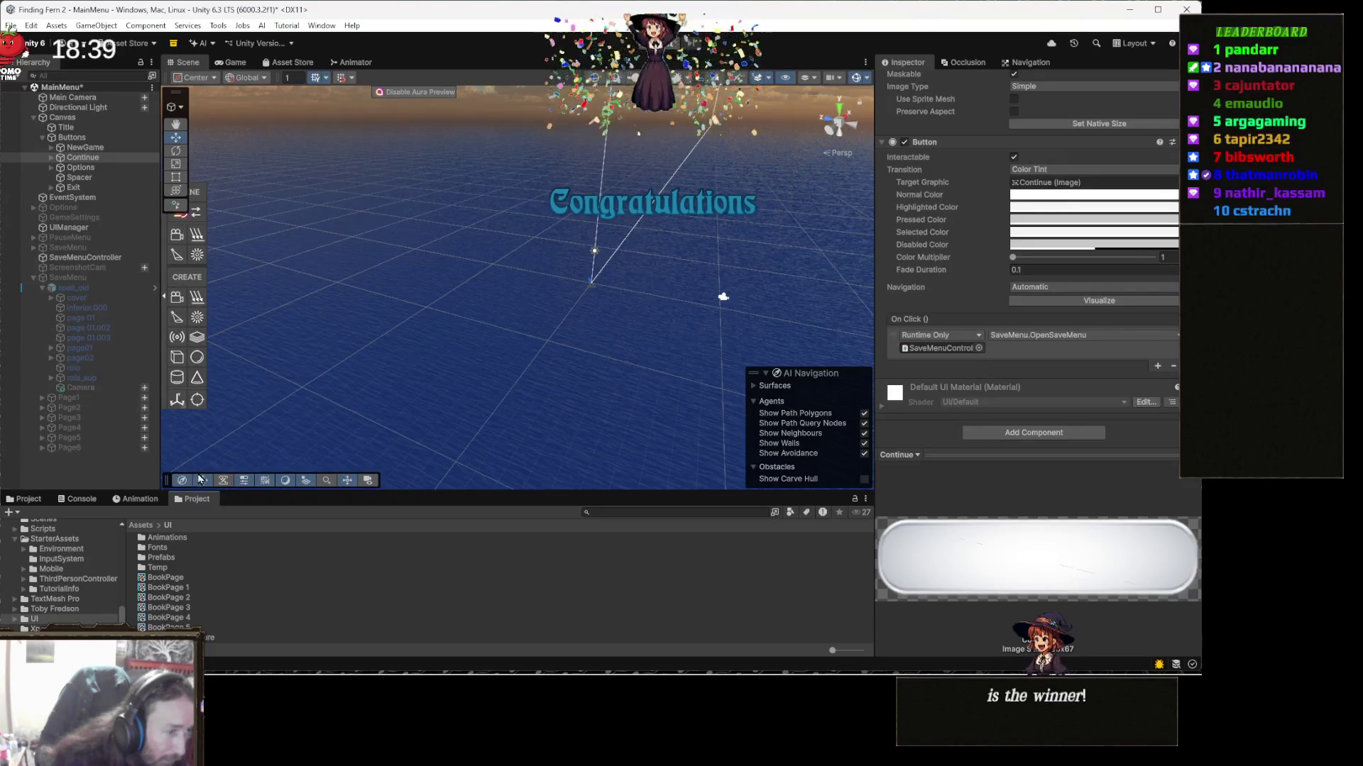
Step: Collapse the SaveMenu object in the Hierarchy and view its Transform-only properties in the Inspector
right_click(89, 367)
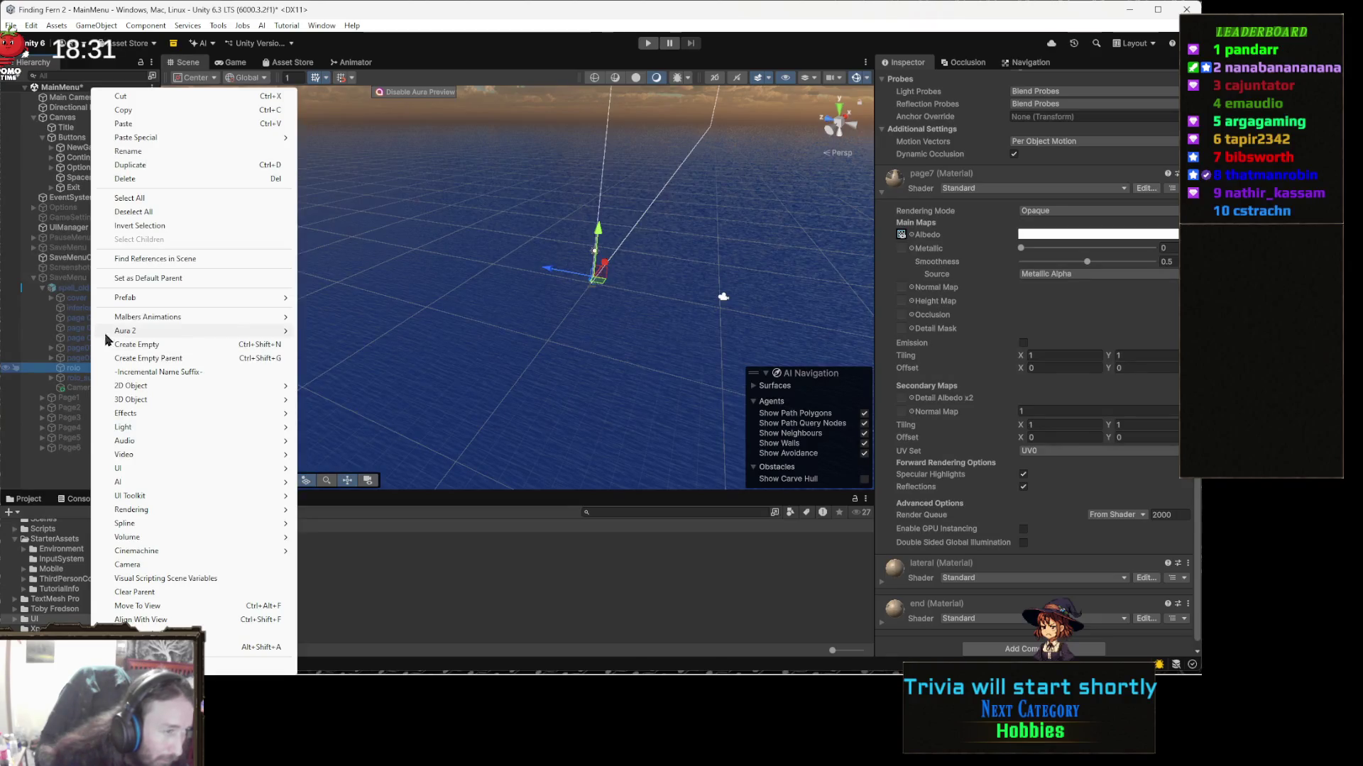
click(52, 358)
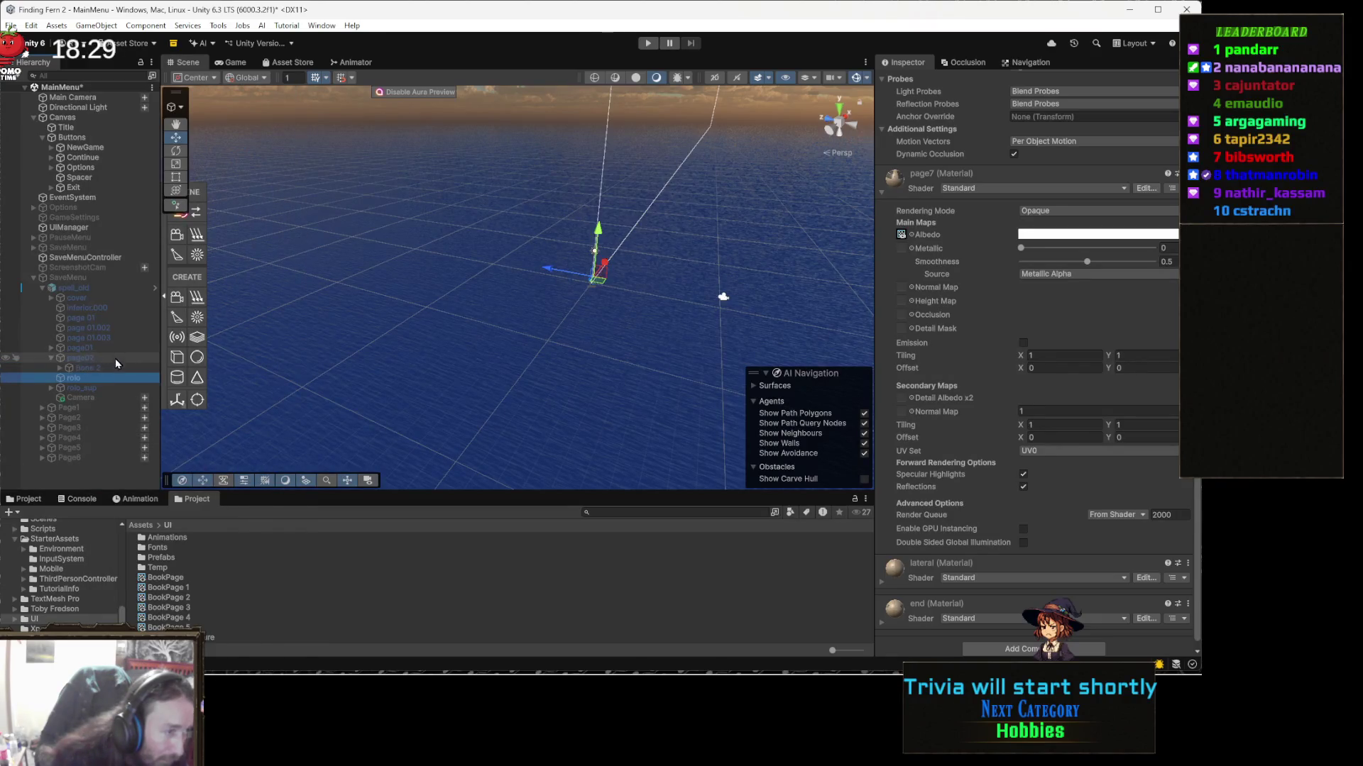
click(101, 281)
key(Left)
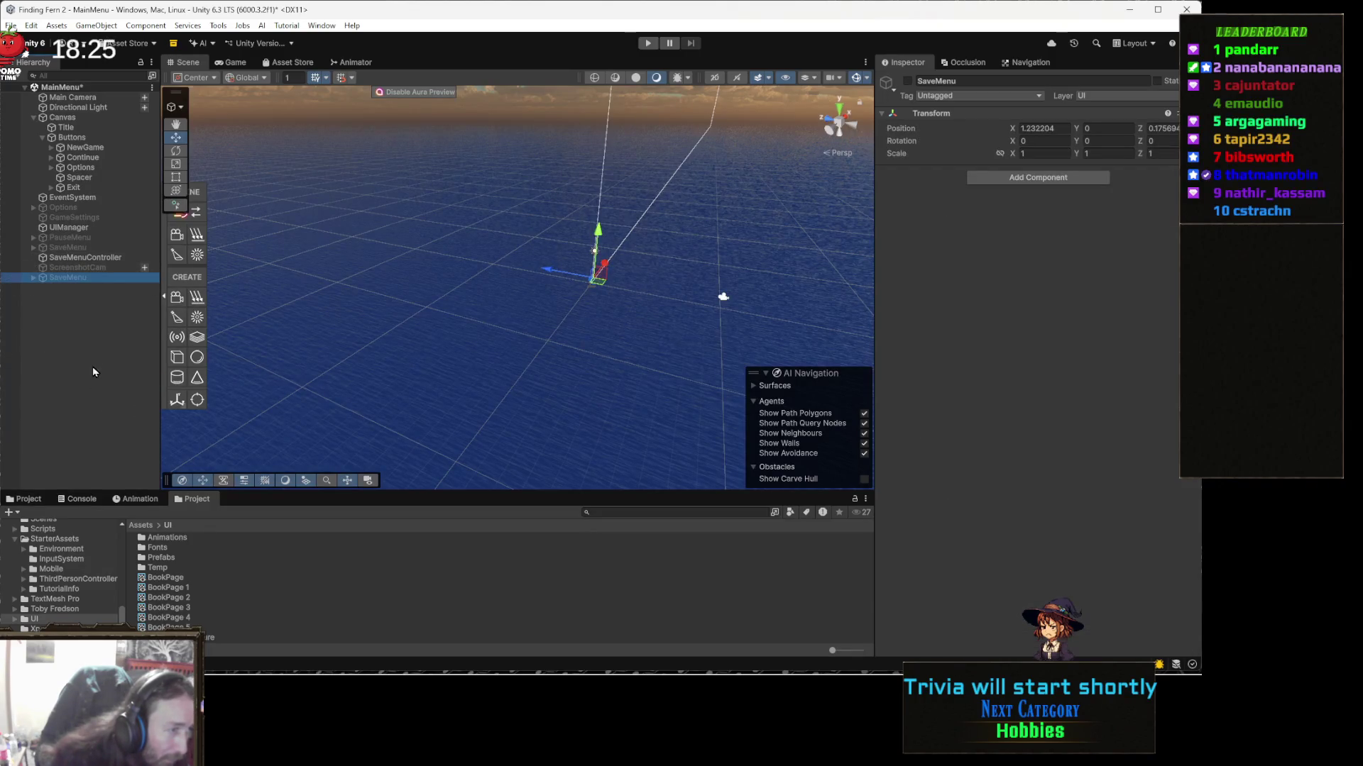
click(95, 300)
Step: Create a new empty GameObject in the Hierarchy and name it ^^MENUS^^
right_click(84, 308)
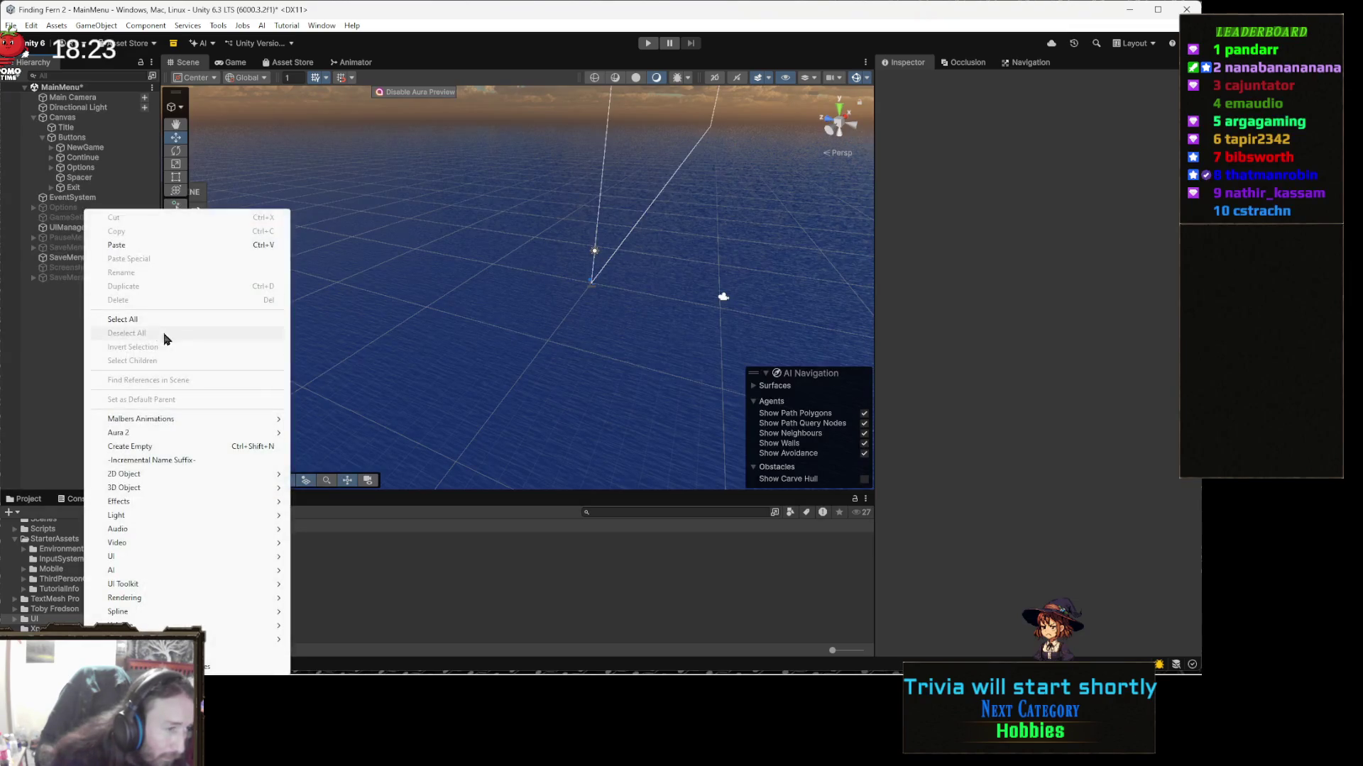
click(152, 448)
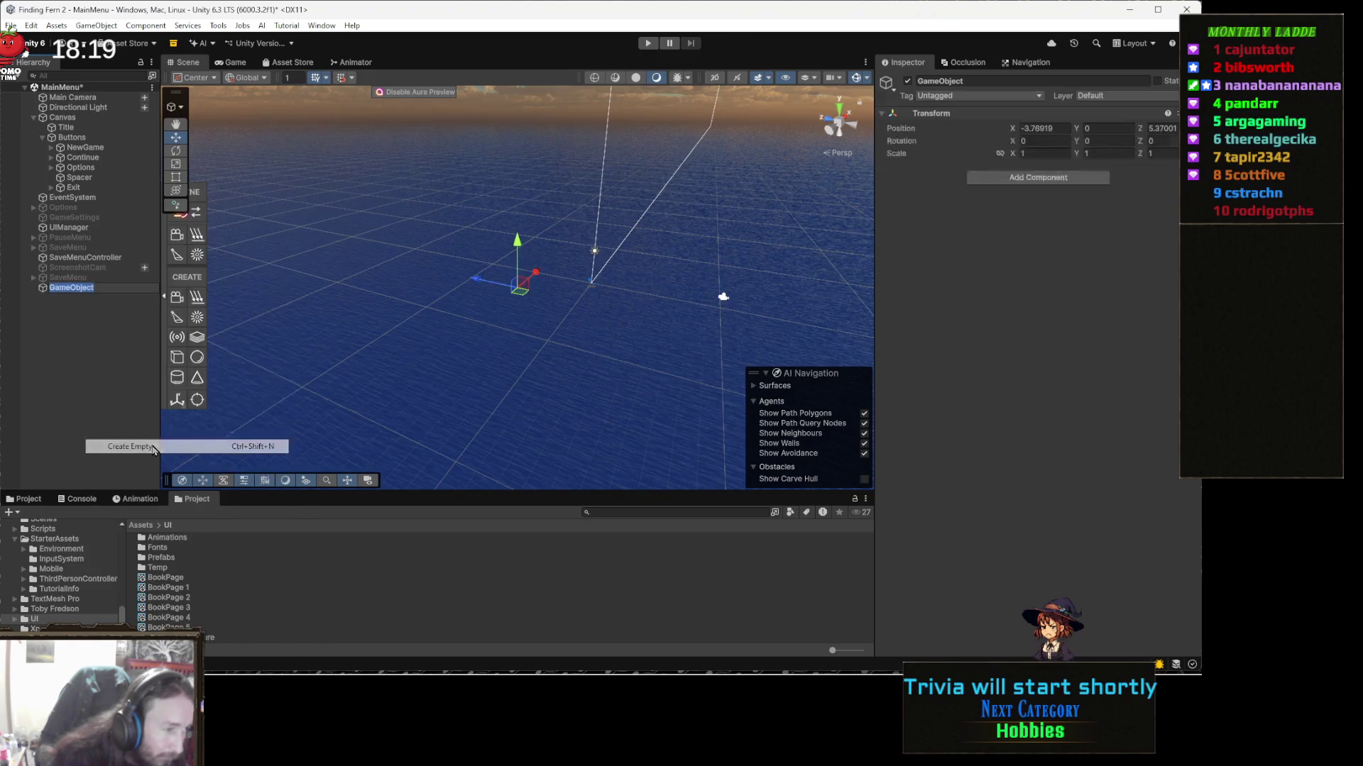
text(1)
key(BackSpace)
text(MENU)
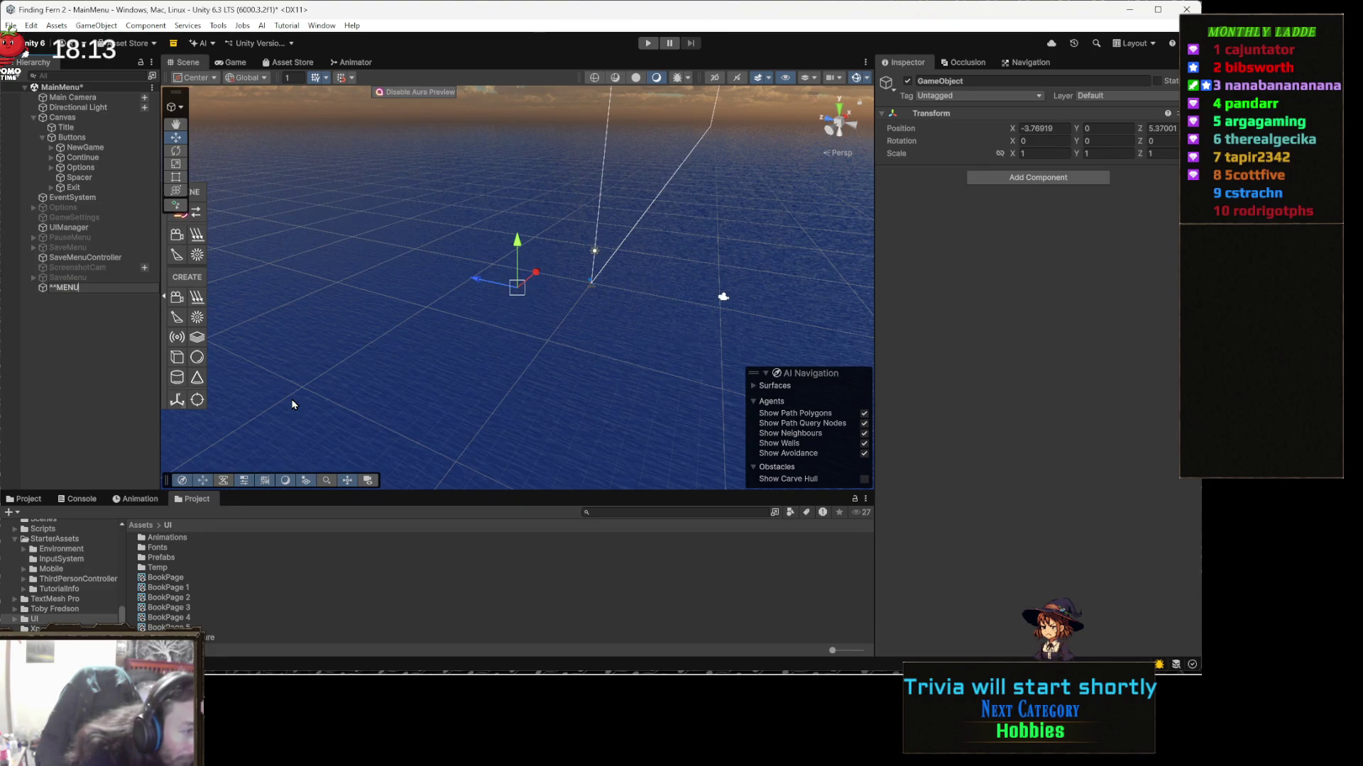
text(%%)
text(^^)
key(Return)
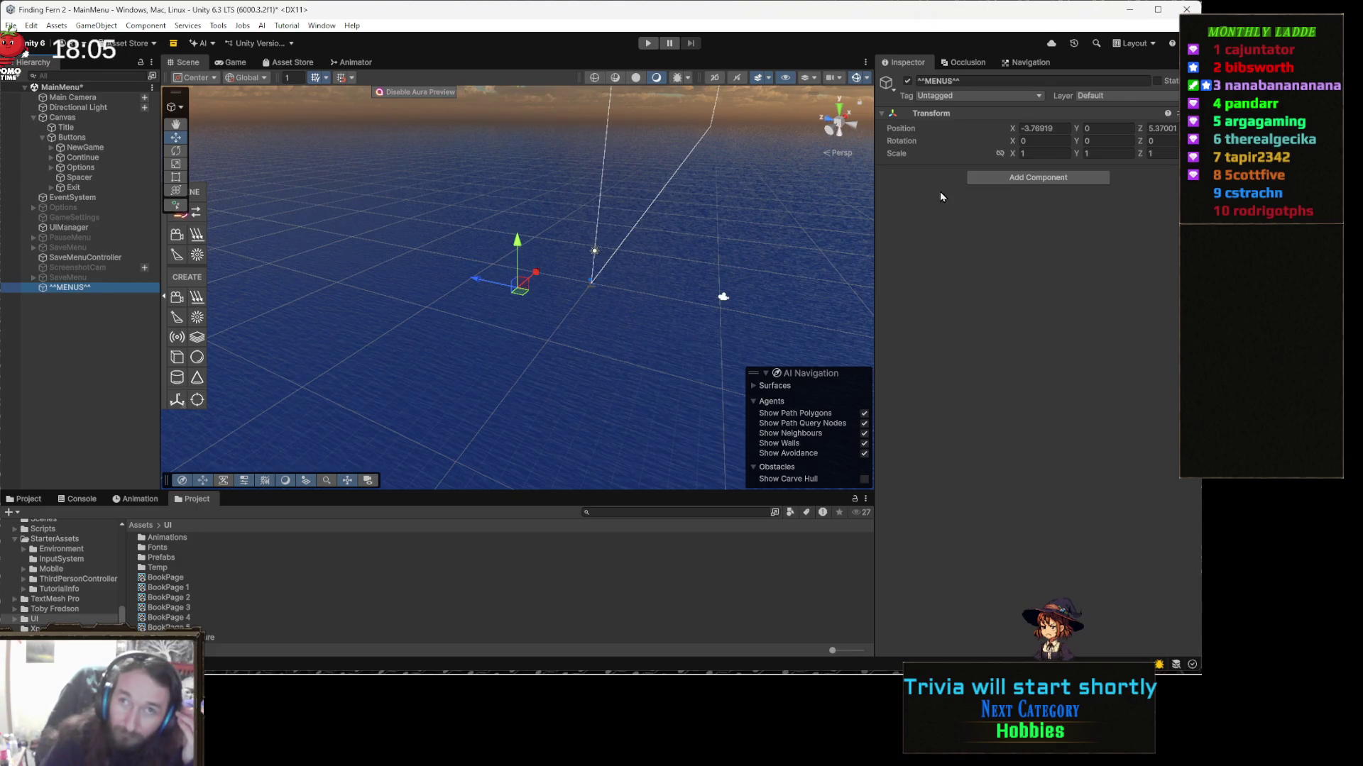
key(alt+Tab)
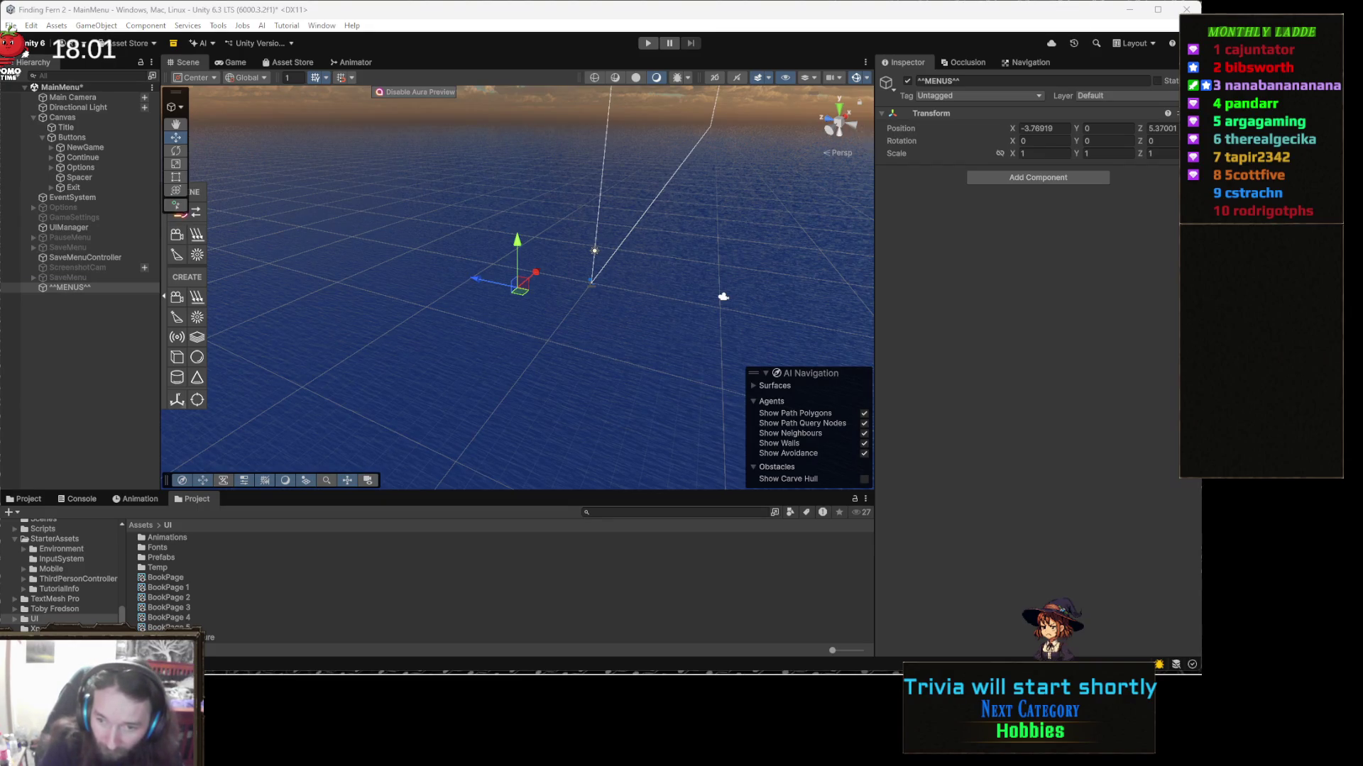
click(100, 279)
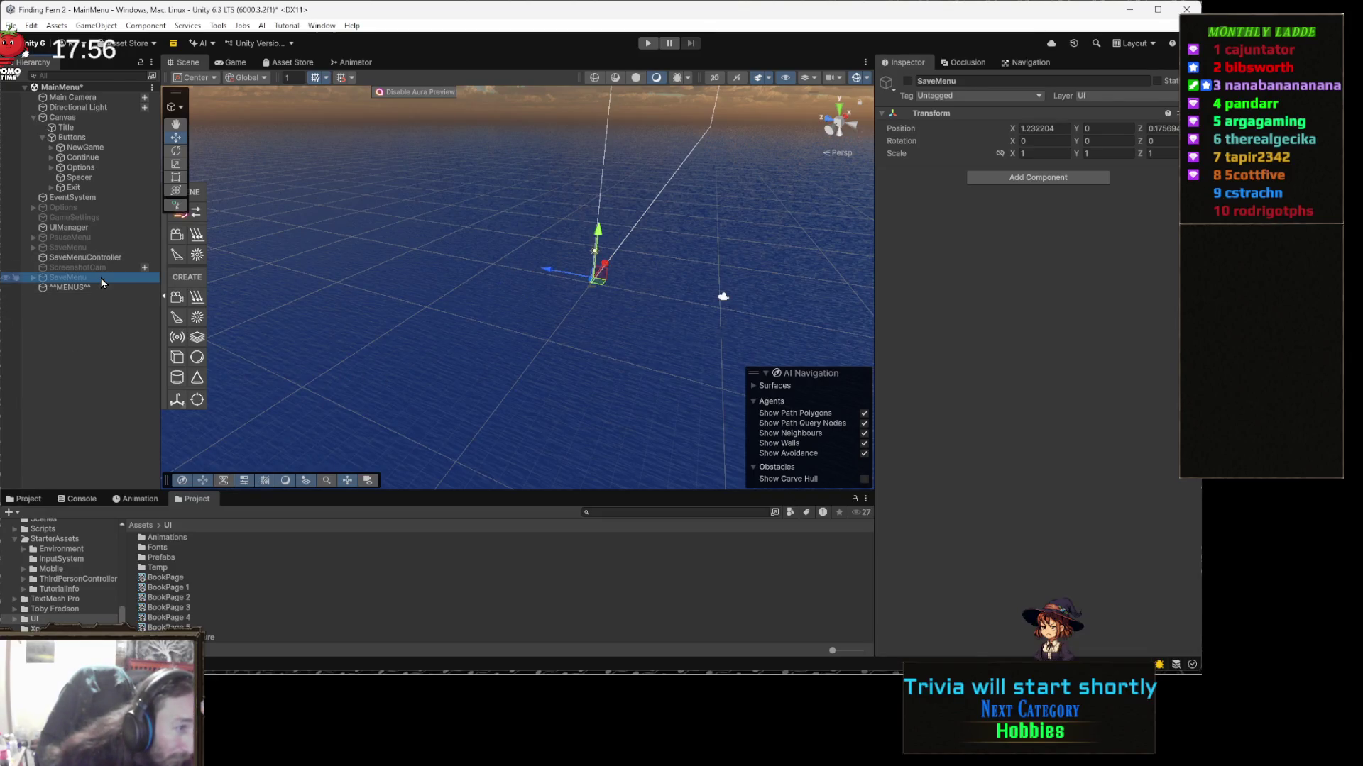
Step: Drag UIManager through SaveMenu, then Options and GameSettings, under ^^MENUS^^
shift+click(102, 228)
drag(49, 249, 63, 288)
click(84, 219)
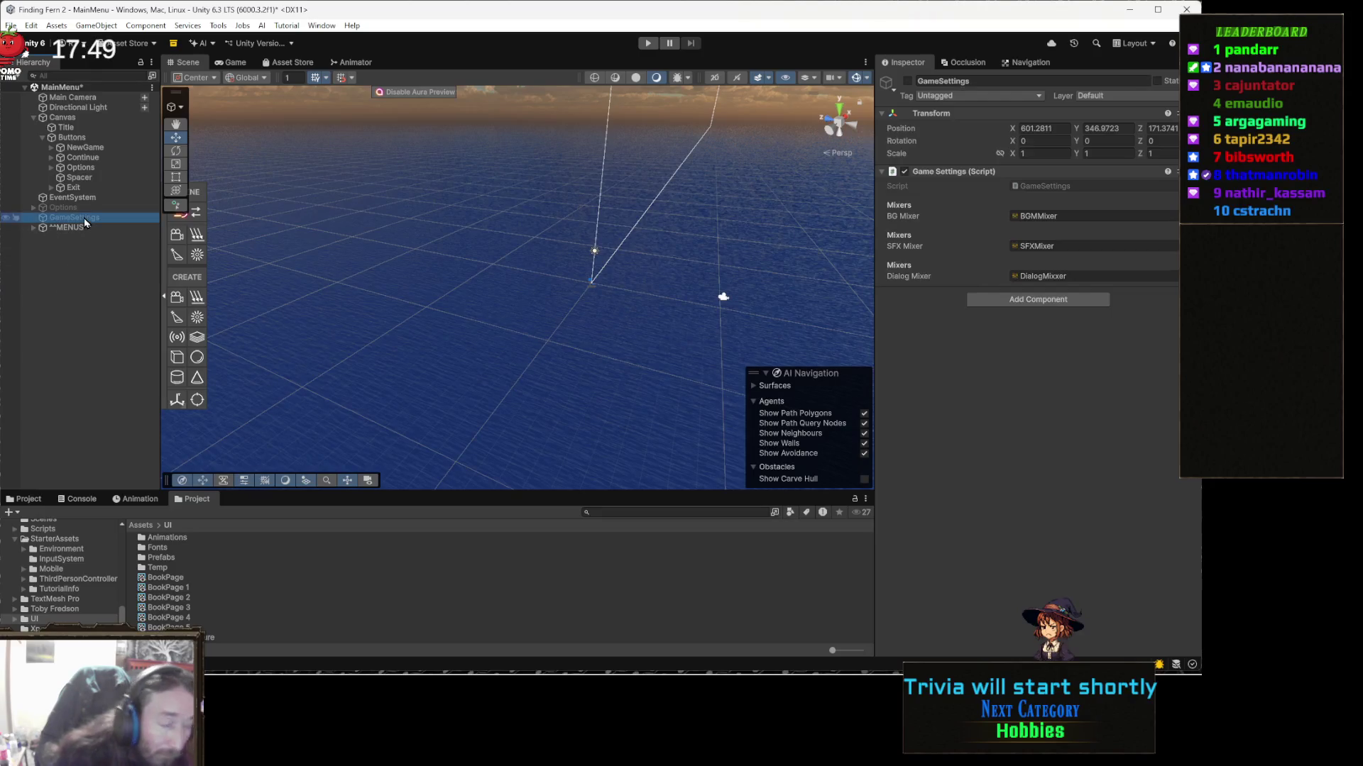
key(Up)
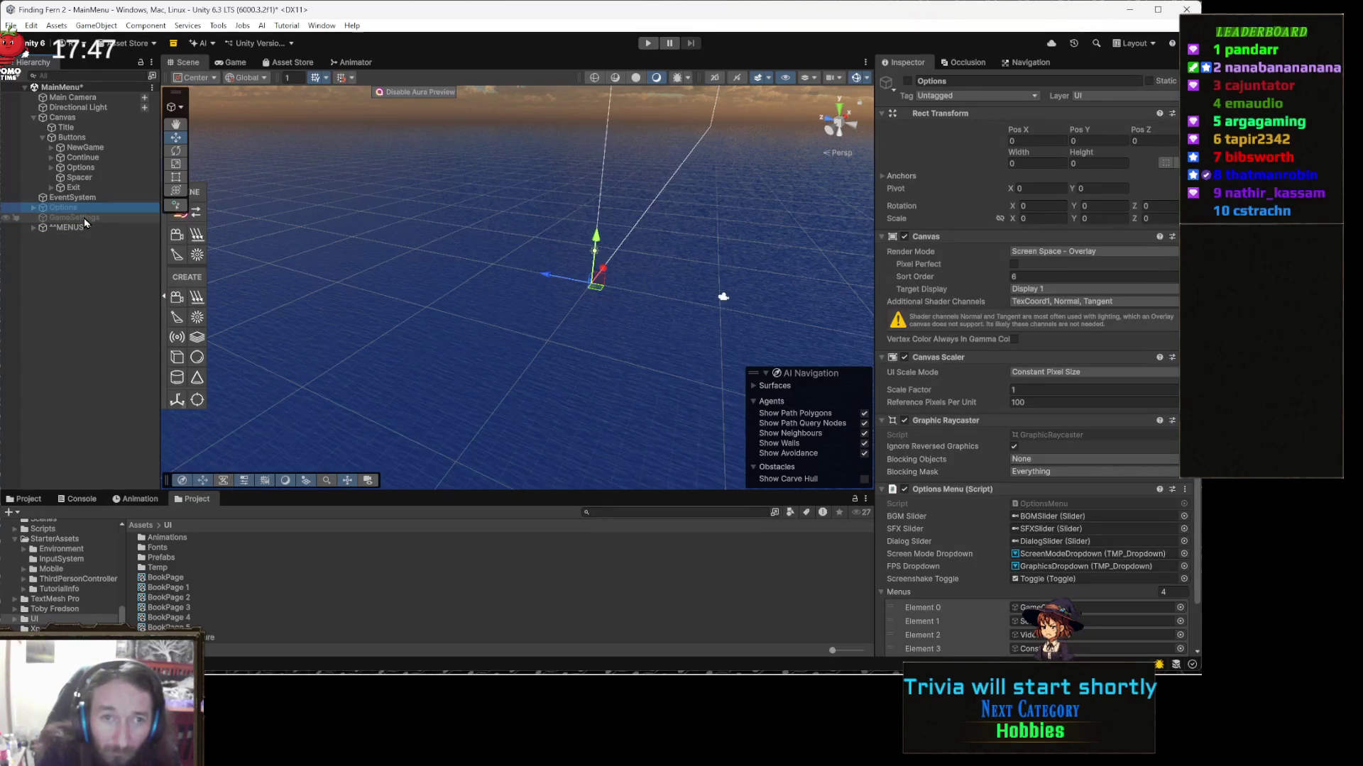
shift+click(95, 219)
drag(89, 219, 75, 229)
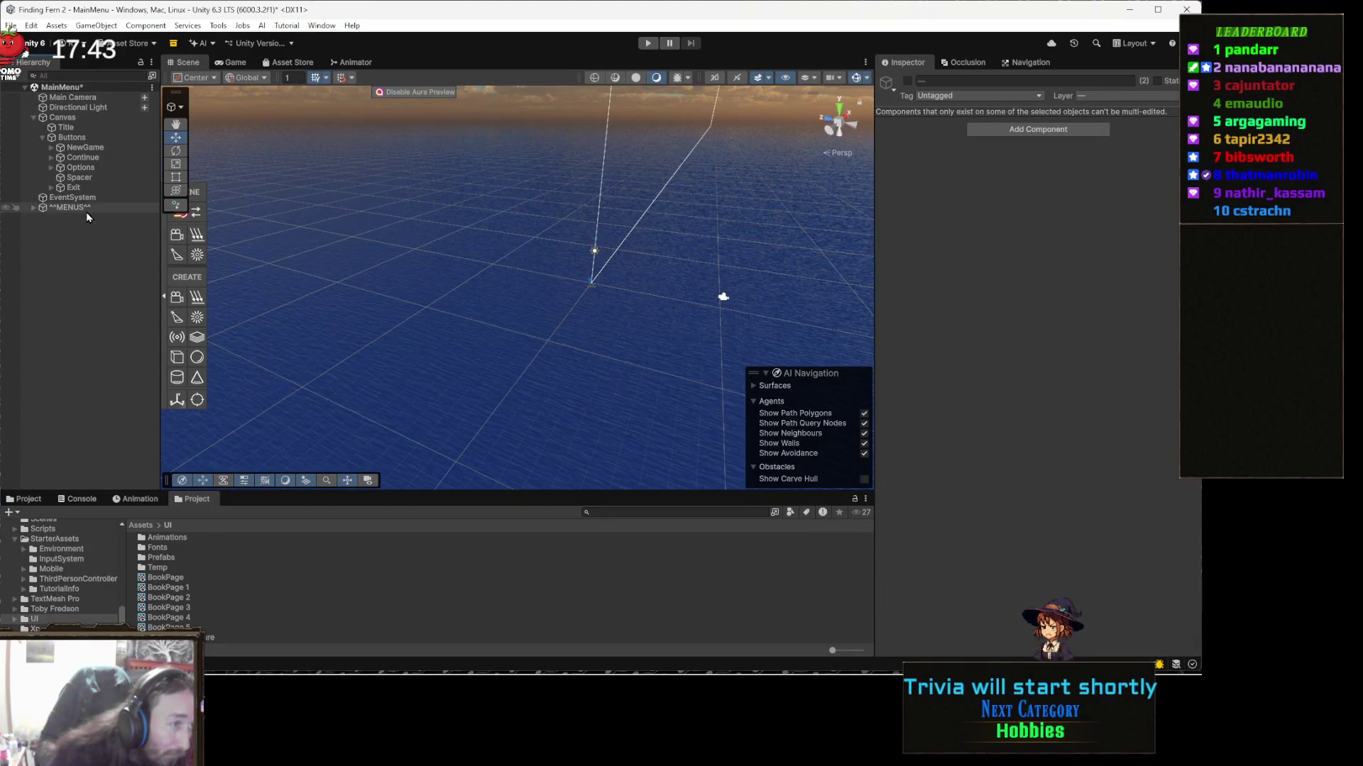
Step: Collapse the Canvas branch and expand ^^MENUS^^ to show its new children
click(34, 117)
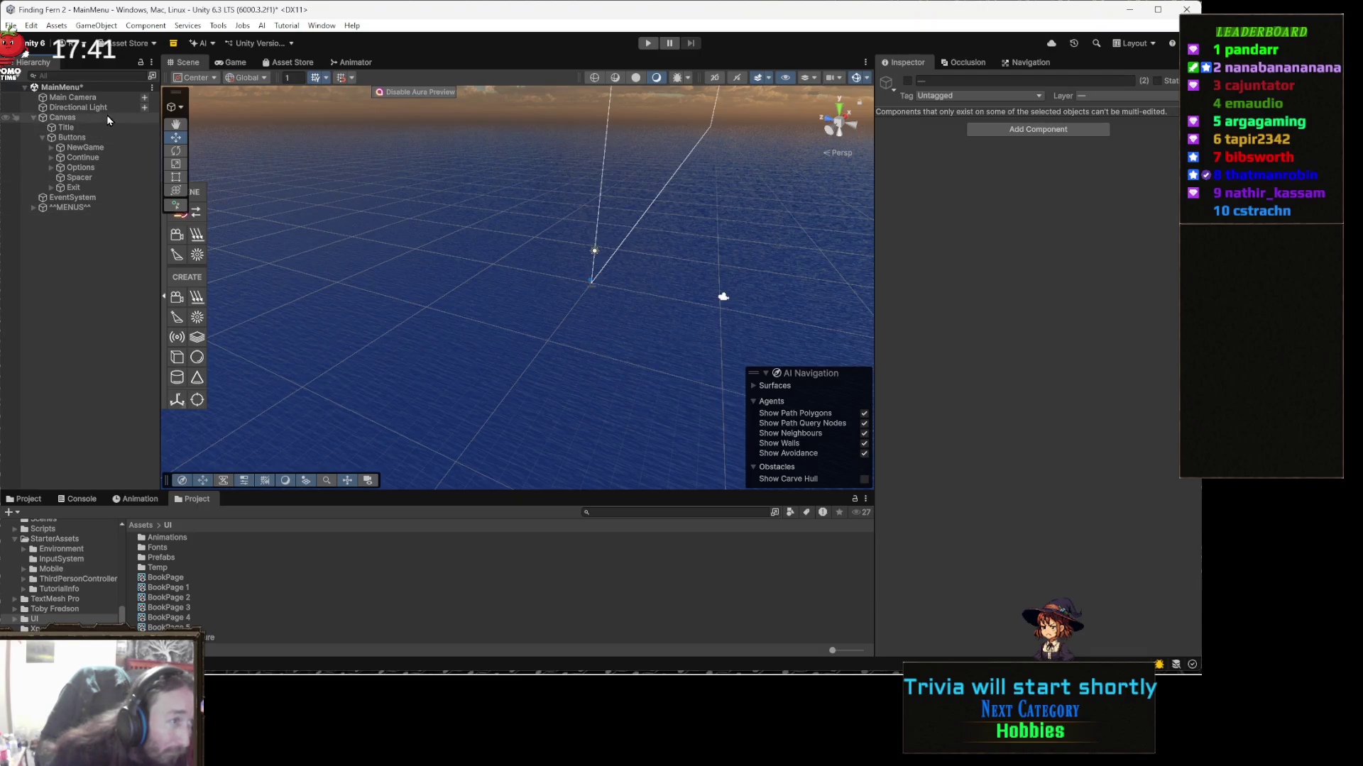
click(105, 120)
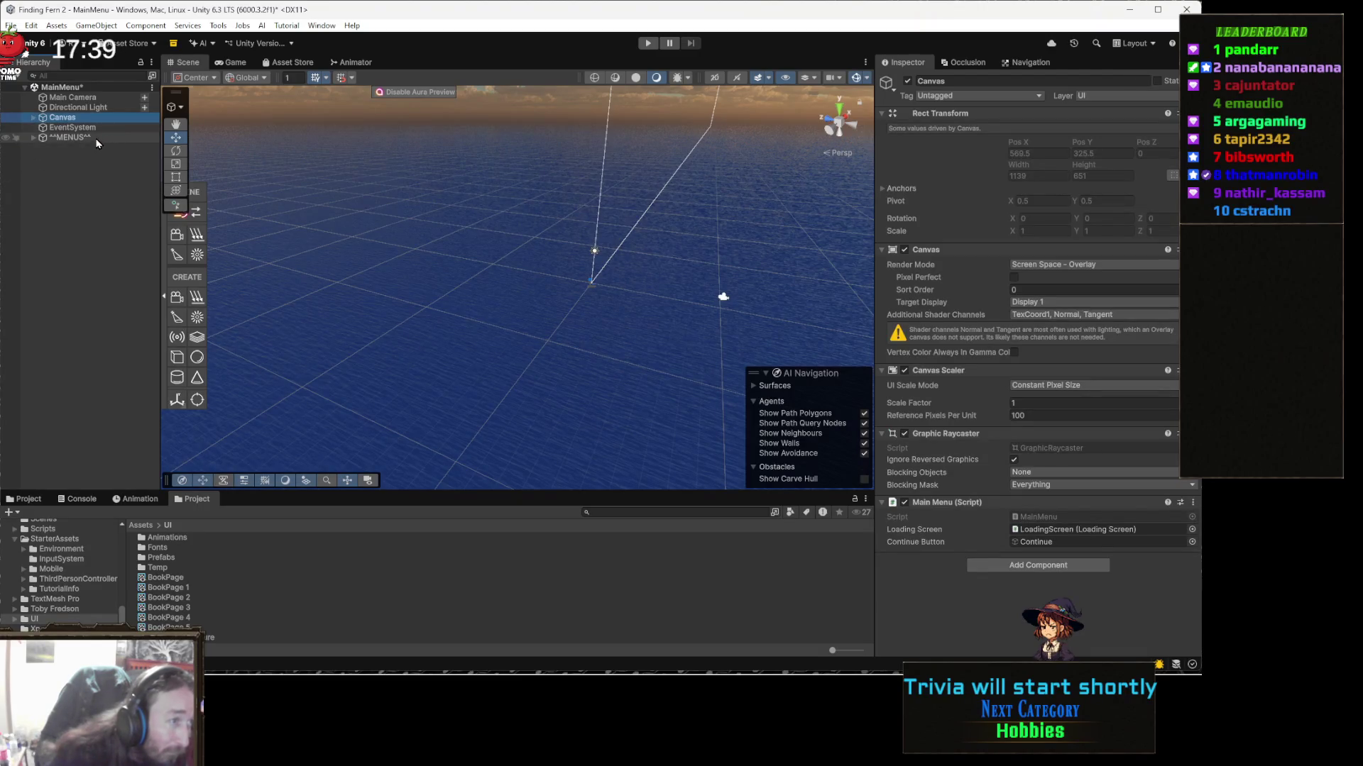
click(96, 138)
key(Right)
click(121, 157)
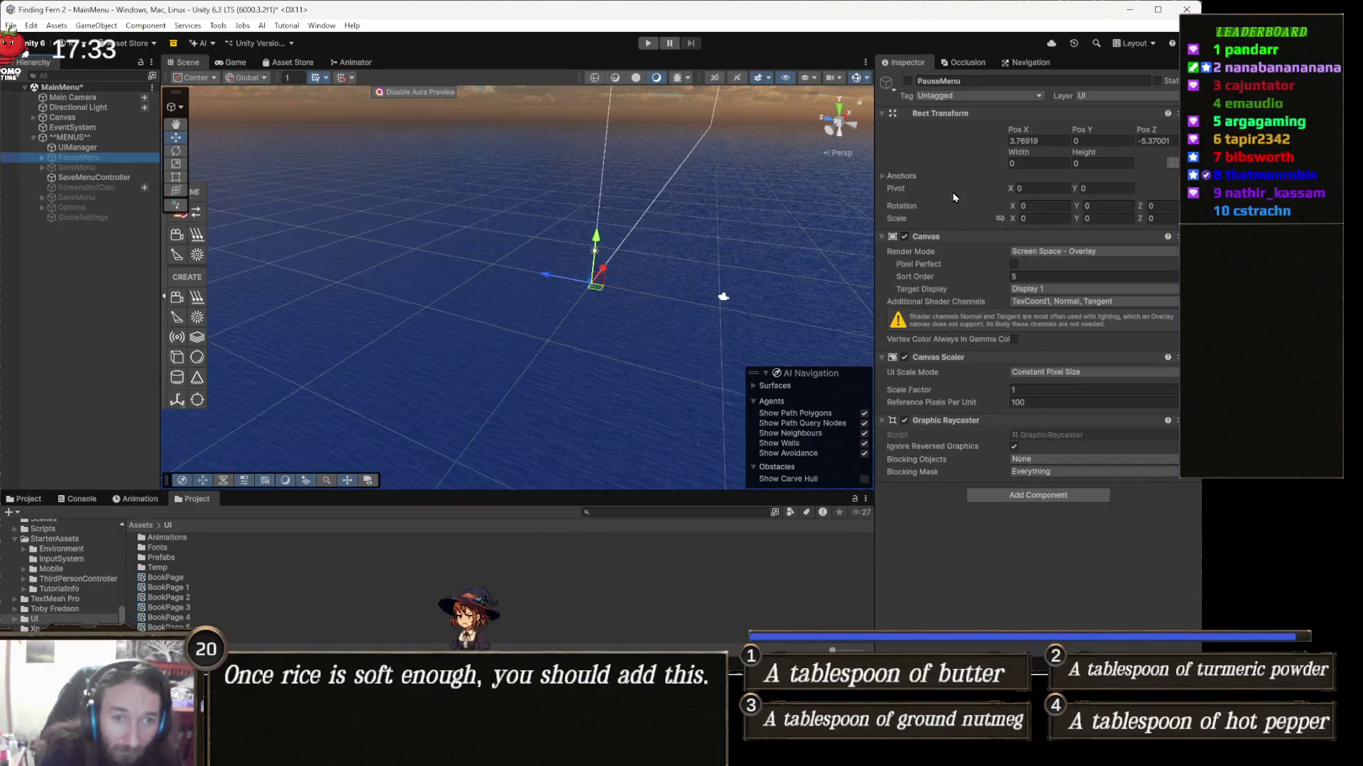
Step: Toggle PauseMenu active and inspect ButtonArea's ContinueButton On Click calling UIManager.TogglePauseMenu
click(908, 81)
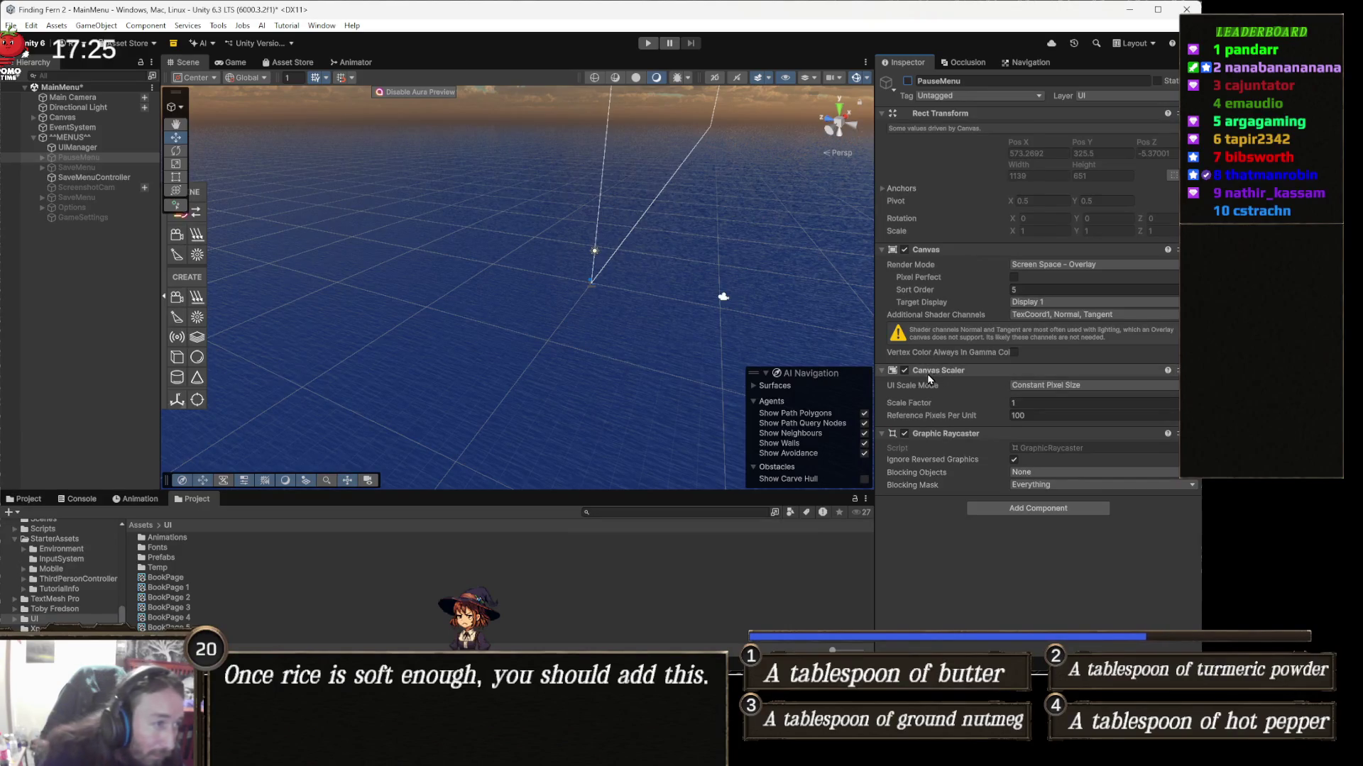
click(98, 159)
key(Right)
key(Down)
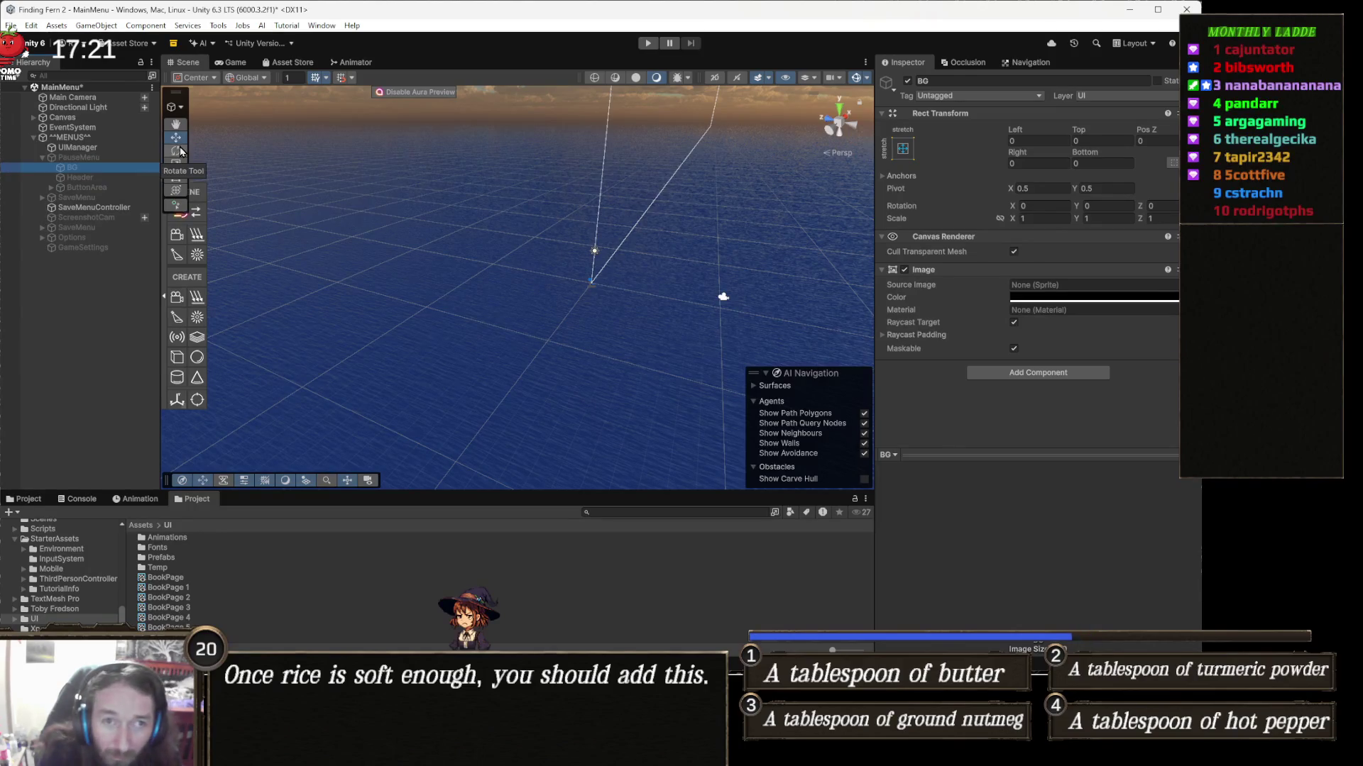
key(Down)
key(Down)
key(Right)
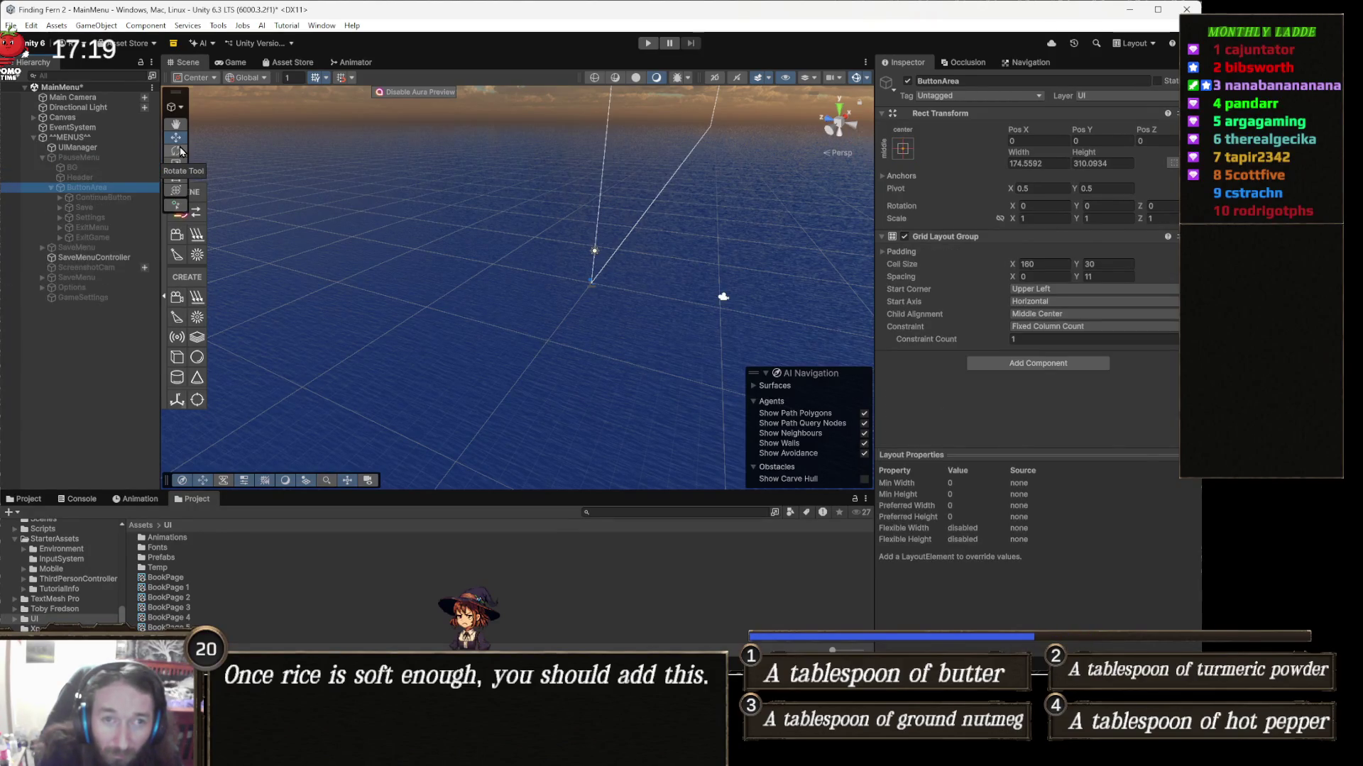
key(Down)
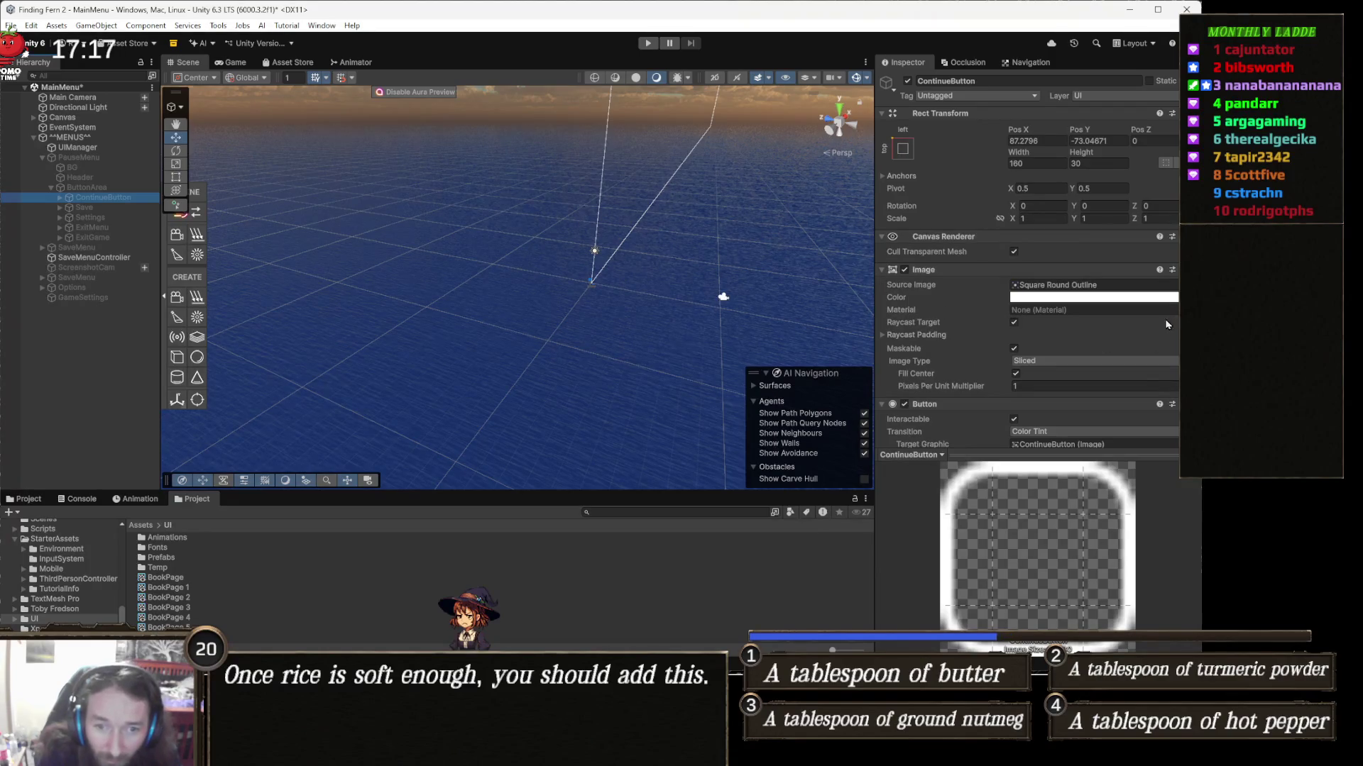
scroll(1140, 384, down, 5)
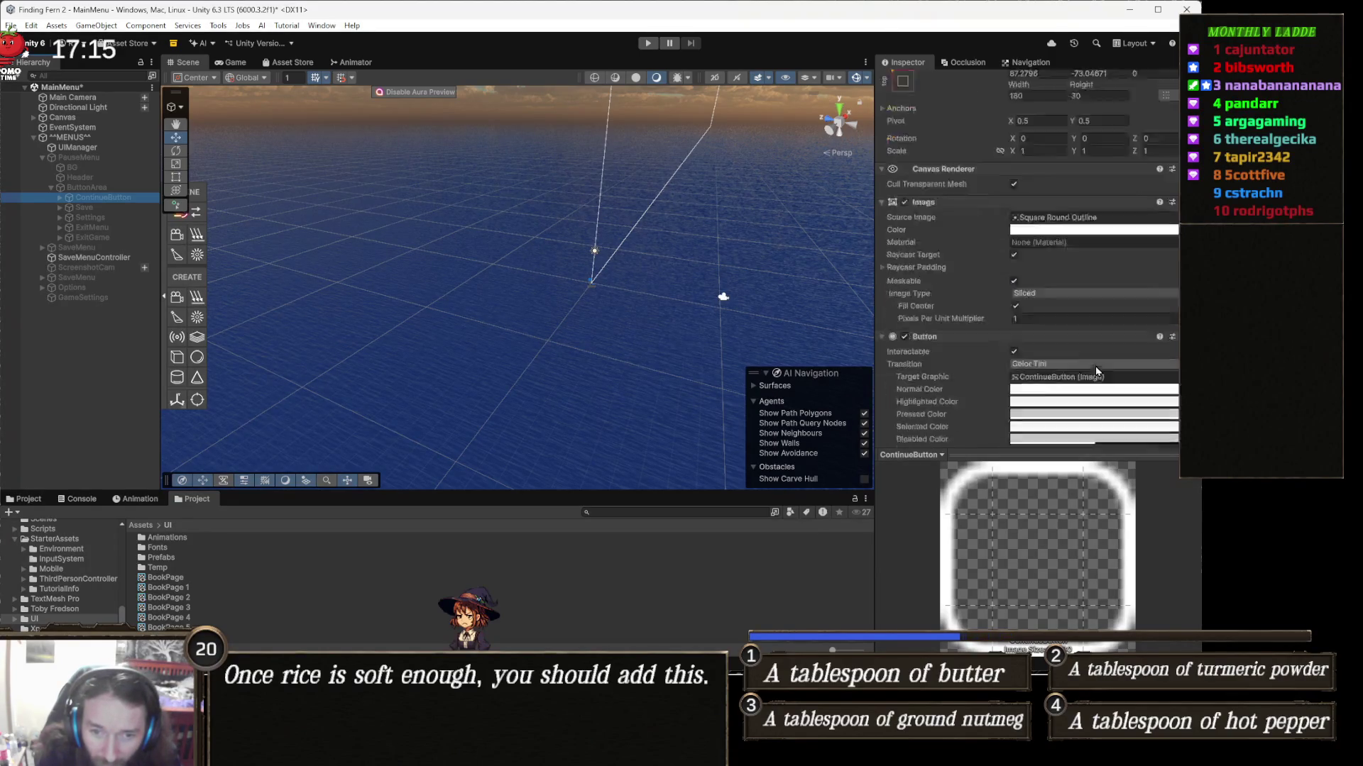
scroll(1140, 384, down, 1)
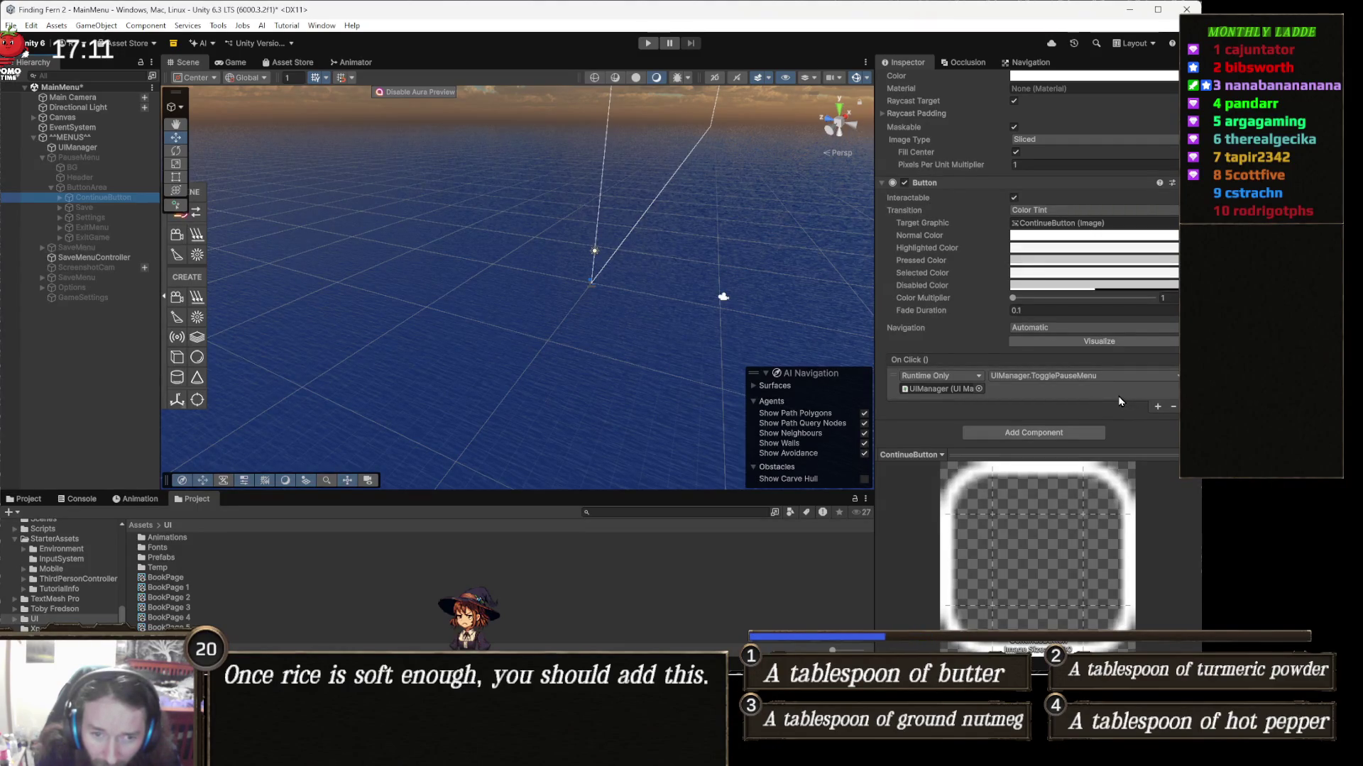
scroll(1114, 394, up, 6)
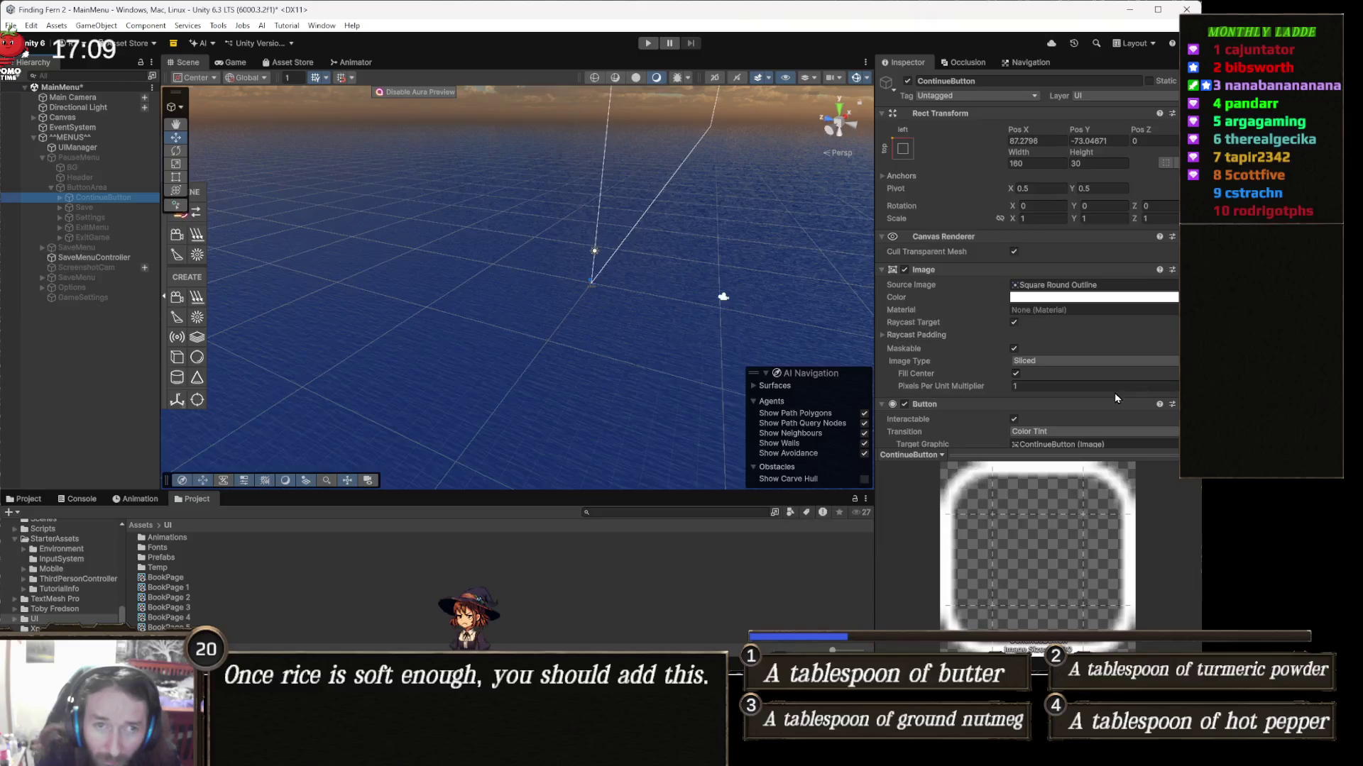
Step: Select the pause menu's Save button and add a new empty entry to its On Click () list
key(Down)
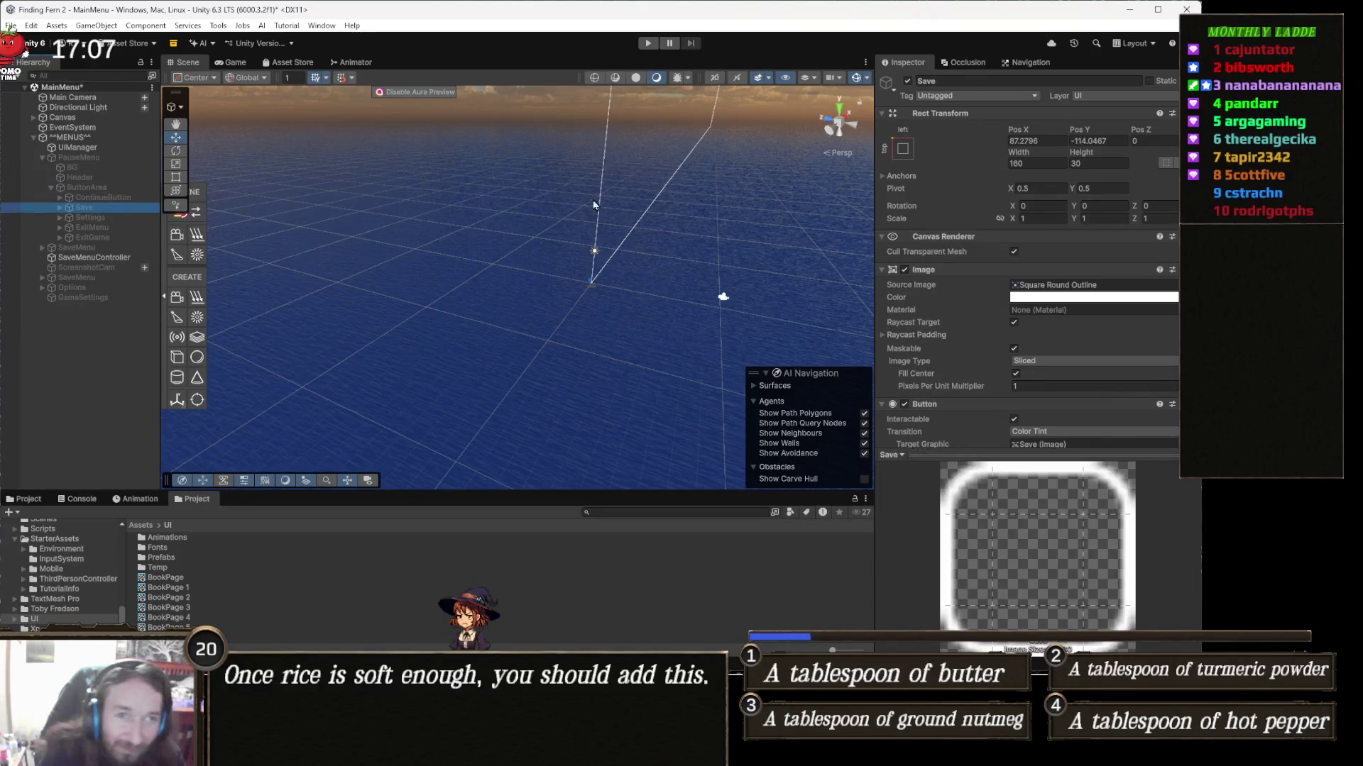
key(Down)
key(Down)
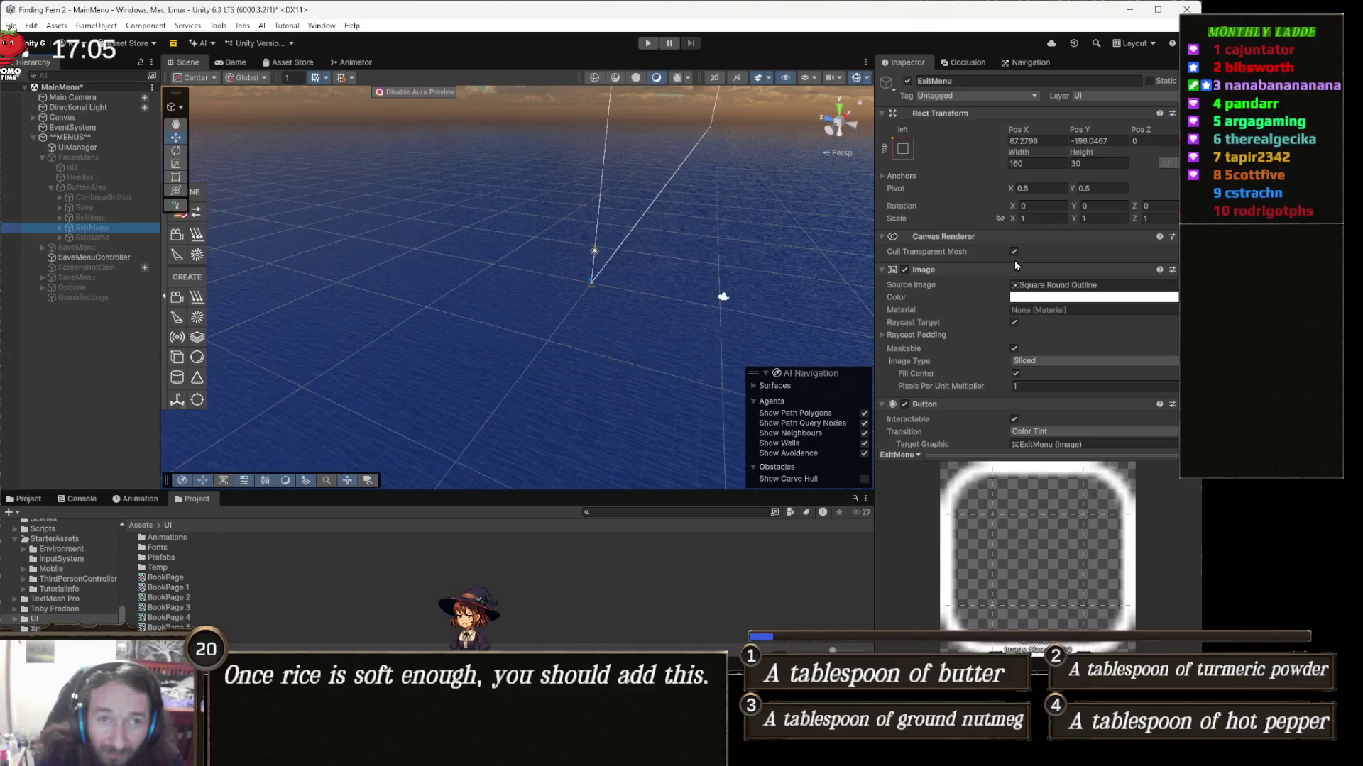
key(Up)
key(Up)
scroll(1050, 312, down, 6)
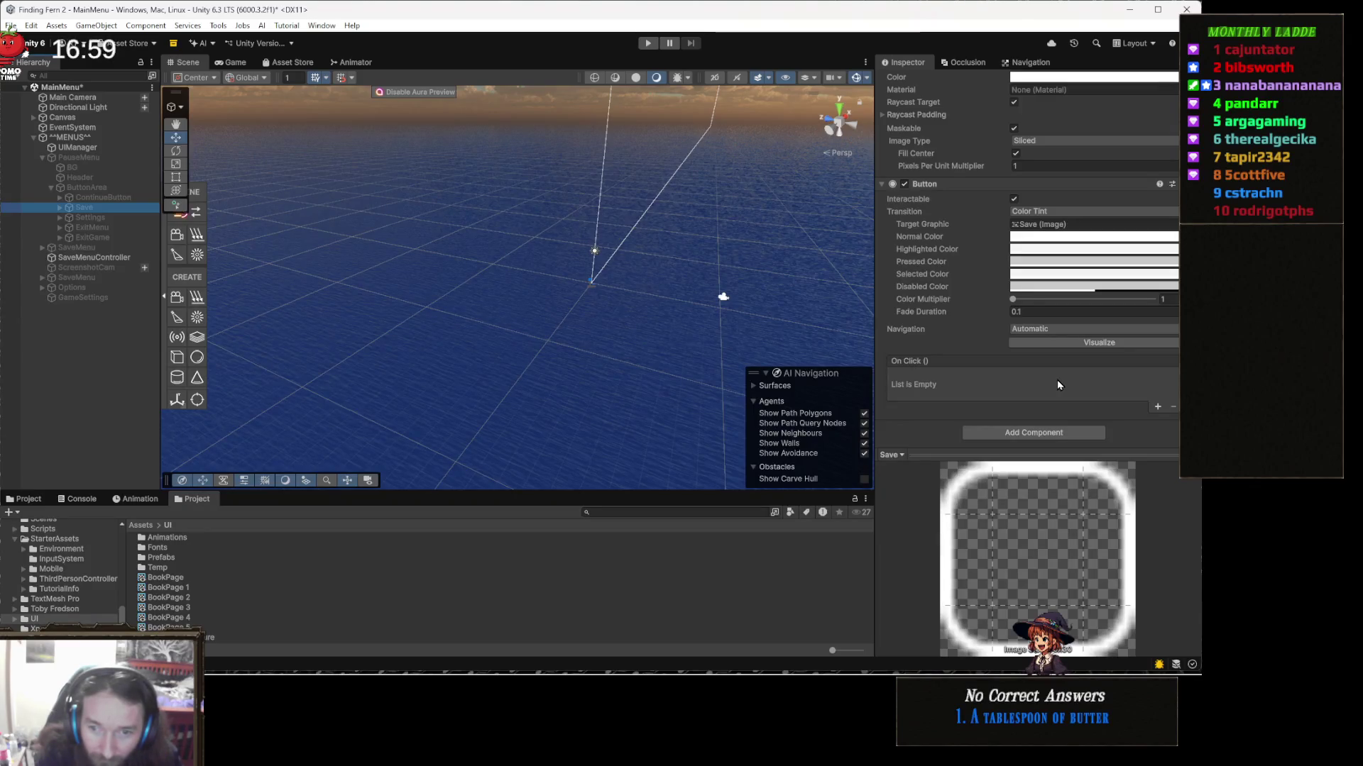
click(1155, 408)
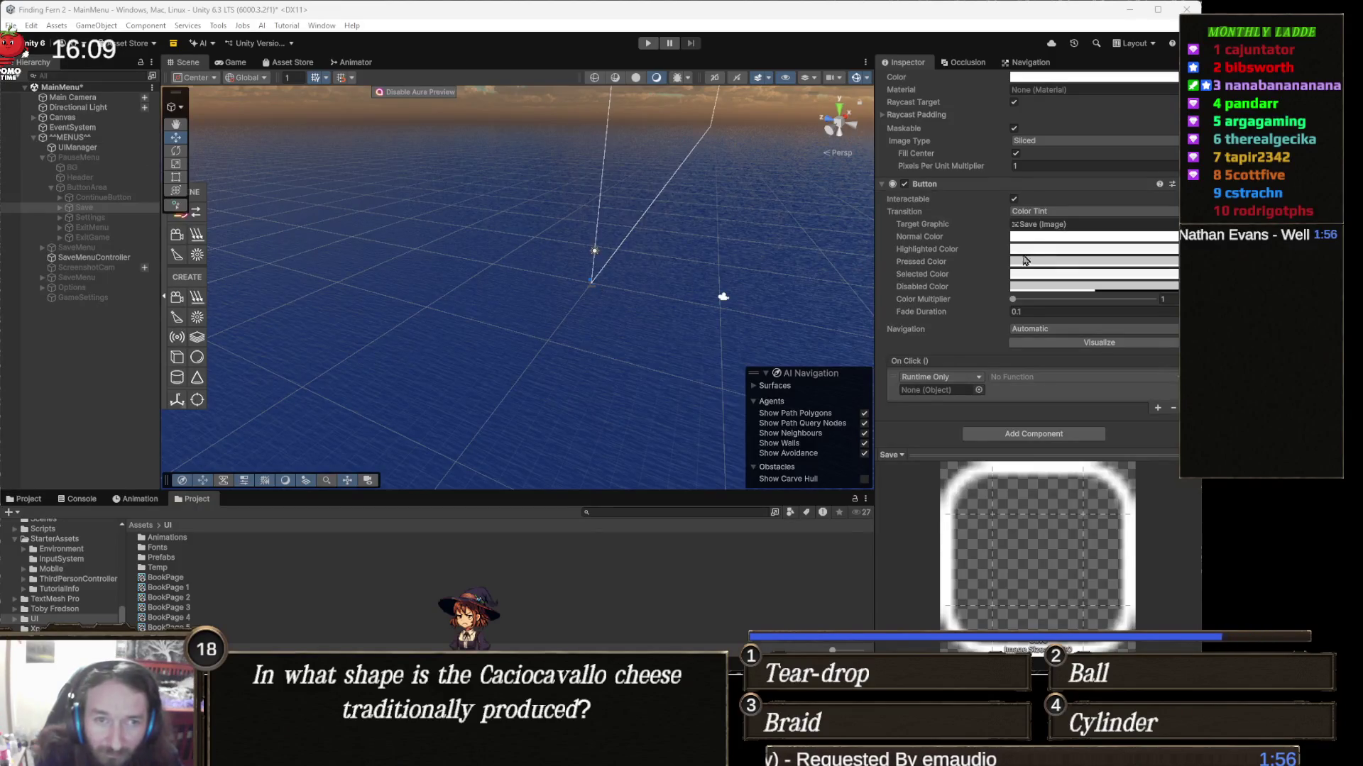
scroll(1000, 269, up, 5)
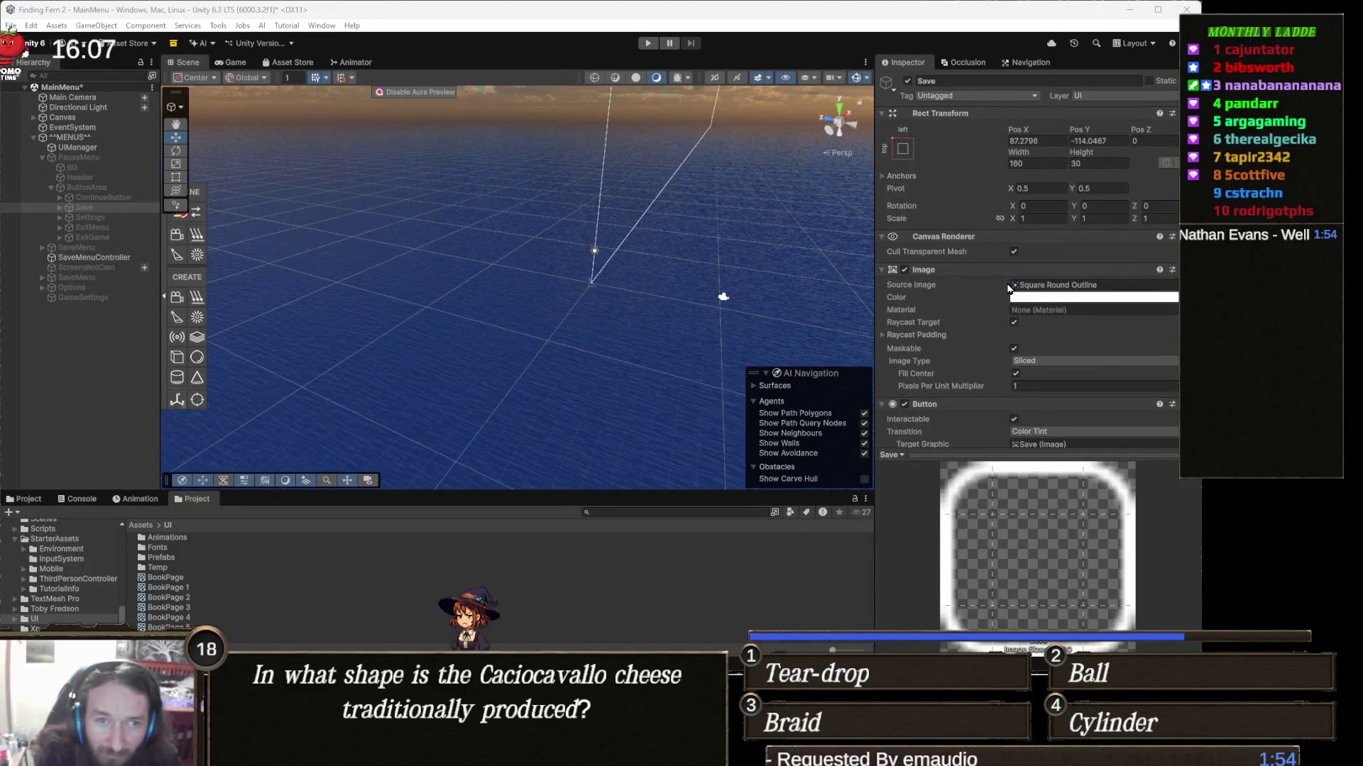
scroll(1011, 302, down, 5)
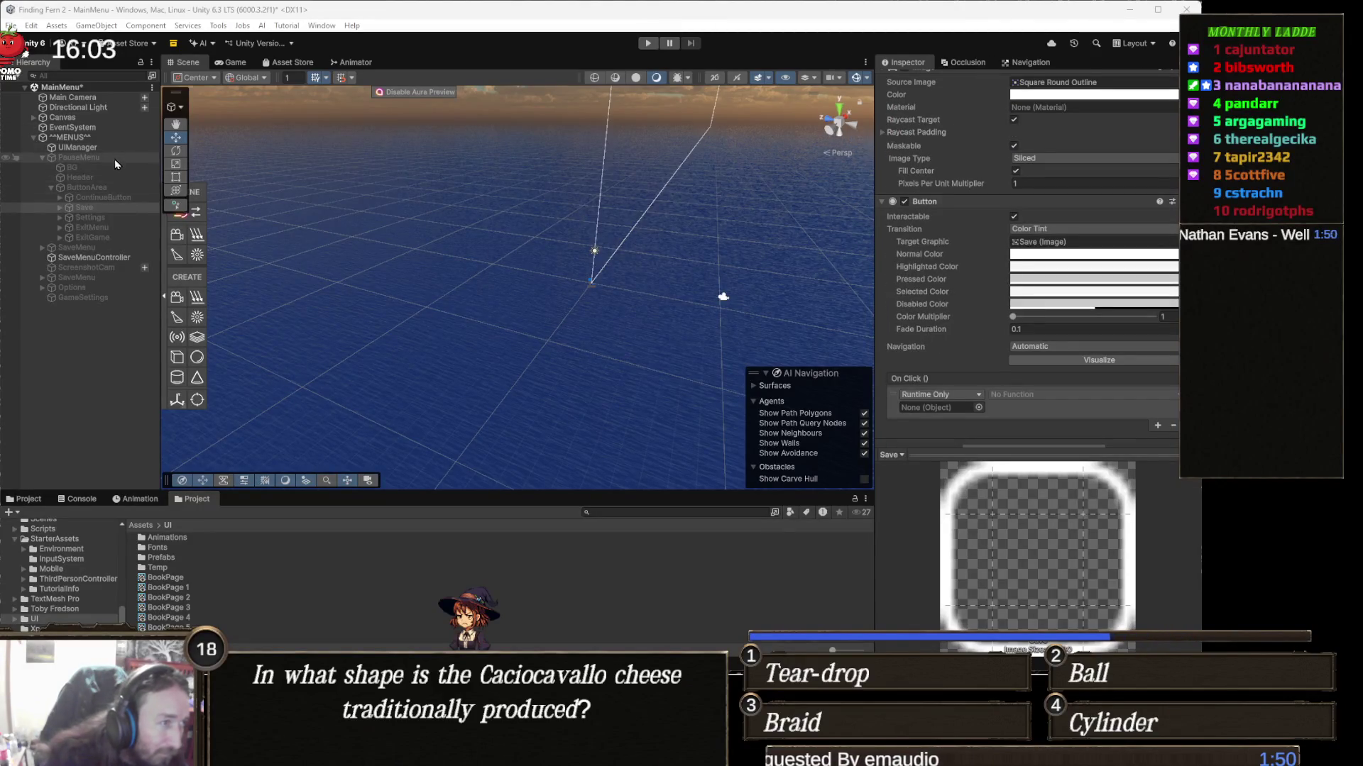
scroll(934, 404, down, 1)
Step: Set the Save button's On Click to SaveMenuController with SaveMenu.OpenSaveMenu, then enter Play mode
click(934, 392)
drag(934, 392, 934, 392)
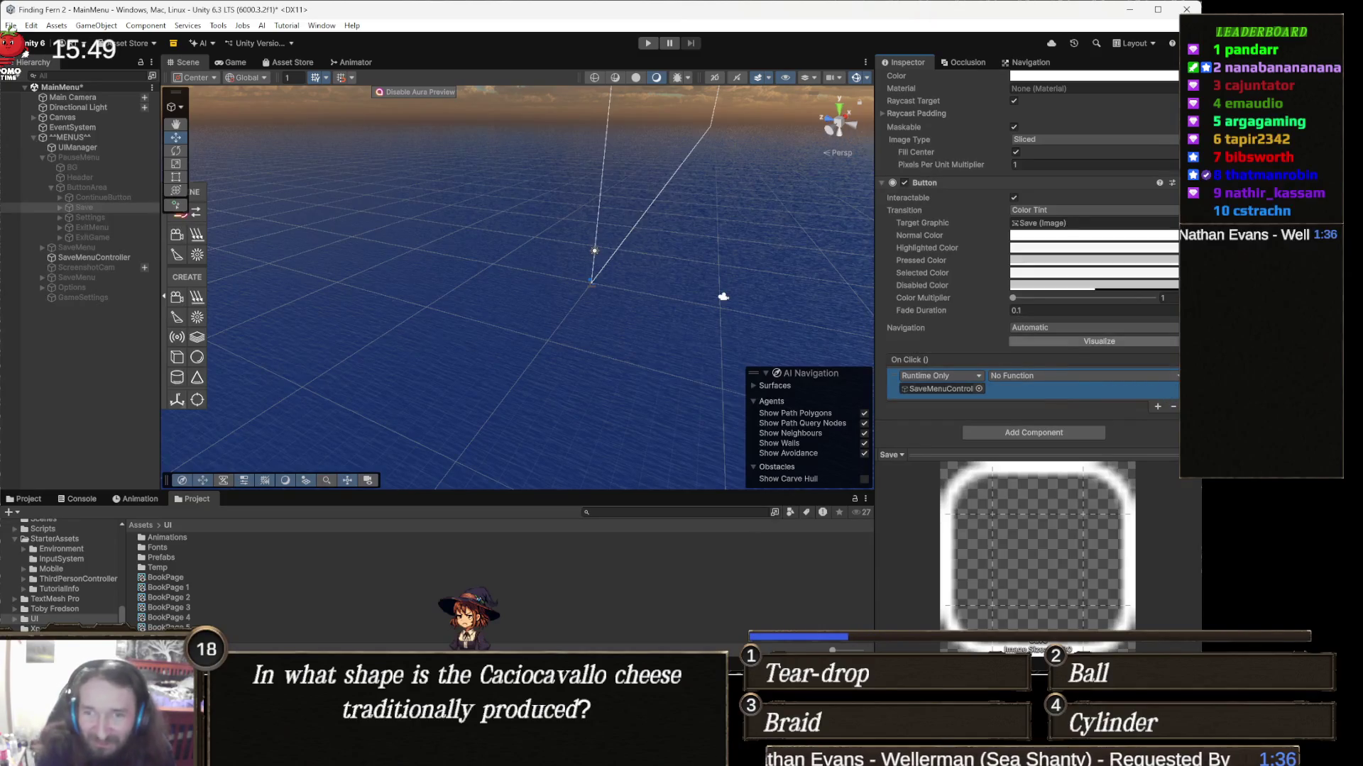
click(1092, 374)
mouse_move(1048, 440)
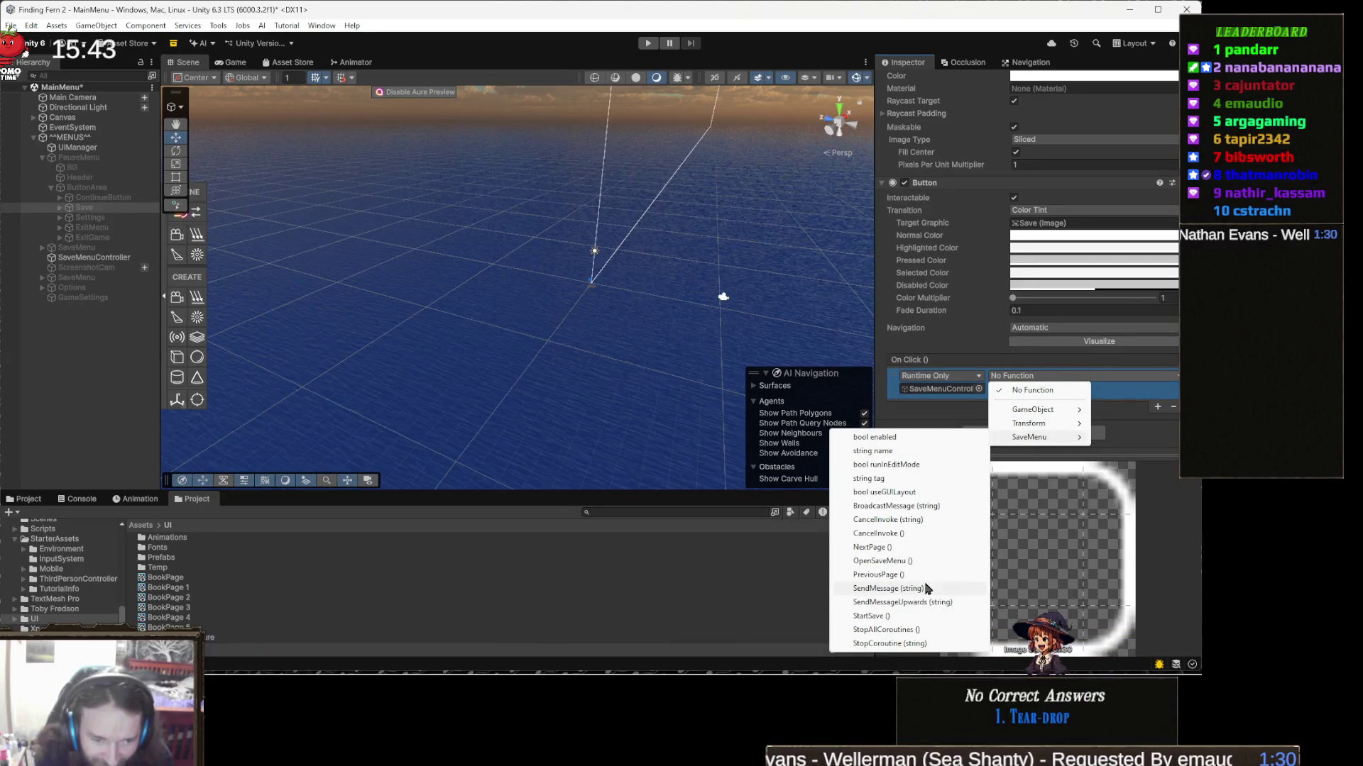
click(904, 562)
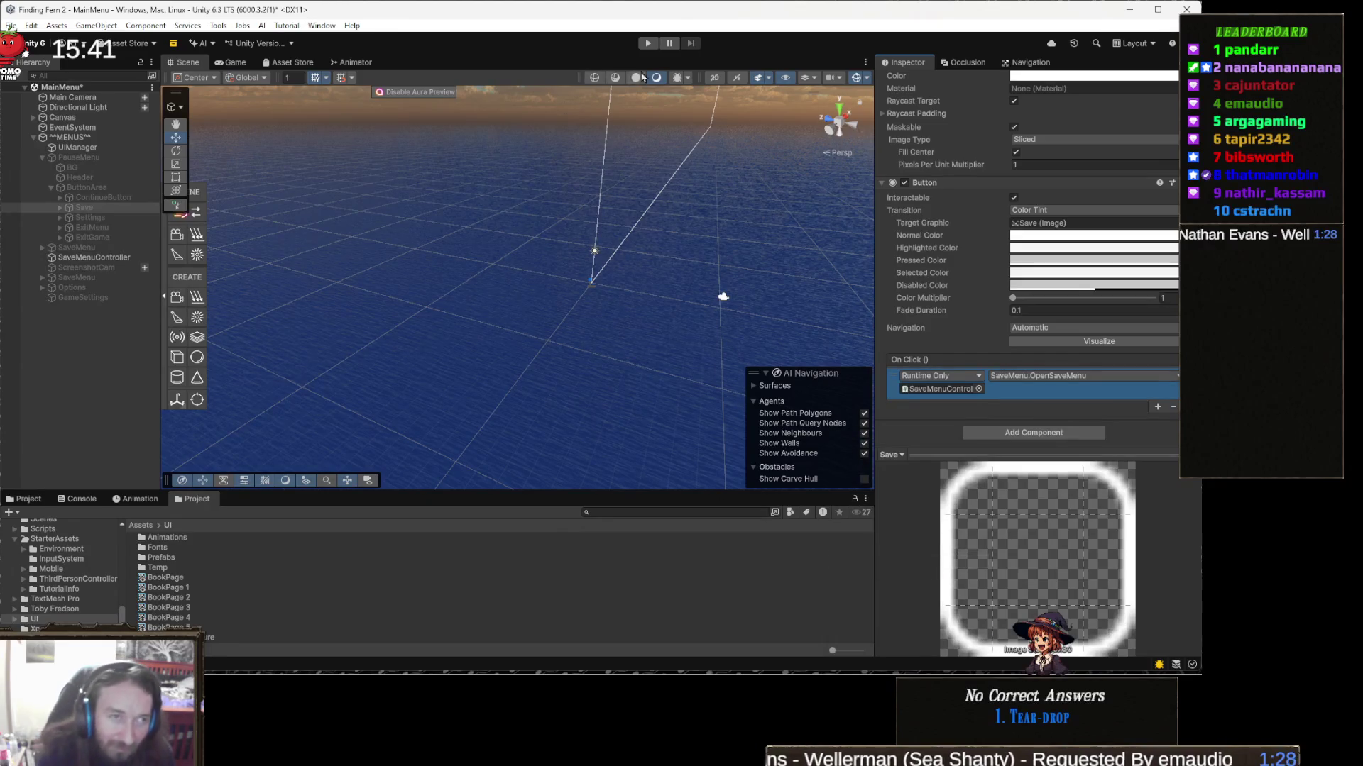
click(648, 43)
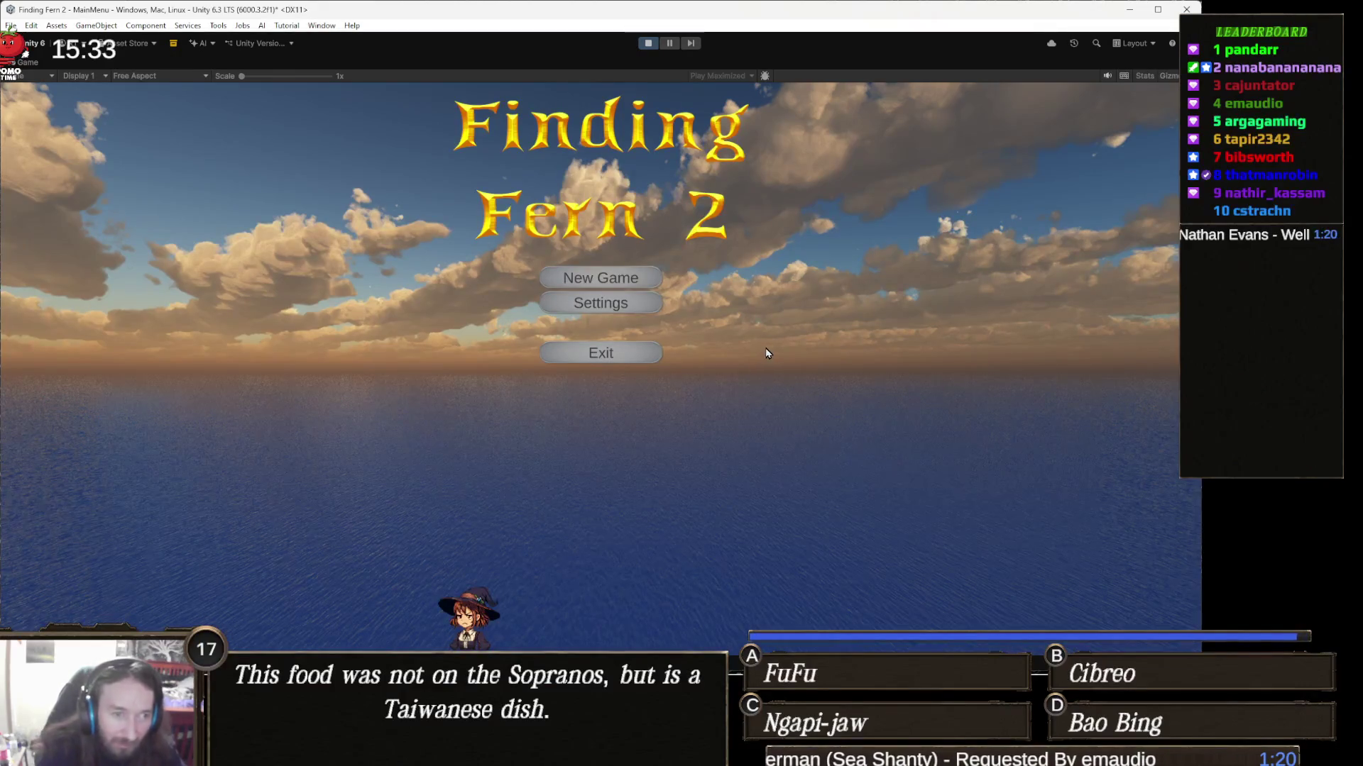
Step: Bring up the in-game PAUSED menu with Escape, then exit Play mode
key(Escape)
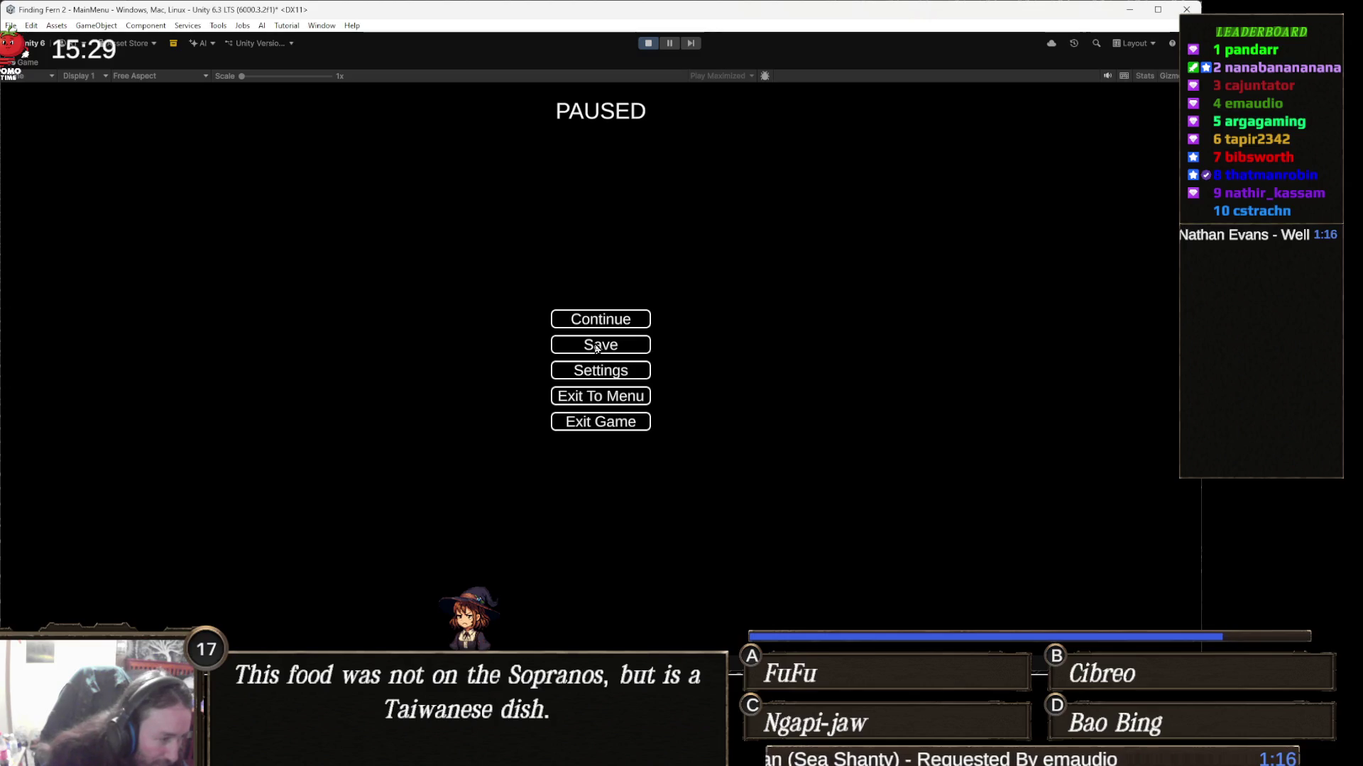
click(650, 43)
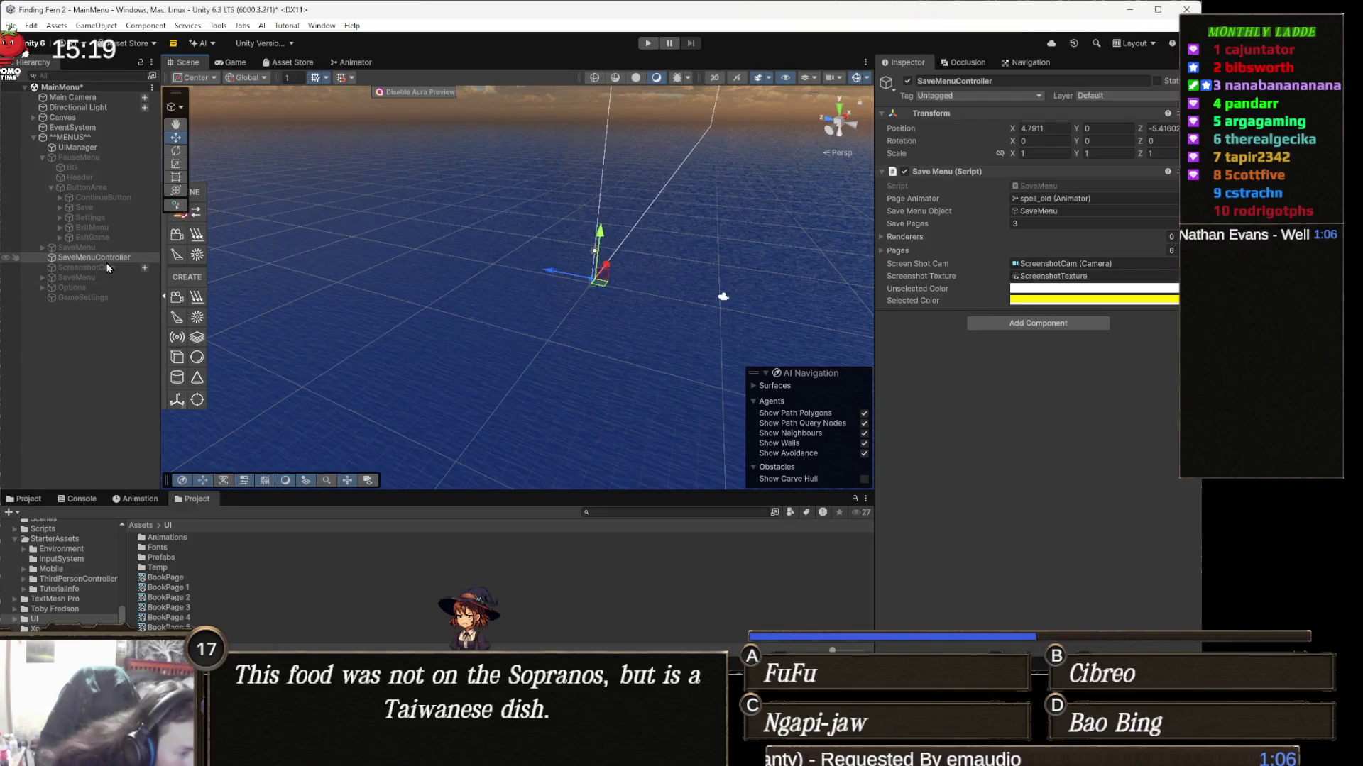
Step: Inspect the ExitGame, SaveMenu, Options and GameSettings objects in turn
click(114, 240)
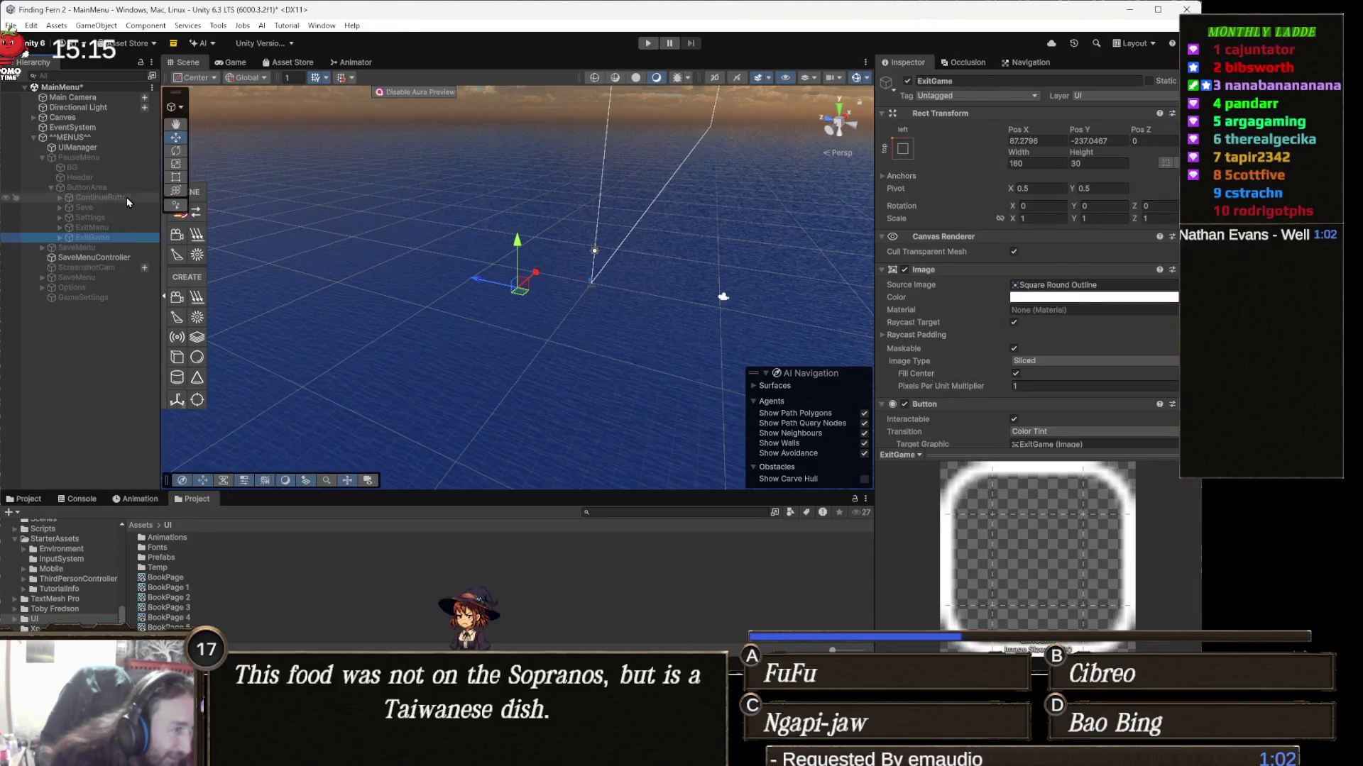
click(109, 278)
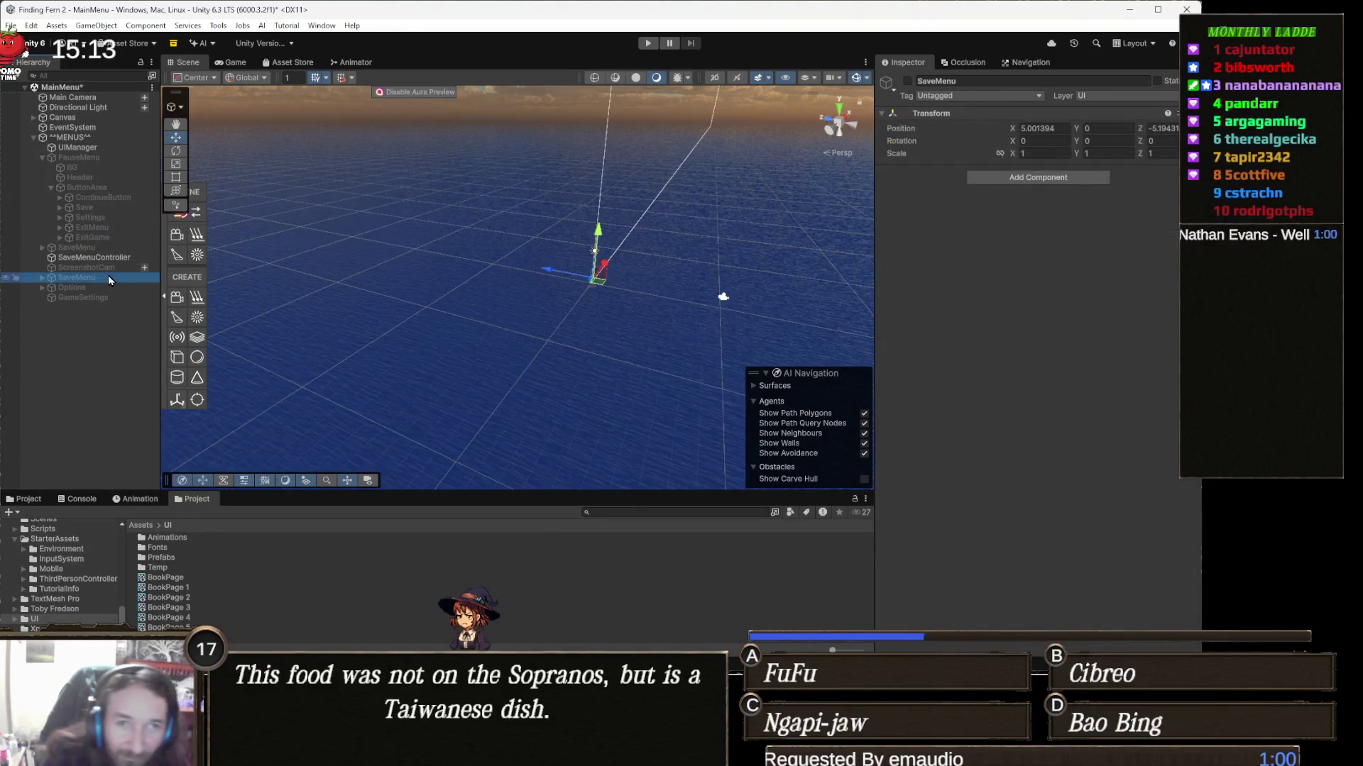
key(Down)
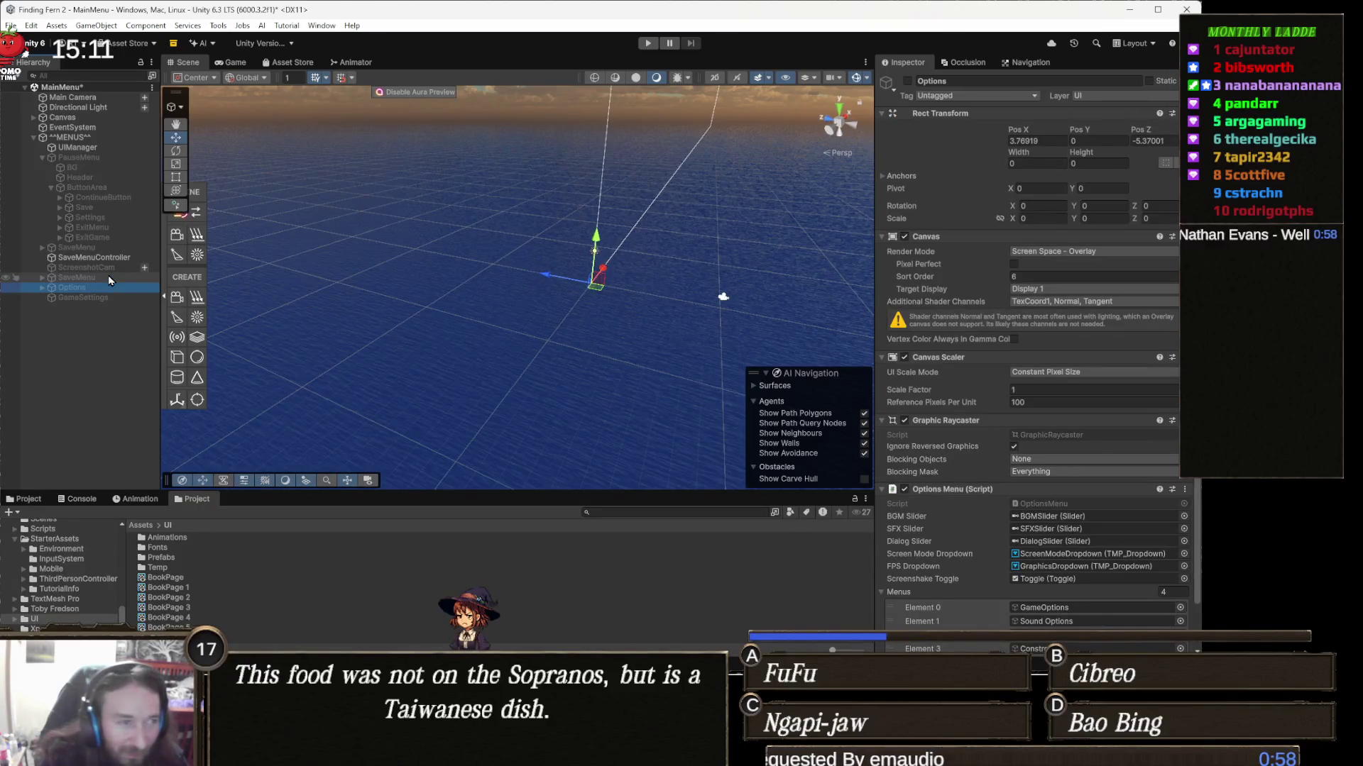
key(Down)
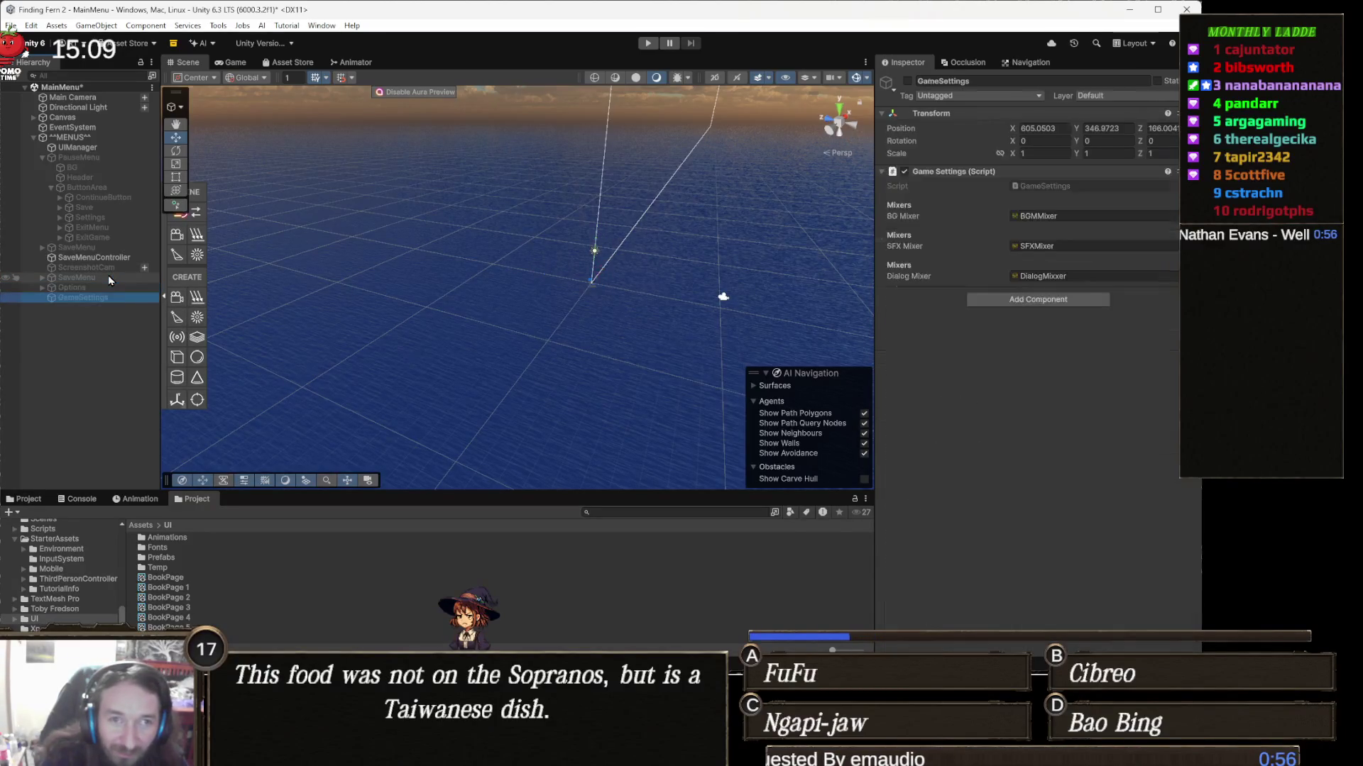
key(Up)
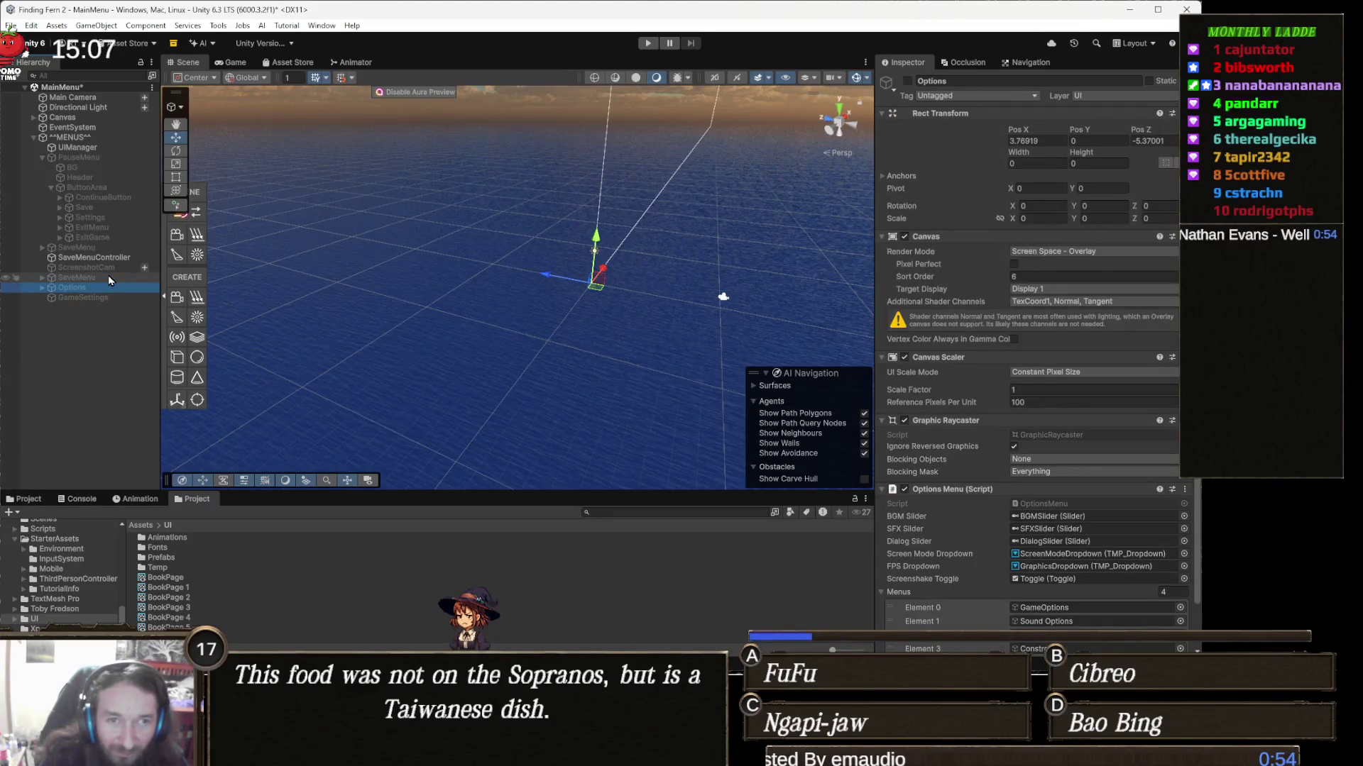
key(Down)
click(110, 280)
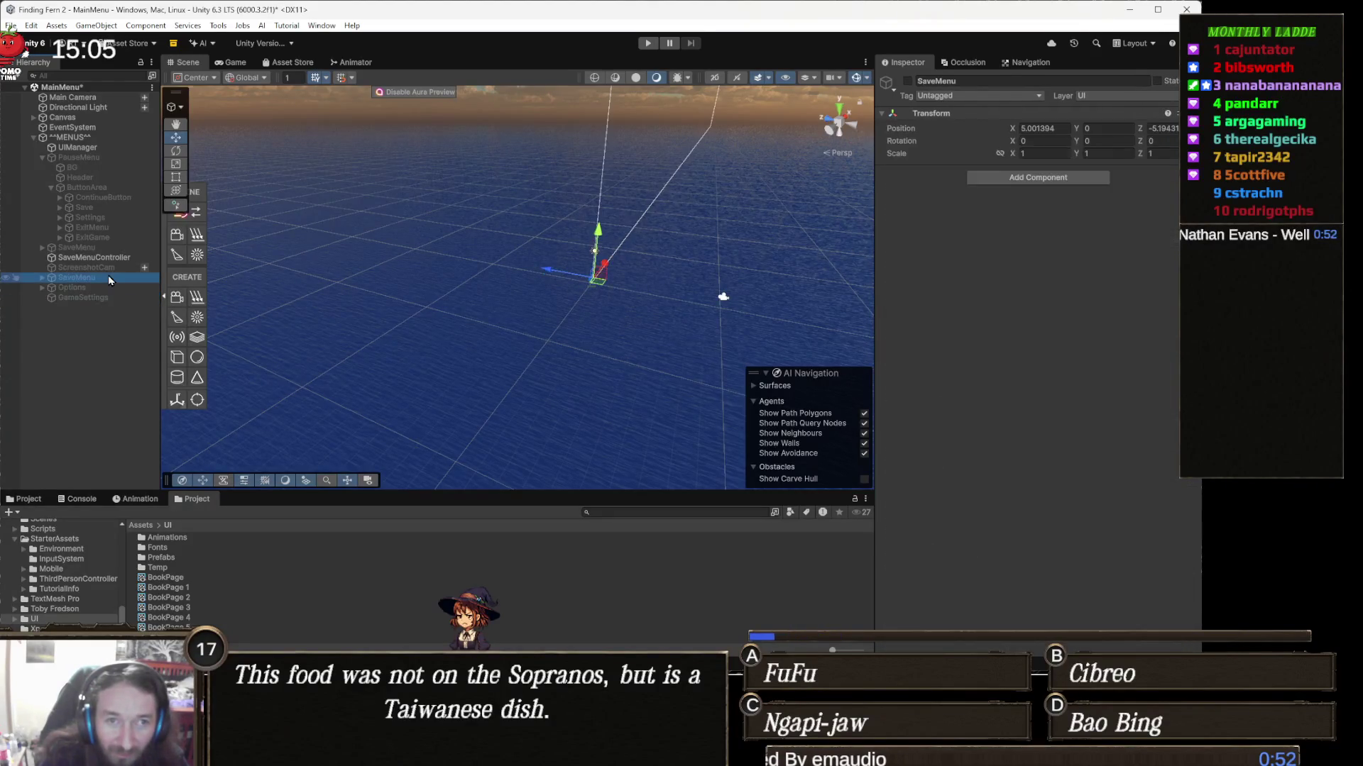
Step: Expand SaveMenu and select Page1 through Page6 together
key(Right)
key(Down)
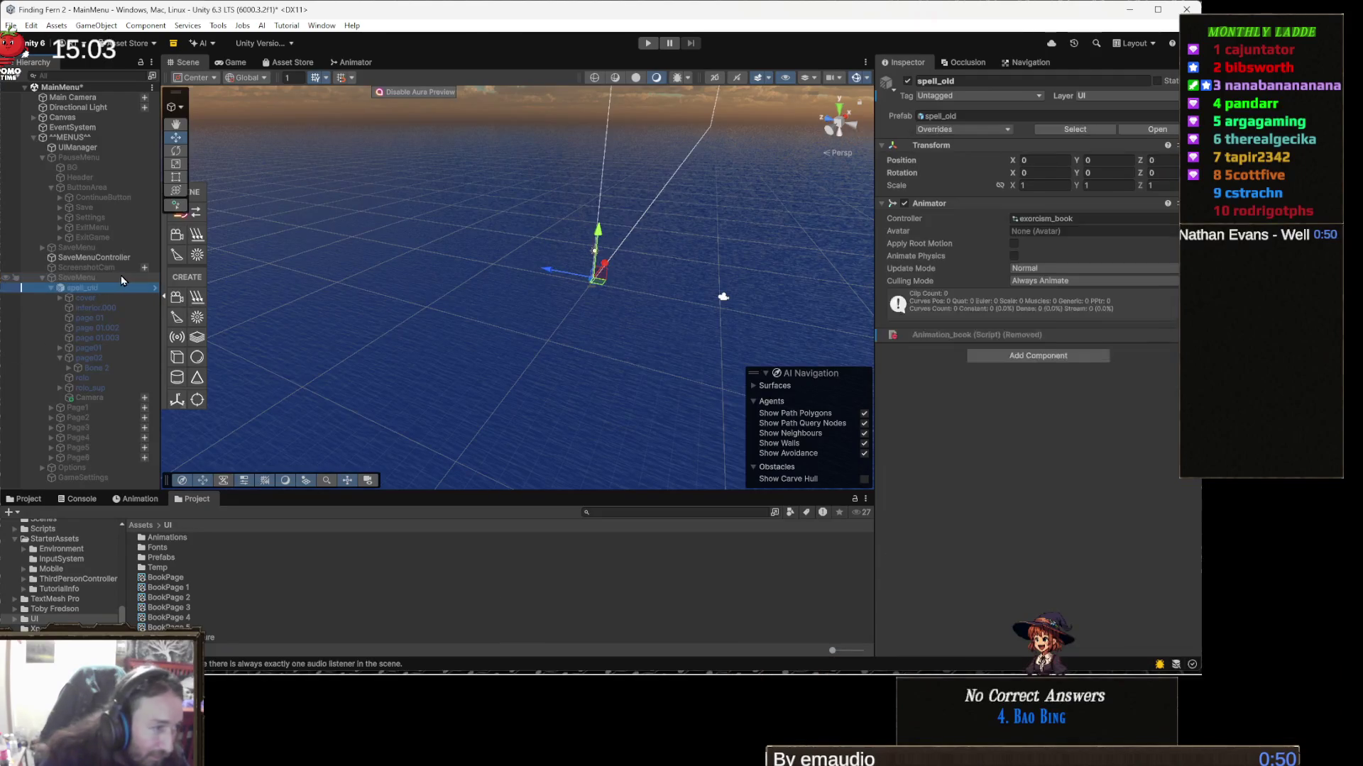
key(Down)
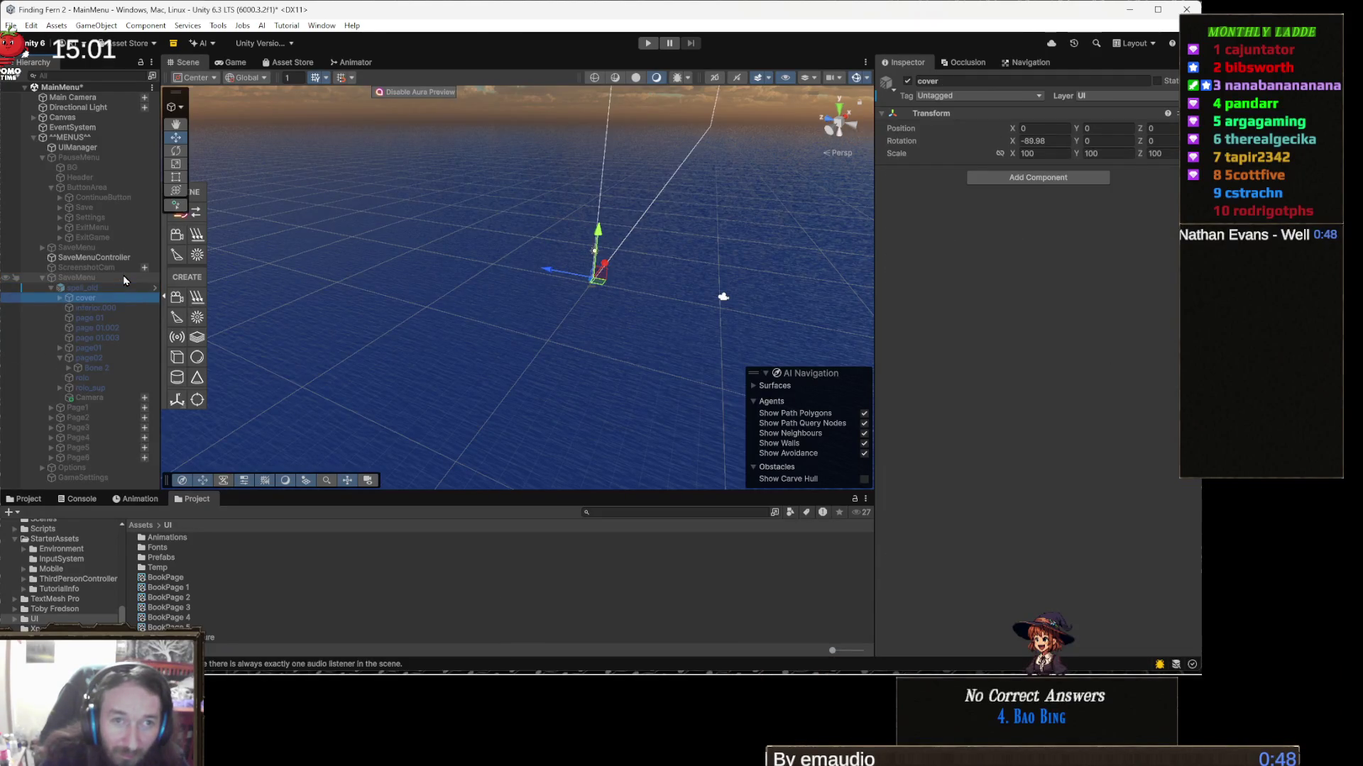
key(Left)
key(Left)
key(Down)
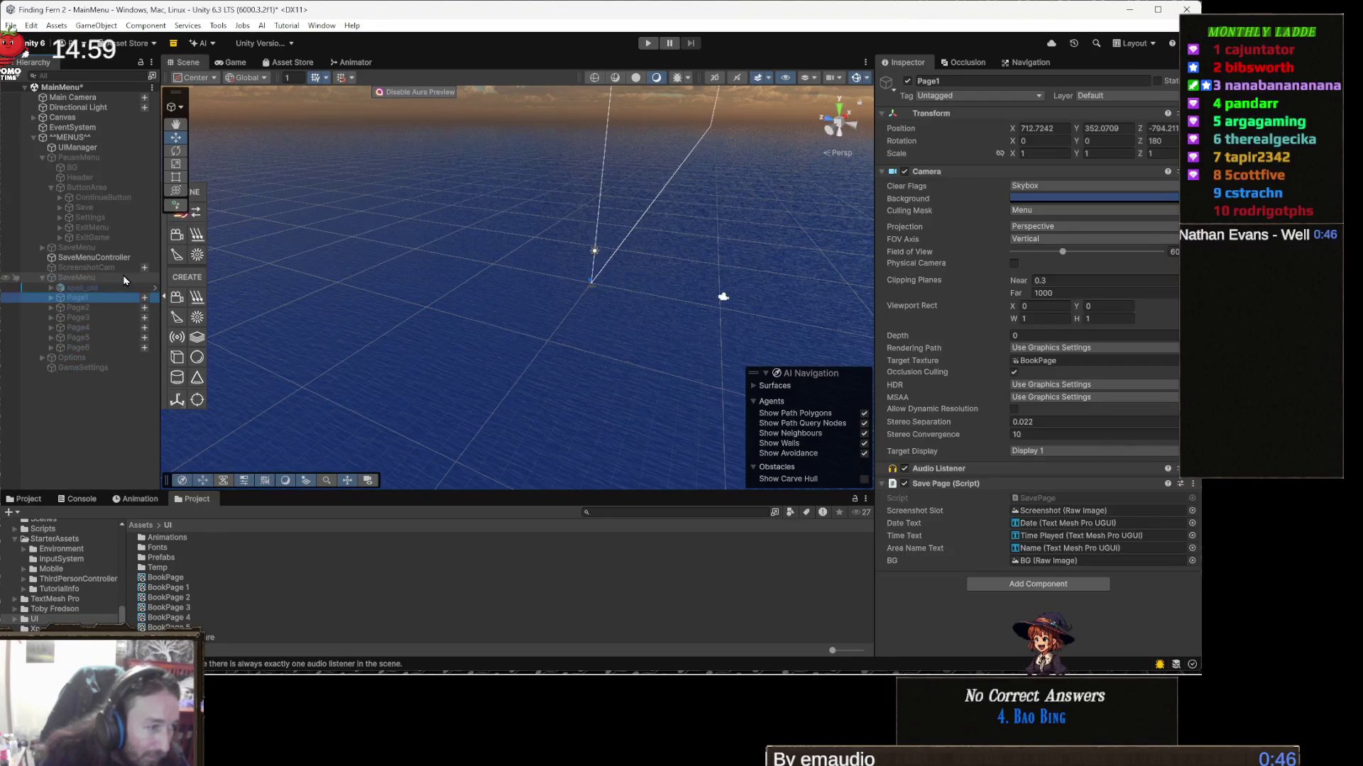
shift+click(95, 348)
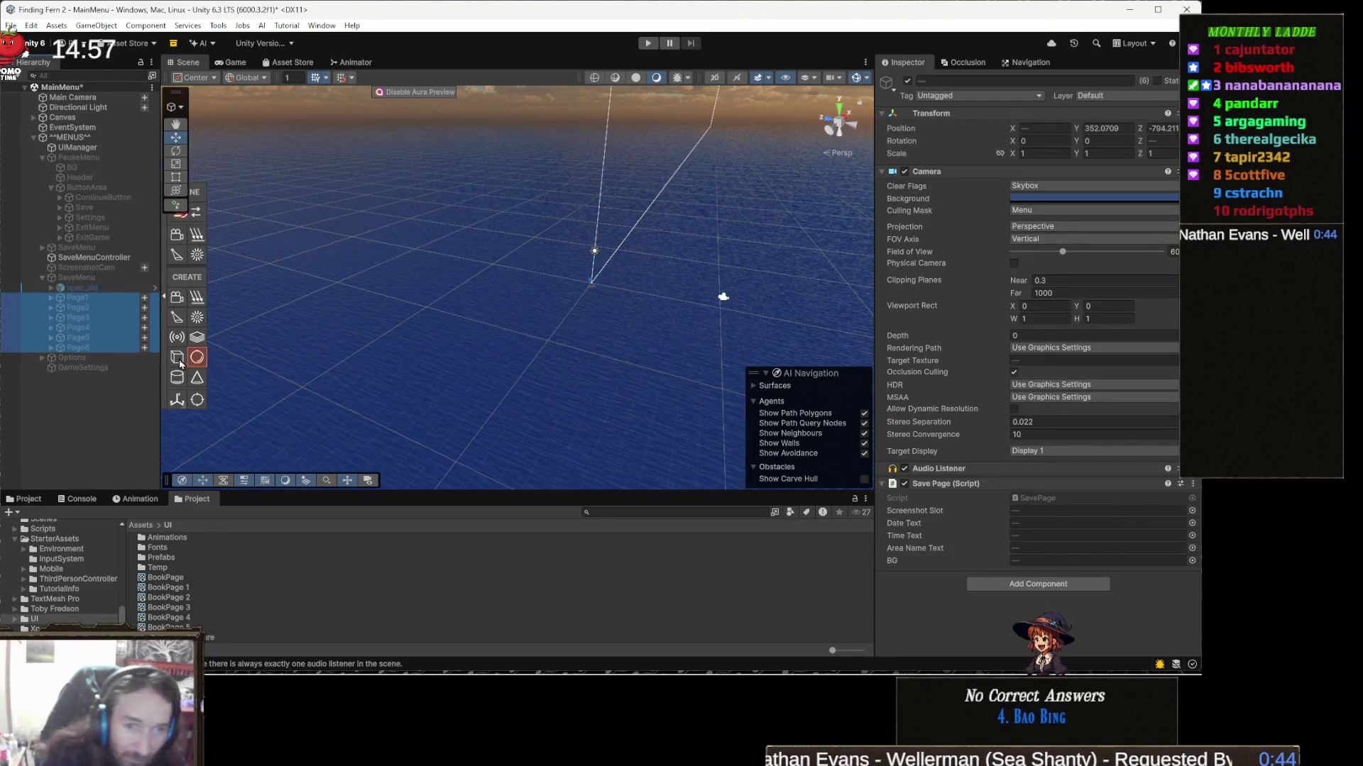
Step: Remove the Audio Listener from Page1–Page6 and from ScreenshotCam, then show the Console
right_click(953, 471)
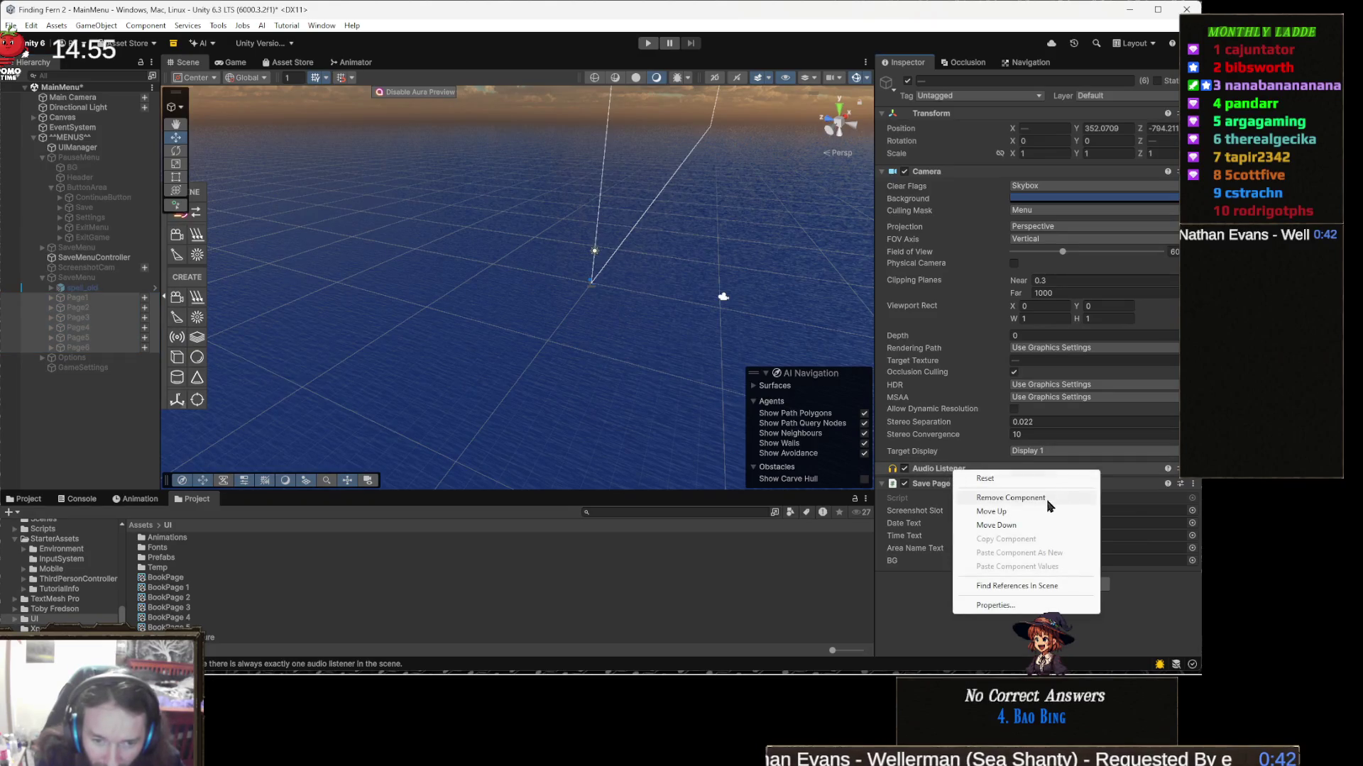
click(1010, 499)
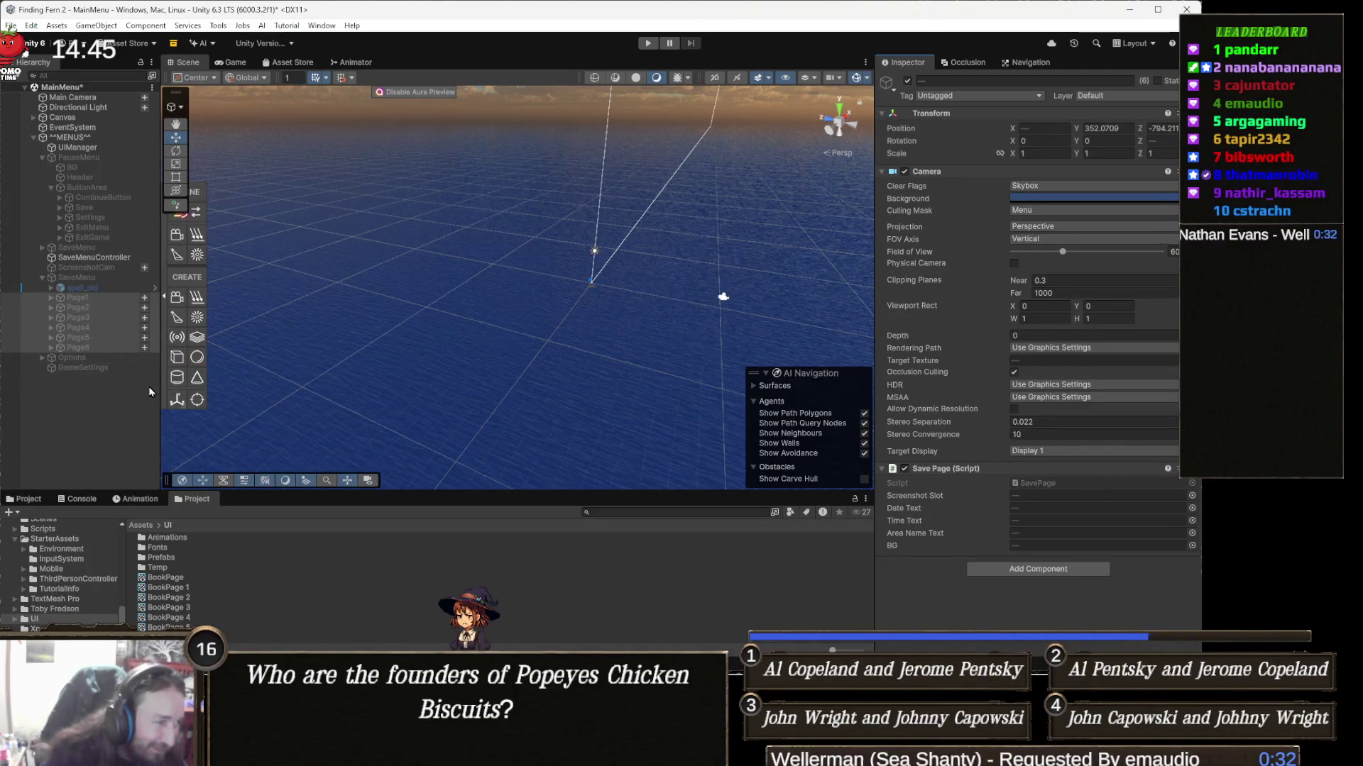
click(107, 268)
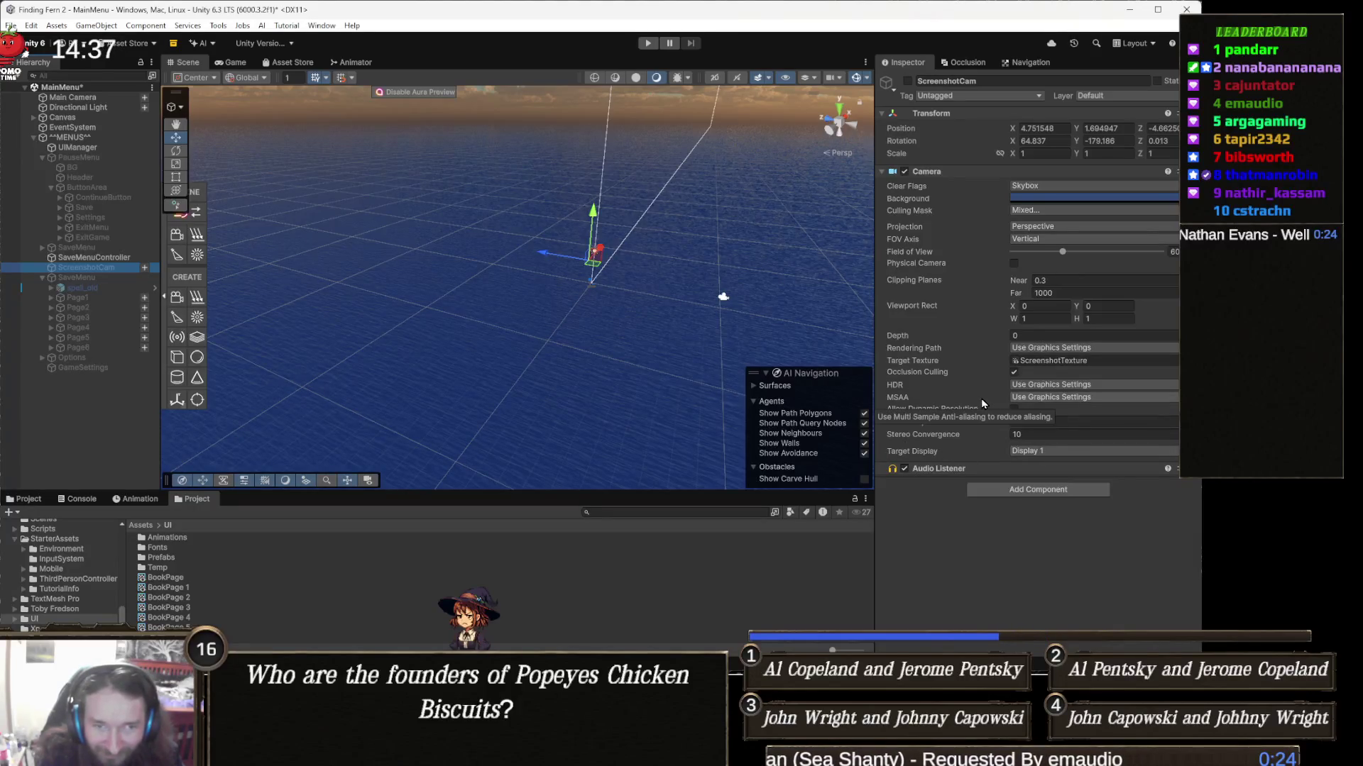
right_click(952, 471)
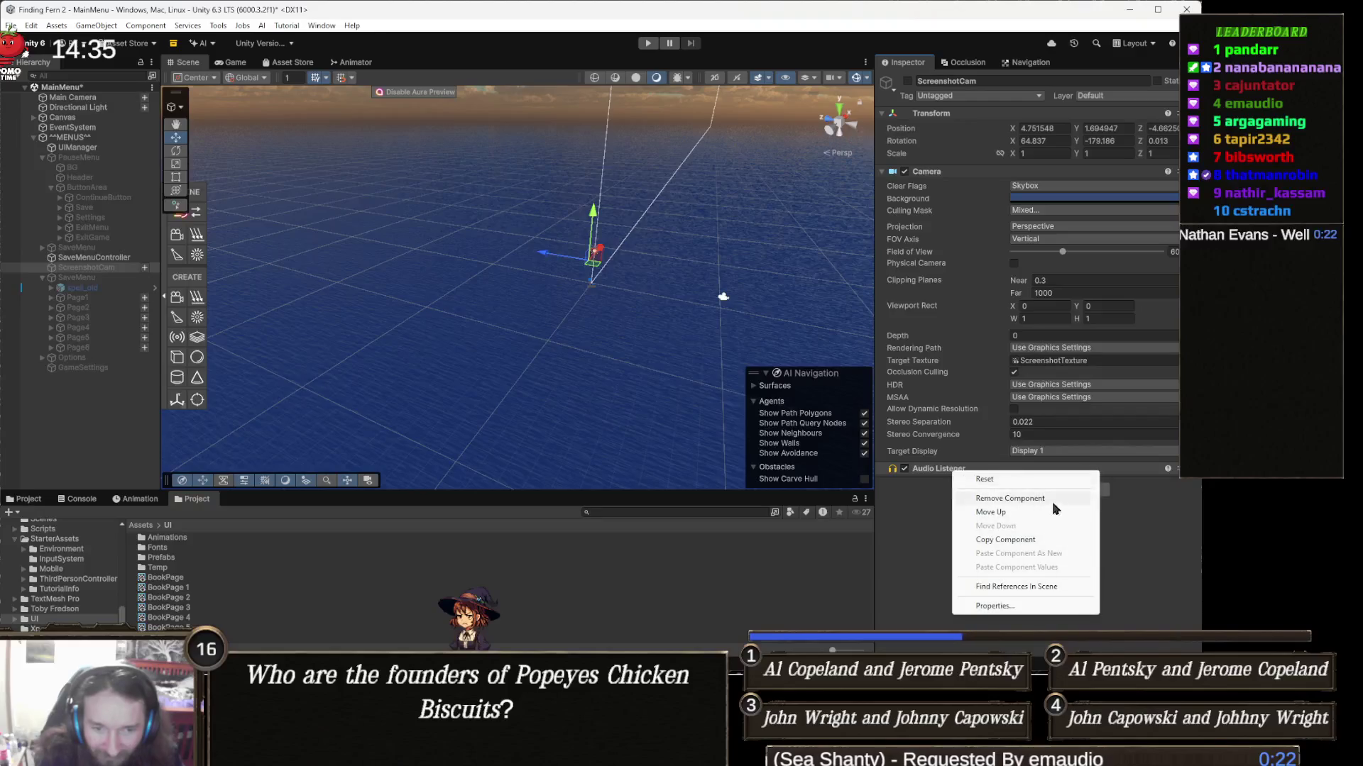
click(1024, 502)
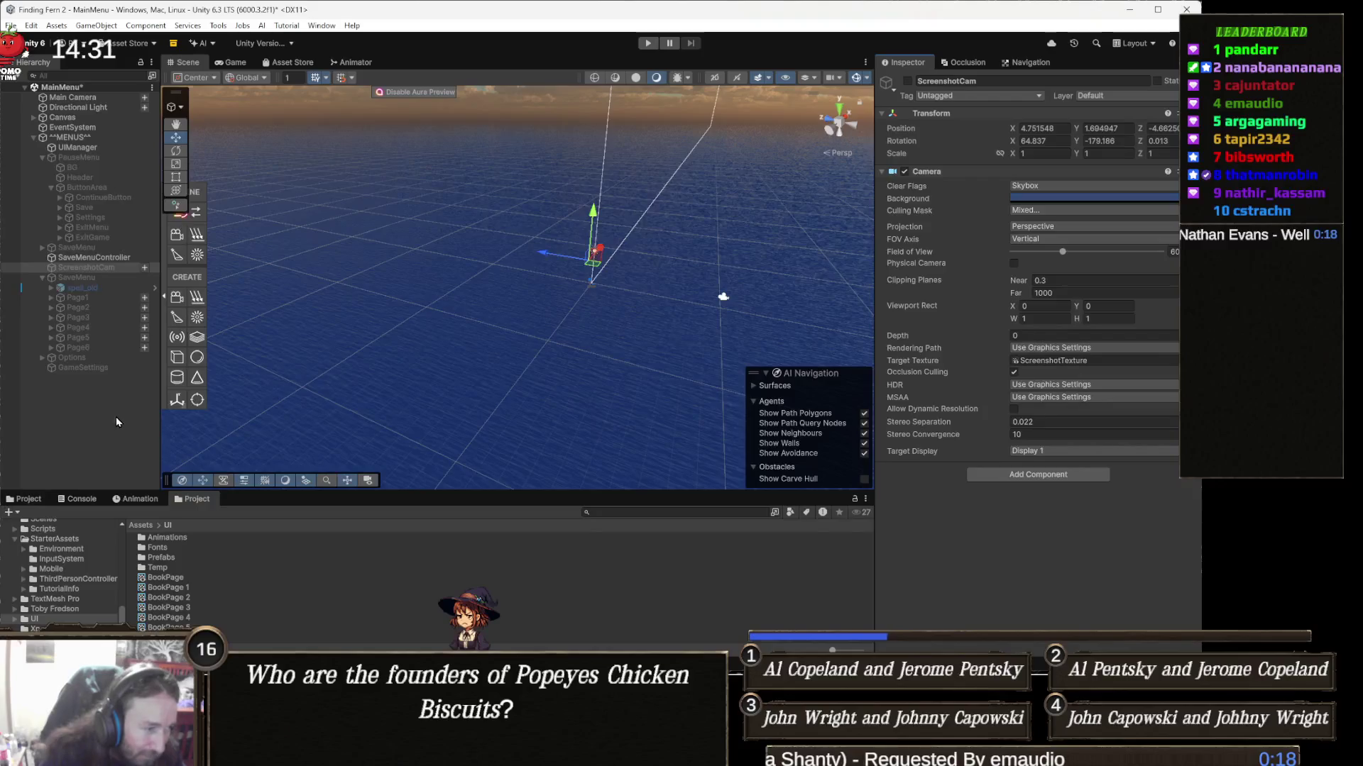
click(81, 499)
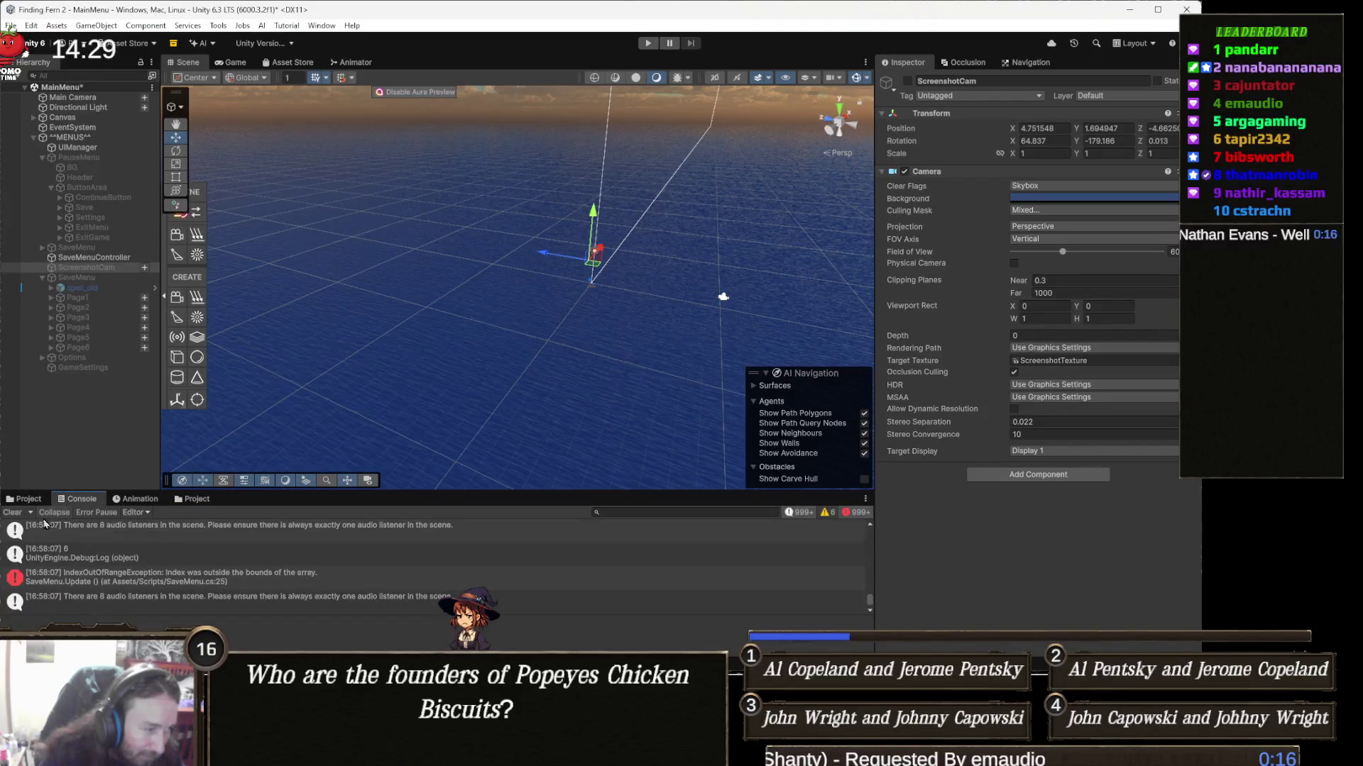
Step: Clear the Console, start a play test and pause the game with Escape
click(8, 513)
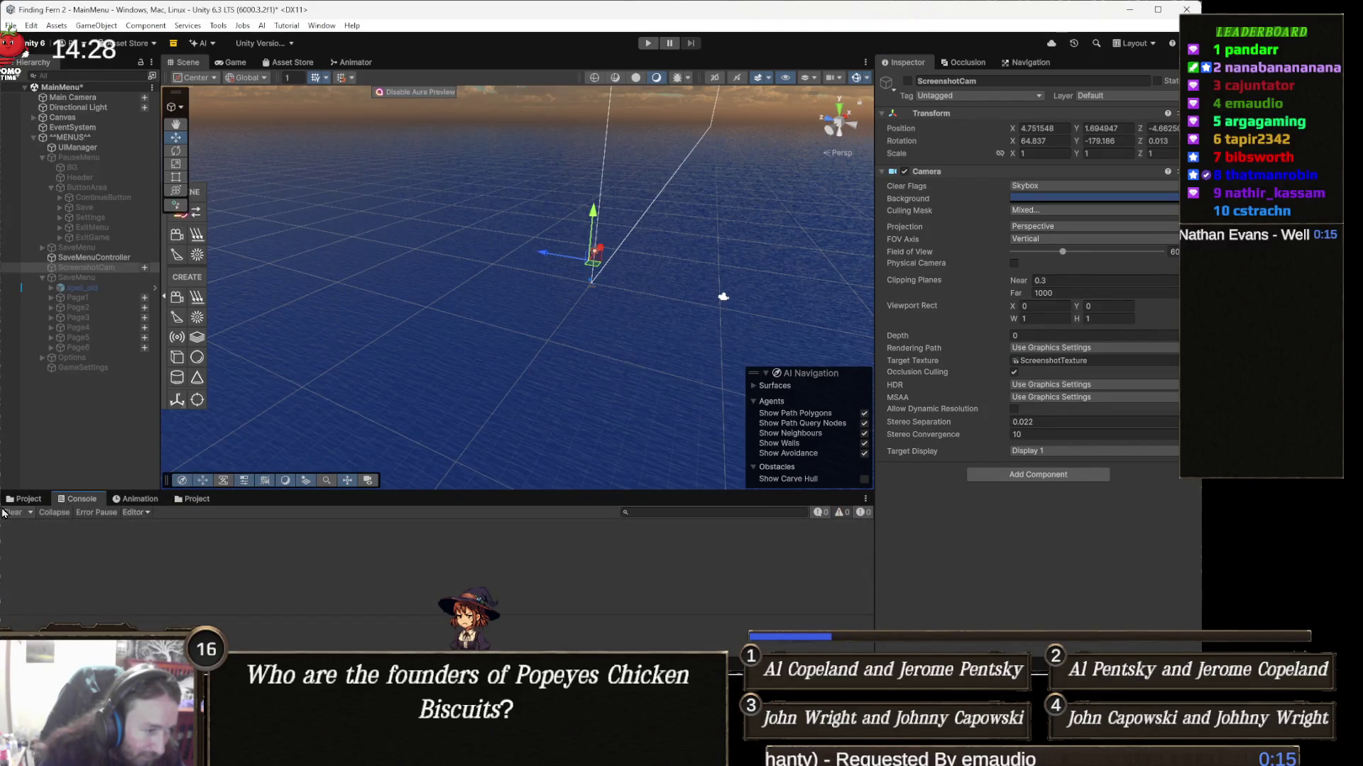
click(648, 43)
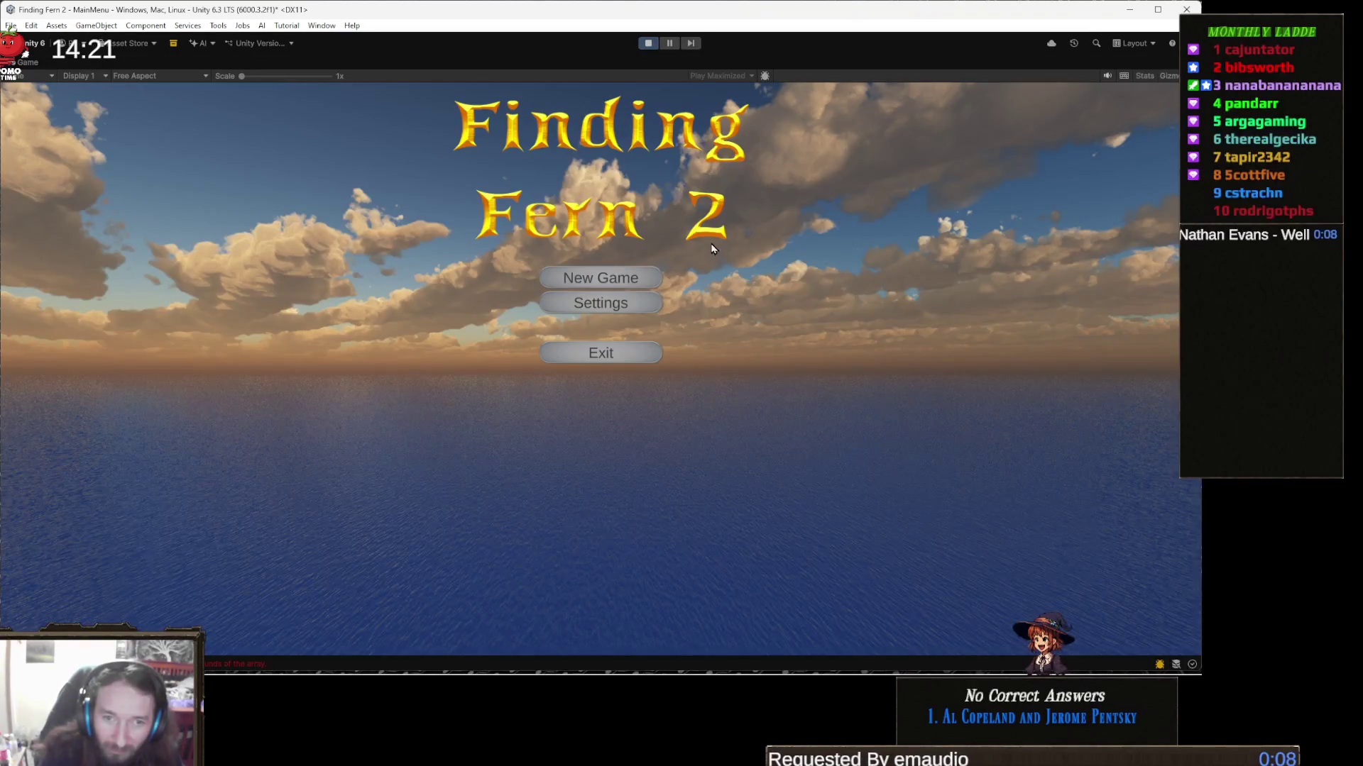
key(Escape)
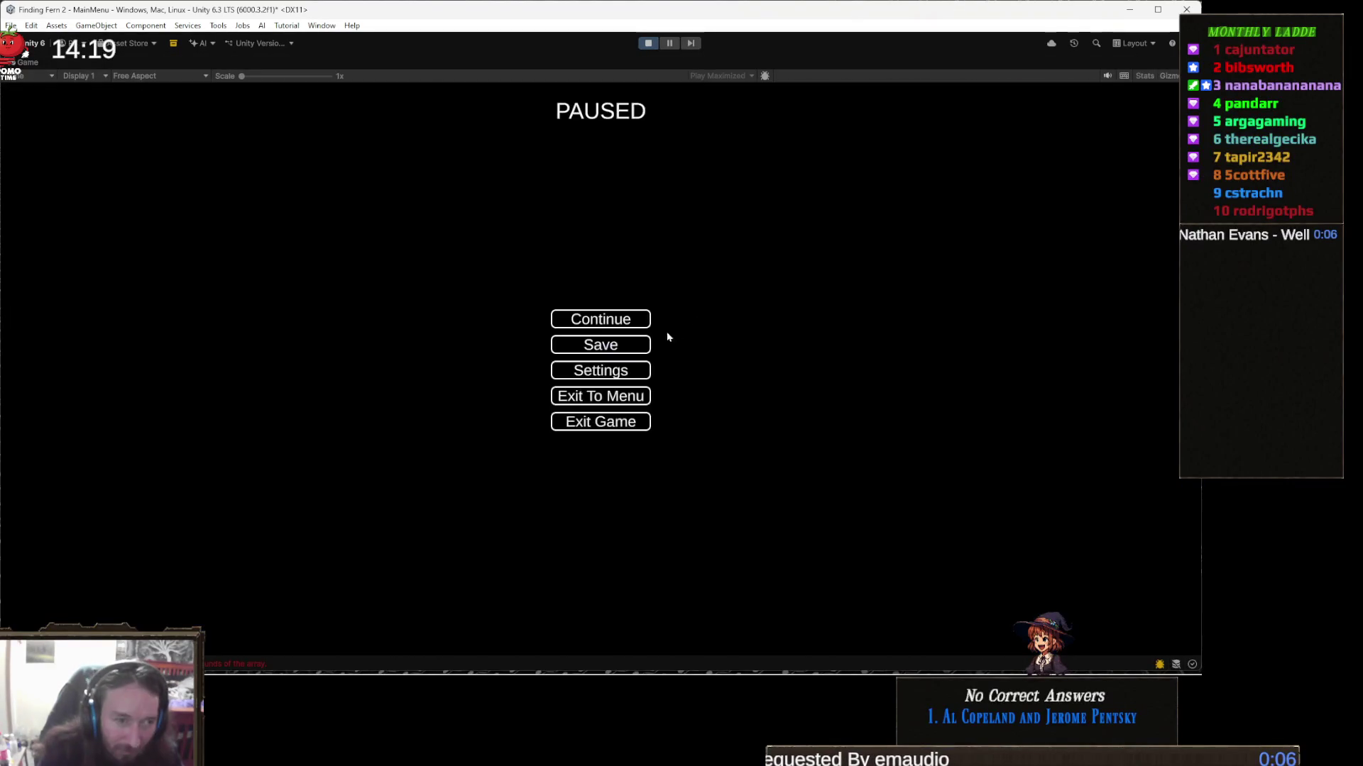
Step: Try the pause menu's Continue, Settings and Save options, then stop the game
click(624, 321)
key(Escape)
click(610, 370)
key(Escape)
click(615, 351)
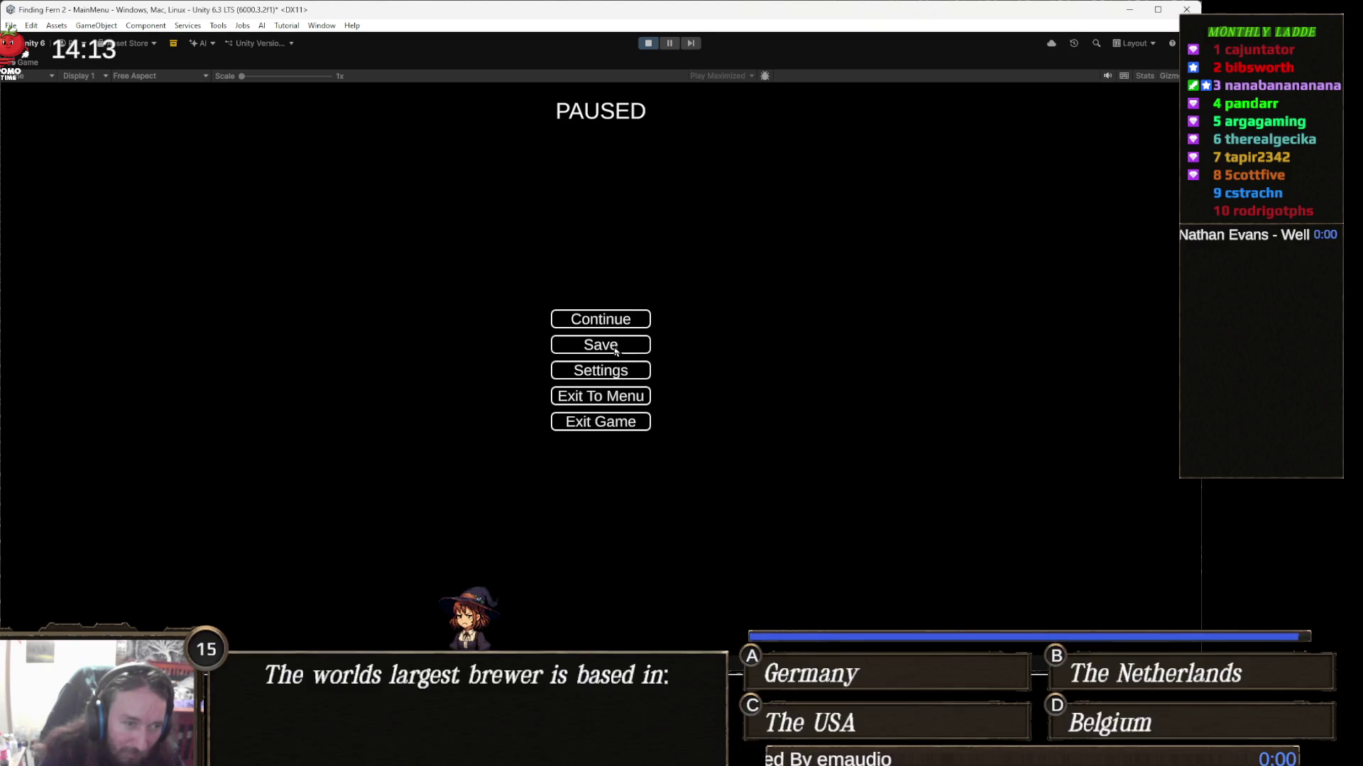
click(645, 43)
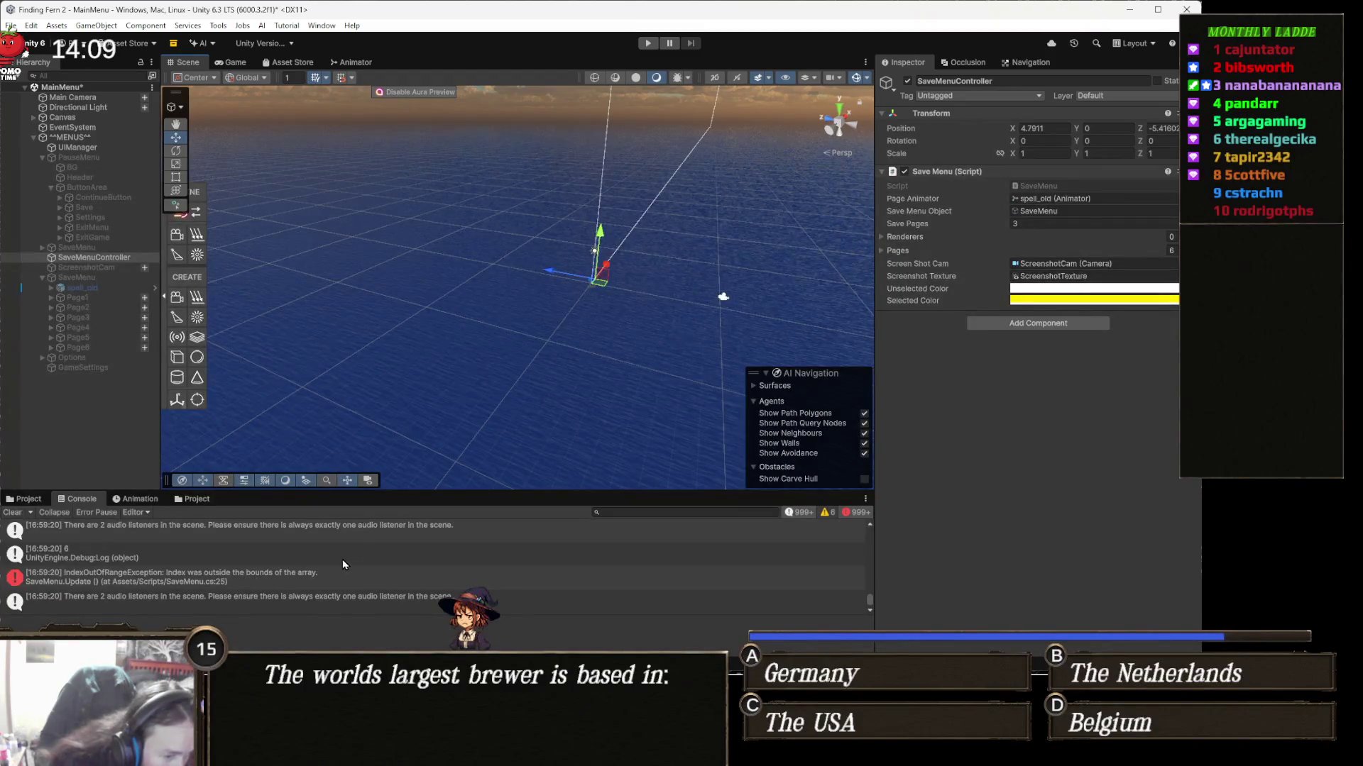
Step: Inspect the audio listener warning and check the Page1 to Page6 camera and save page settings
click(367, 605)
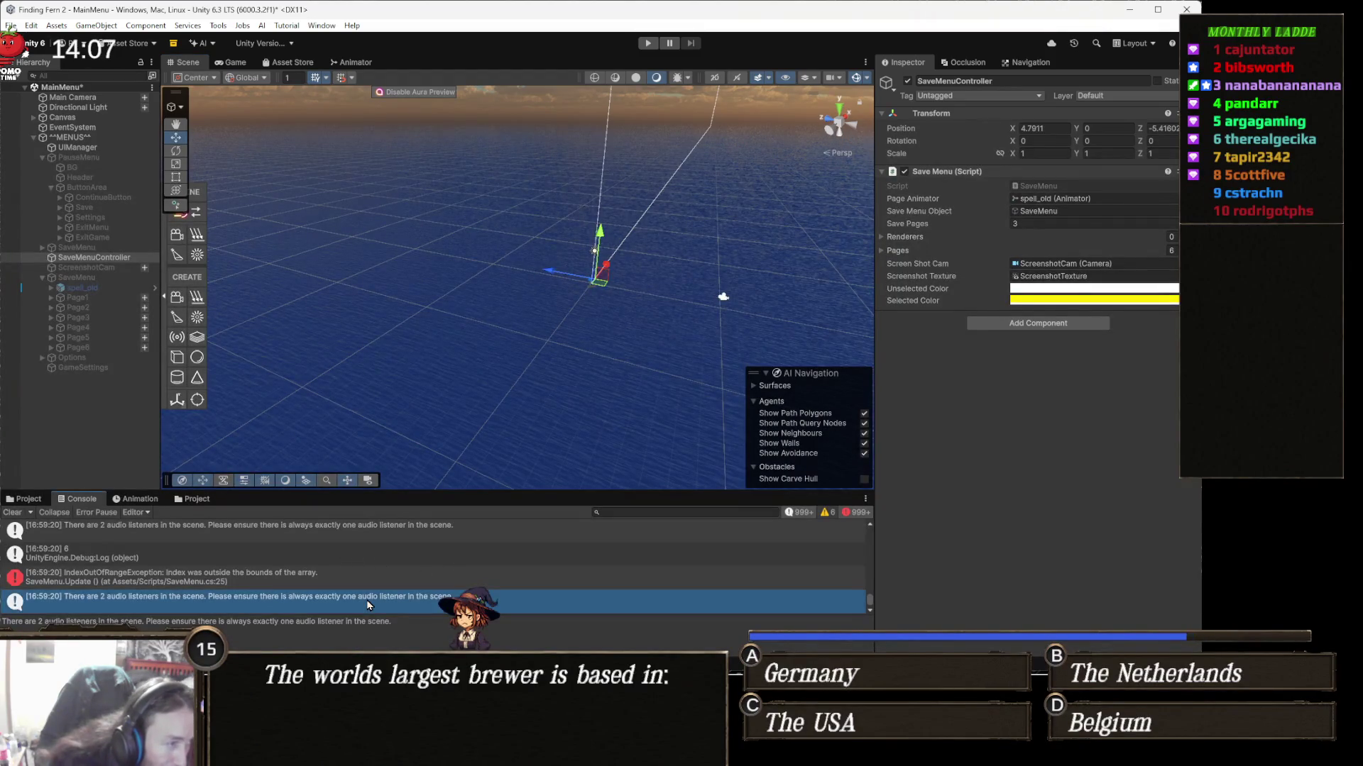
click(354, 609)
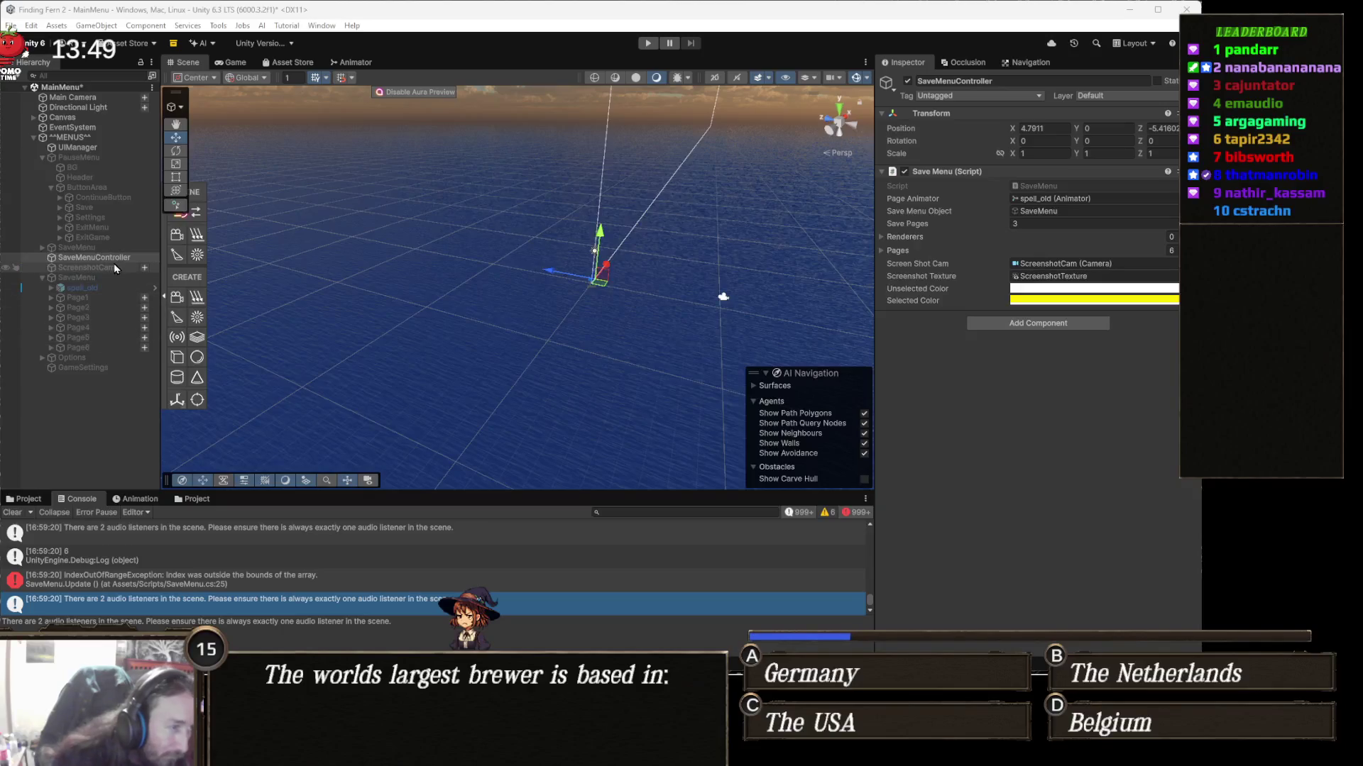
click(110, 298)
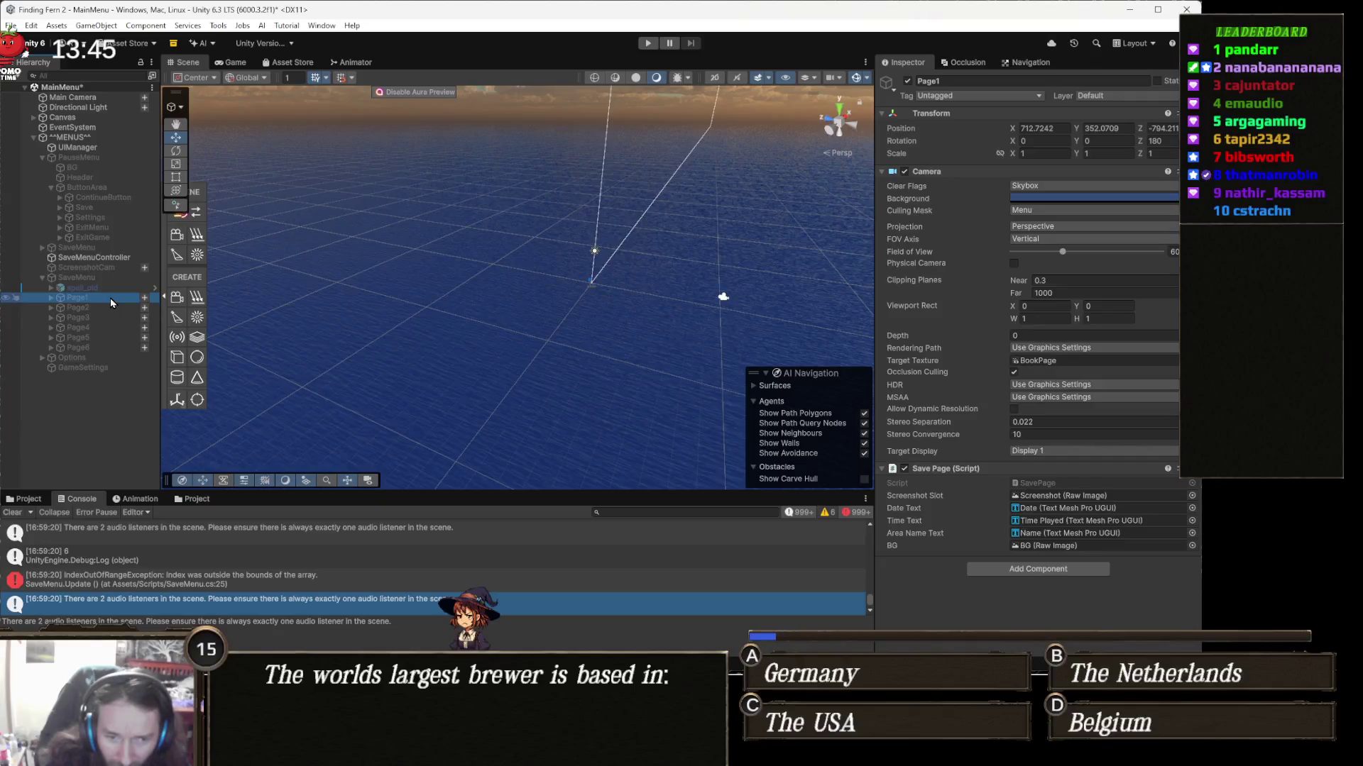
key(Down)
key(Down)
key(Down)
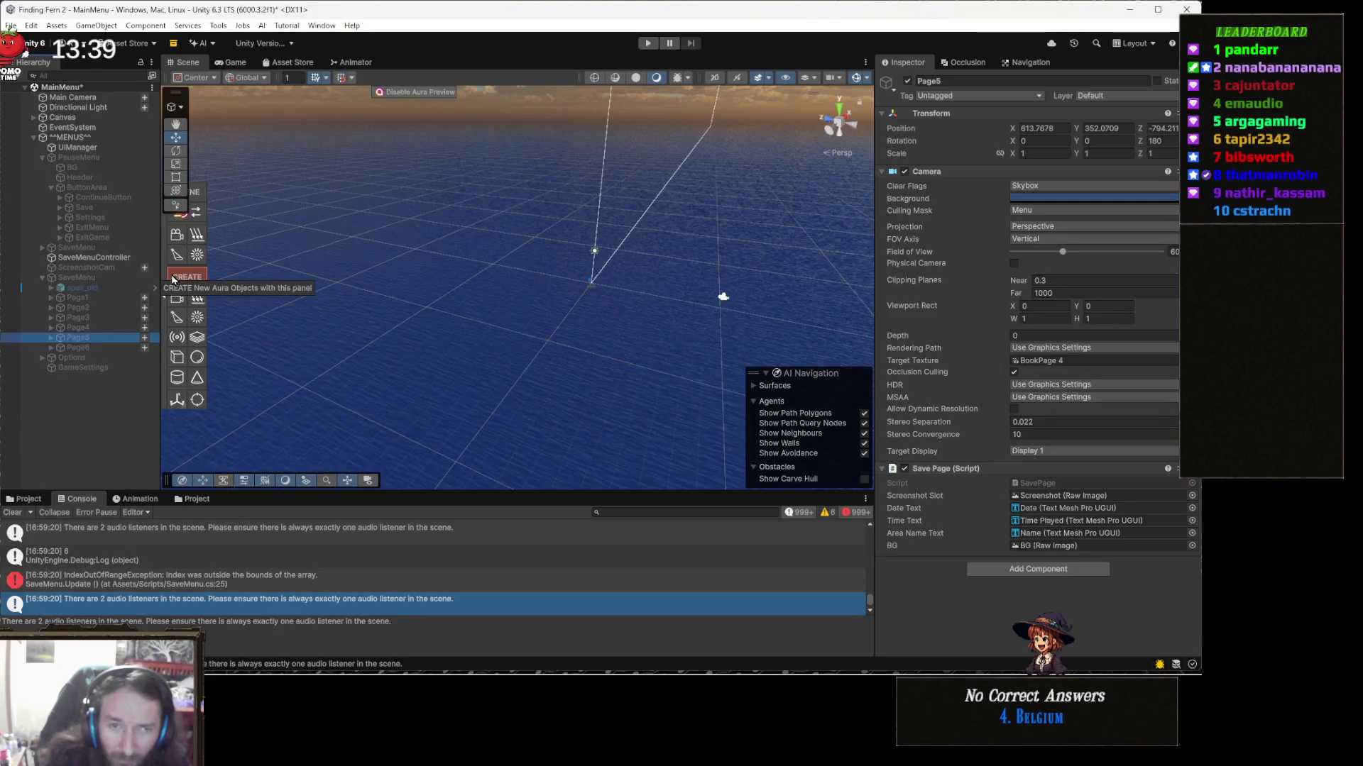
key(Down)
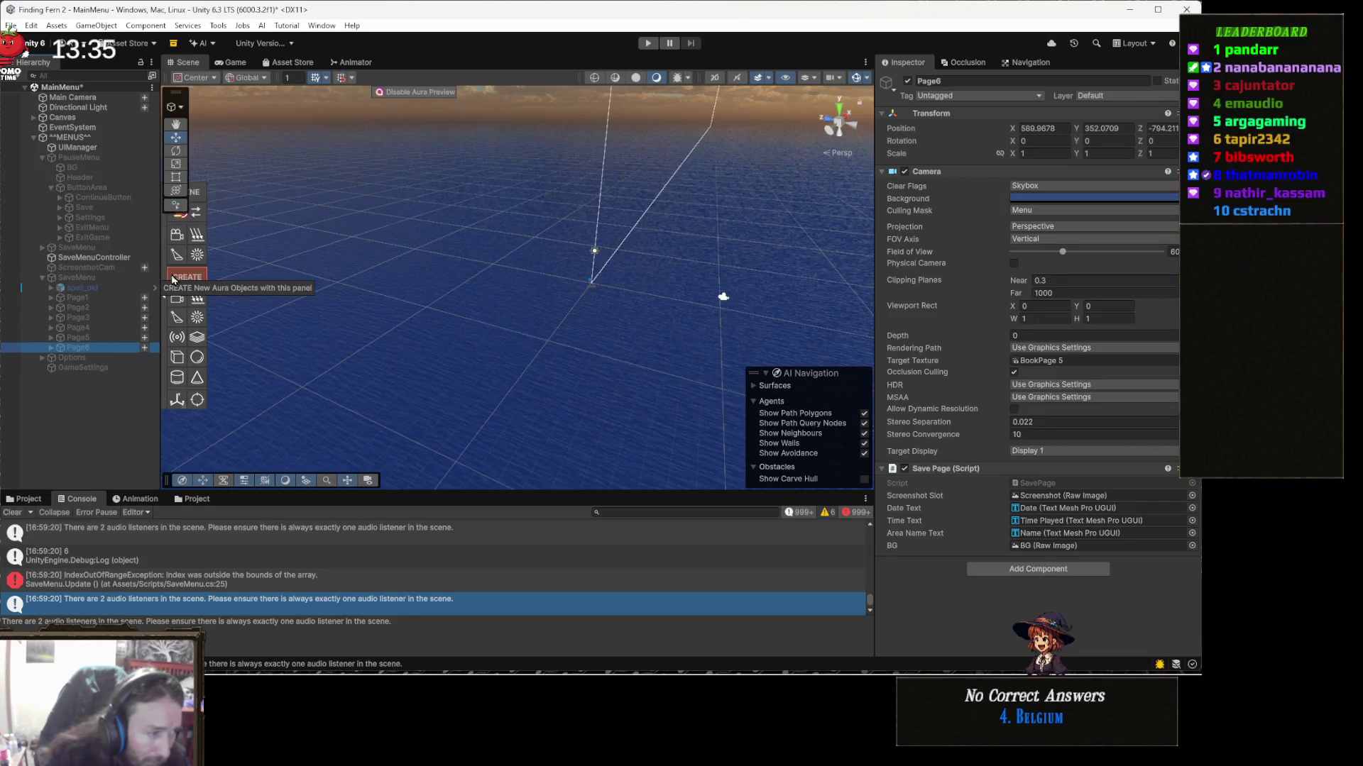
key(Up)
key(Up)
key(Up)
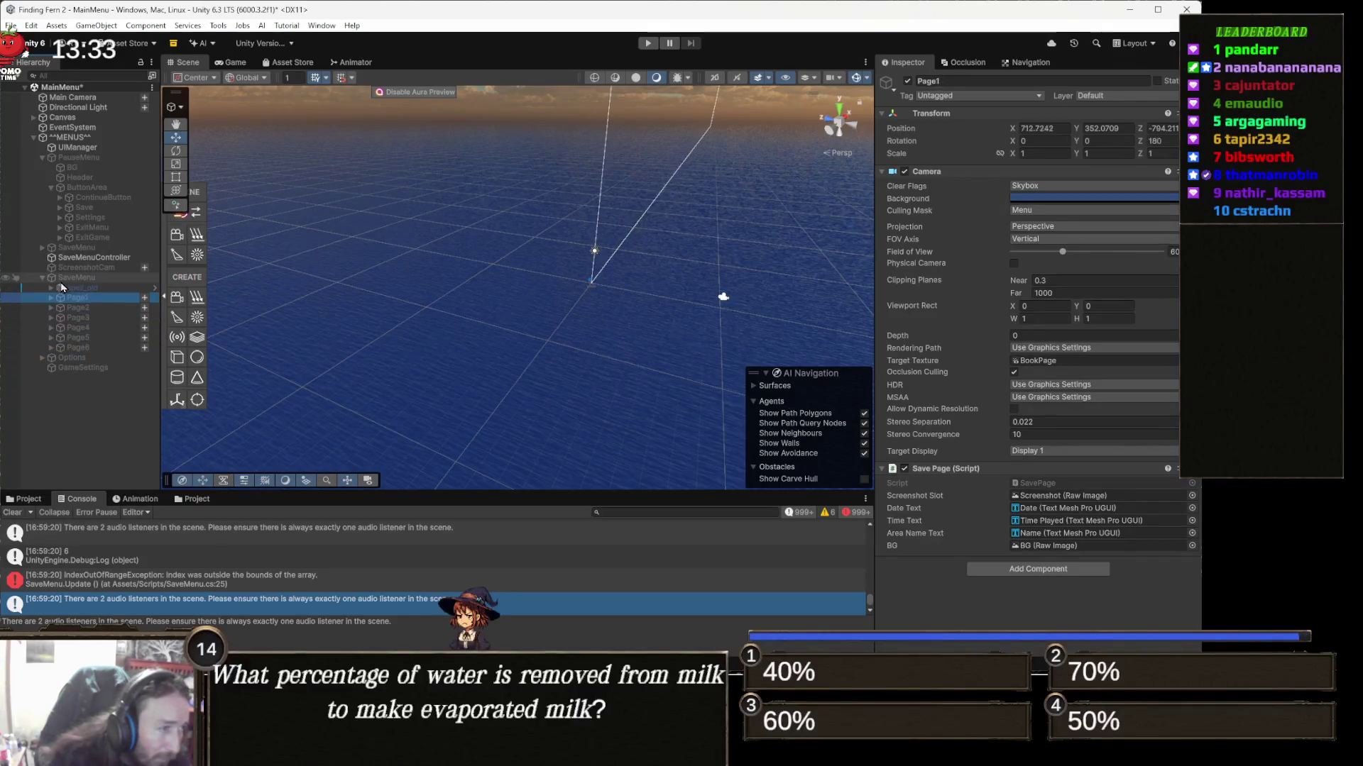
Step: Activate SaveMenu, remove the Audio Listener from spell_old's Camera, and open SaveMenu.cs line 25
click(93, 280)
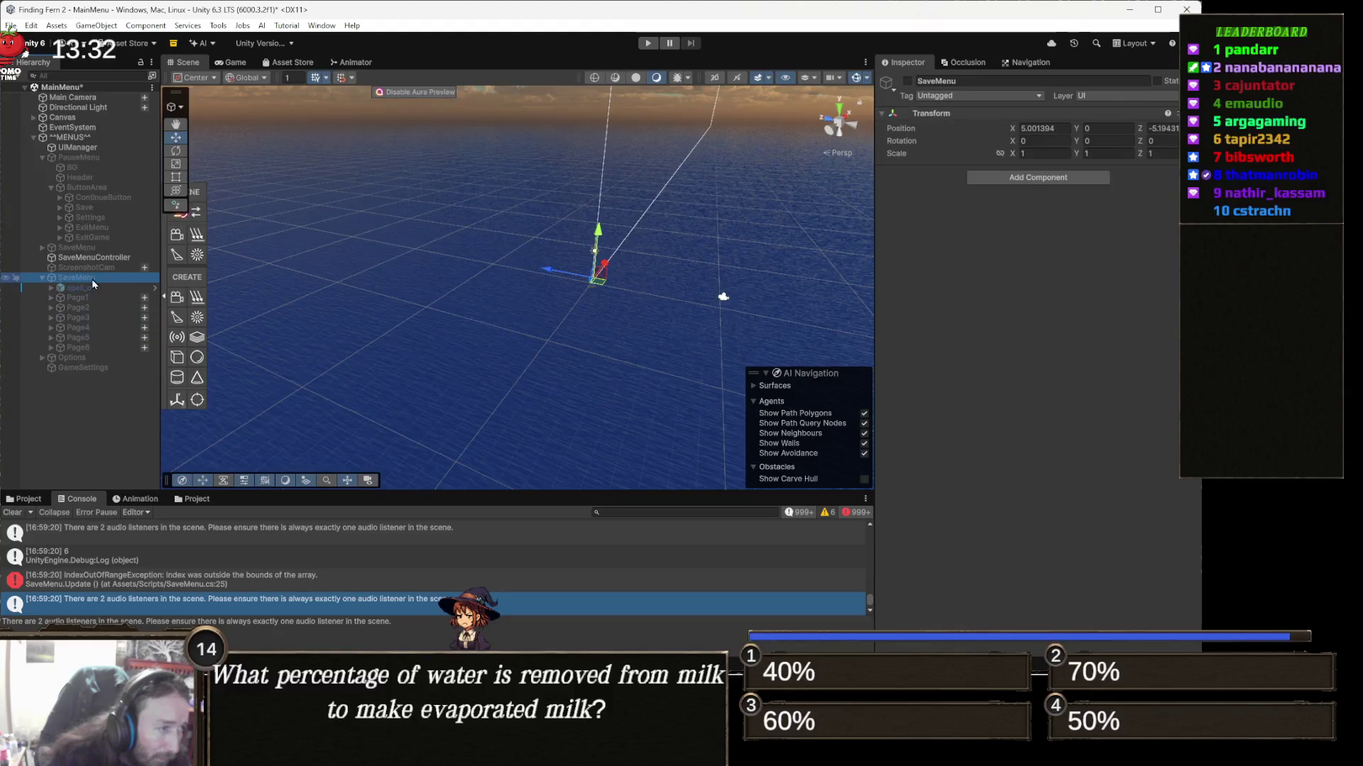
click(908, 81)
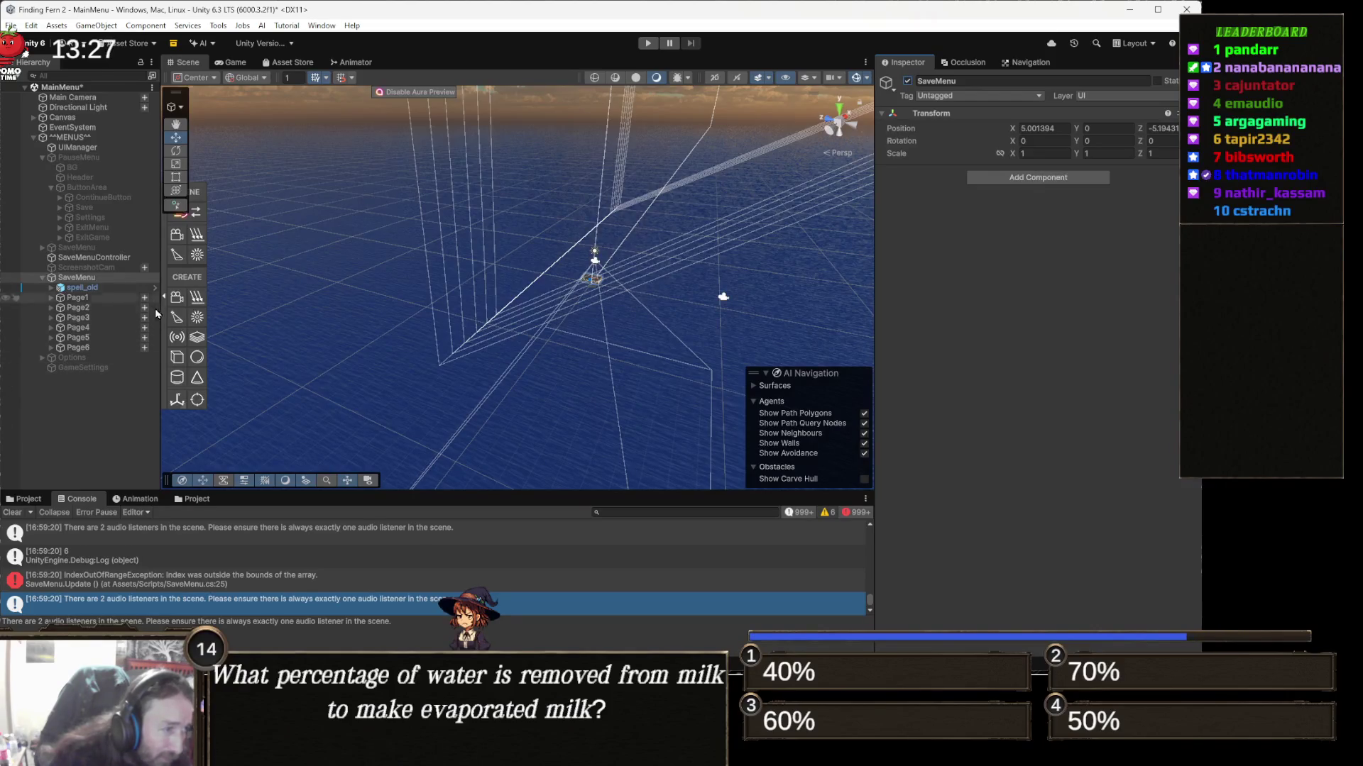
click(102, 288)
key(Right)
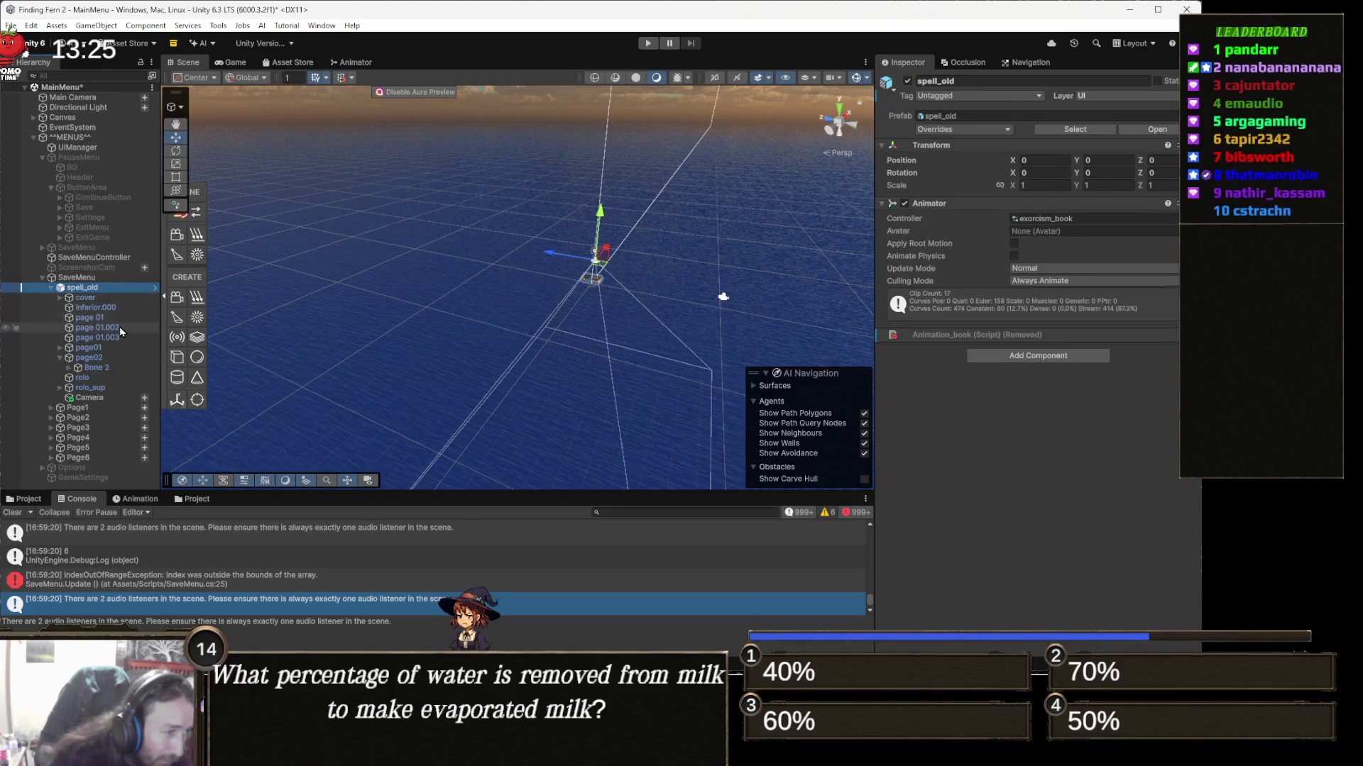
click(107, 397)
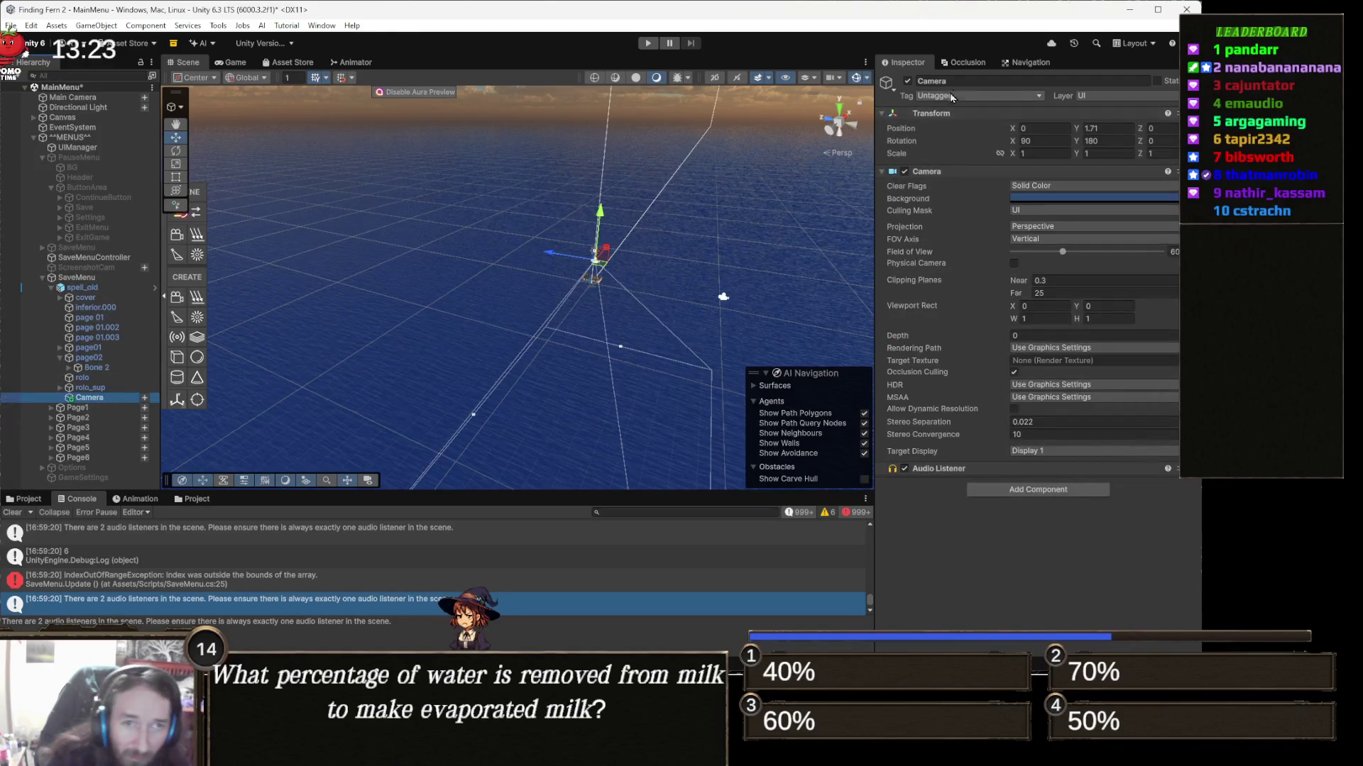
right_click(938, 469)
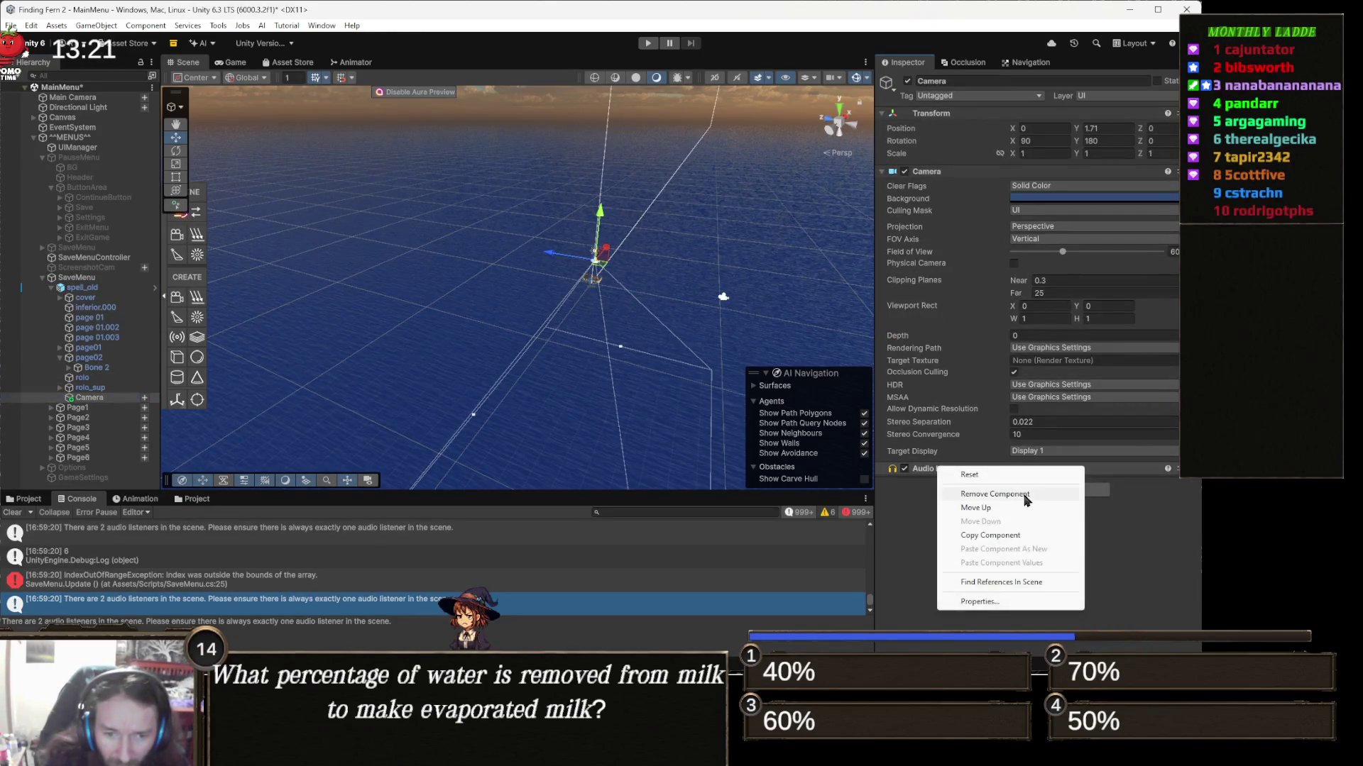
click(1026, 493)
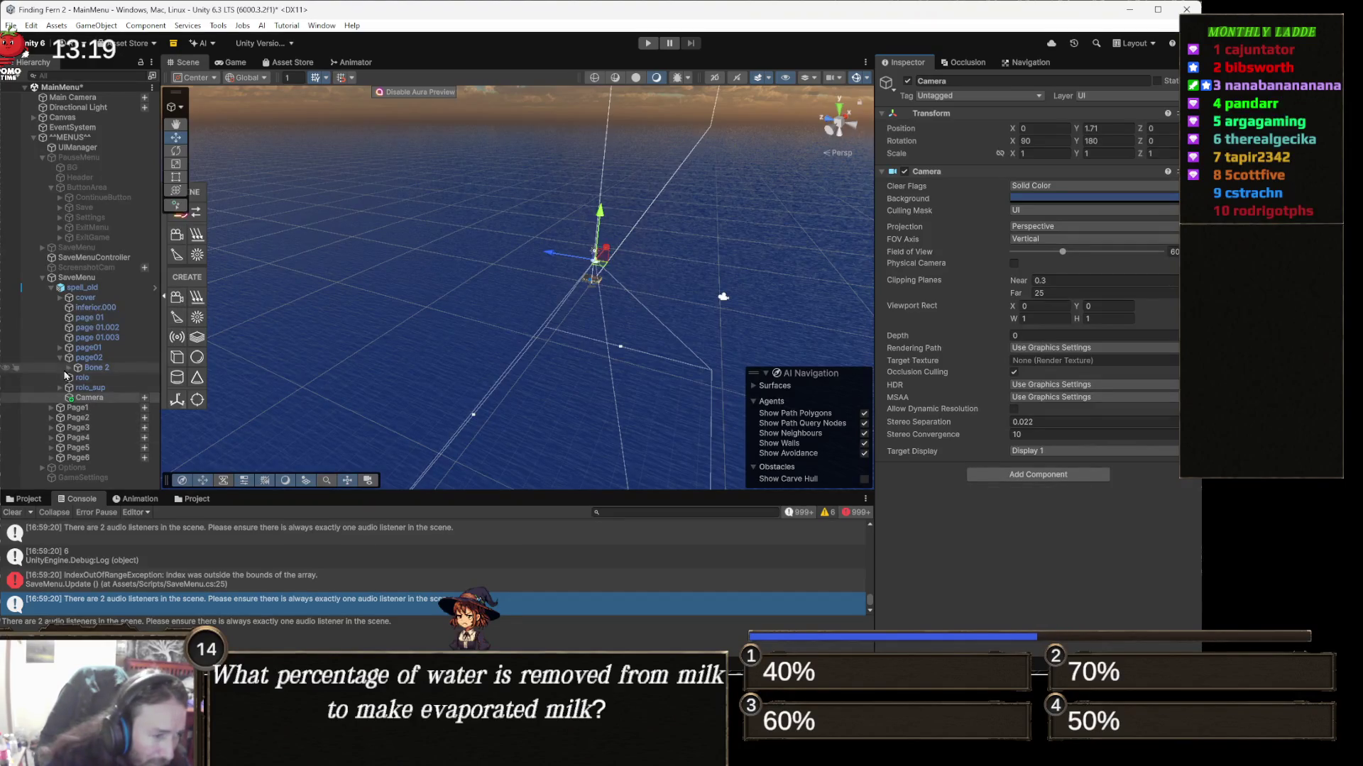
double_click(248, 581)
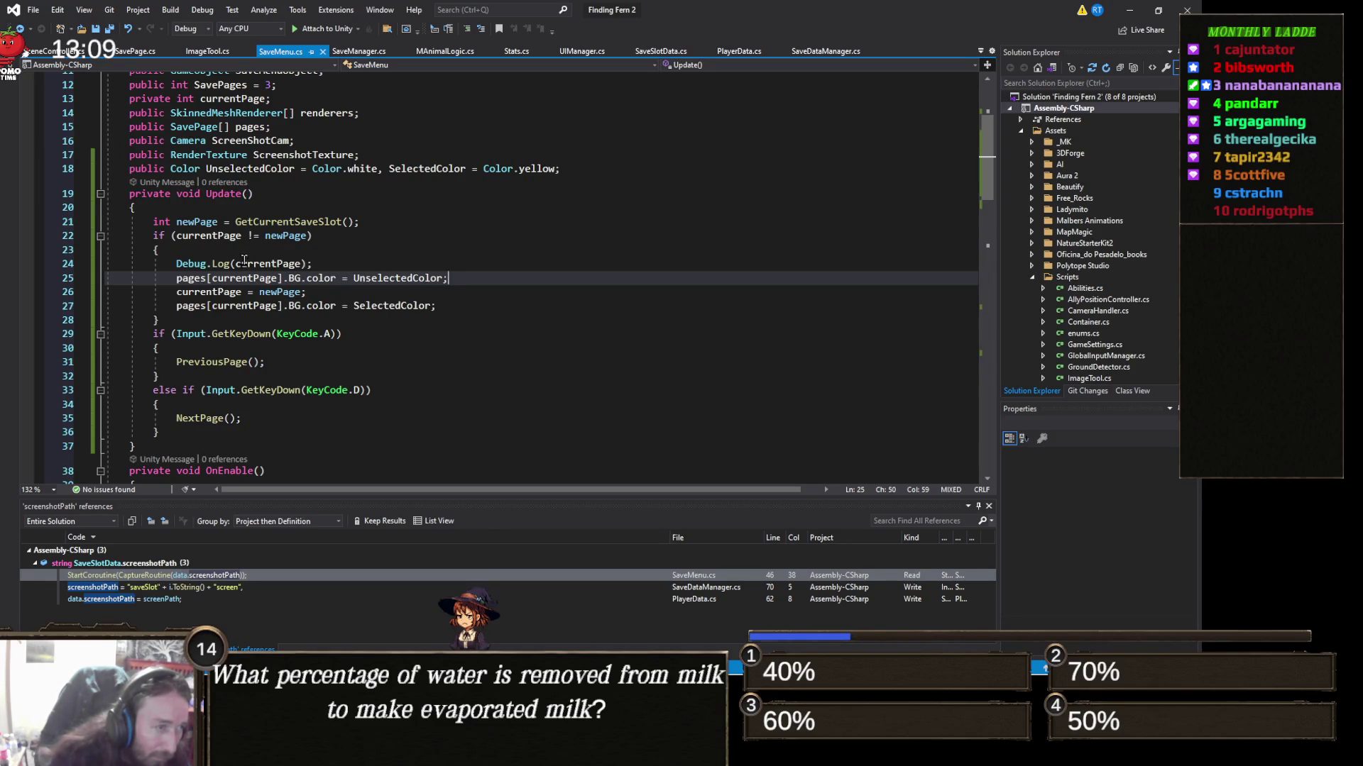
key(alt+Tab)
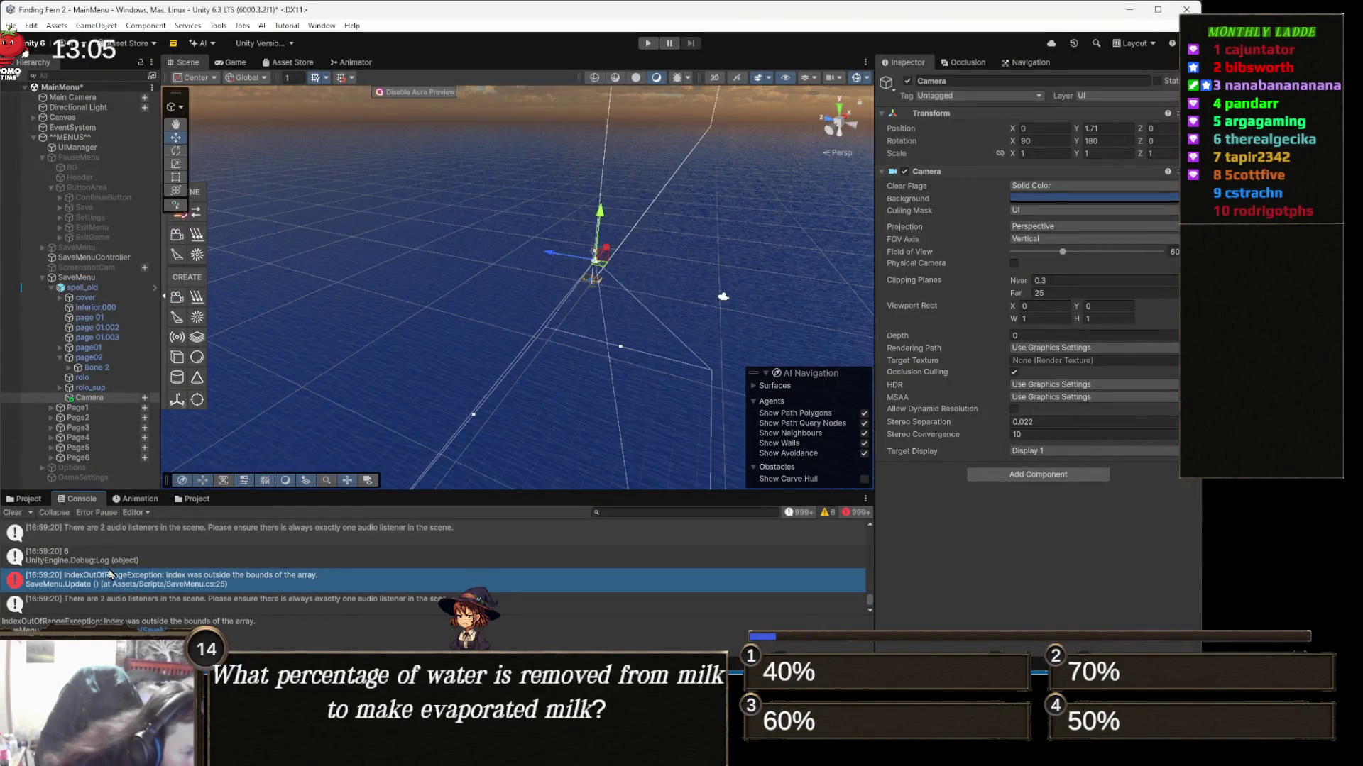
click(118, 563)
double_click(118, 564)
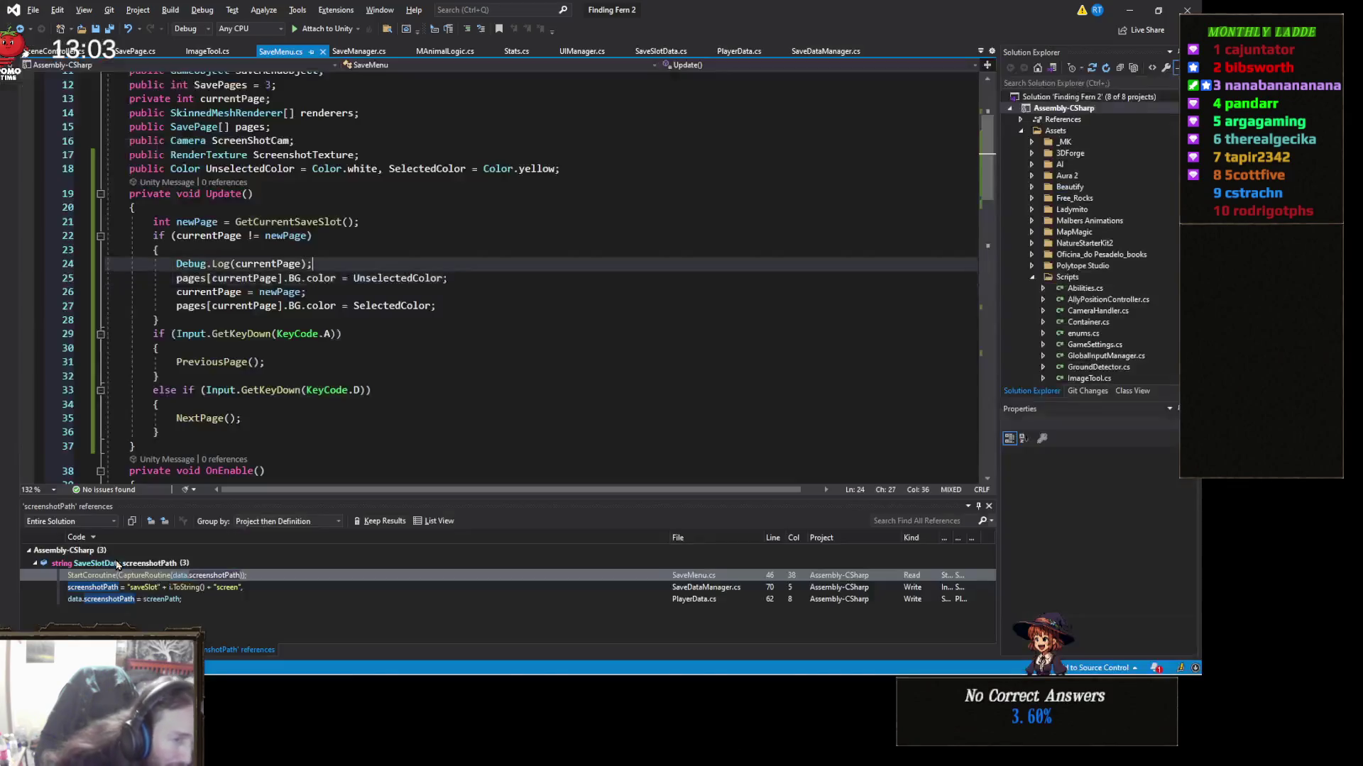
scroll(269, 429, up, 2)
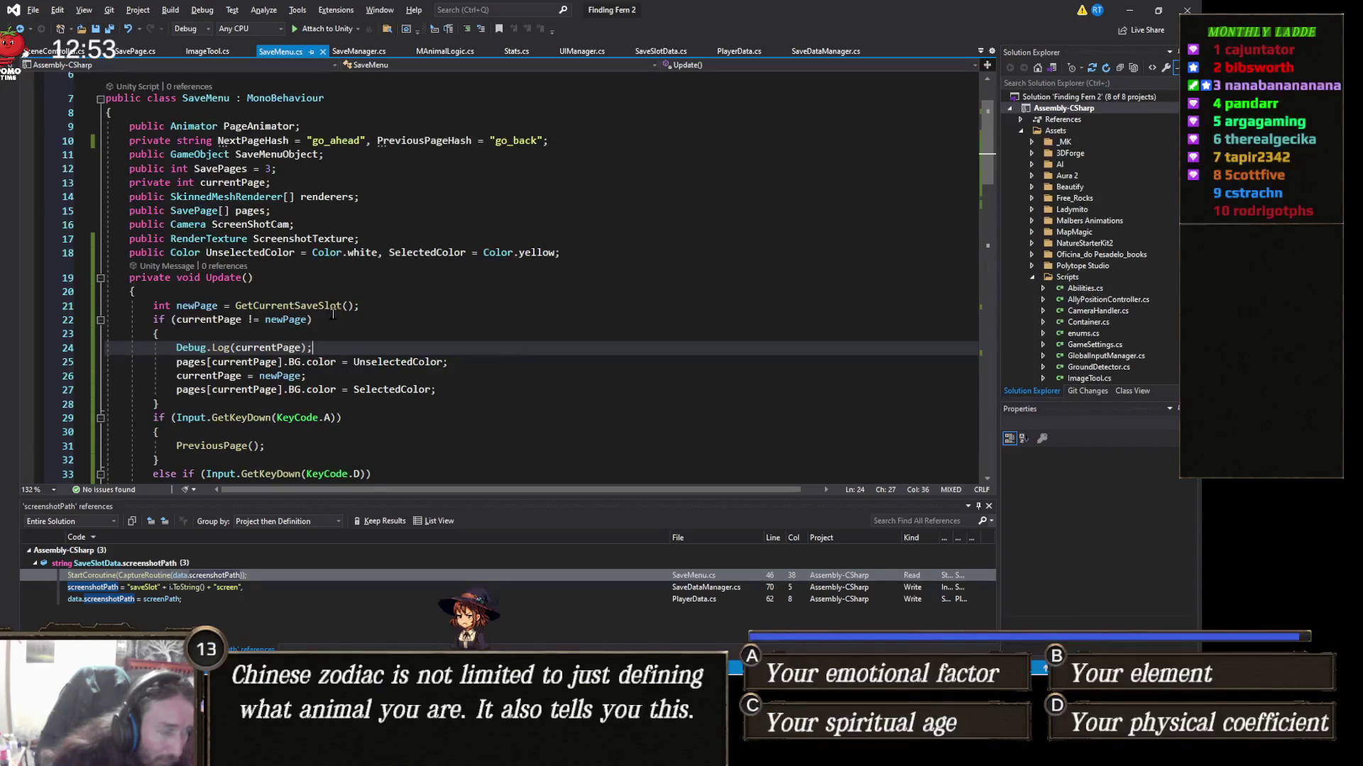
key(alt+Tab)
scroll(186, 578, down, 10)
scroll(186, 579, down, 10)
scroll(185, 578, down, 8)
scroll(186, 577, up, 5)
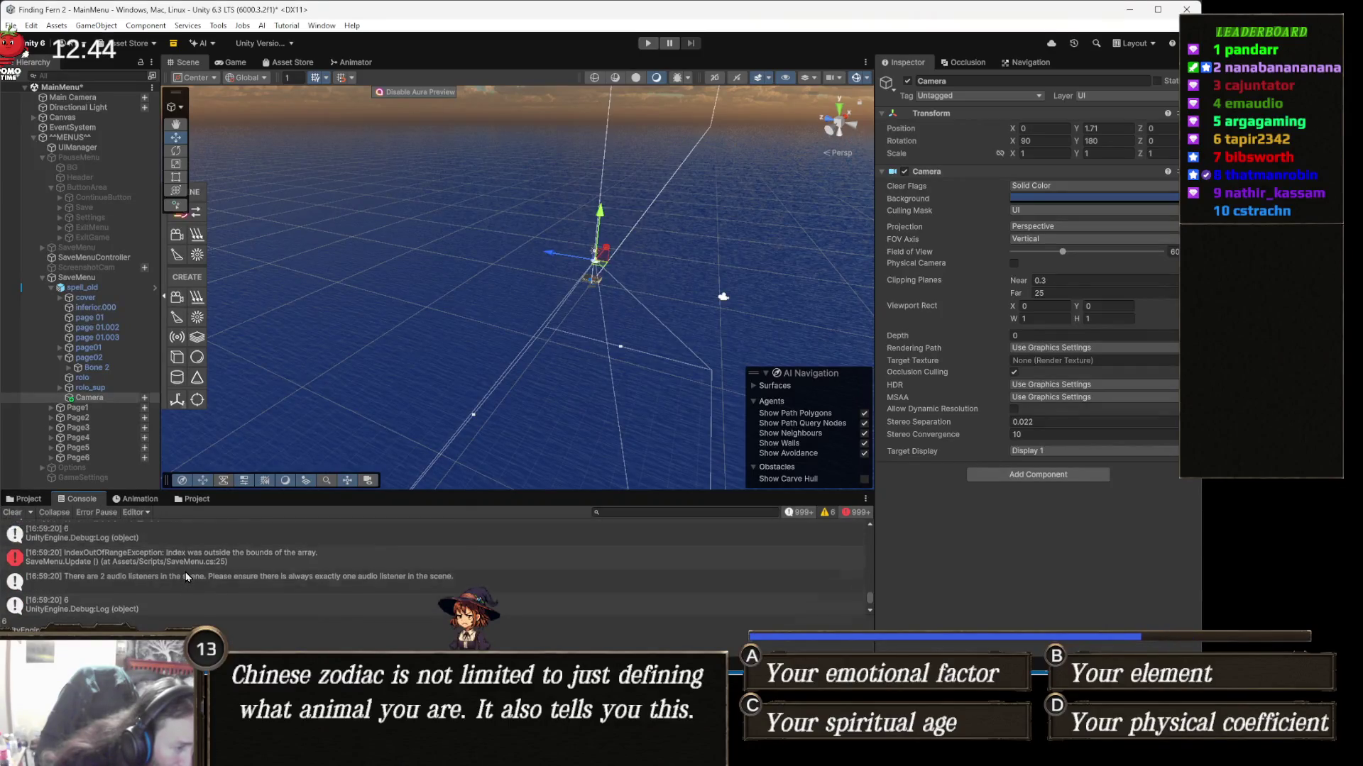
Step: Clear the Console and run a quick play test, pausing once before stopping
click(13, 515)
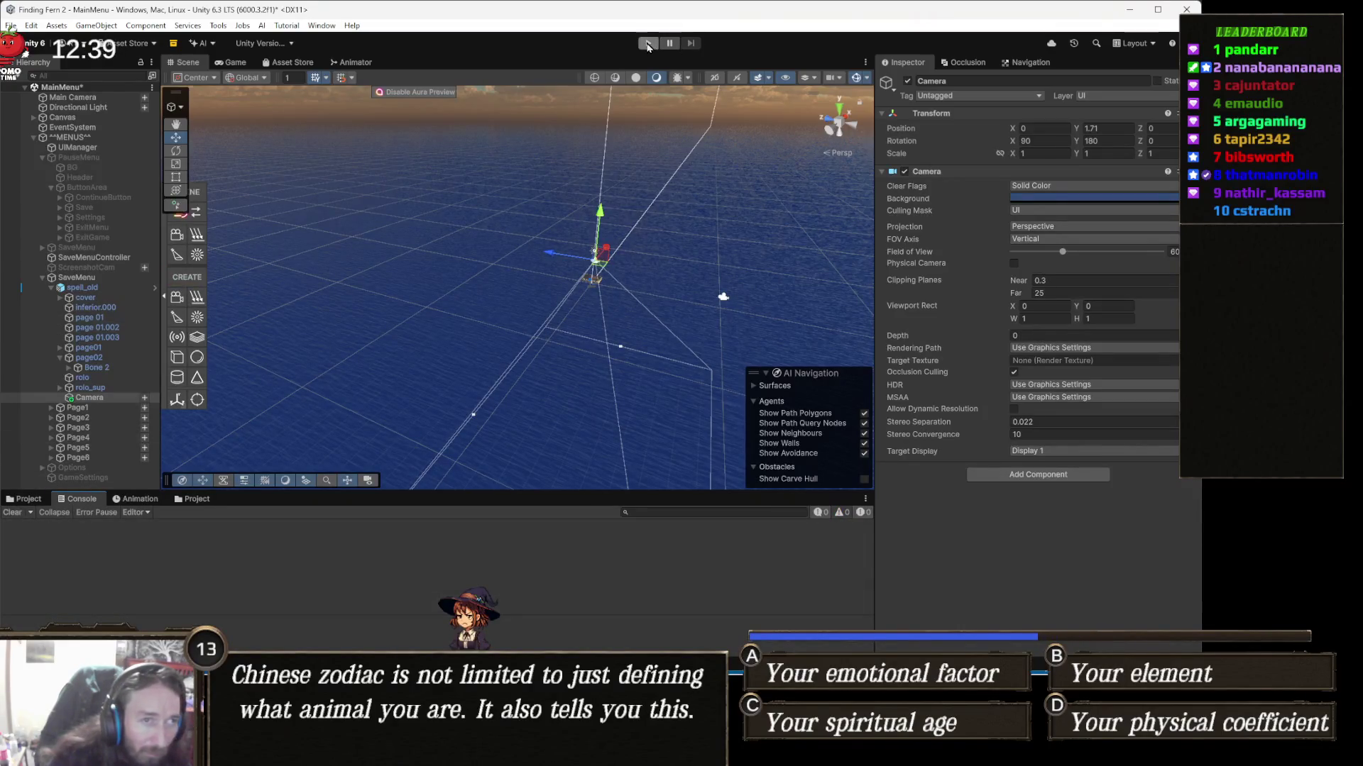
click(648, 44)
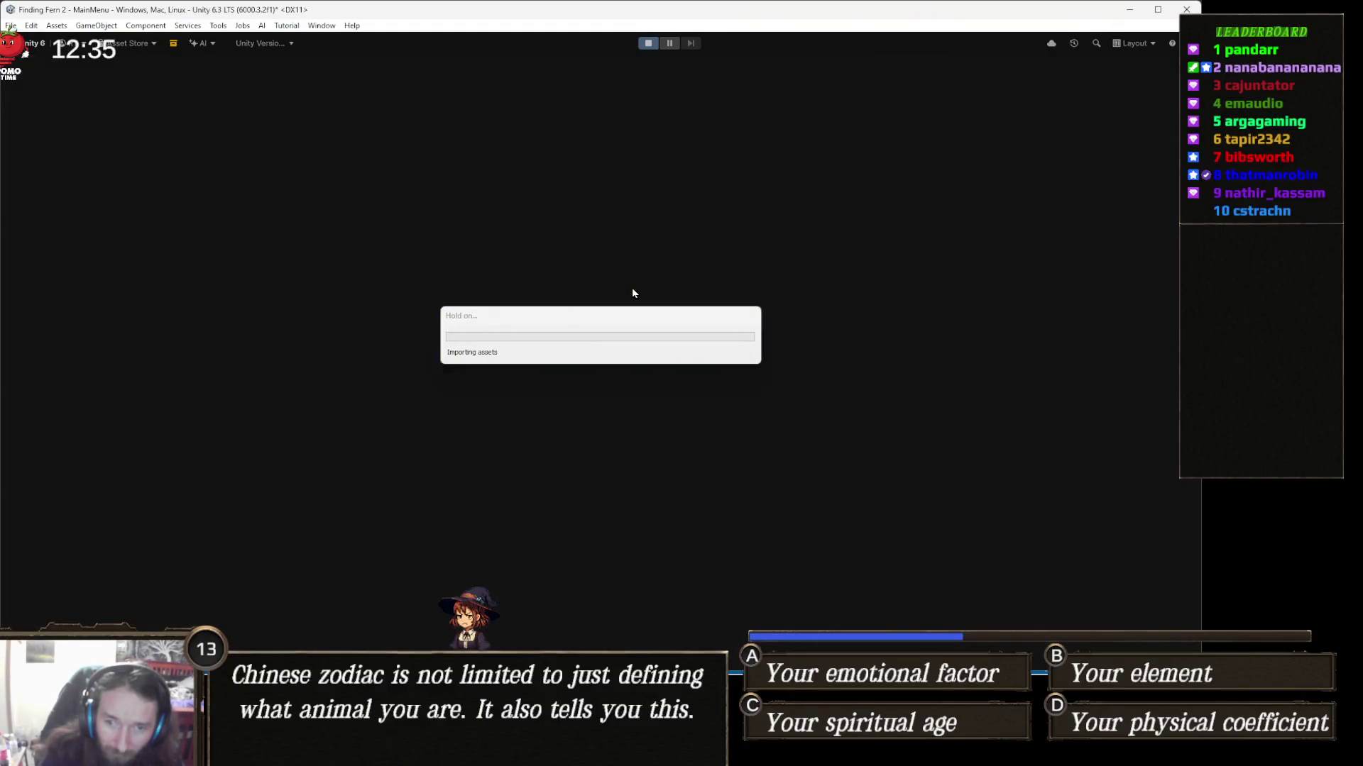
key(Escape)
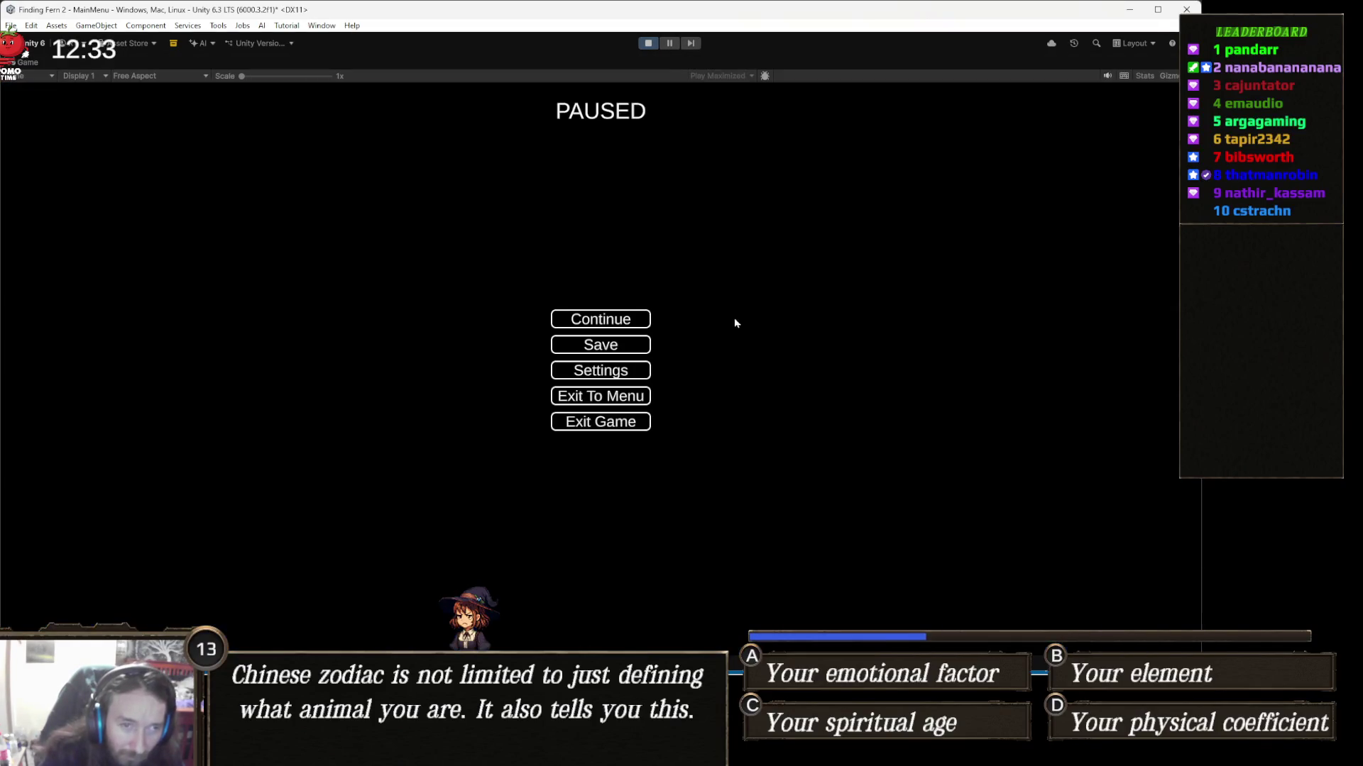
click(648, 43)
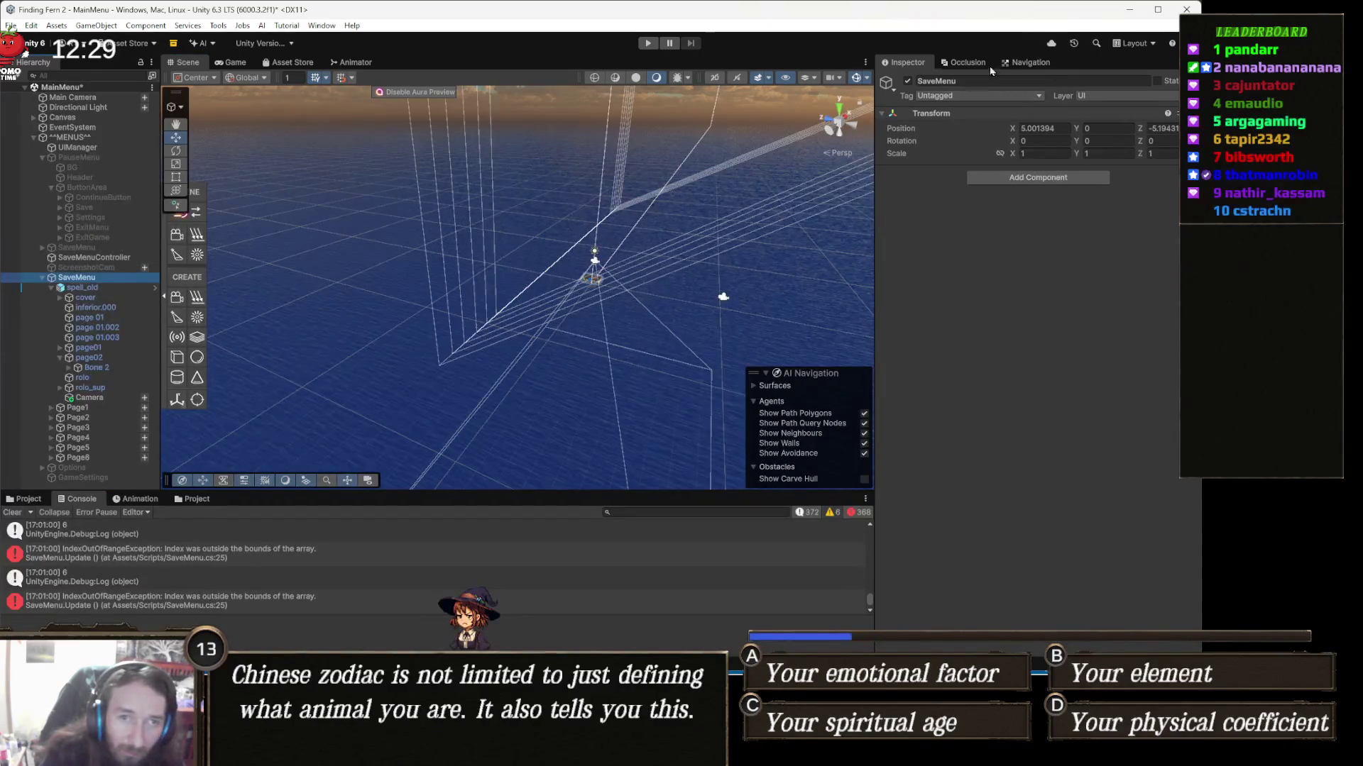
Step: Deactivate SaveMenu and open SaveMenu.cs at the Debug.Log(currentPage) line from the Console
click(908, 81)
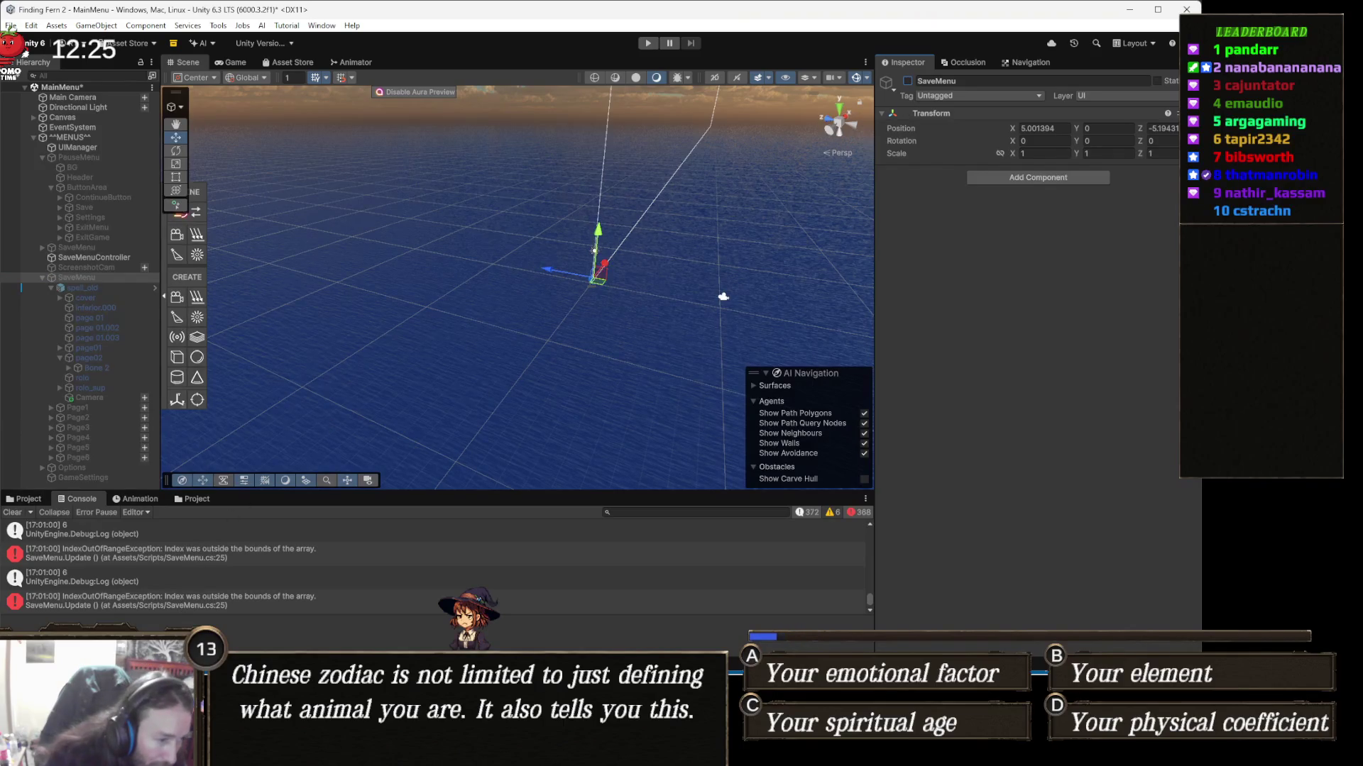
scroll(289, 577, up, 1)
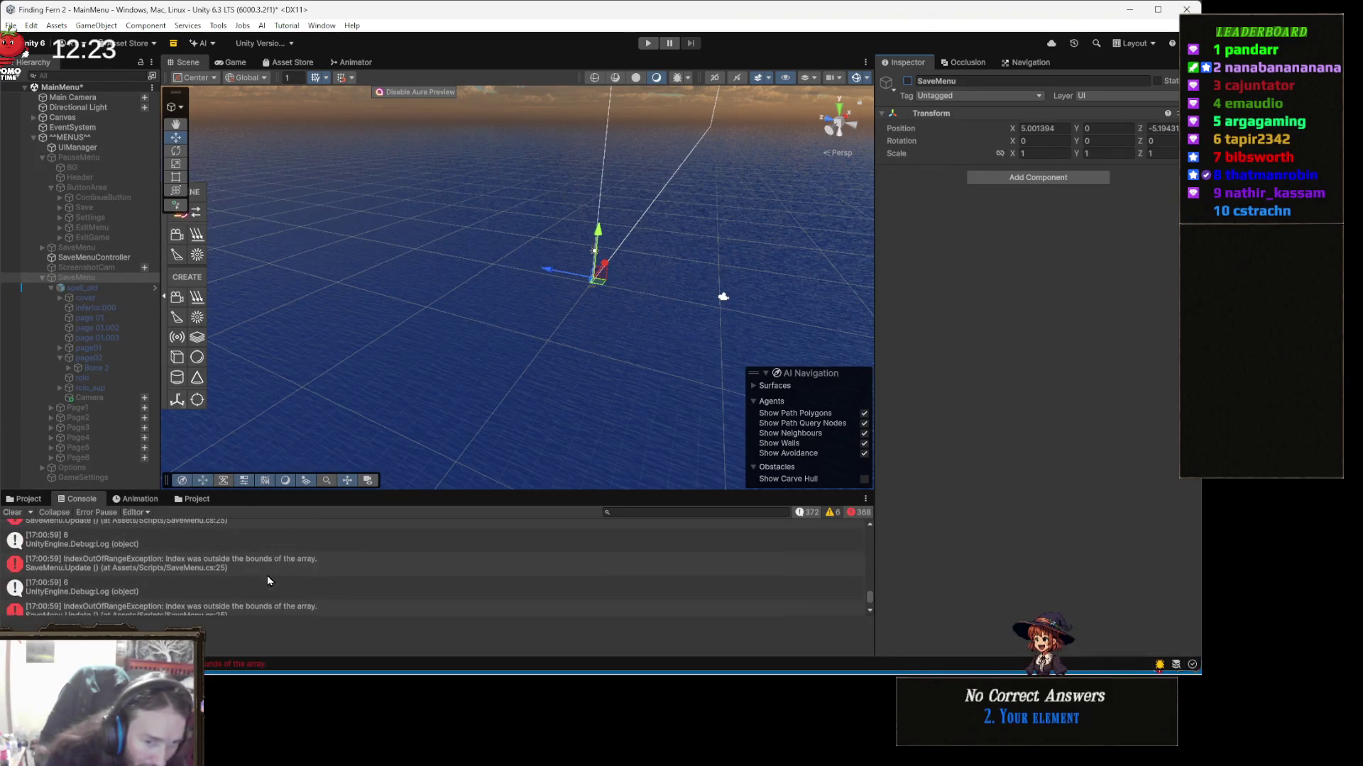
drag(870, 597, 872, 537)
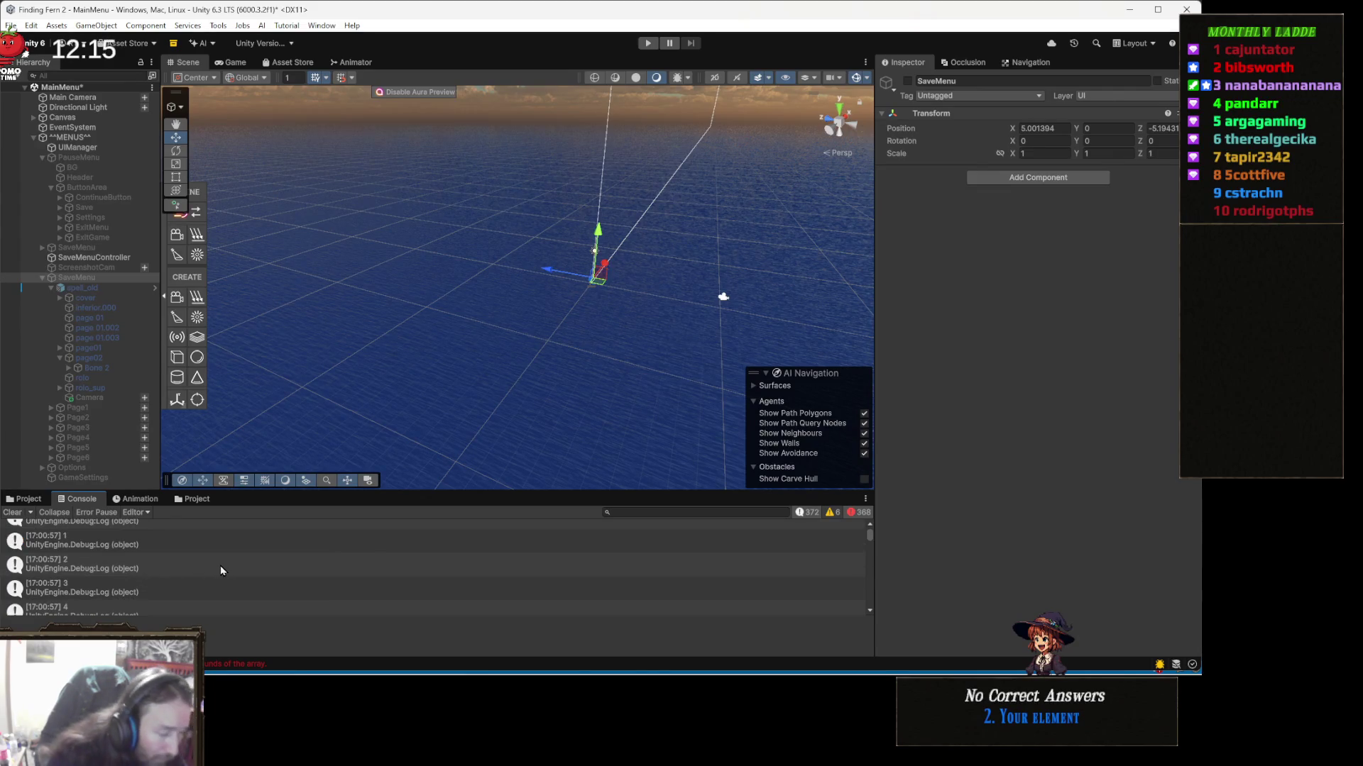
double_click(216, 565)
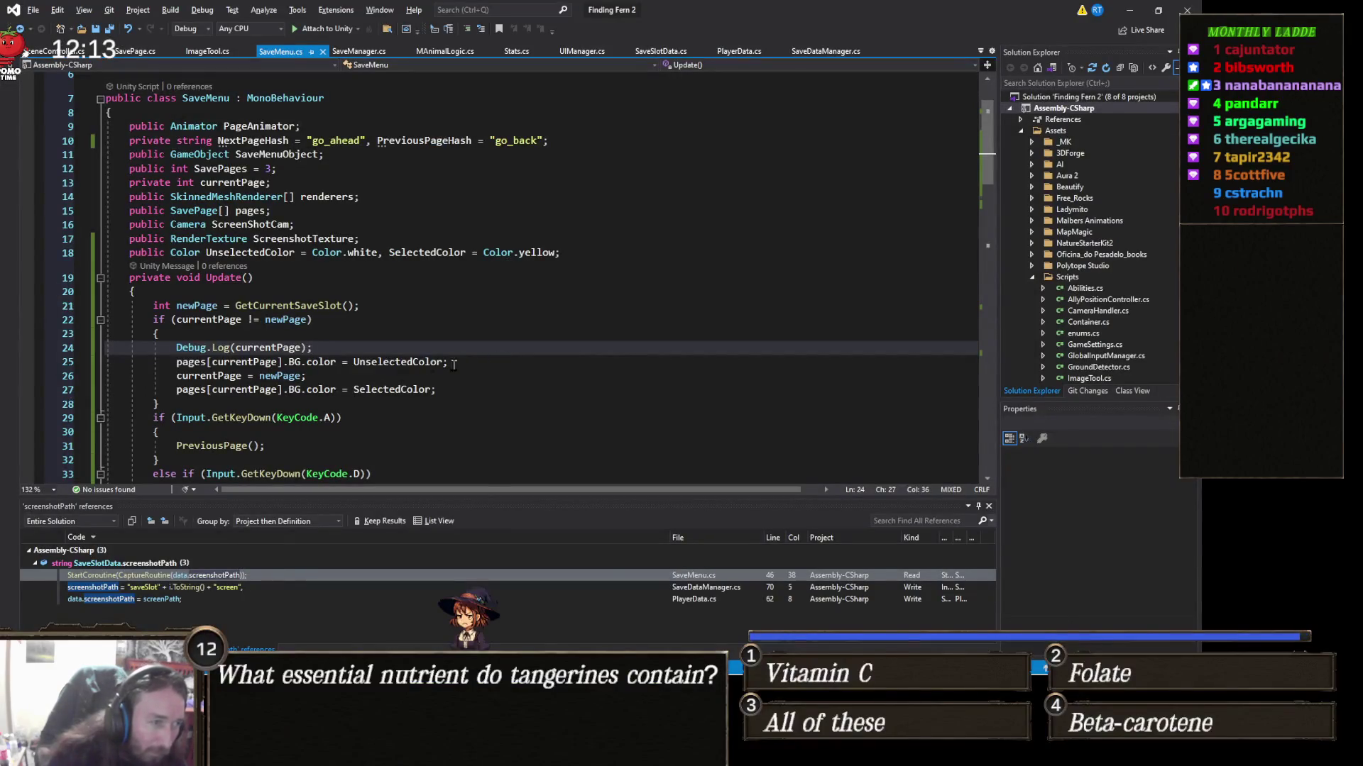
scroll(449, 326, down, 3)
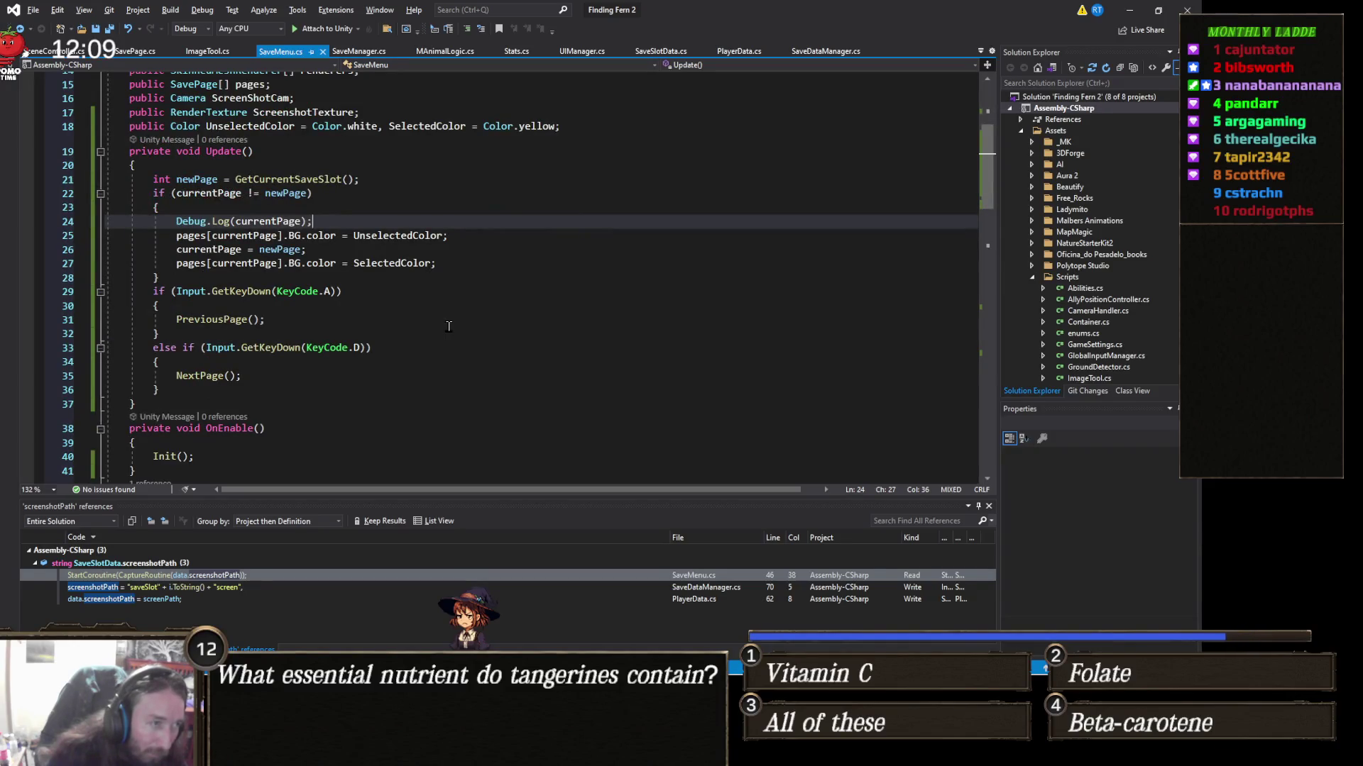
scroll(449, 326, down, 20)
scroll(448, 327, down, 1)
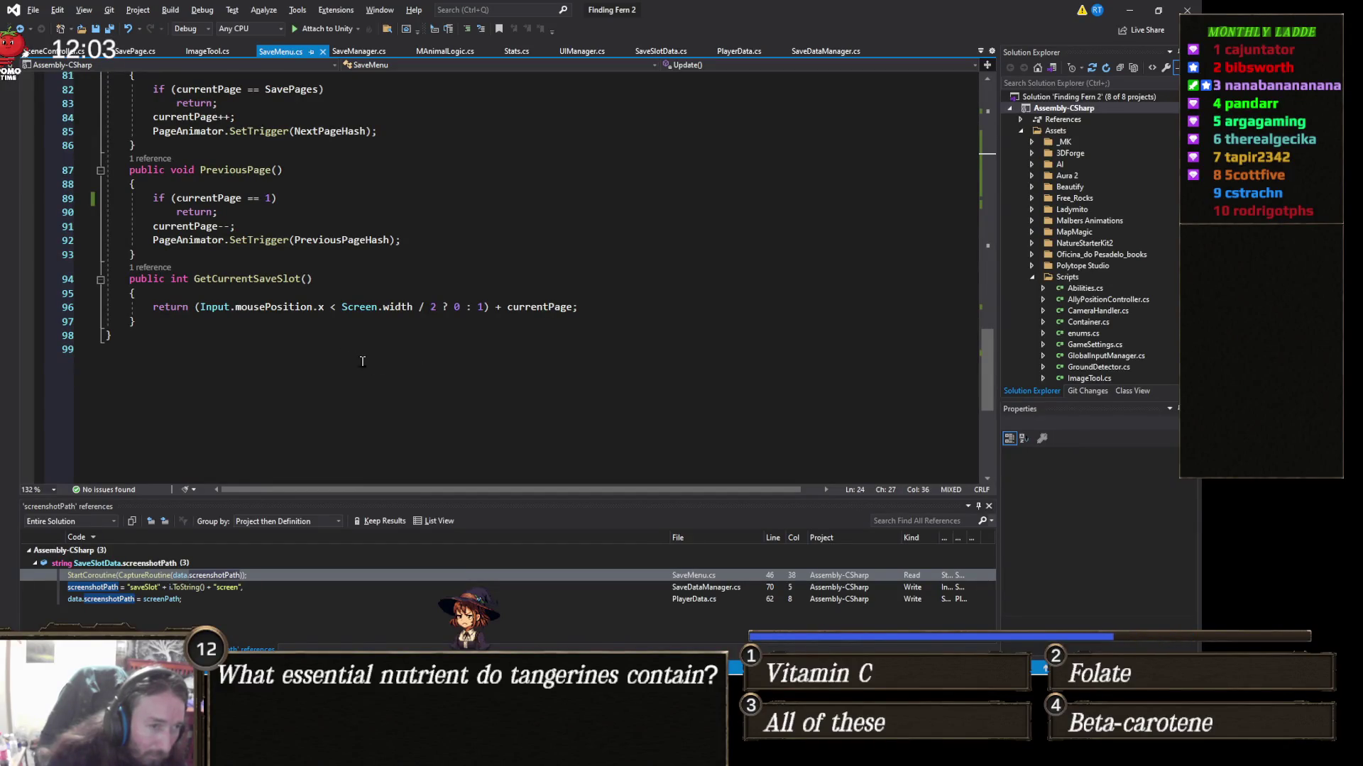
click(571, 309)
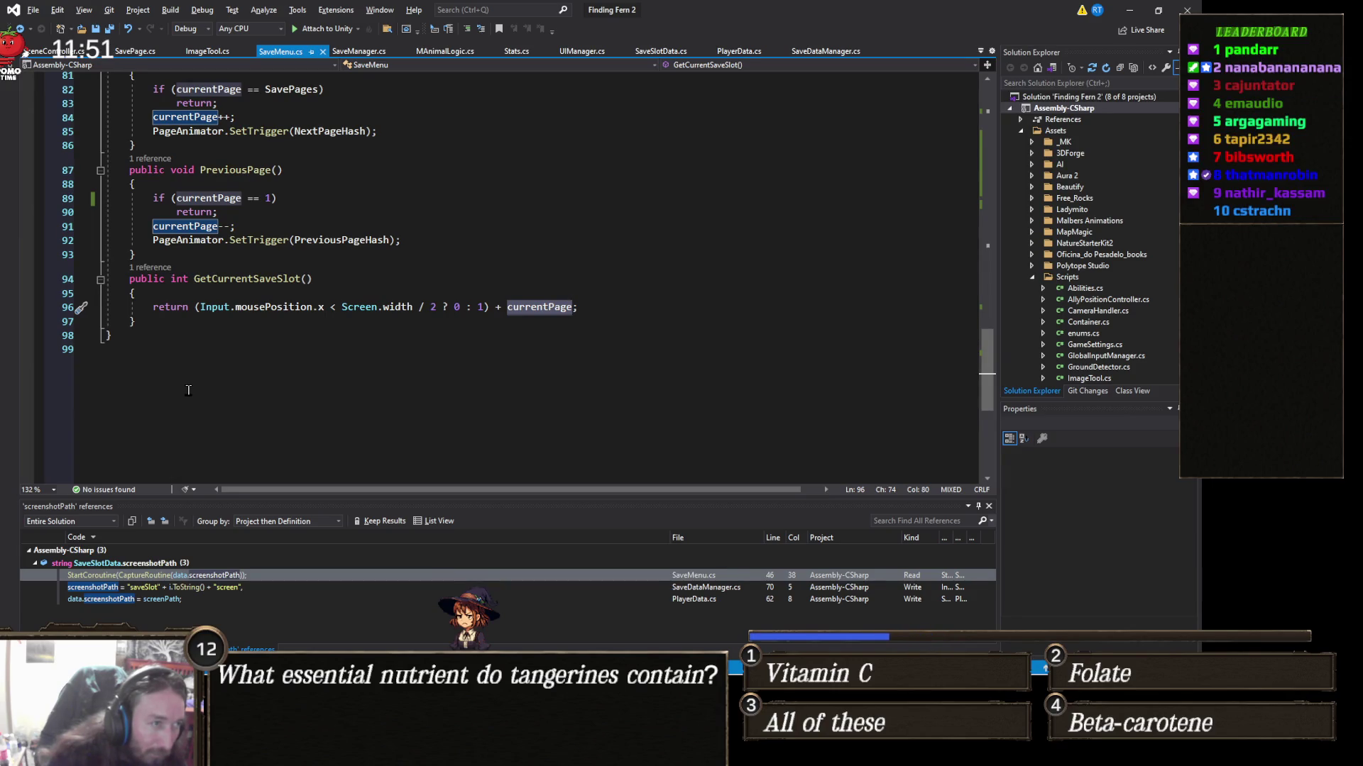
scroll(188, 389, up, 3)
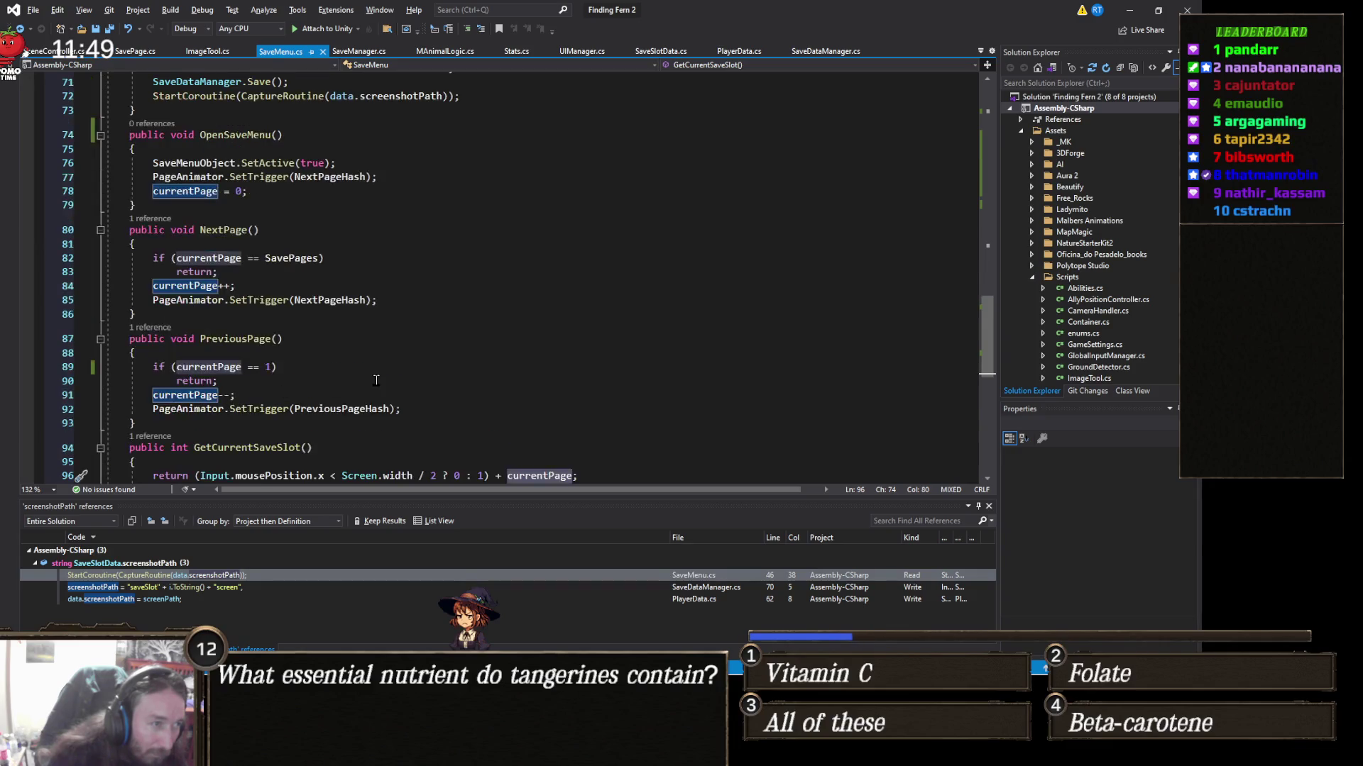
scroll(367, 381, up, 8)
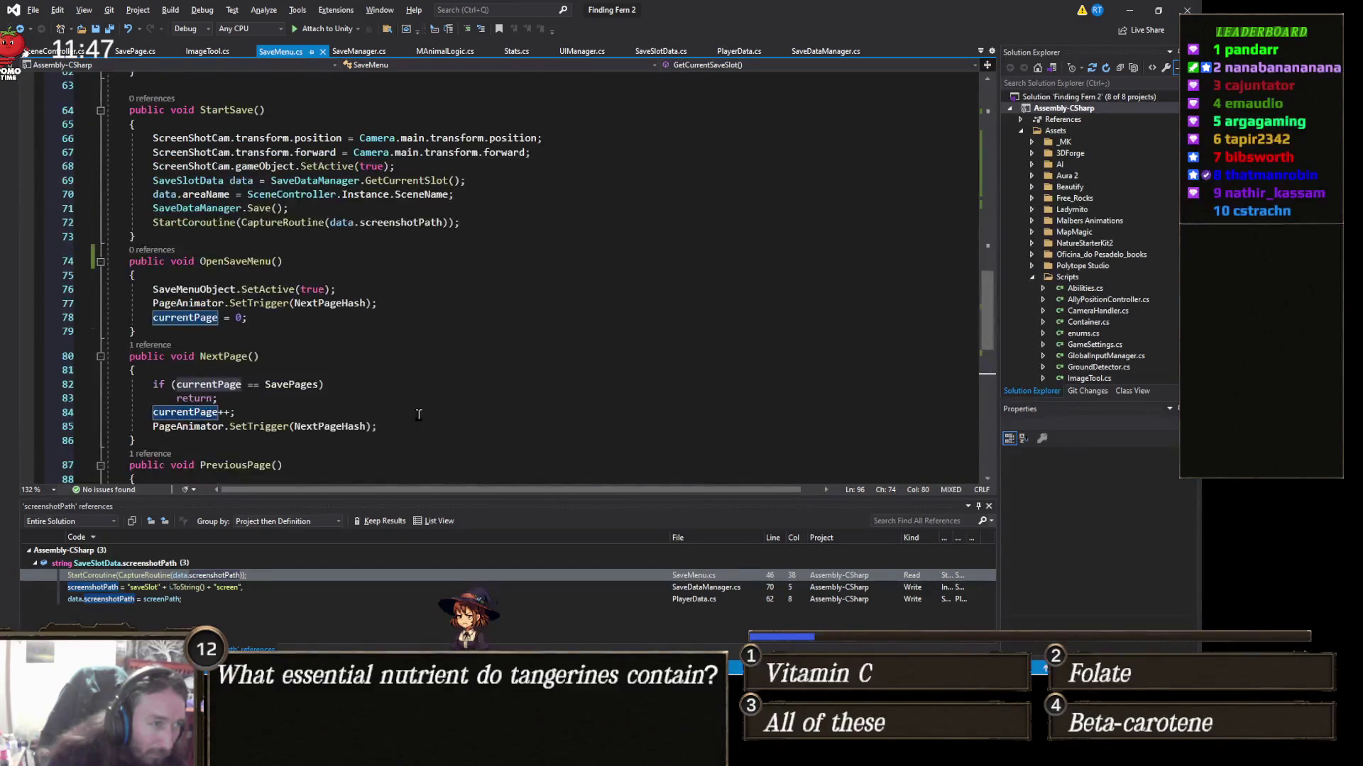
scroll(418, 414, up, 3)
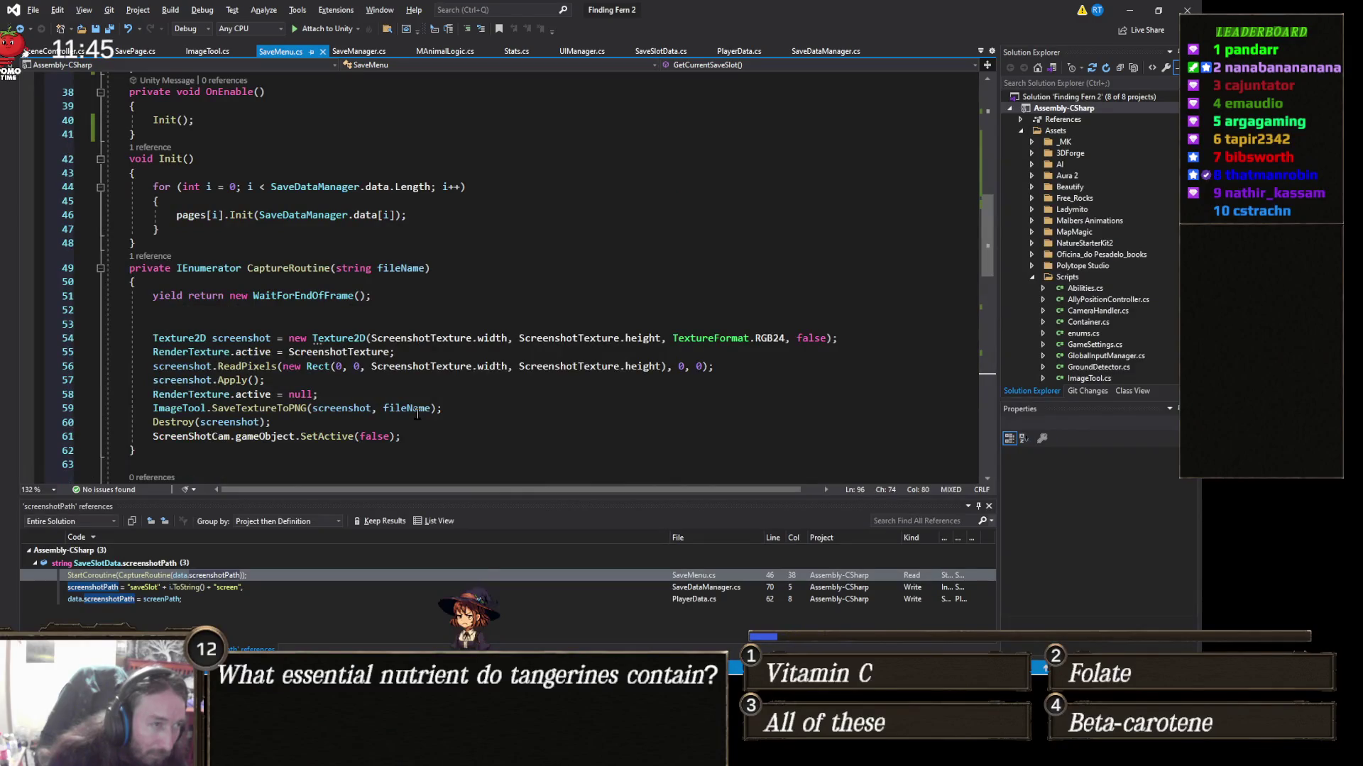
scroll(404, 407, up, 8)
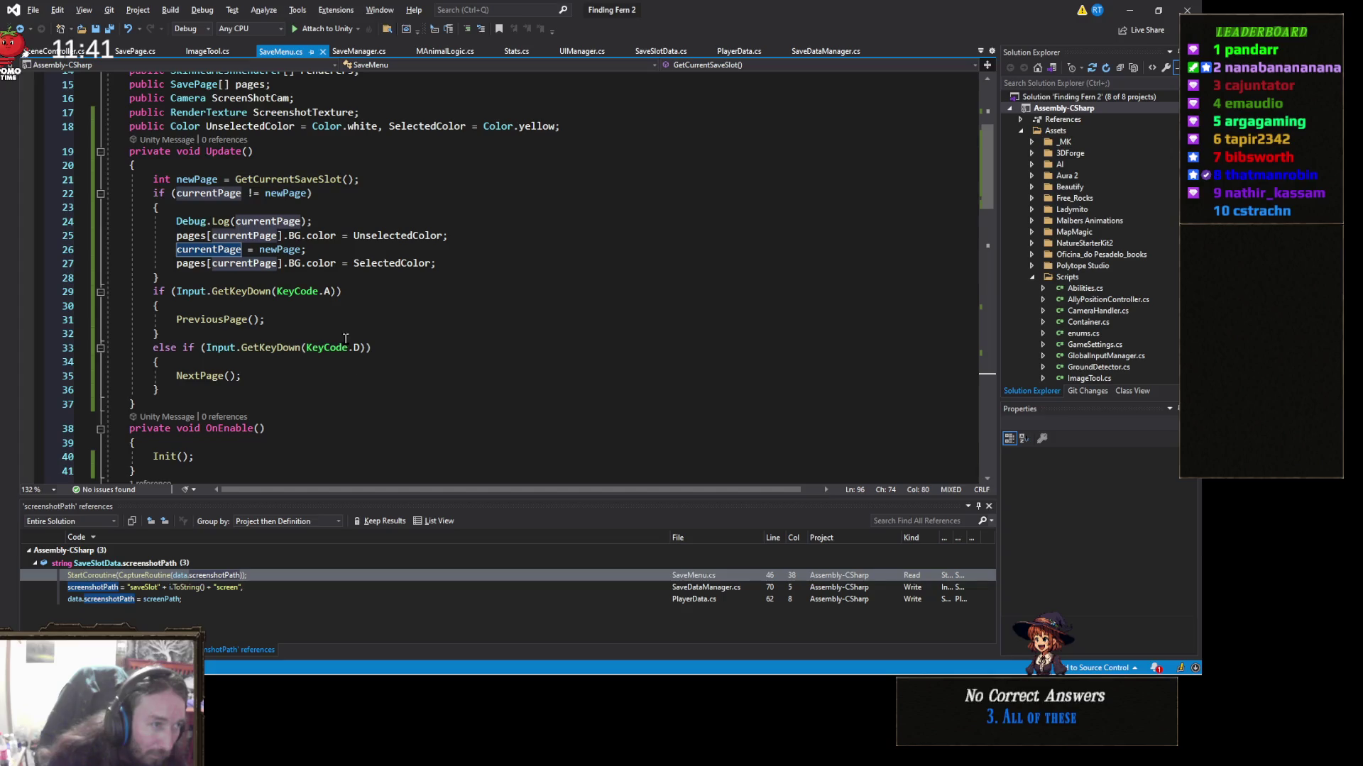
scroll(345, 338, up, 3)
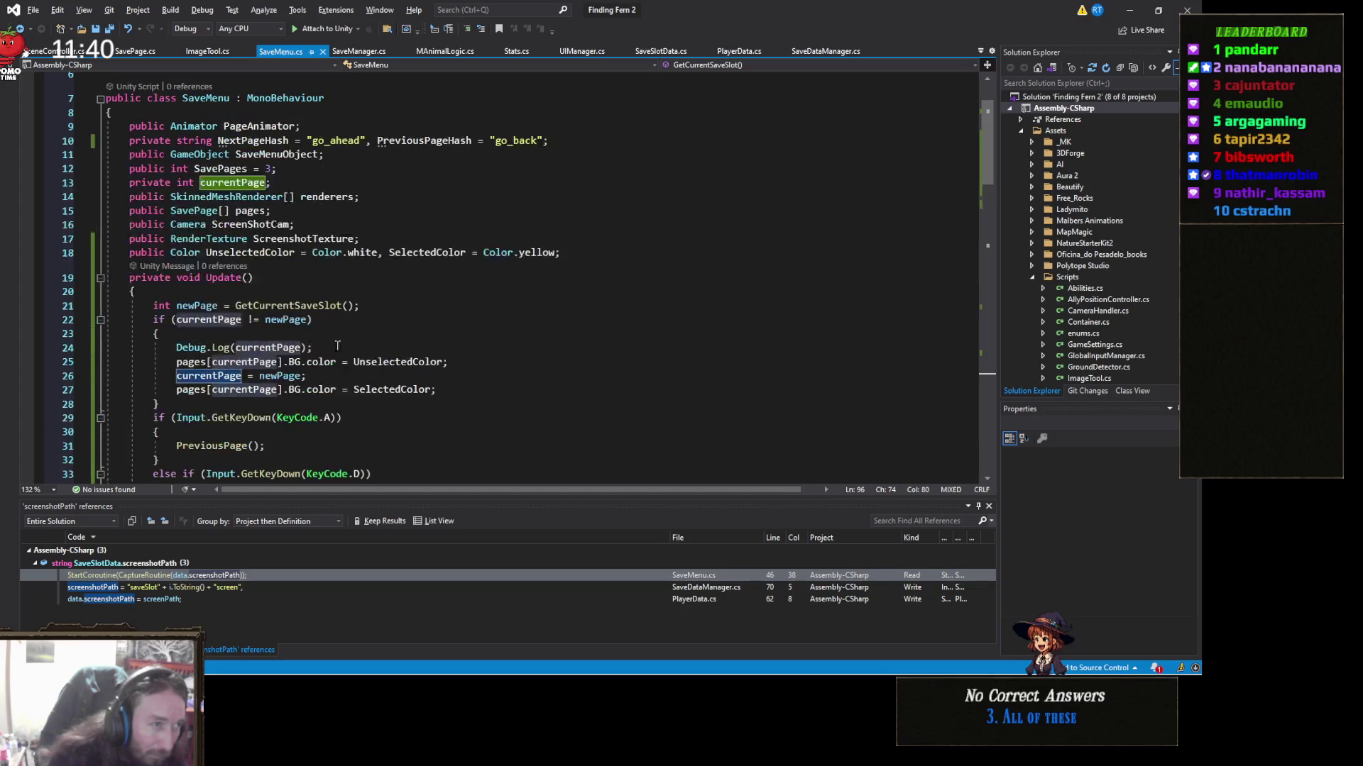
click(302, 186)
Step: Declare 'private int selectedPage;' below currentPage in SaveMenu.cs
key(Return)
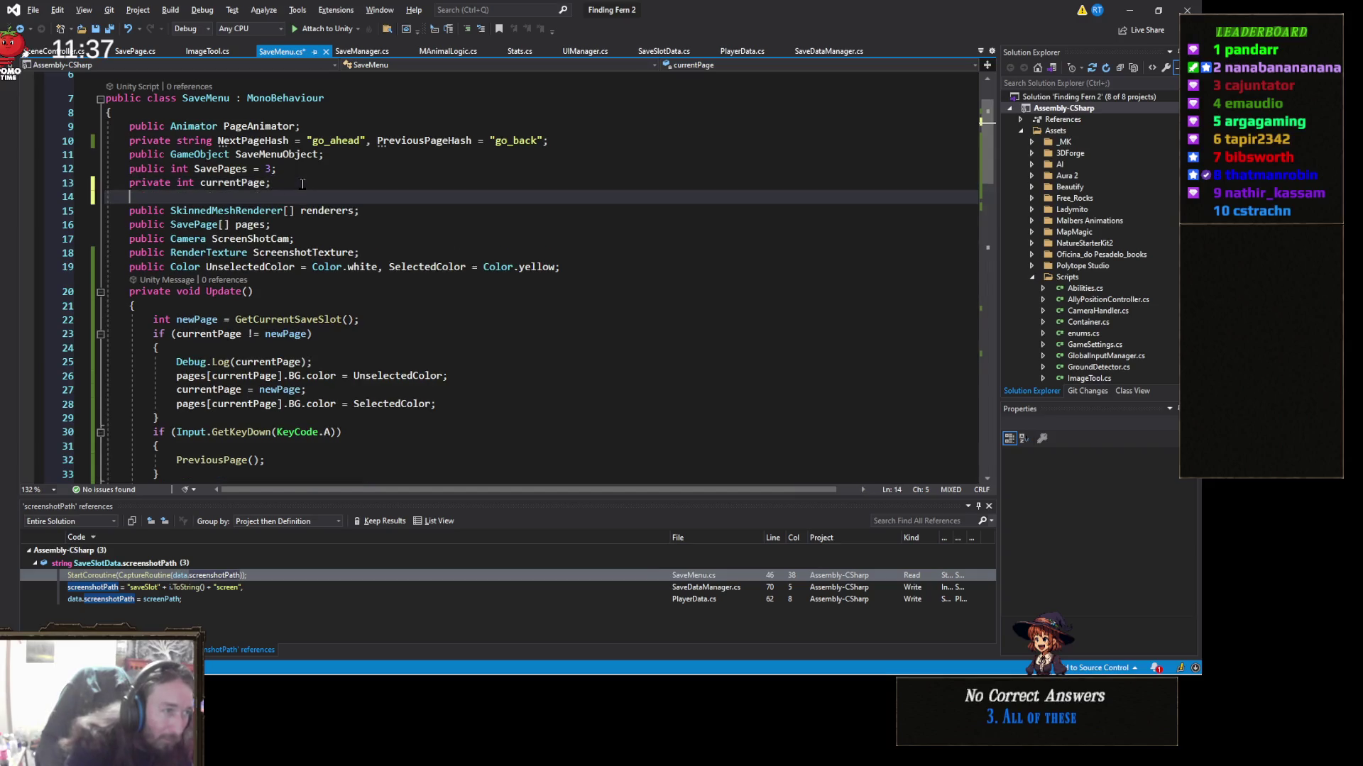
text(private )
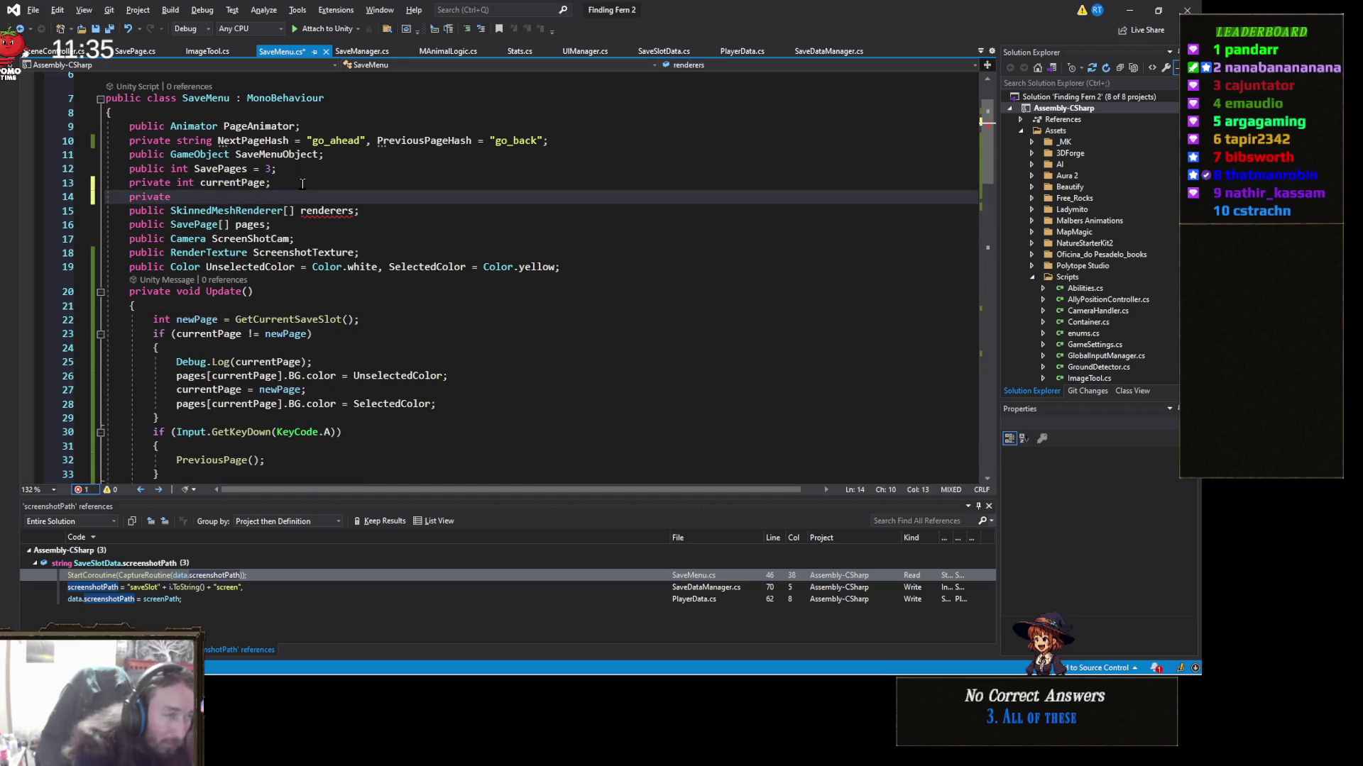
text(intS)
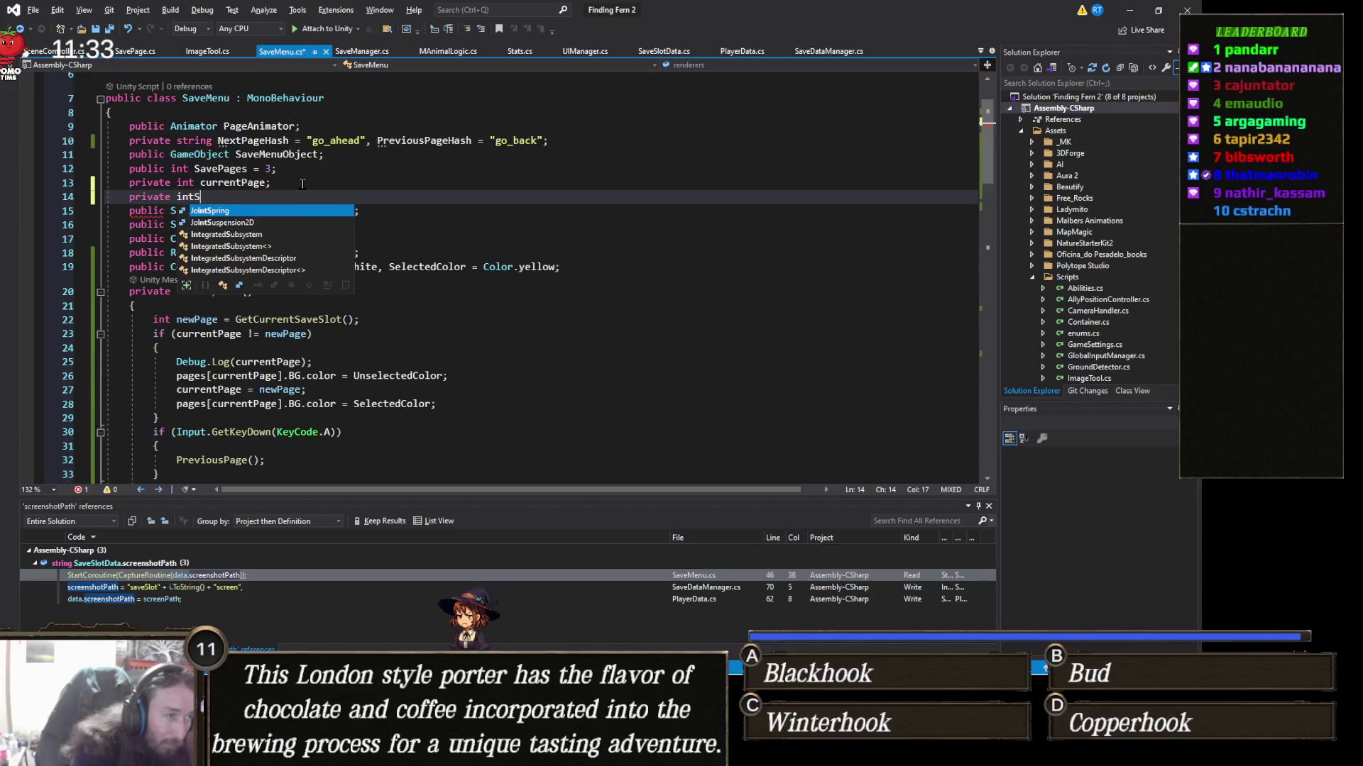
key(BackSpace)
text(selectedPage;)
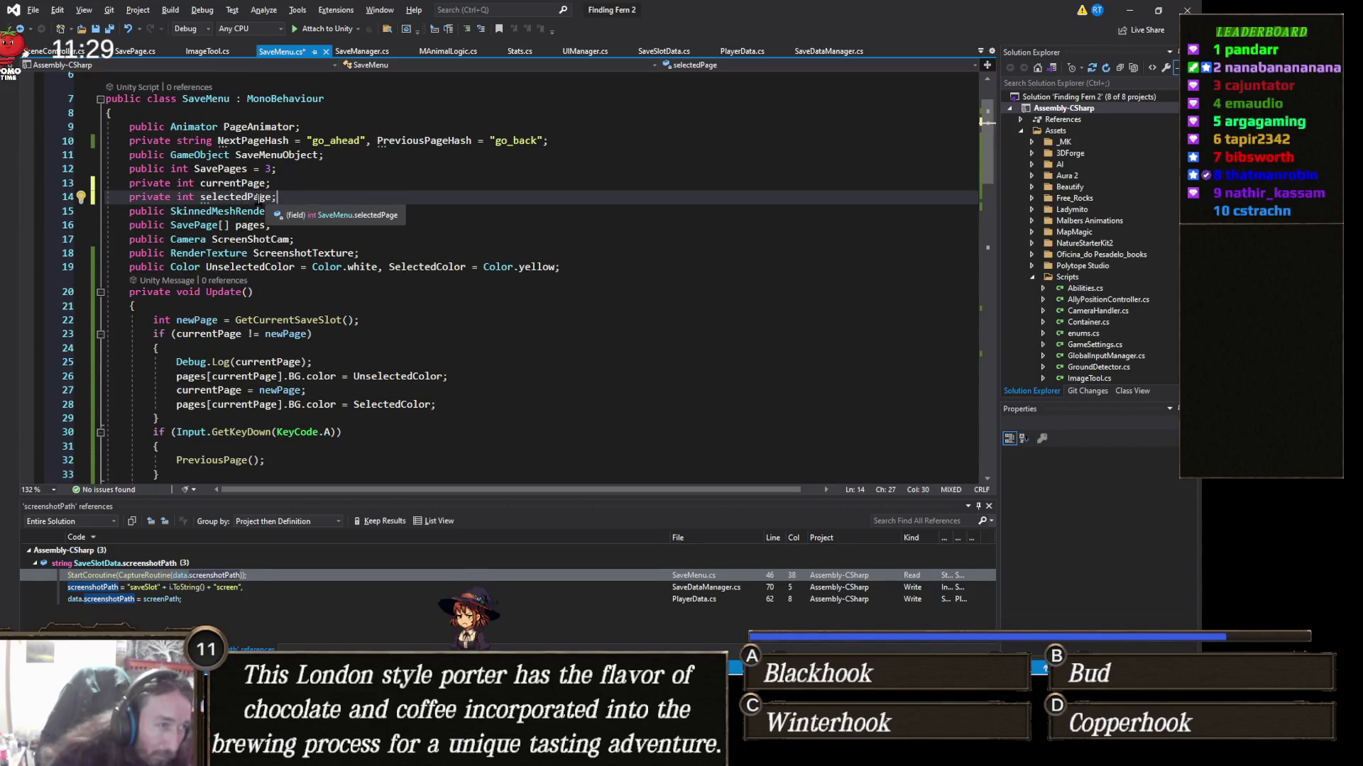
key(Left)
scroll(277, 317, down, 1)
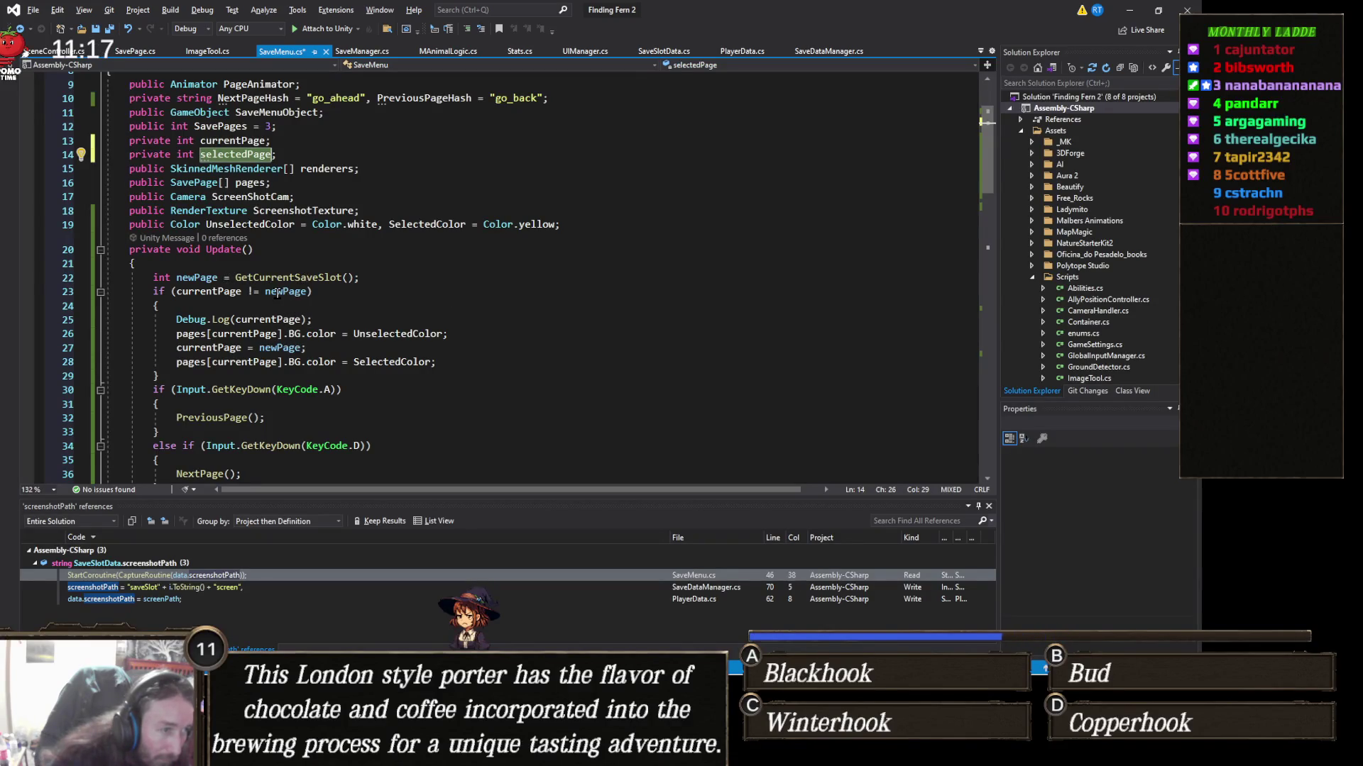
Step: Replace currentPage with selectedPage on lines 23, 26, 27 and 28, then save SaveMenu.cs
double_click(210, 291)
text(selectedPage)
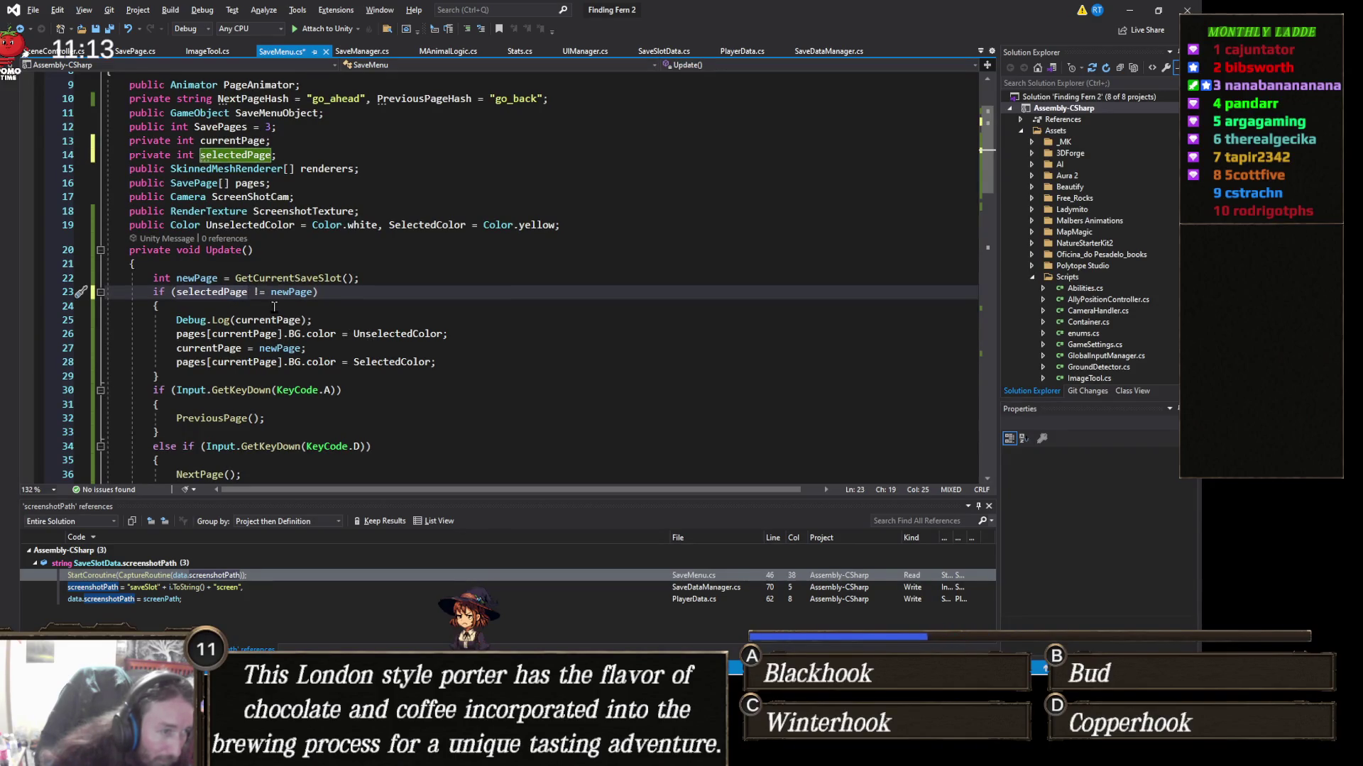
double_click(254, 332)
text(selectedPage)
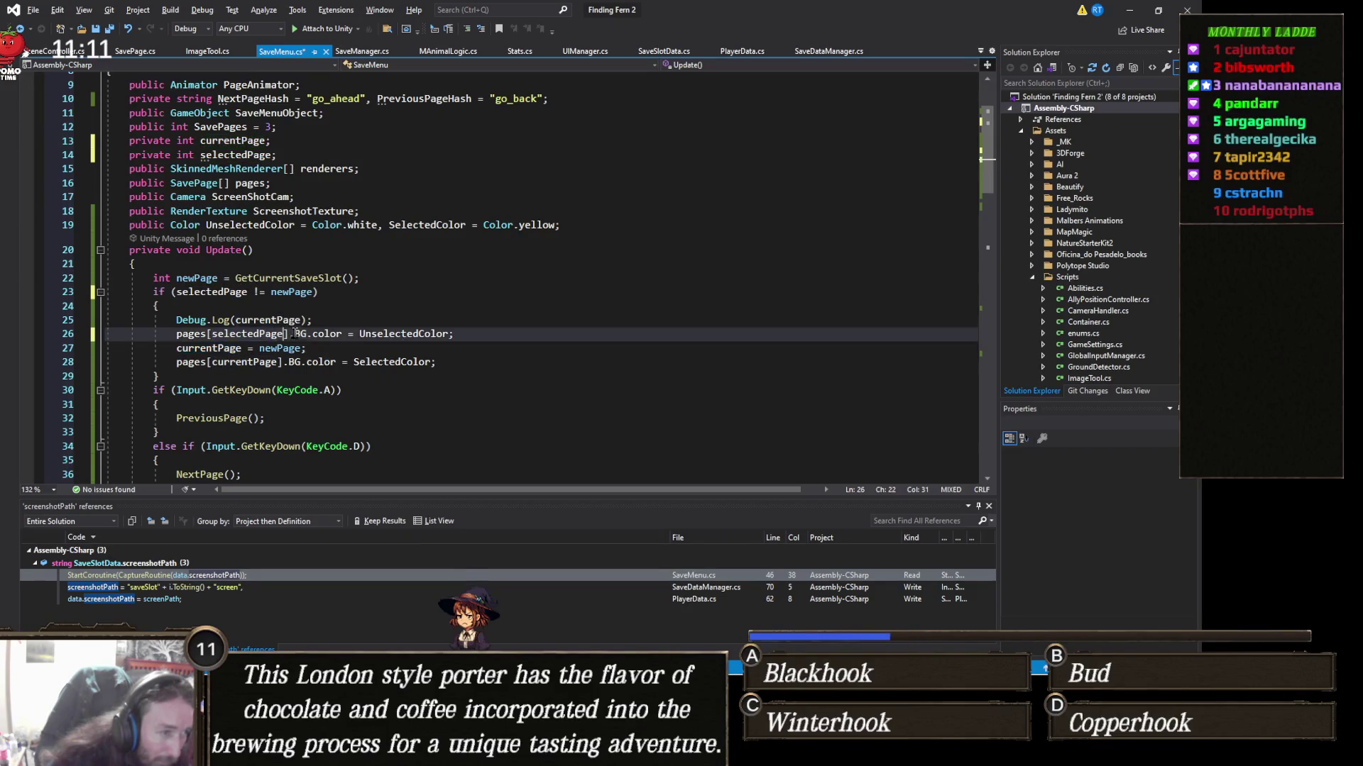
double_click(228, 348)
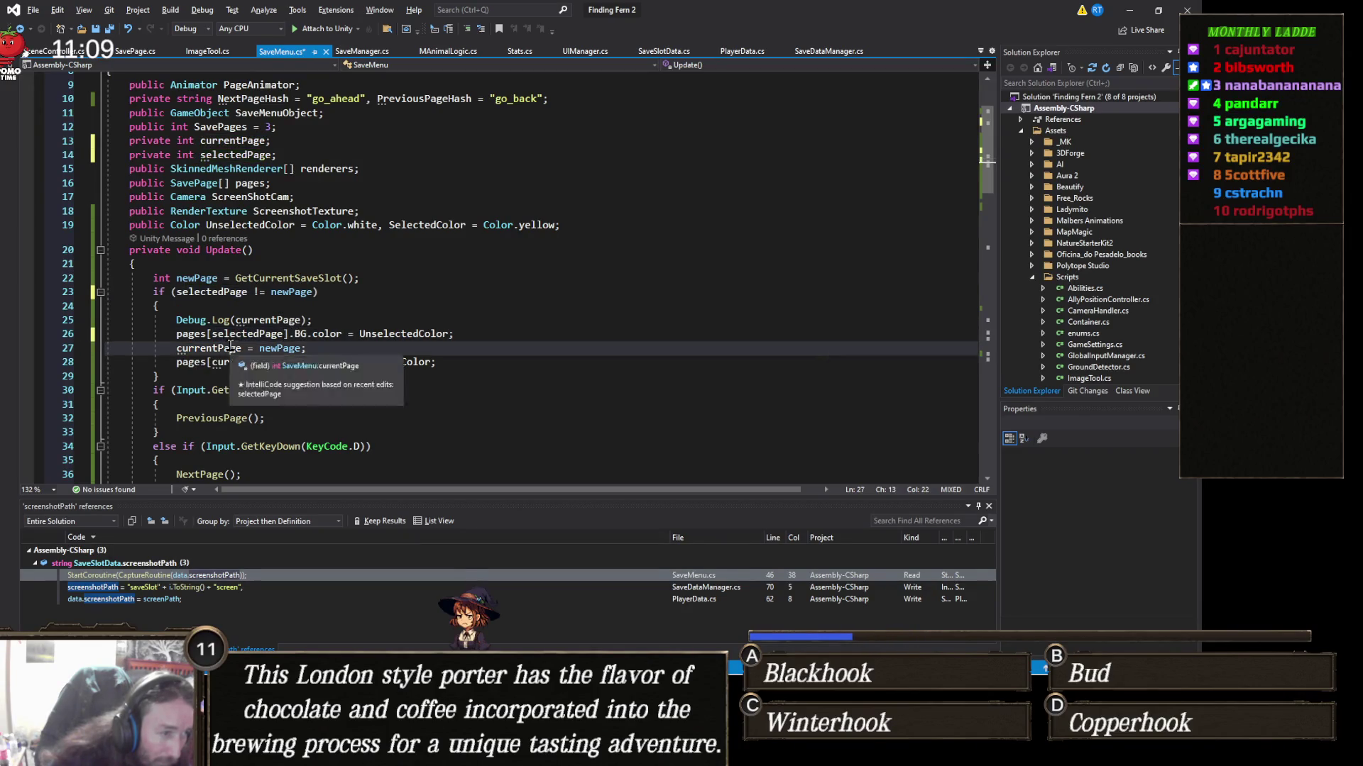
text(selectedPage)
double_click(267, 361)
text(selectedPage)
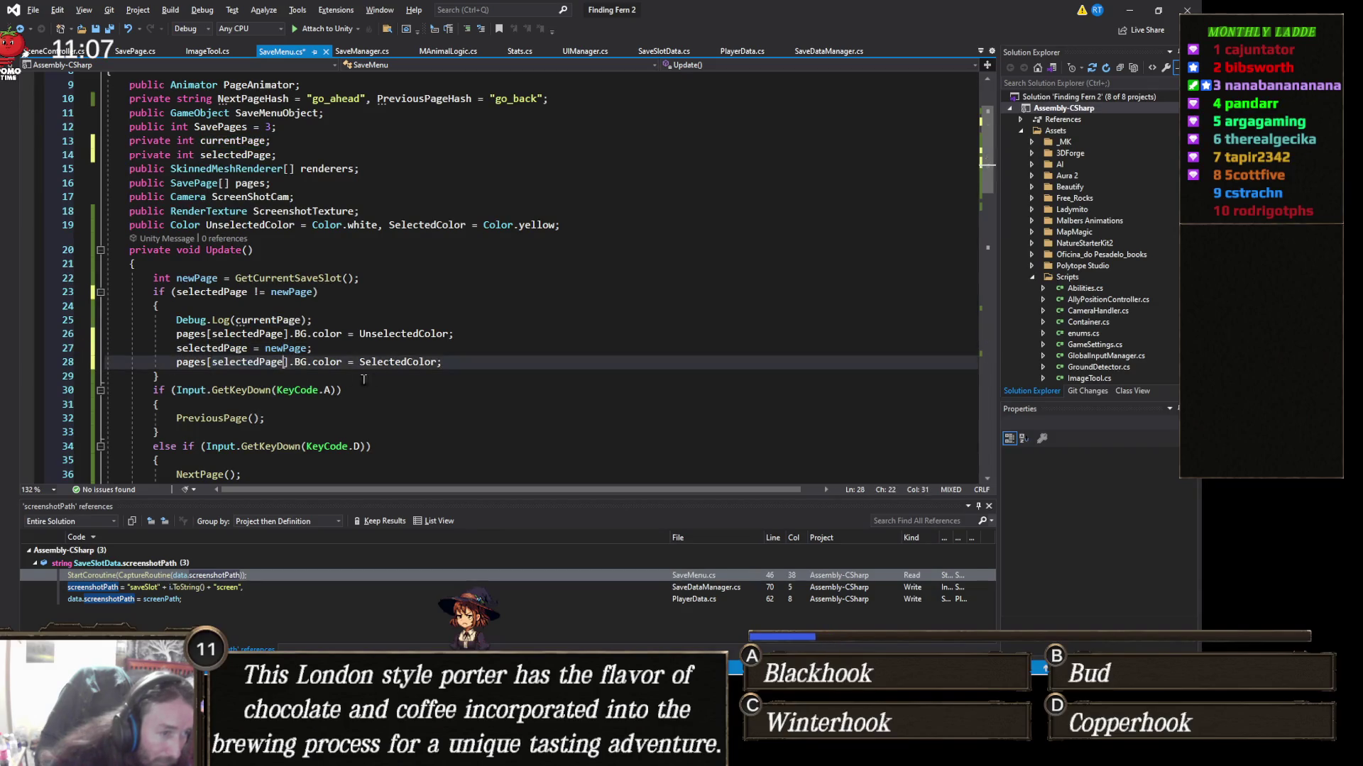
key(ctrl+s)
key(alt+Tab)
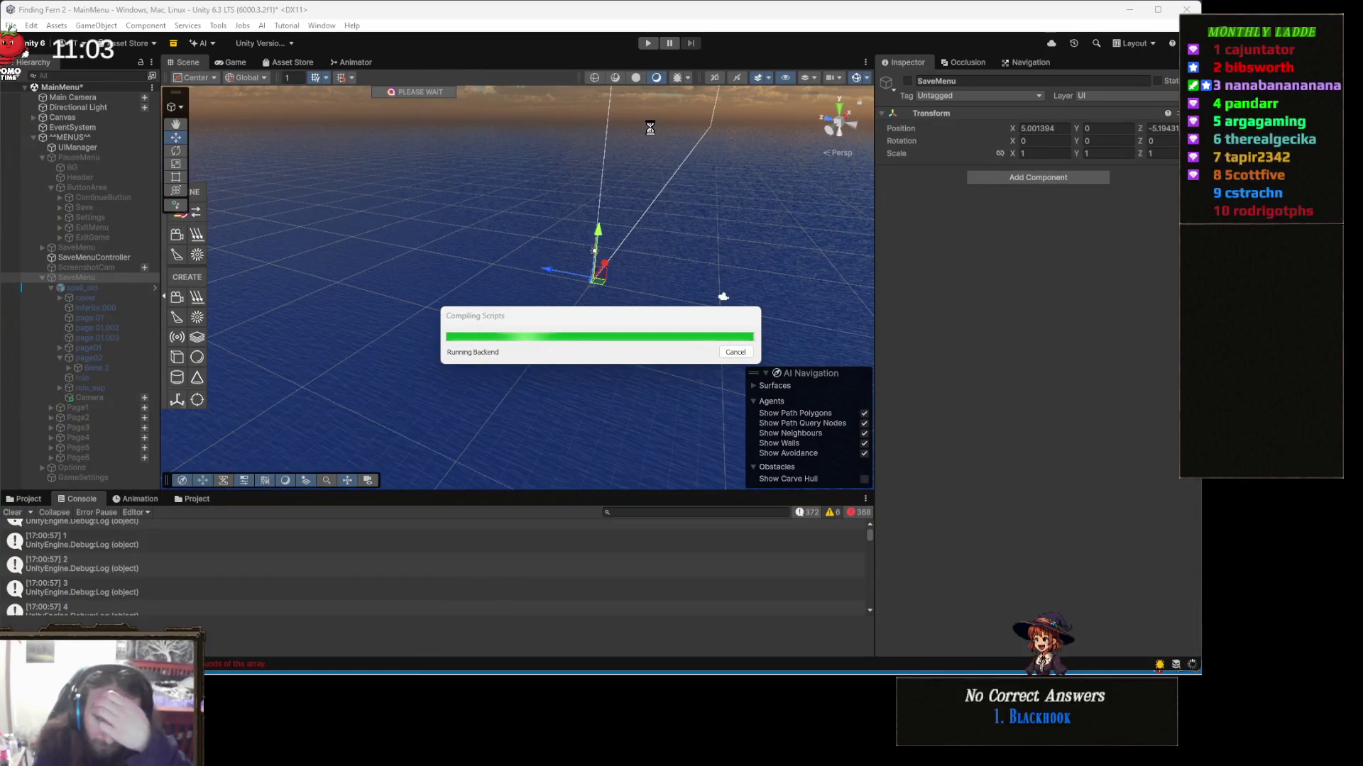
click(649, 44)
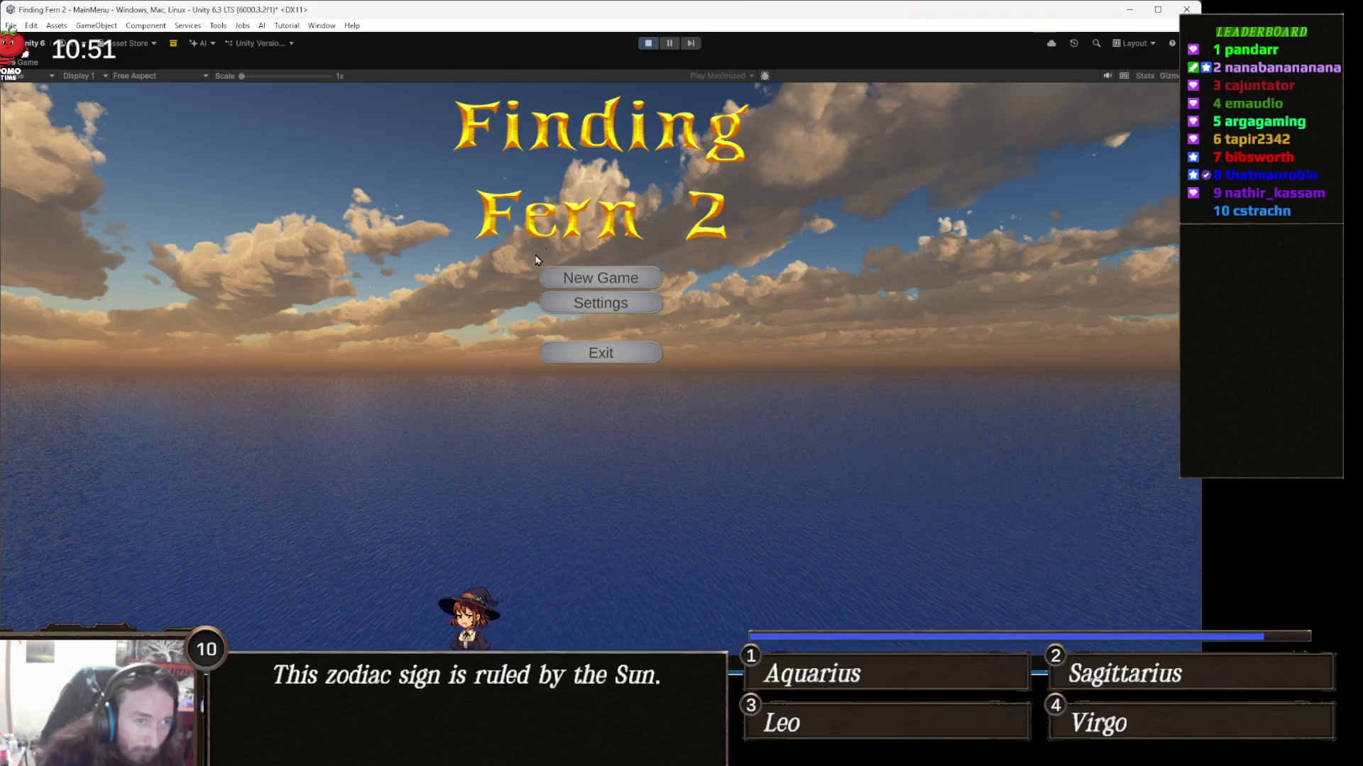
click(648, 44)
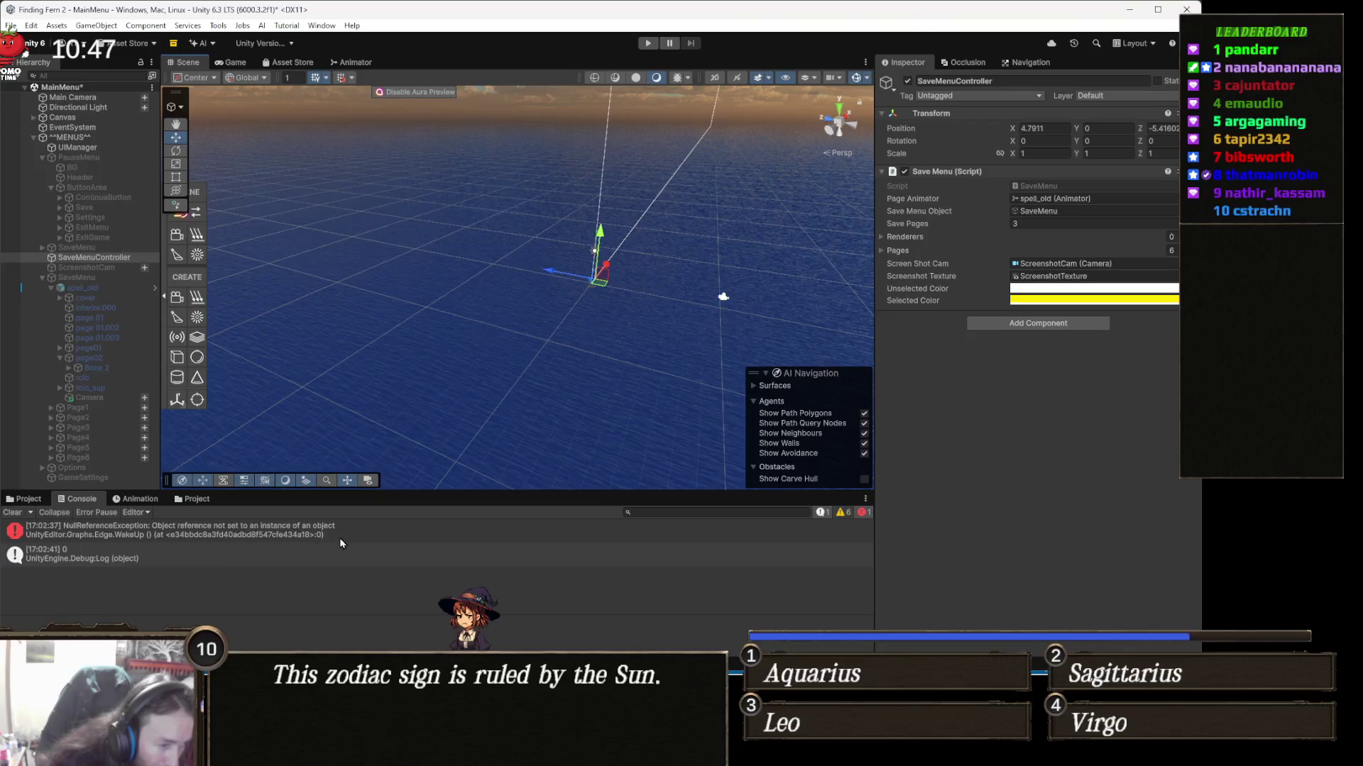
click(317, 534)
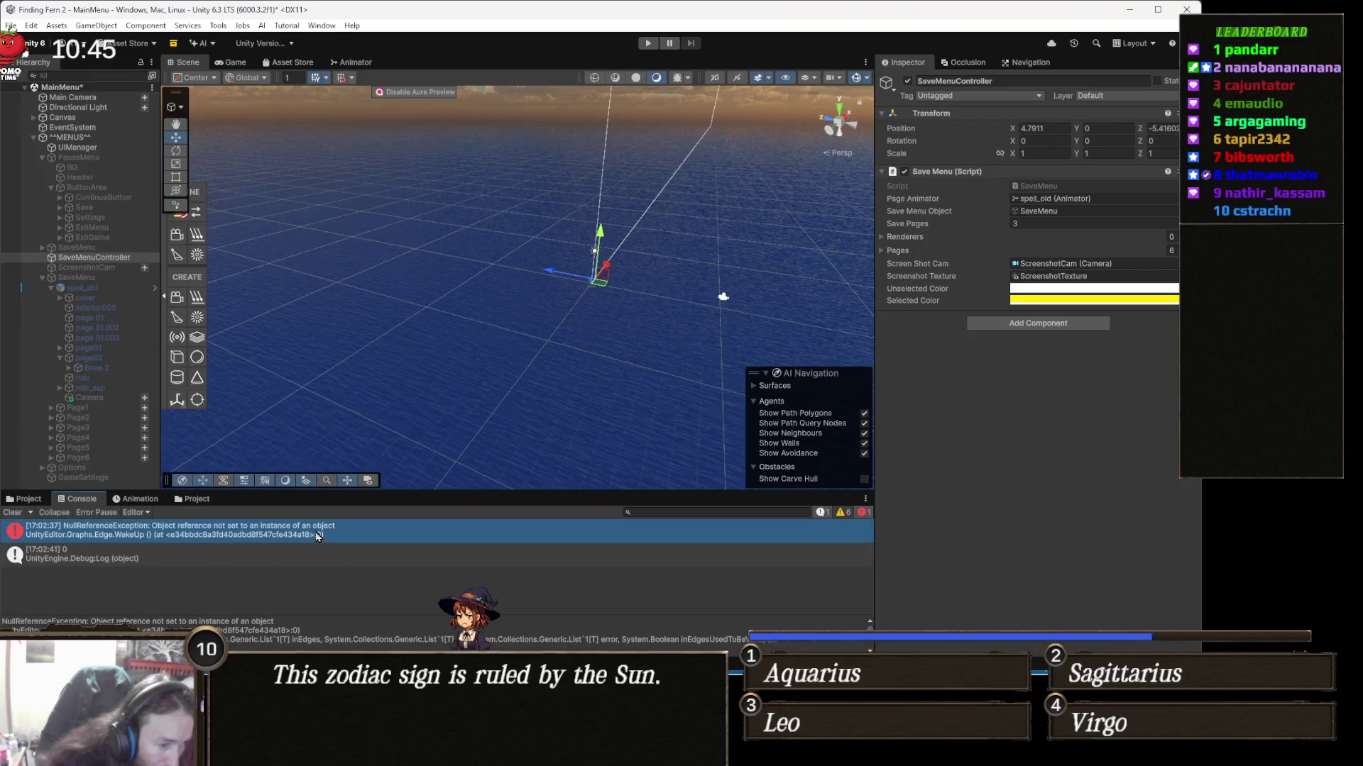
scroll(341, 624, down, 2)
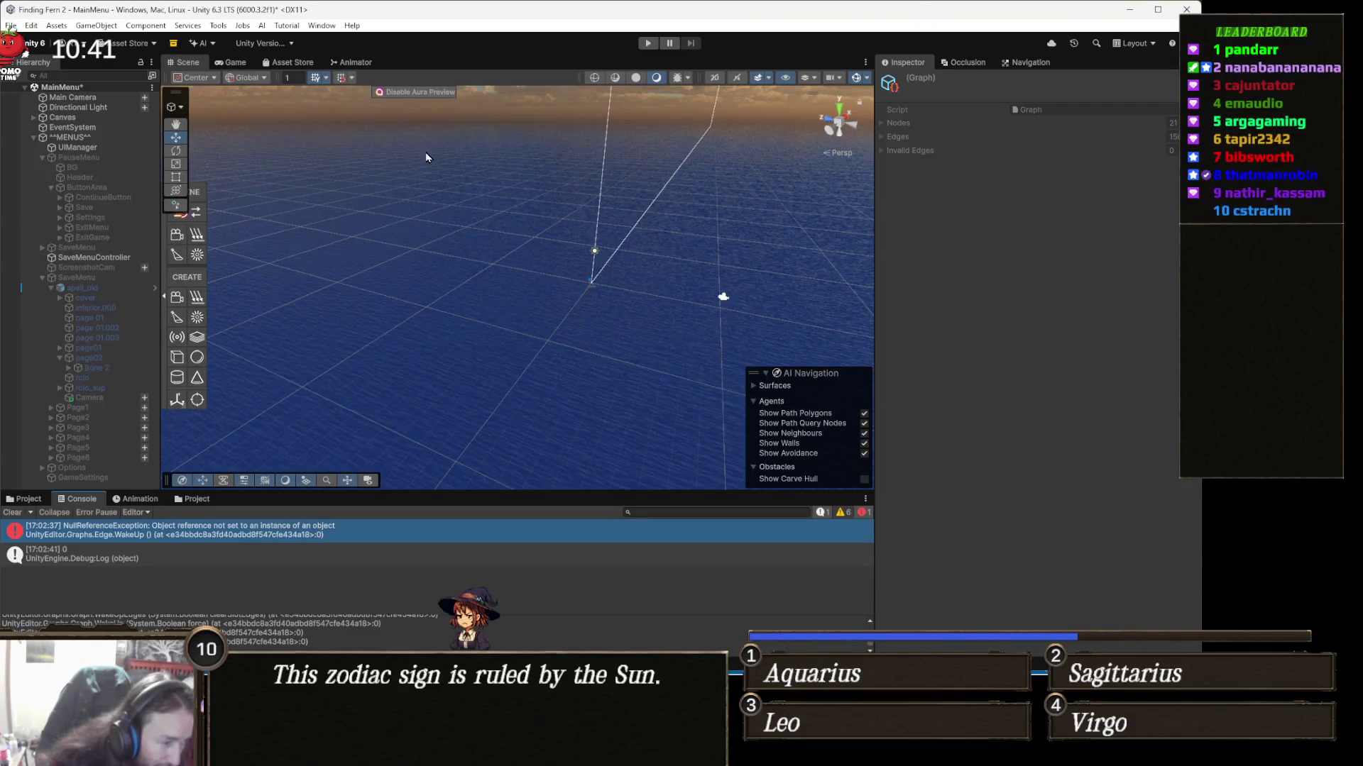
click(646, 47)
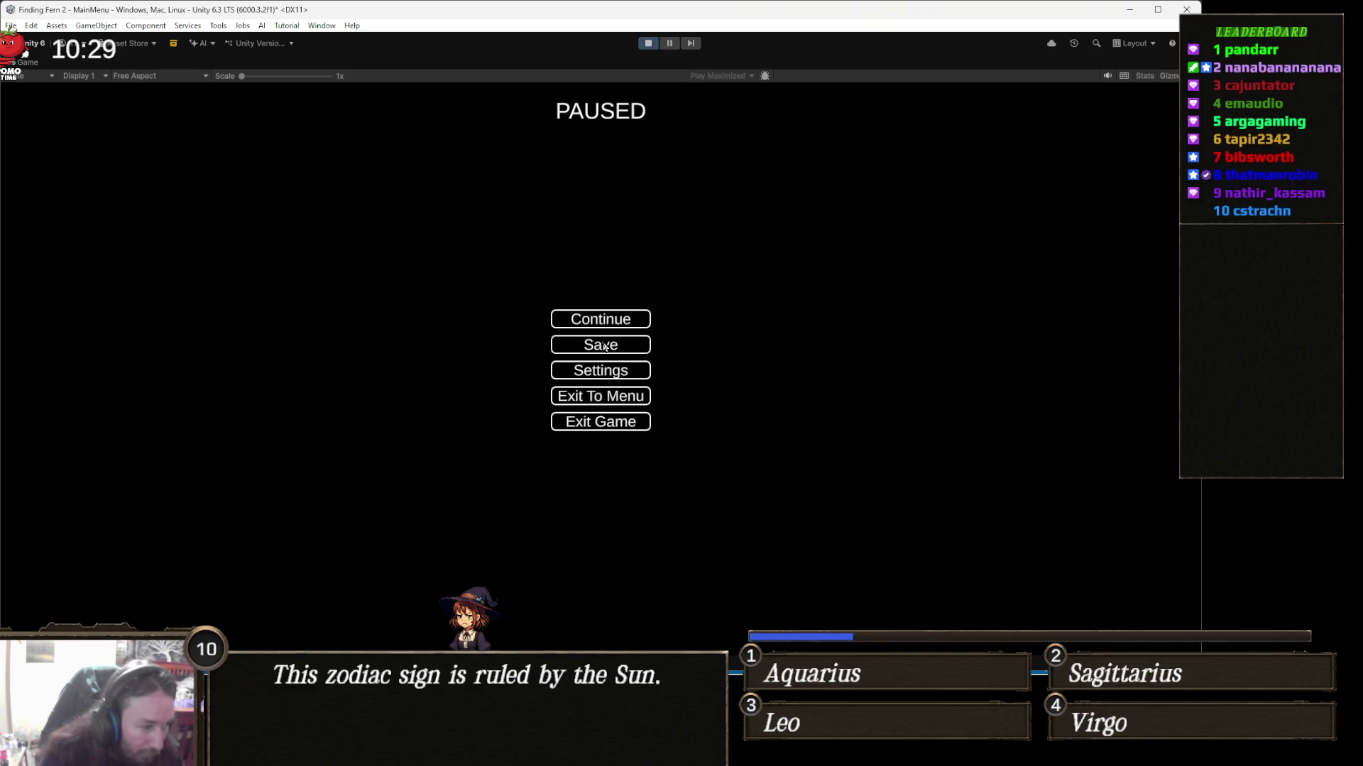
click(576, 349)
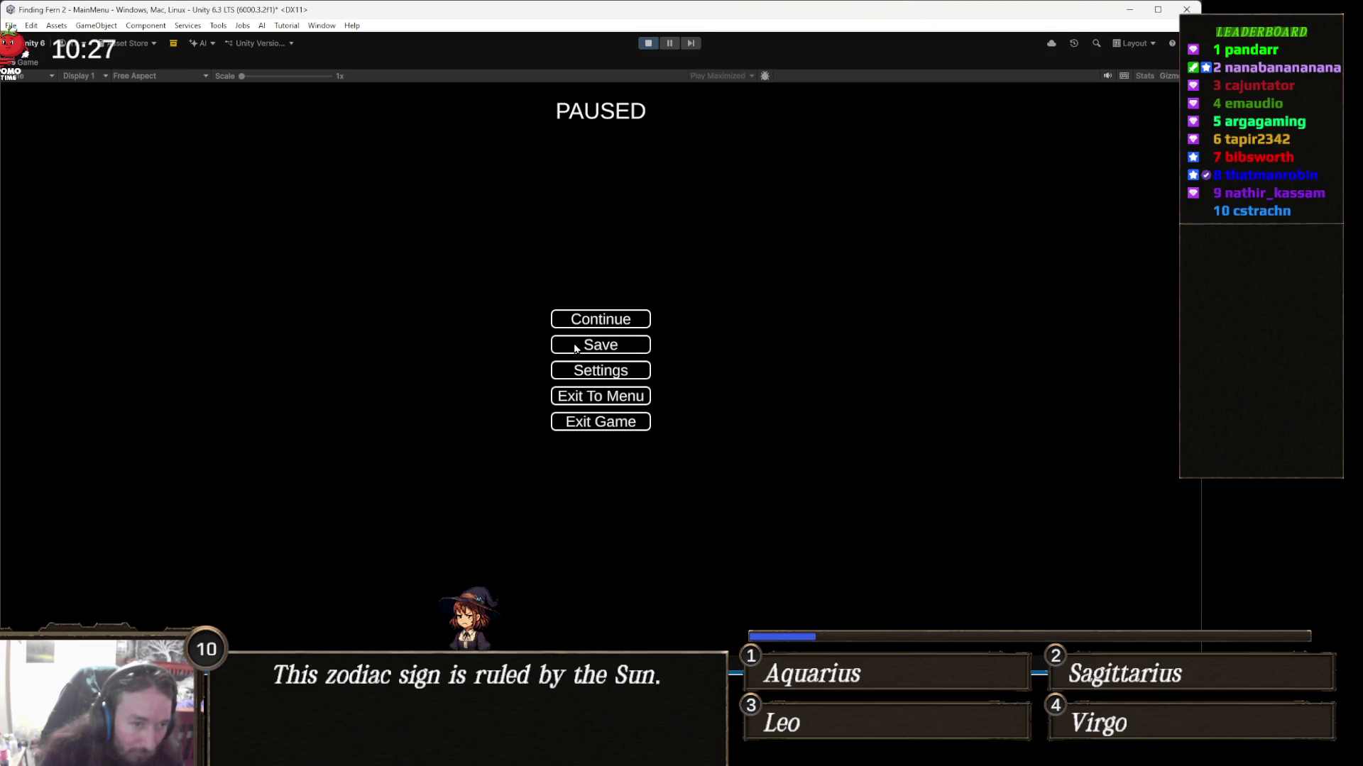
click(660, 44)
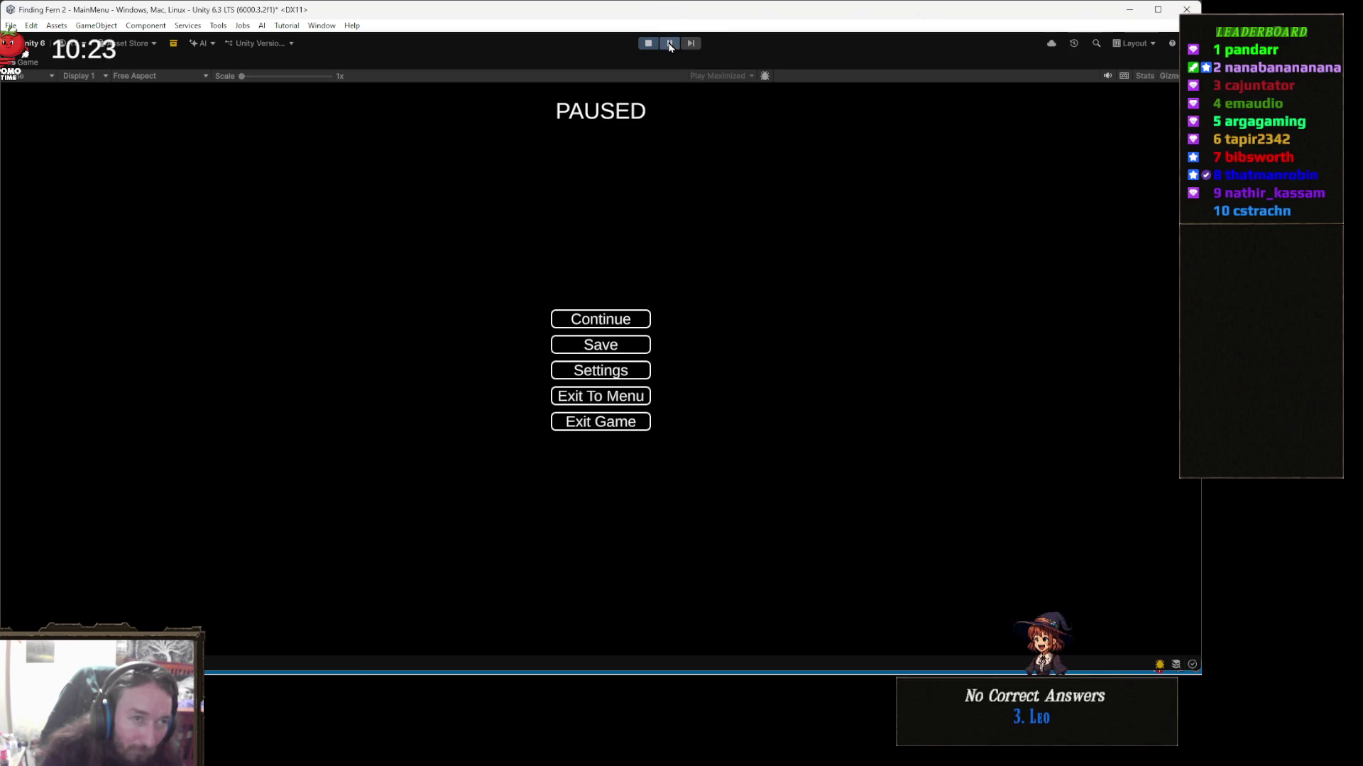
drag(581, 242, 647, 30)
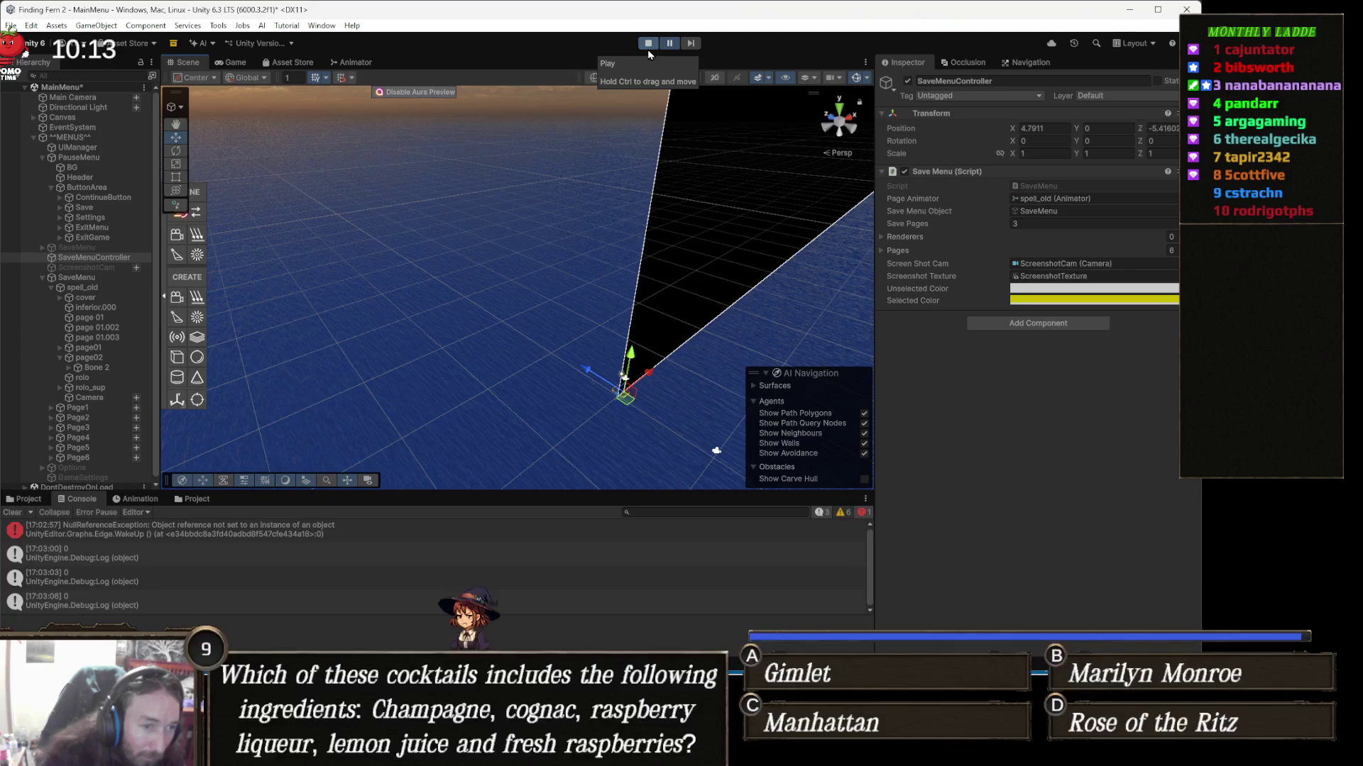
click(647, 49)
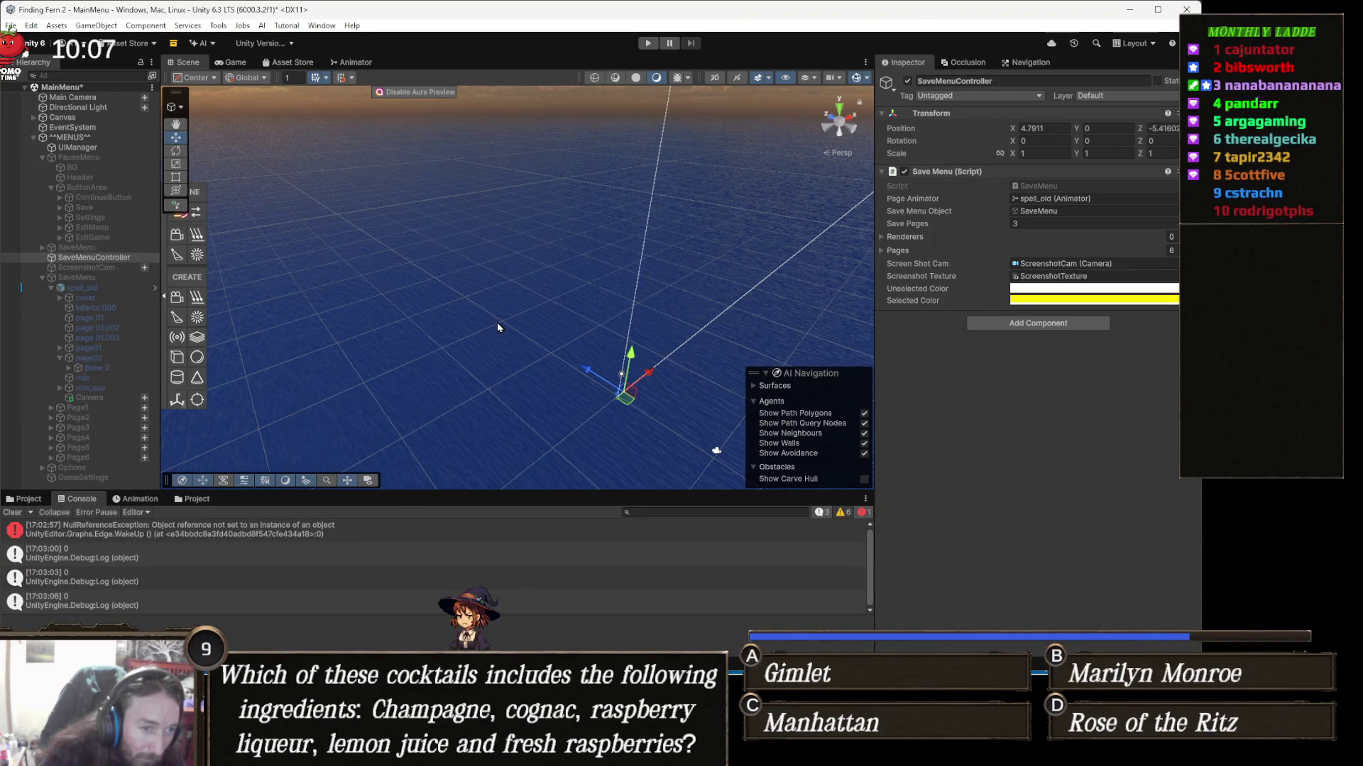
key(alt+Tab)
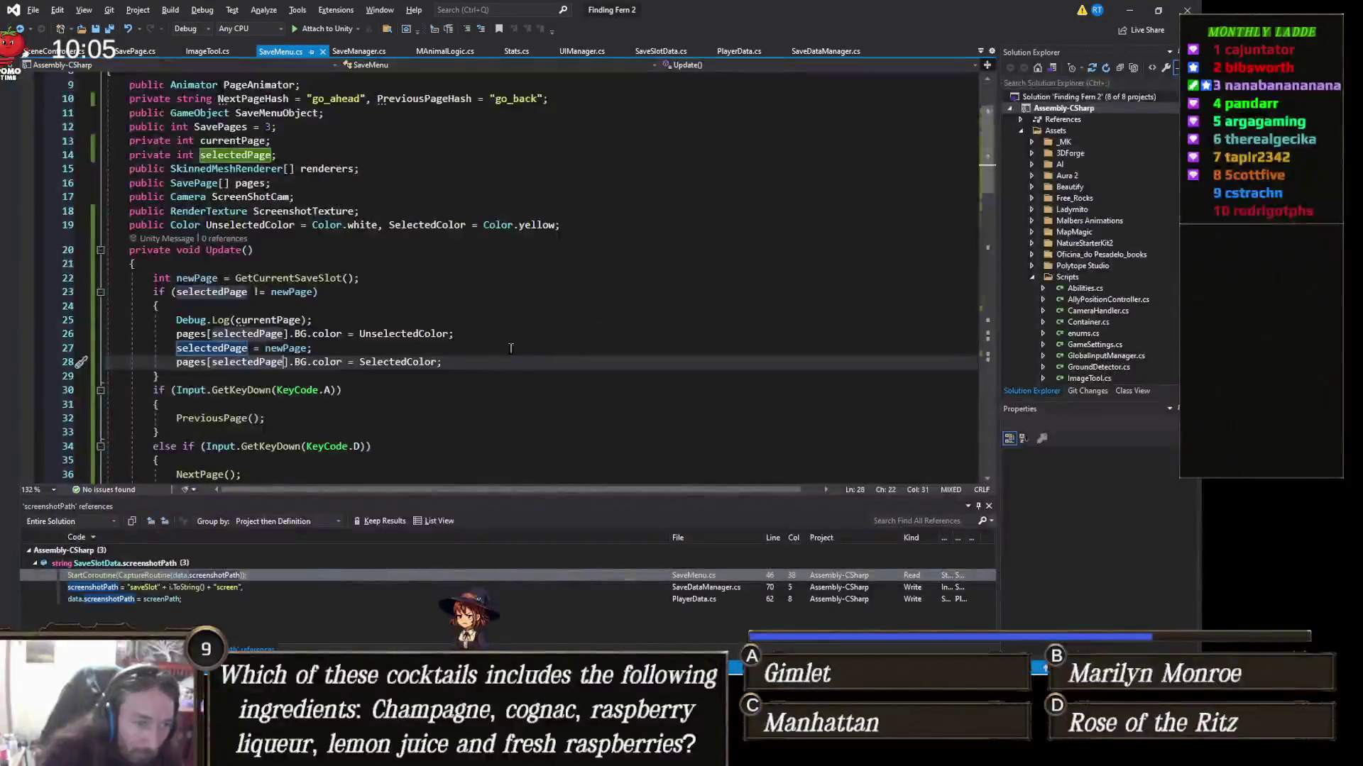
scroll(282, 259, up, 3)
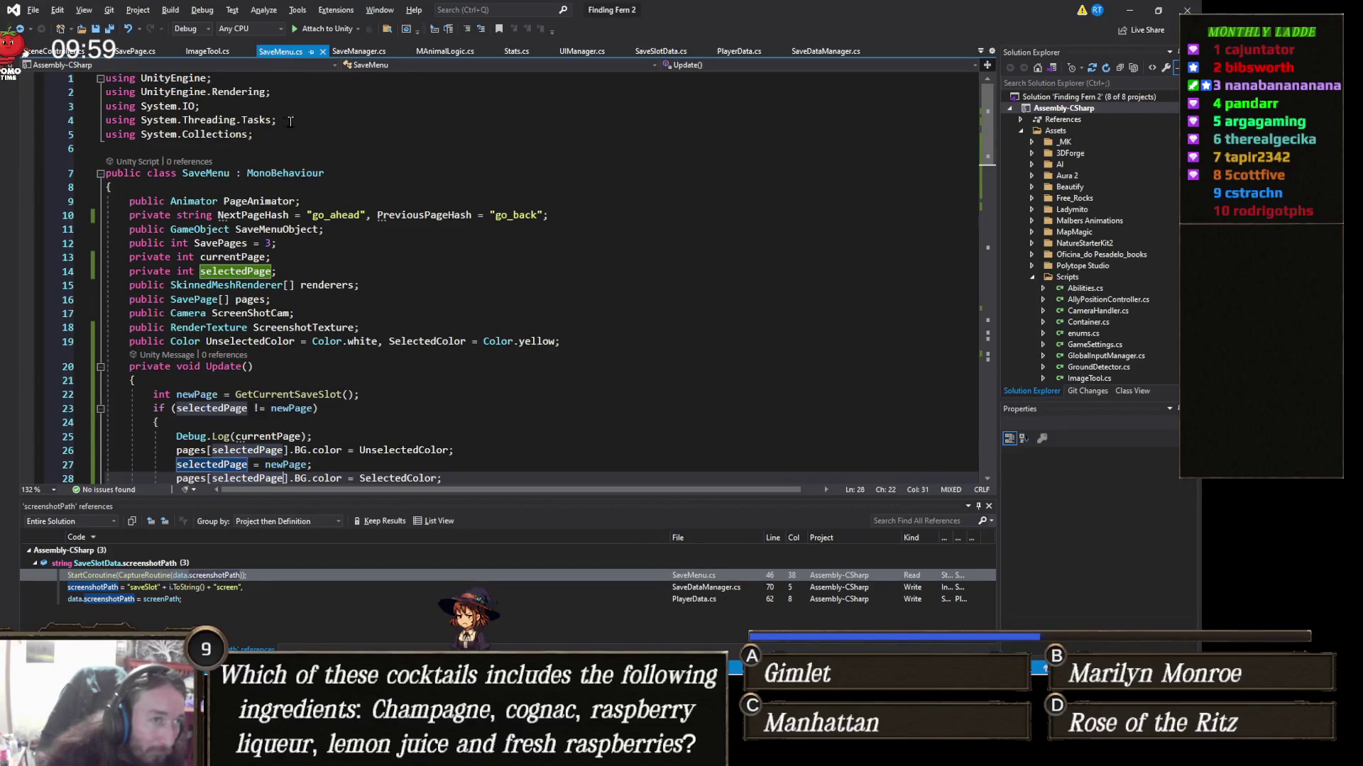
key(alt+Tab)
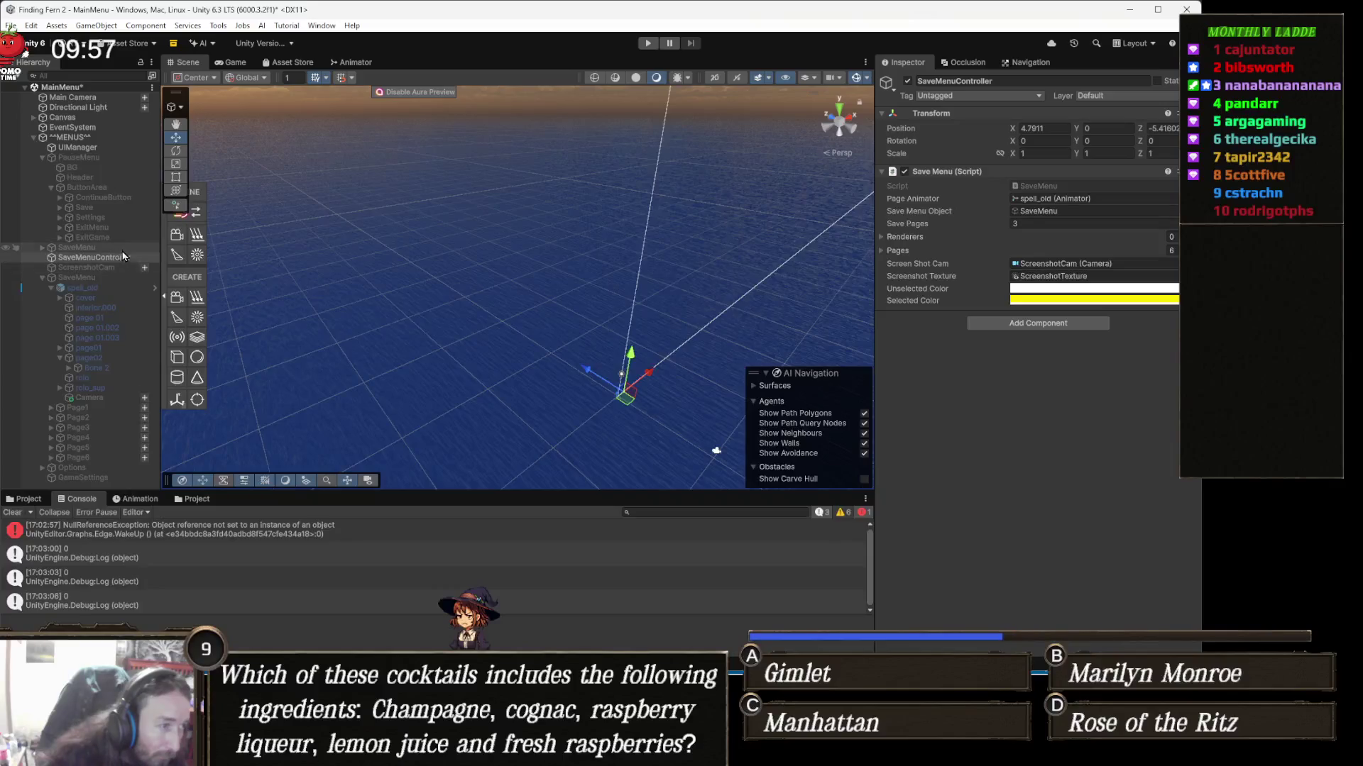
Step: Select the Save button under PauseMenu > ButtonArea
click(116, 157)
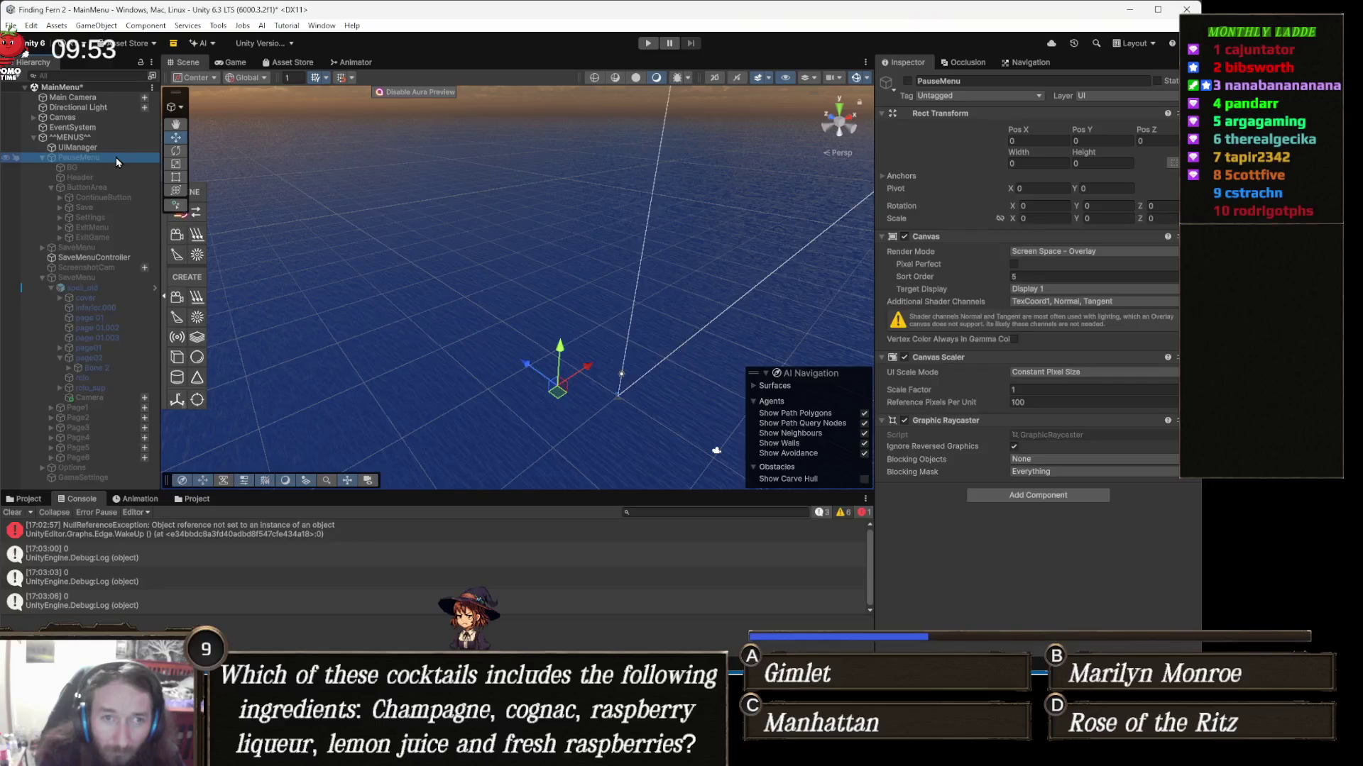
key(Down)
key(Down)
key(Down)
key(Down)
key(Down)
key(Down)
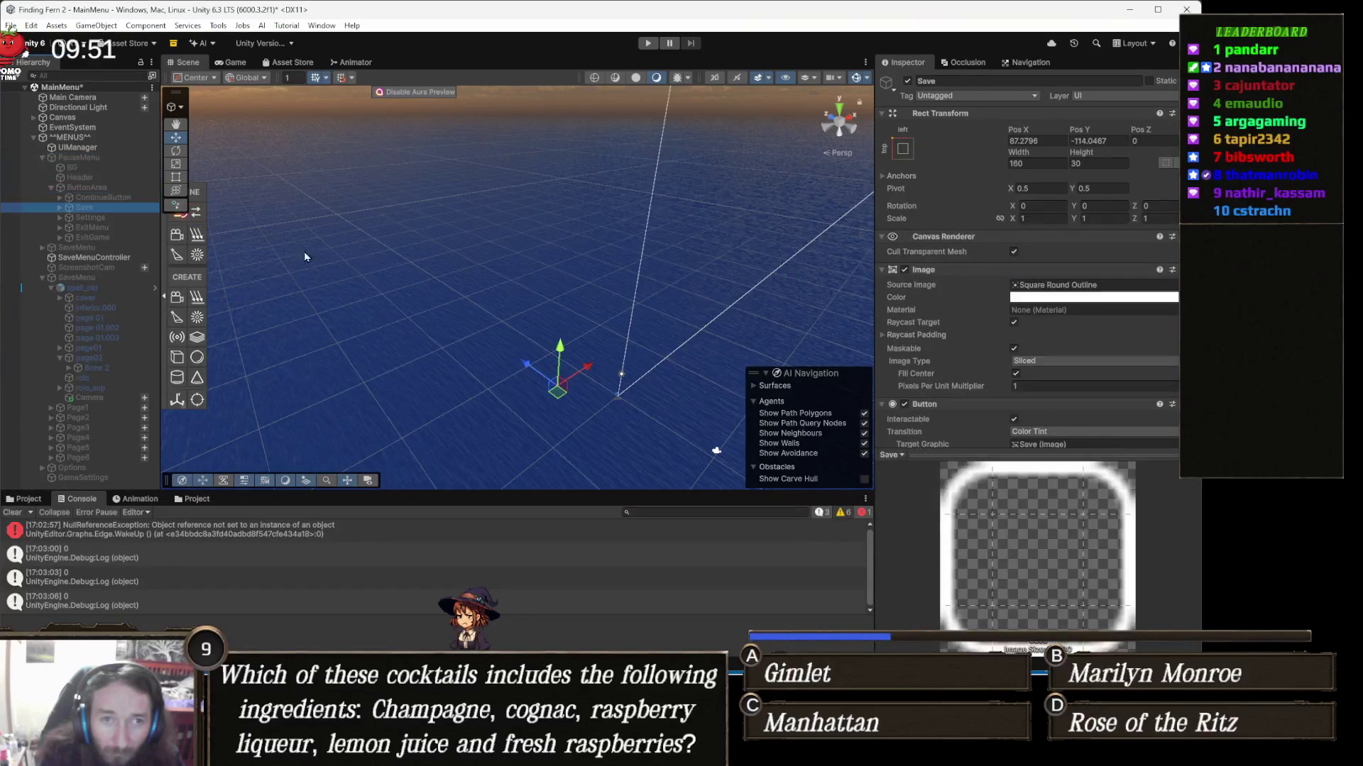
key(Up)
scroll(1134, 384, down, 5)
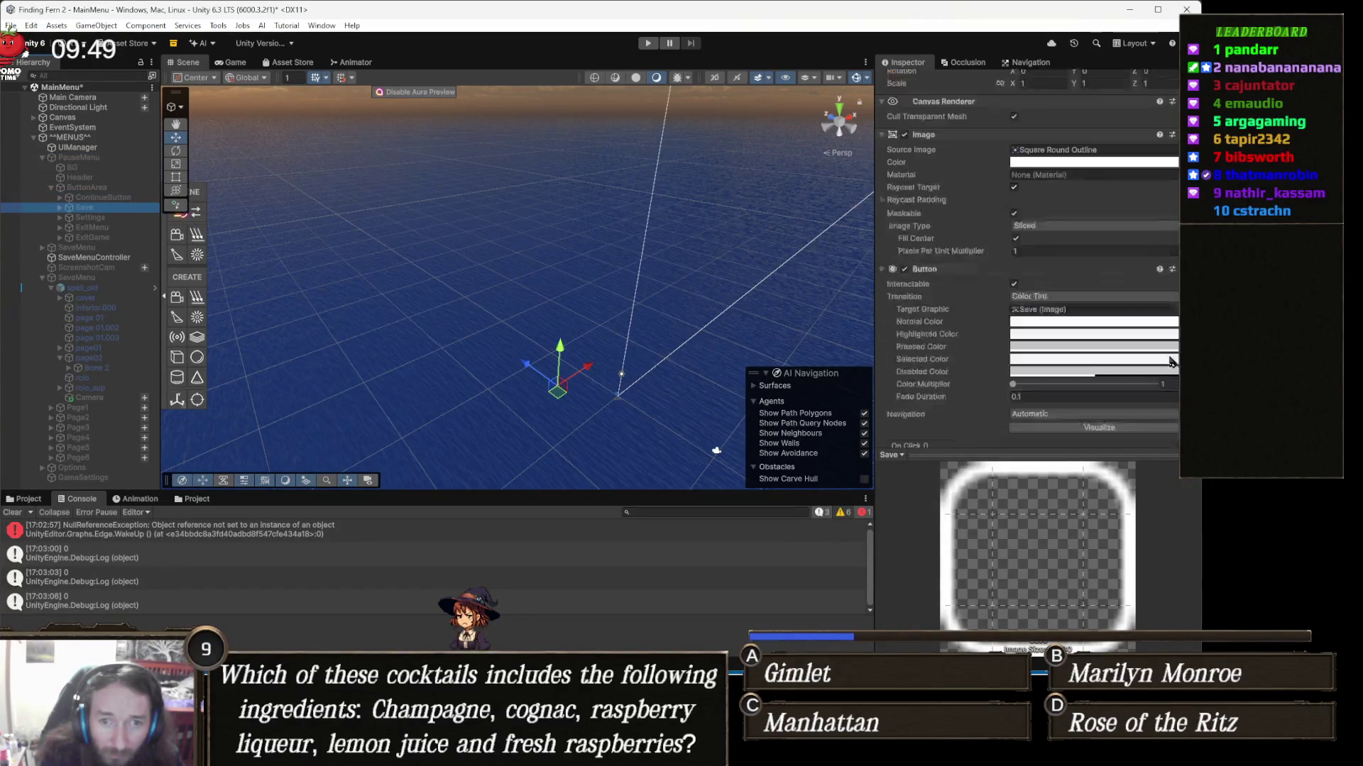
scroll(1134, 383, down, 1)
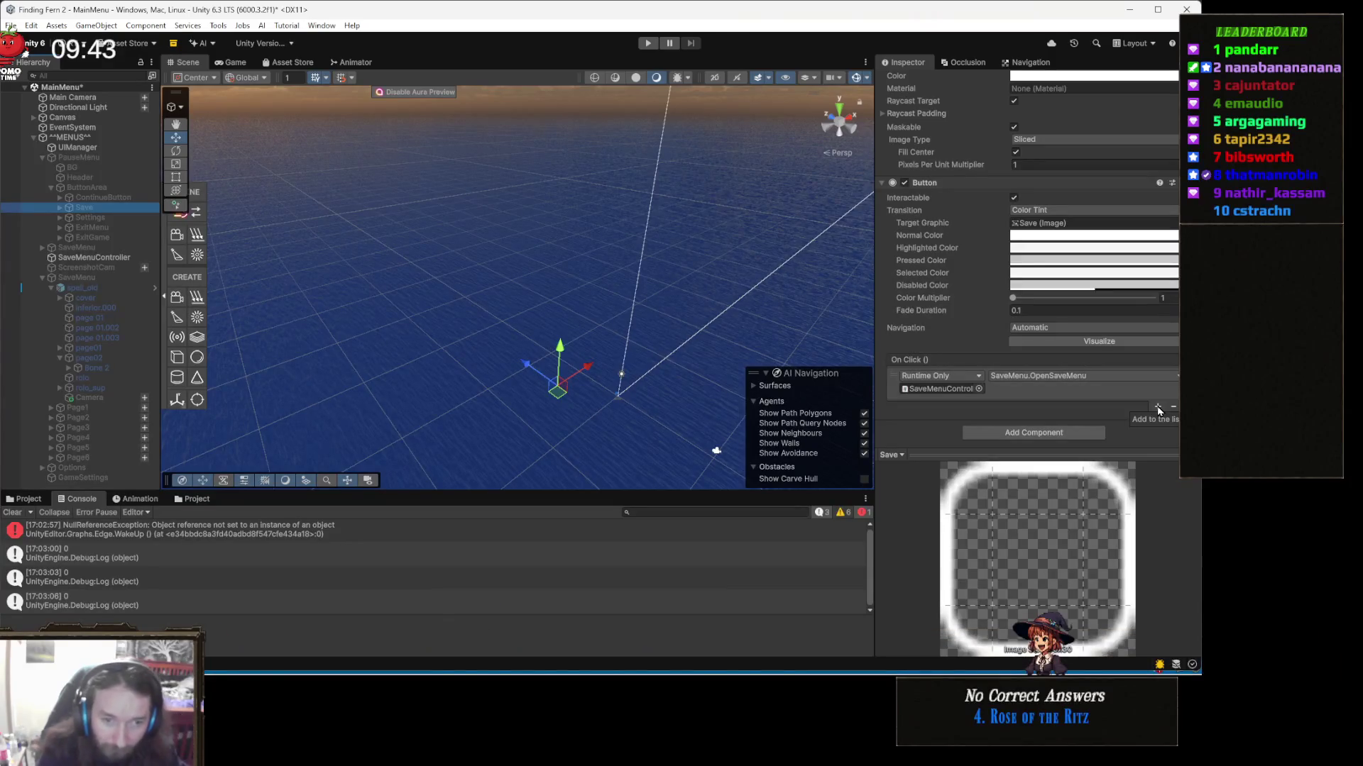
Step: Add an On Click action calling UIManager.TogglePauseMenu, then start the game
click(1157, 408)
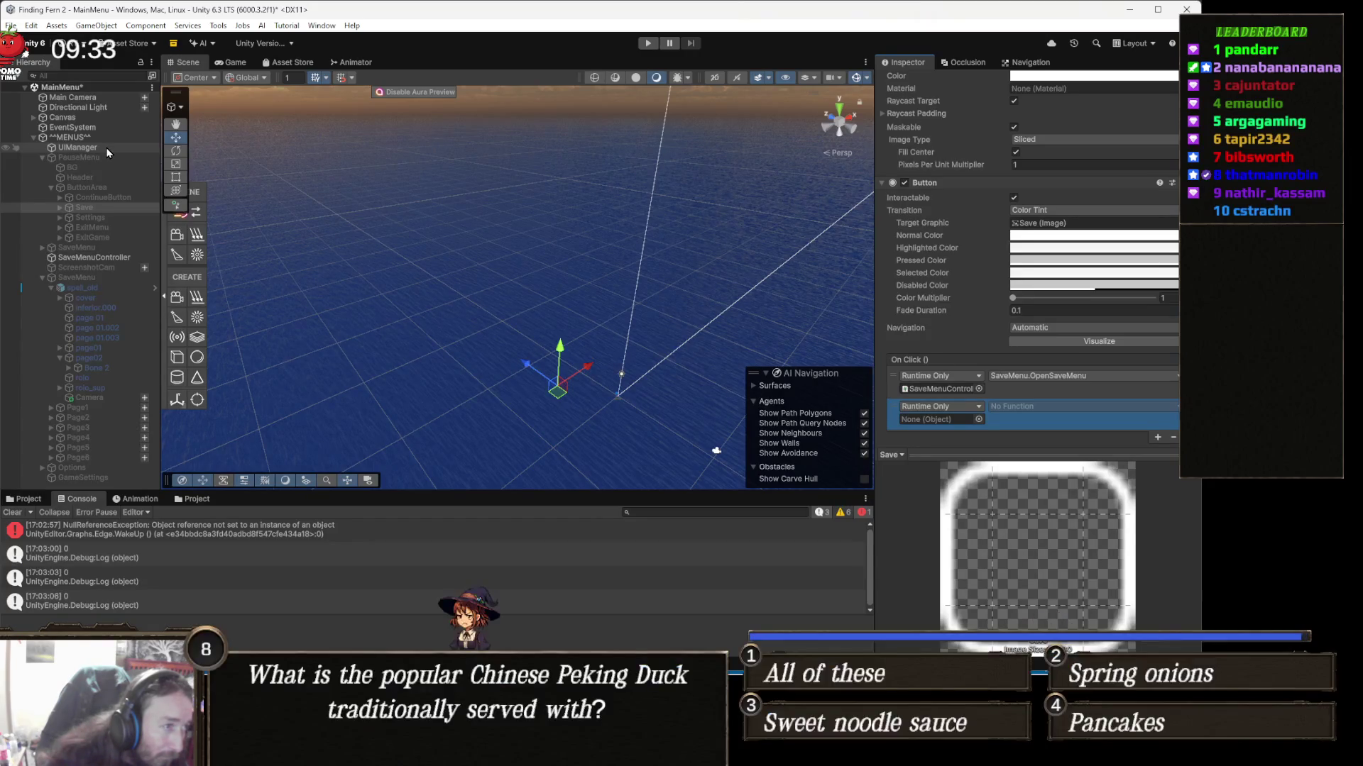
mouse_move(108, 153)
mouse_down()
mouse_move(937, 389)
mouse_move(962, 426)
mouse_up()
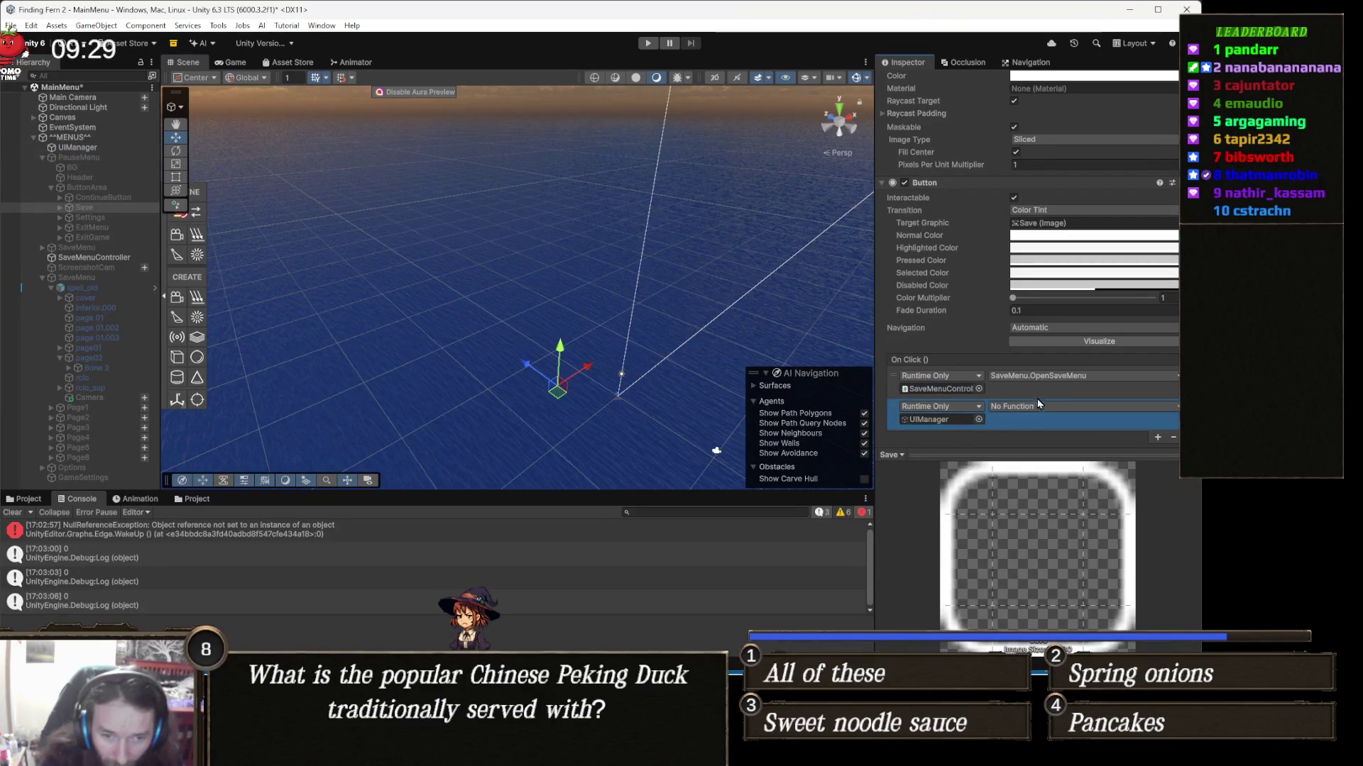
click(1037, 407)
mouse_move(1051, 469)
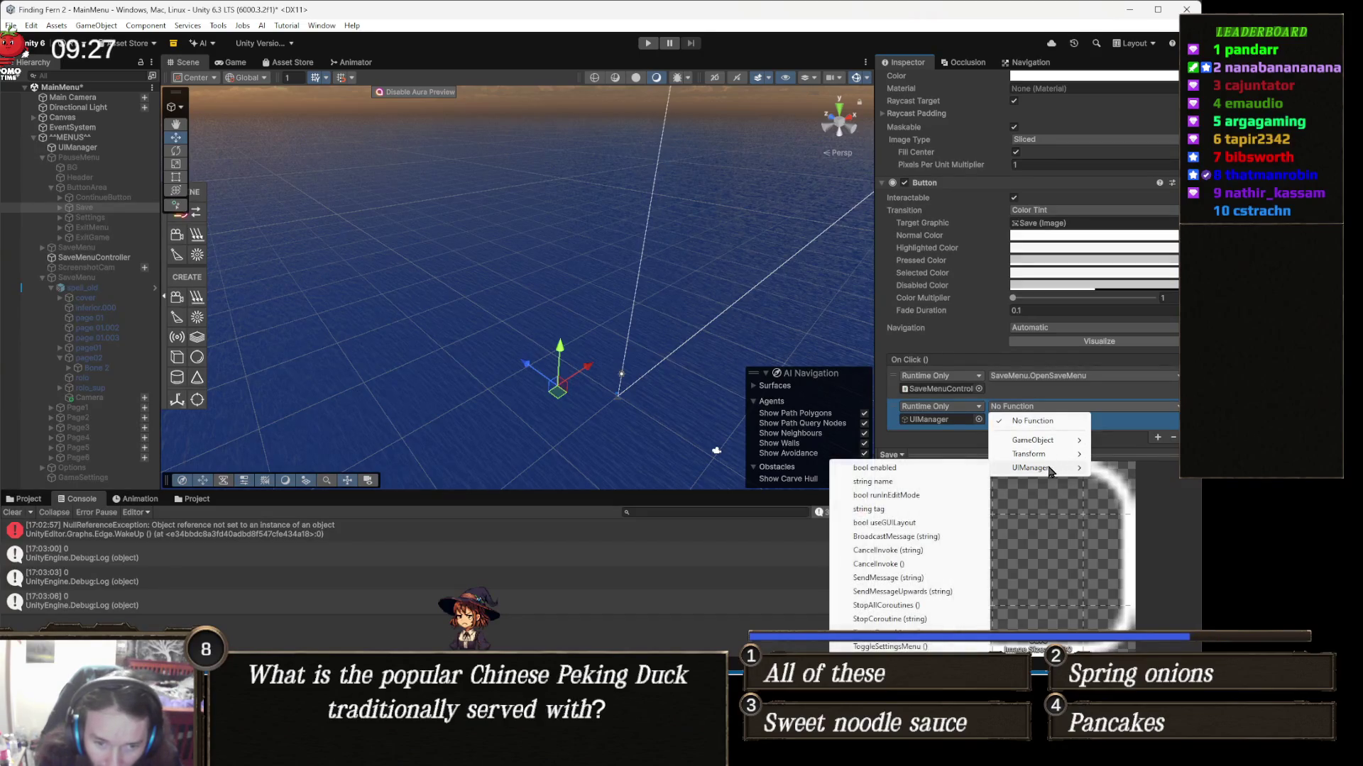
click(915, 632)
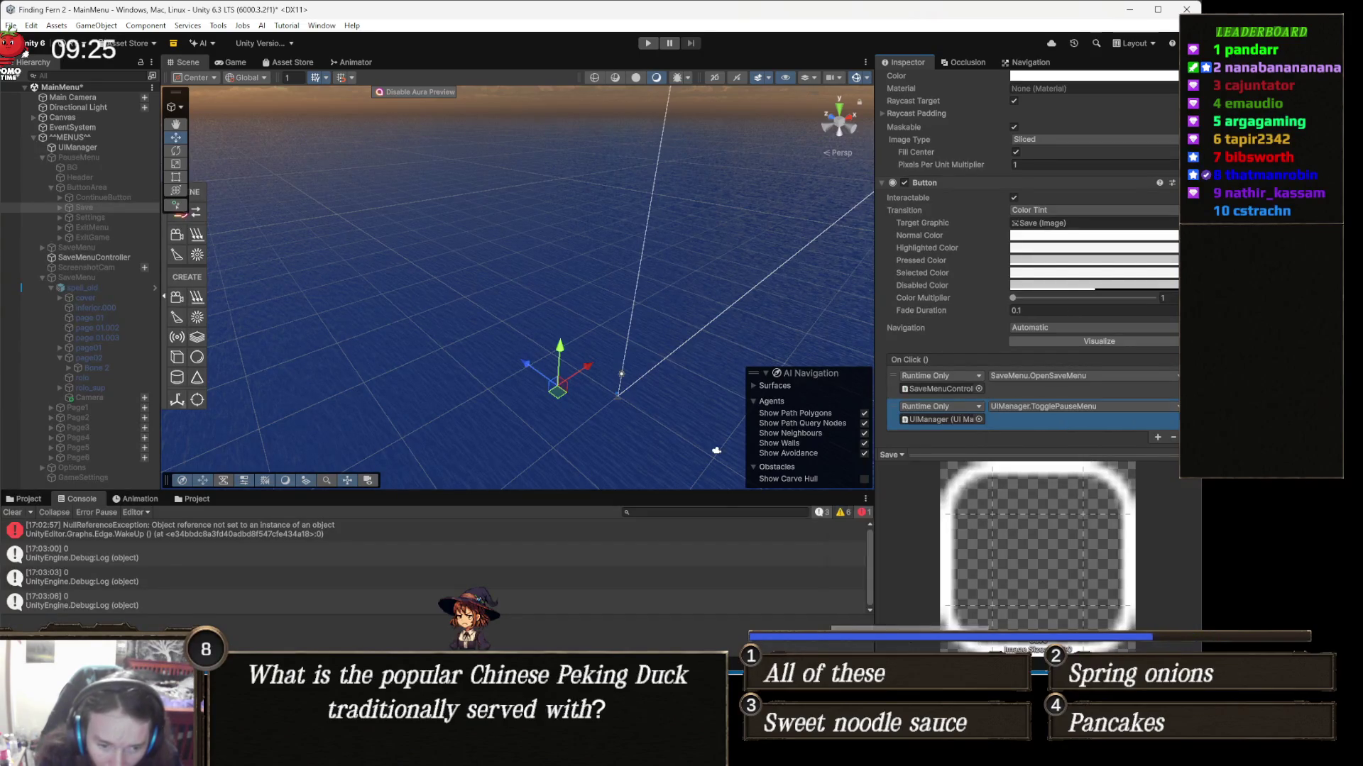
key(ctrl+p)
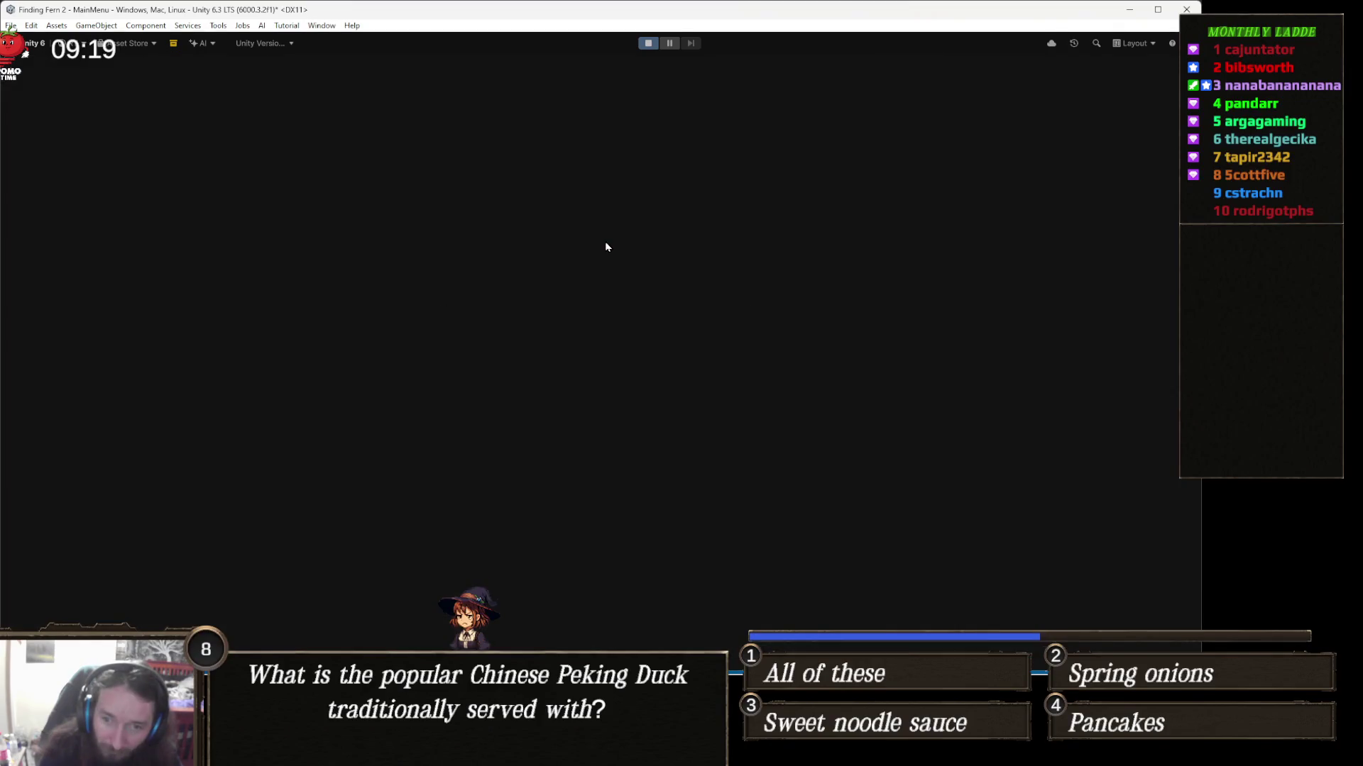
Step: Open the pause menu with Escape and use Save to close it and open the book
key(Escape)
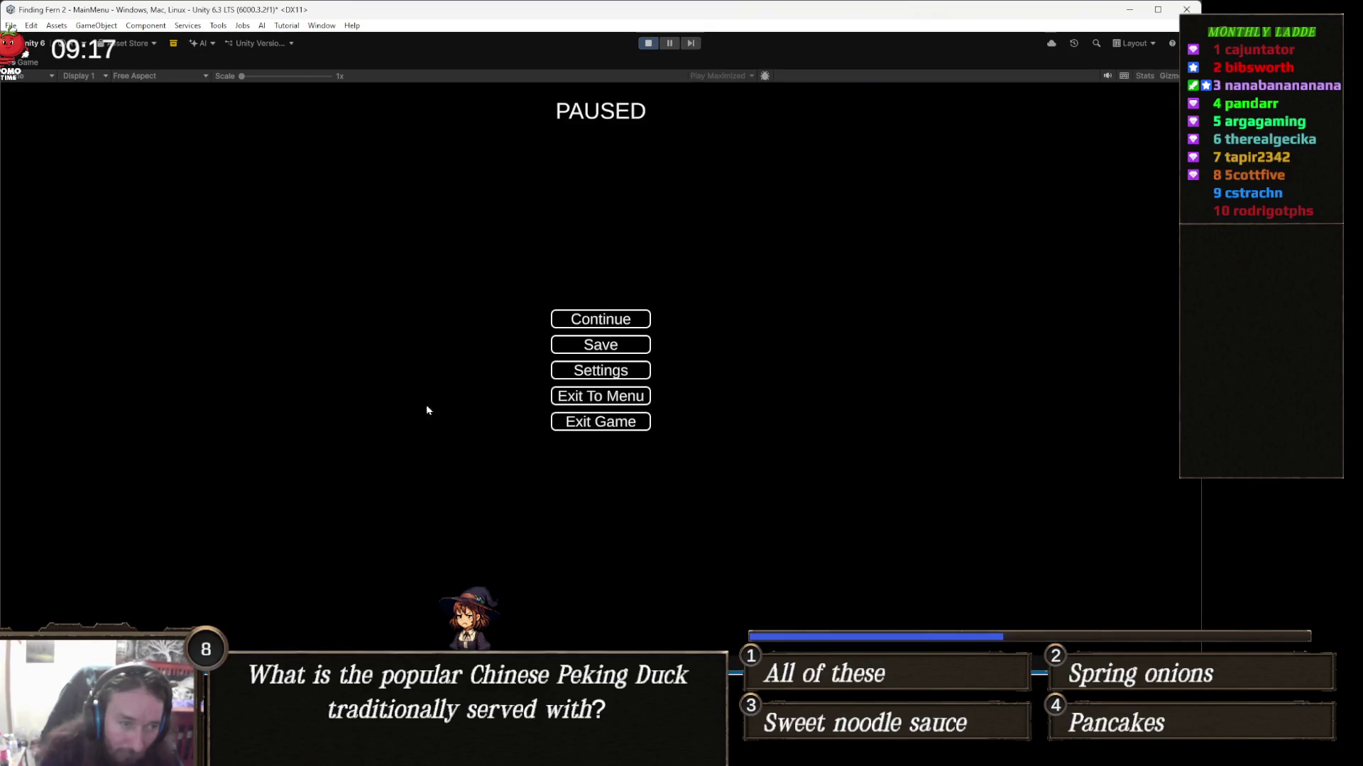
key(Escape)
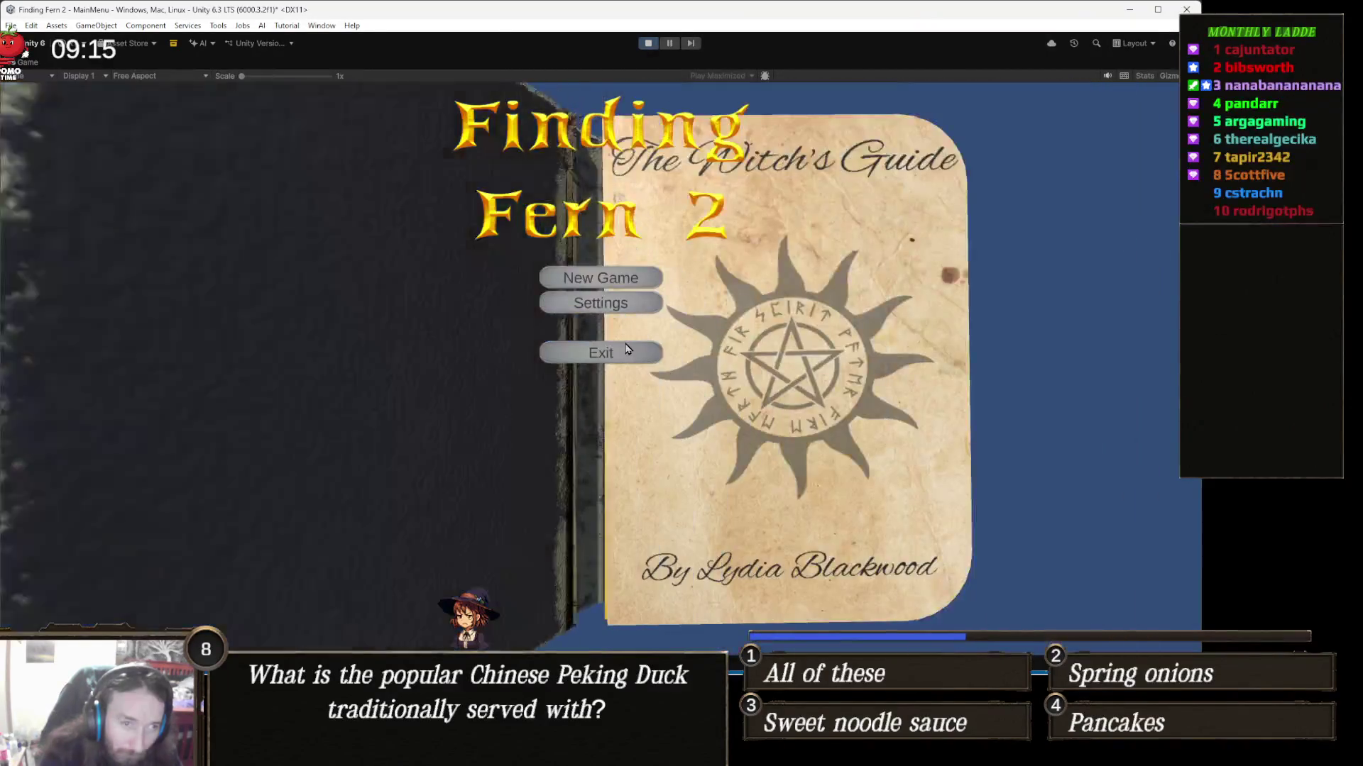
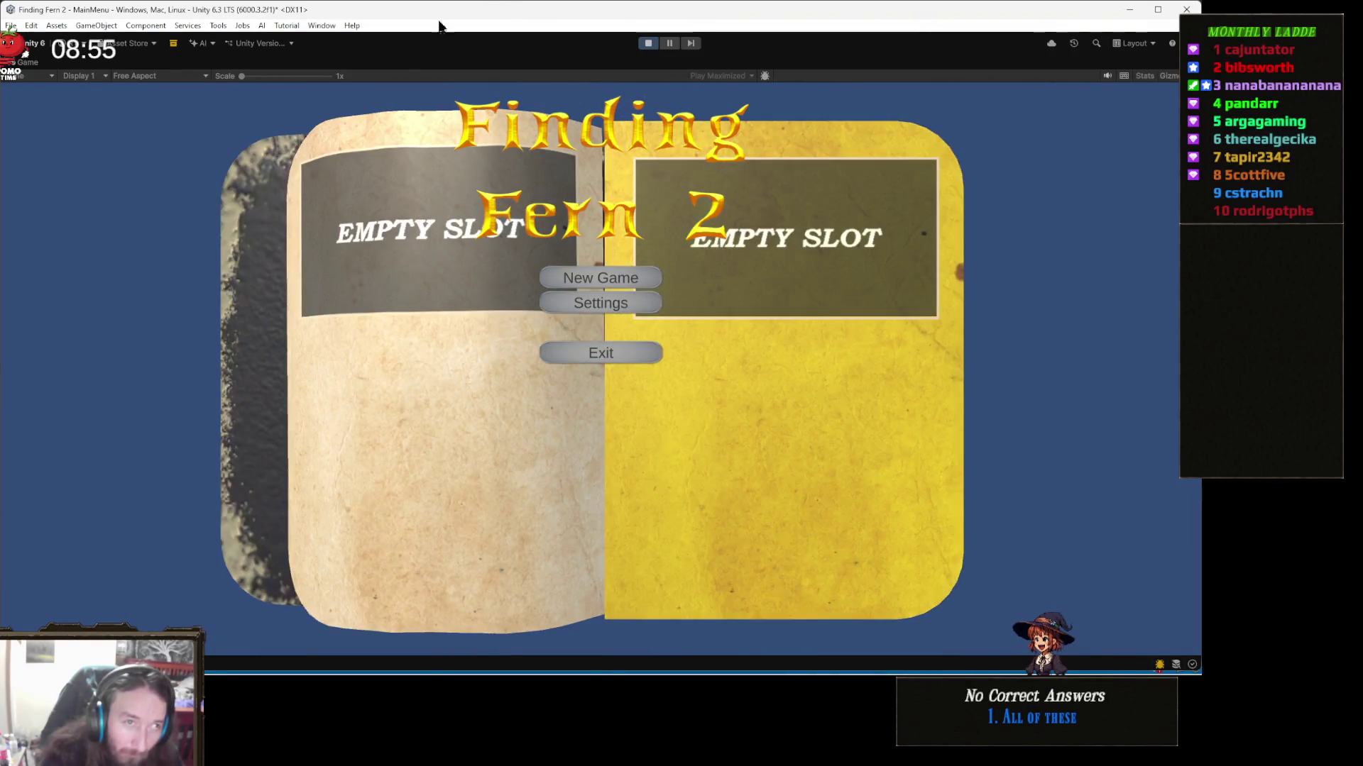
Step: Stop Play mode and scroll SaveMenu.cs in Visual Studio down to OpenSaveMenu
click(647, 43)
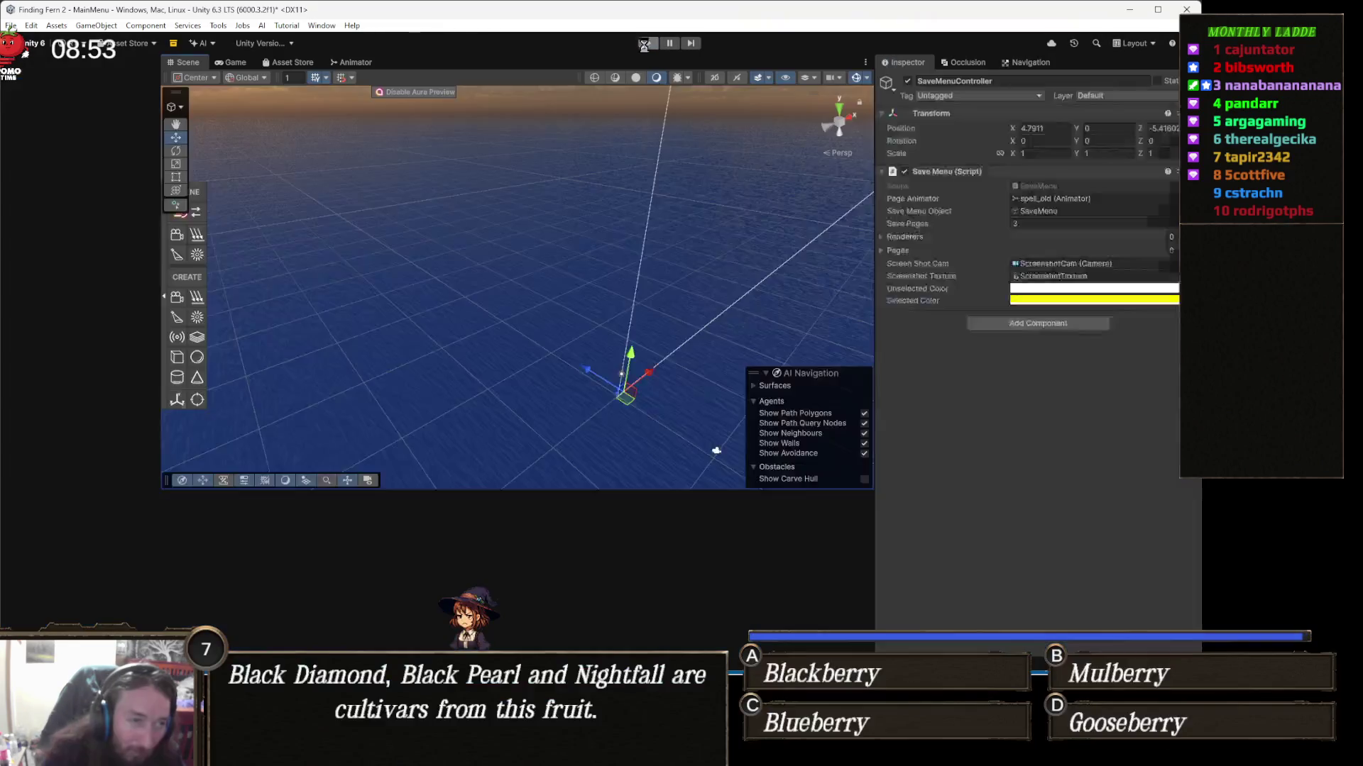
key(alt+Tab)
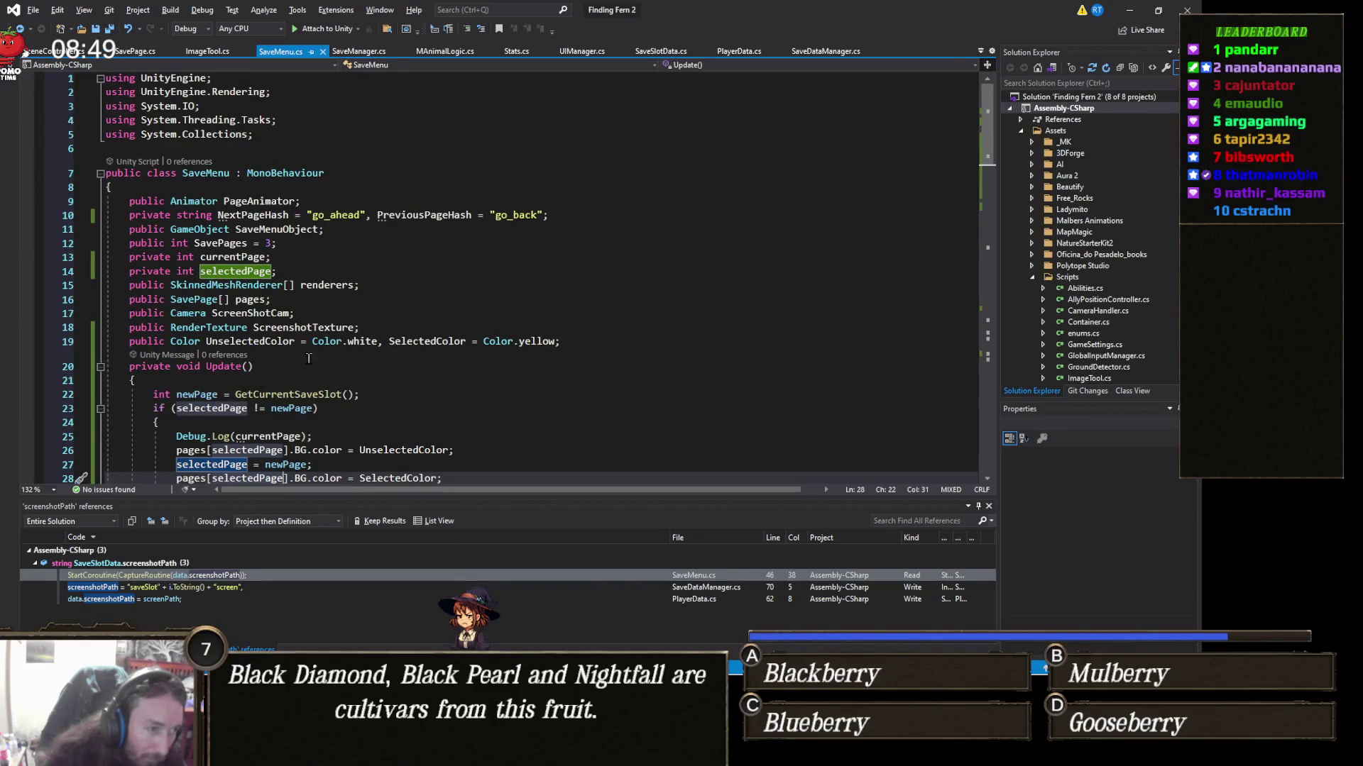
scroll(363, 315, down, 9)
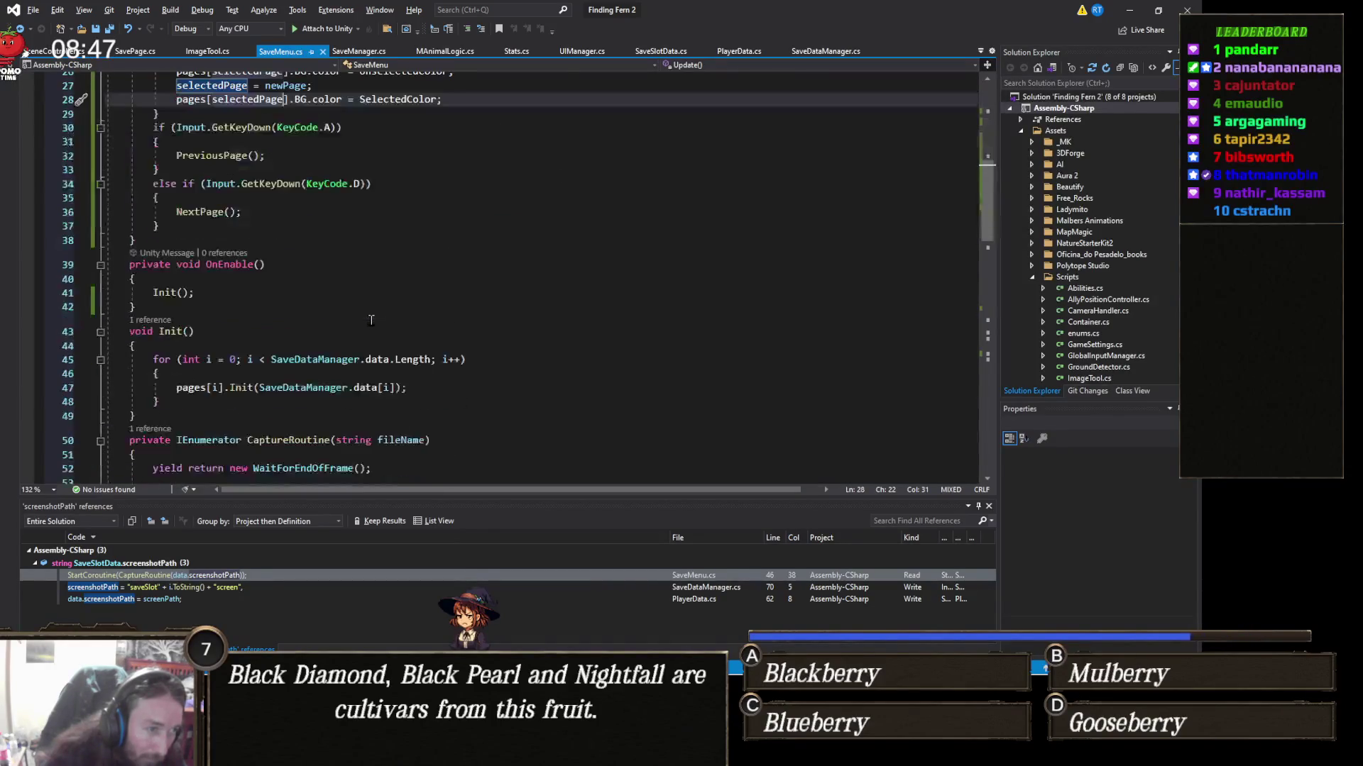
scroll(360, 330, down, 4)
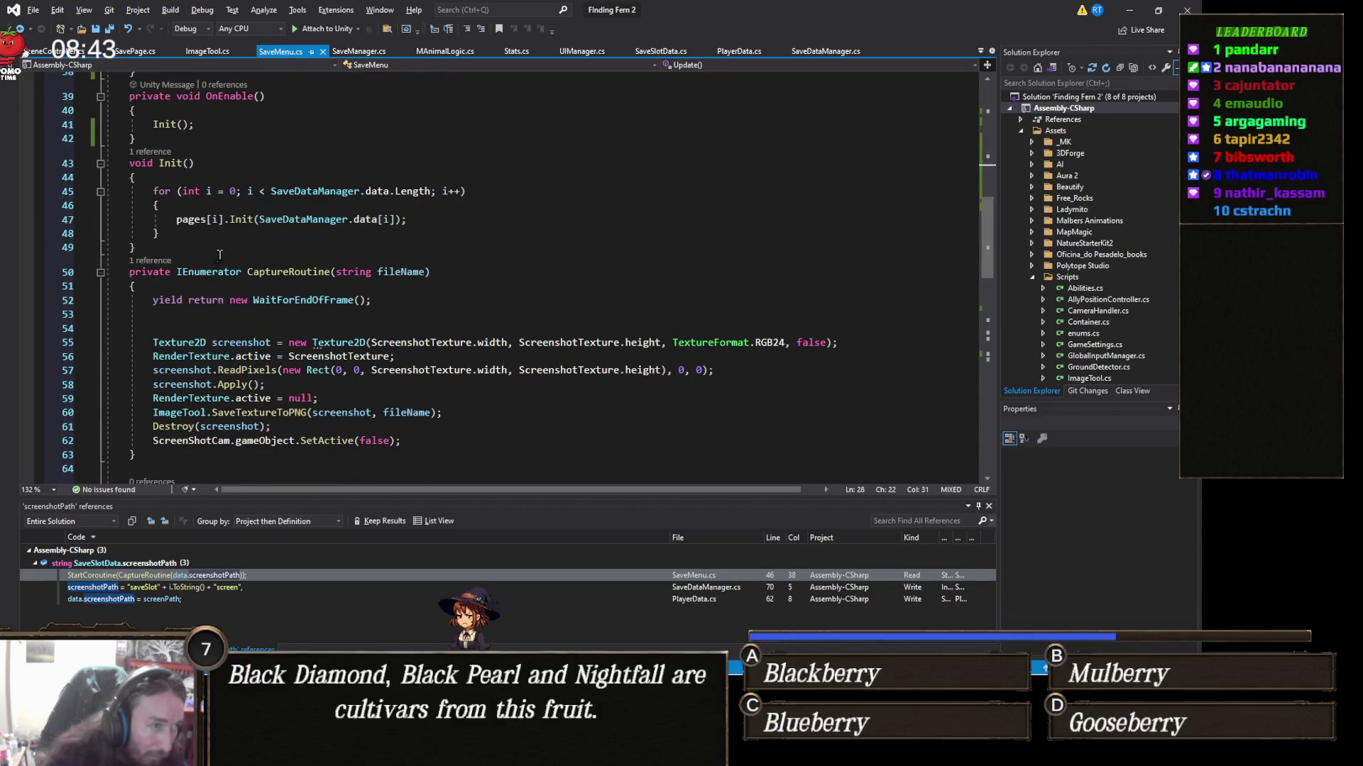
scroll(235, 261, down, 3)
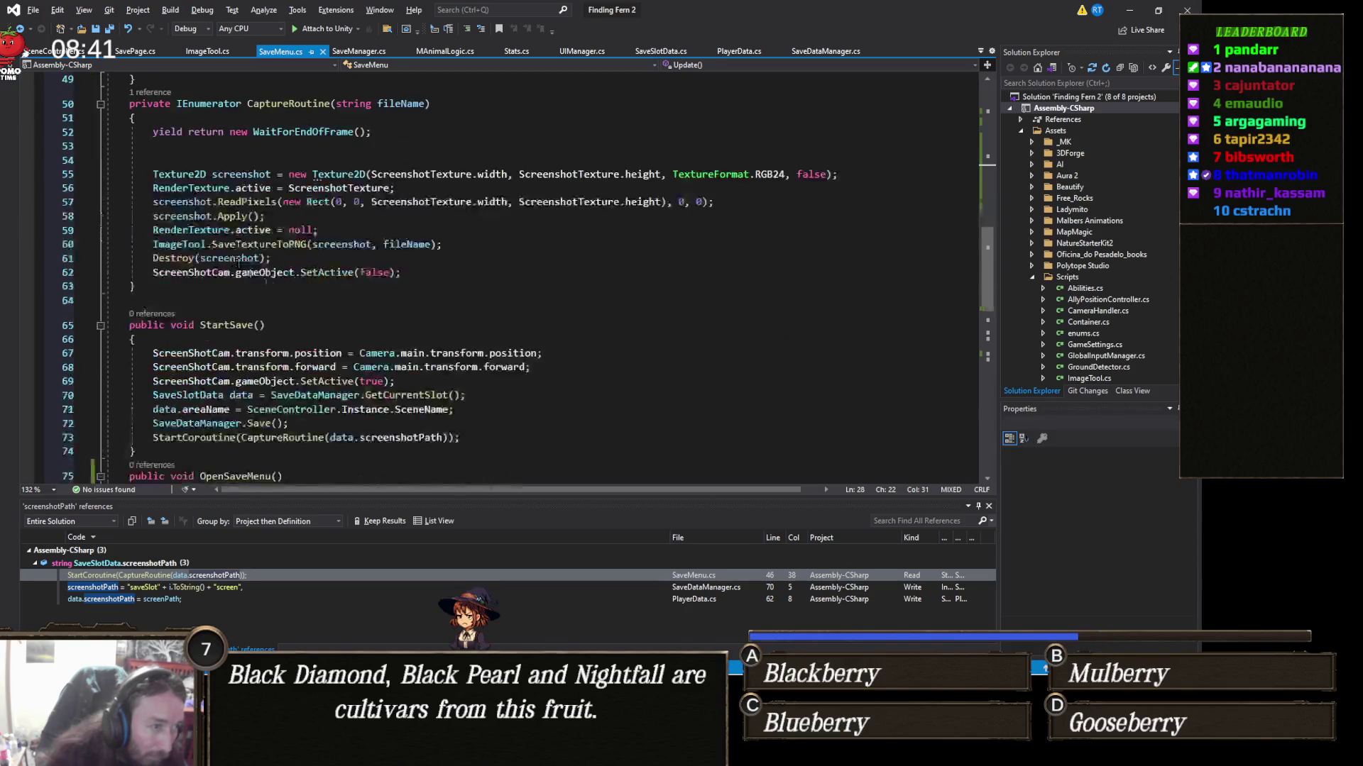
scroll(270, 302, down, 3)
scroll(267, 333, down, 3)
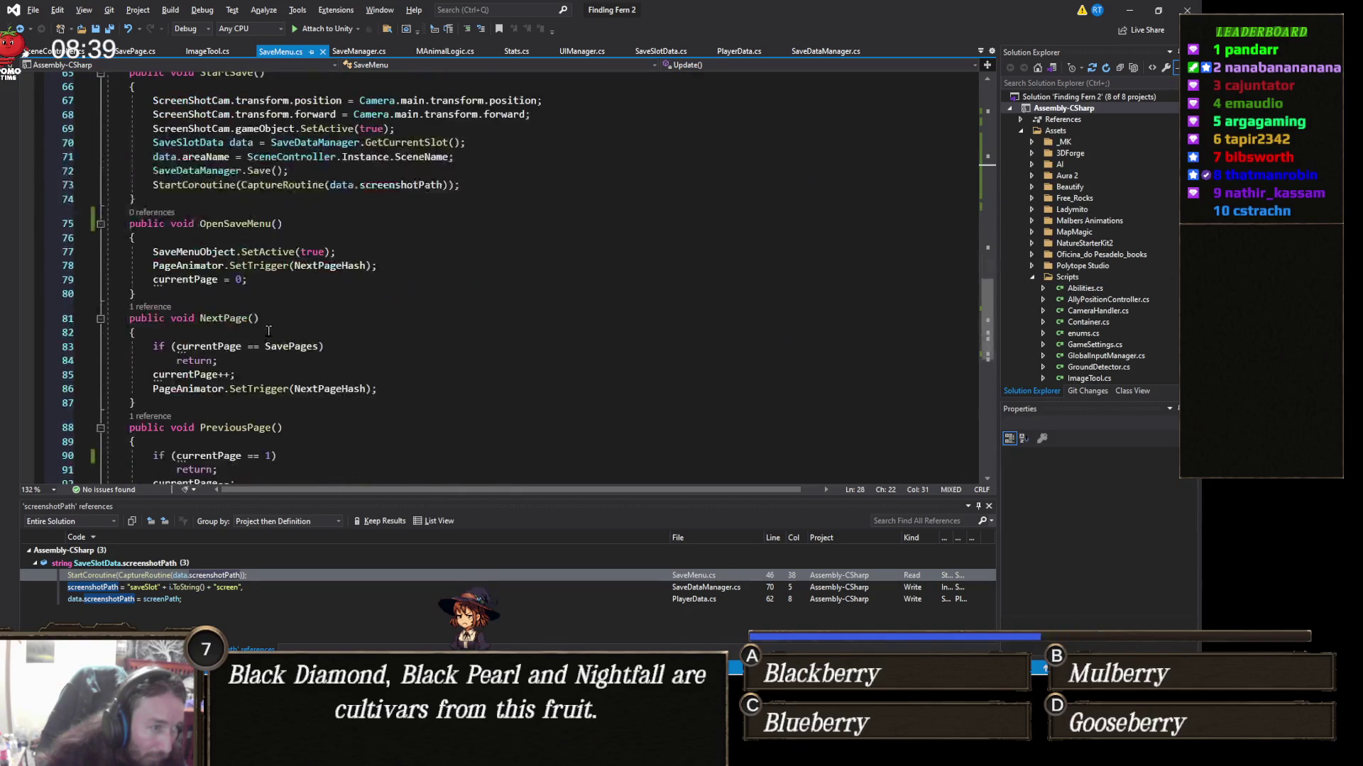
Step: Duplicate the page-turn trigger on line 78, undo it, and minimize Visual Studio
click(75, 267)
key(ctrl+d)
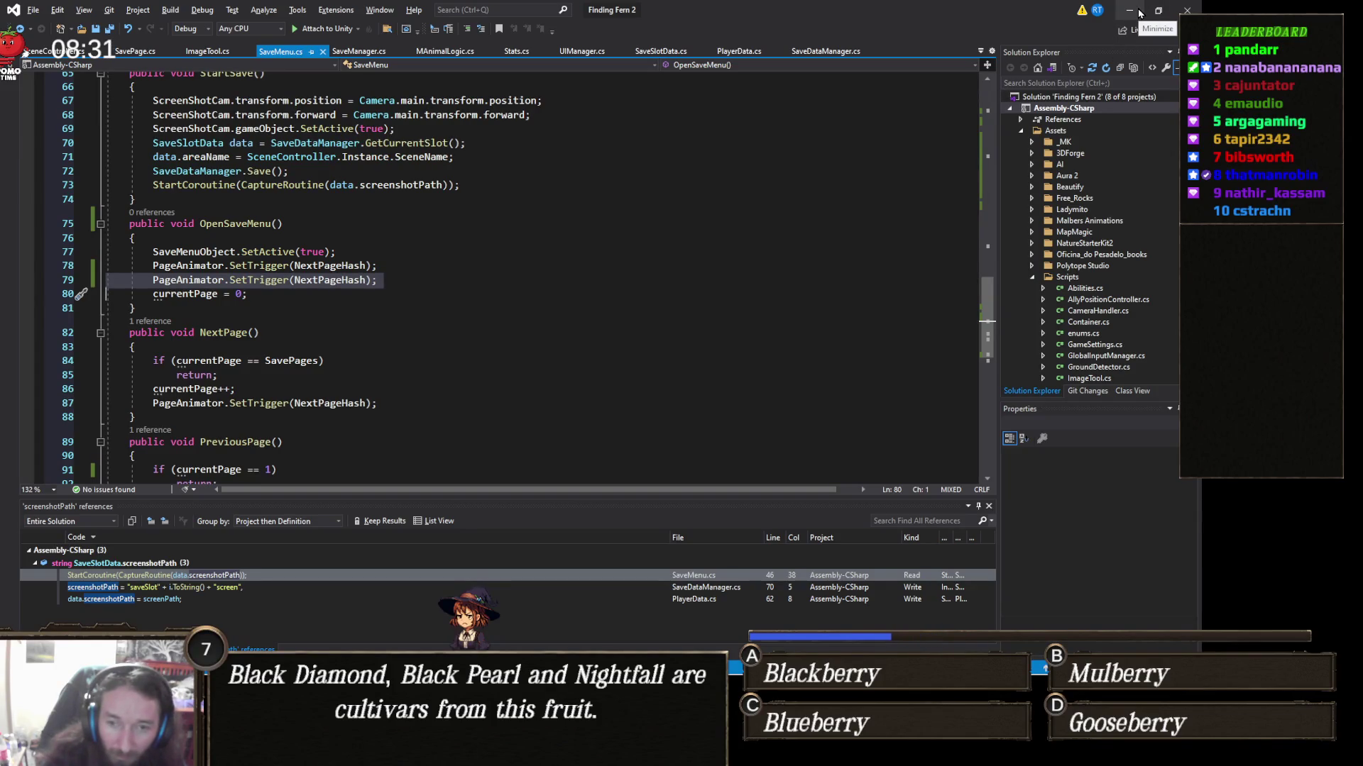
key(ctrl+z)
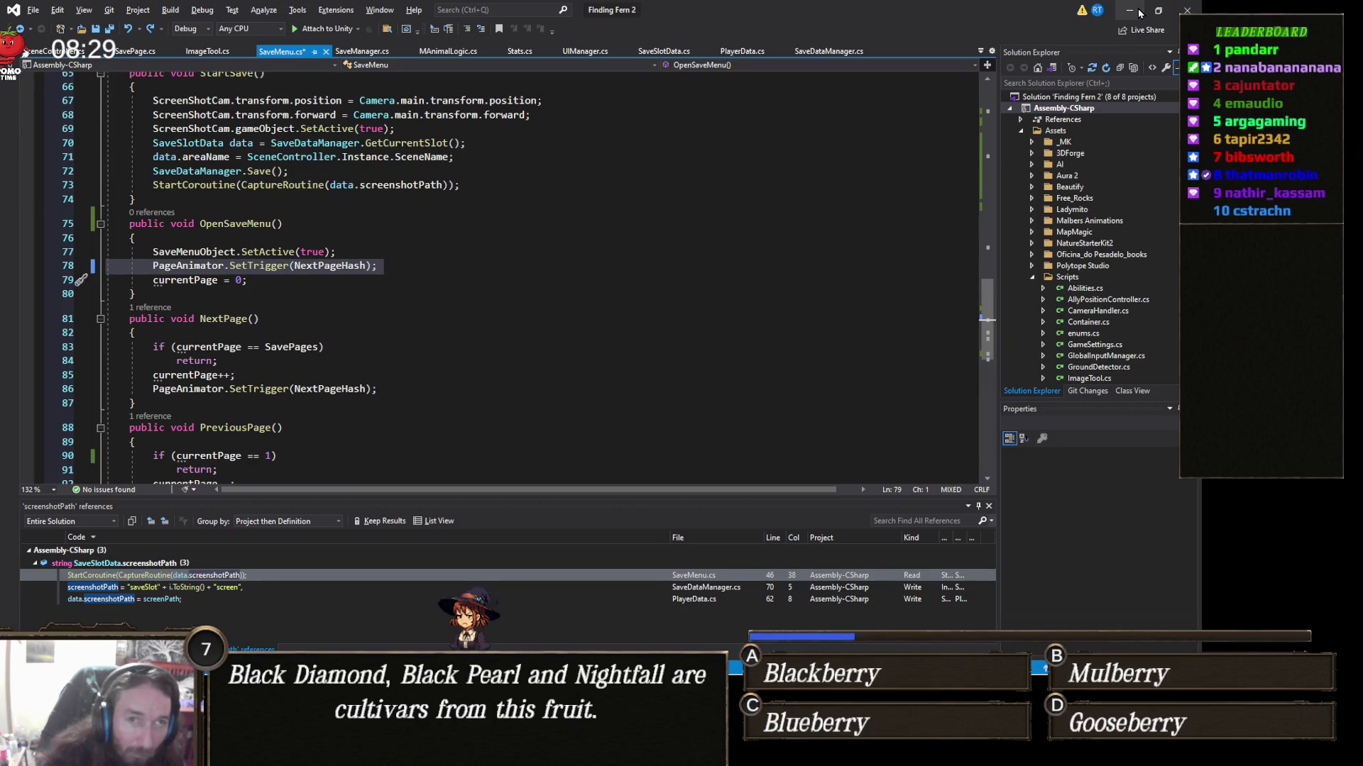
click(1139, 12)
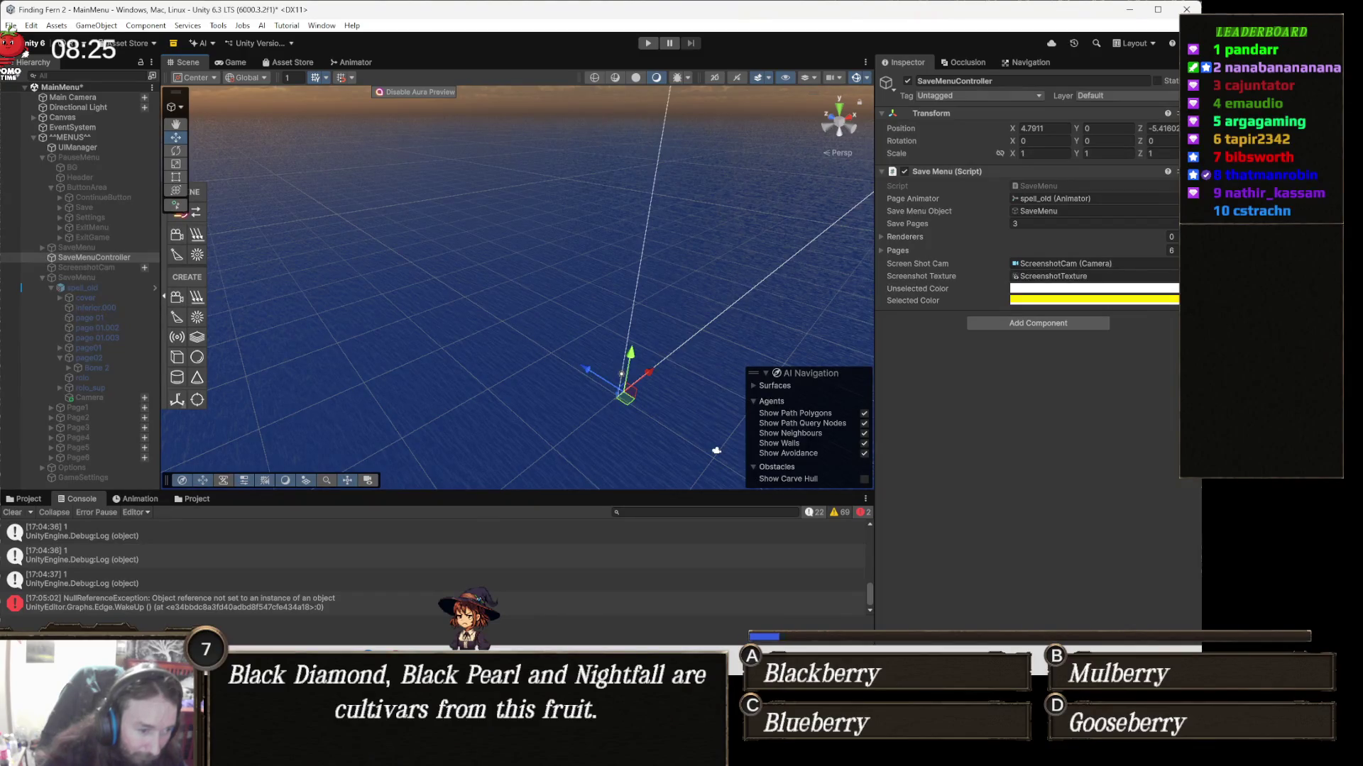
Step: In the Animator, select the book's open_cover 0 → page0 transition
mouse_move(500, 752)
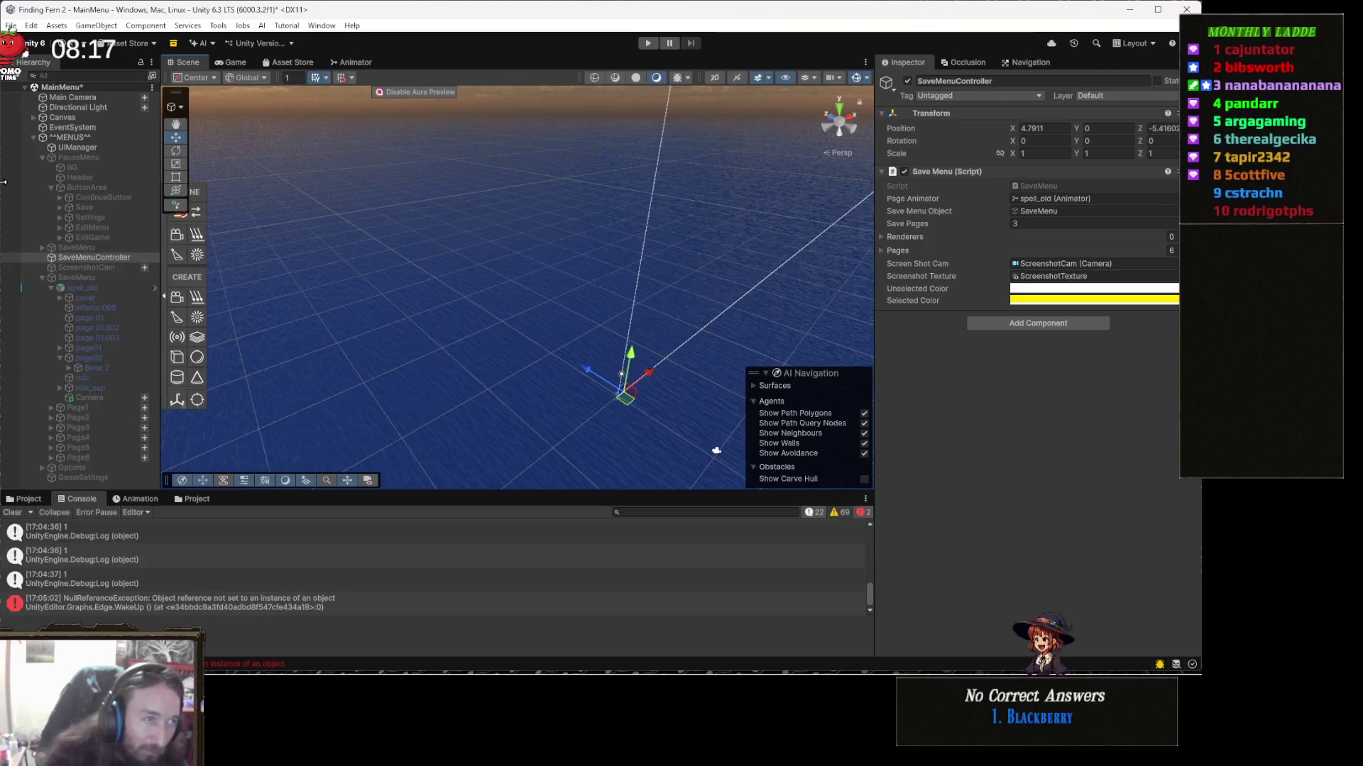
click(353, 62)
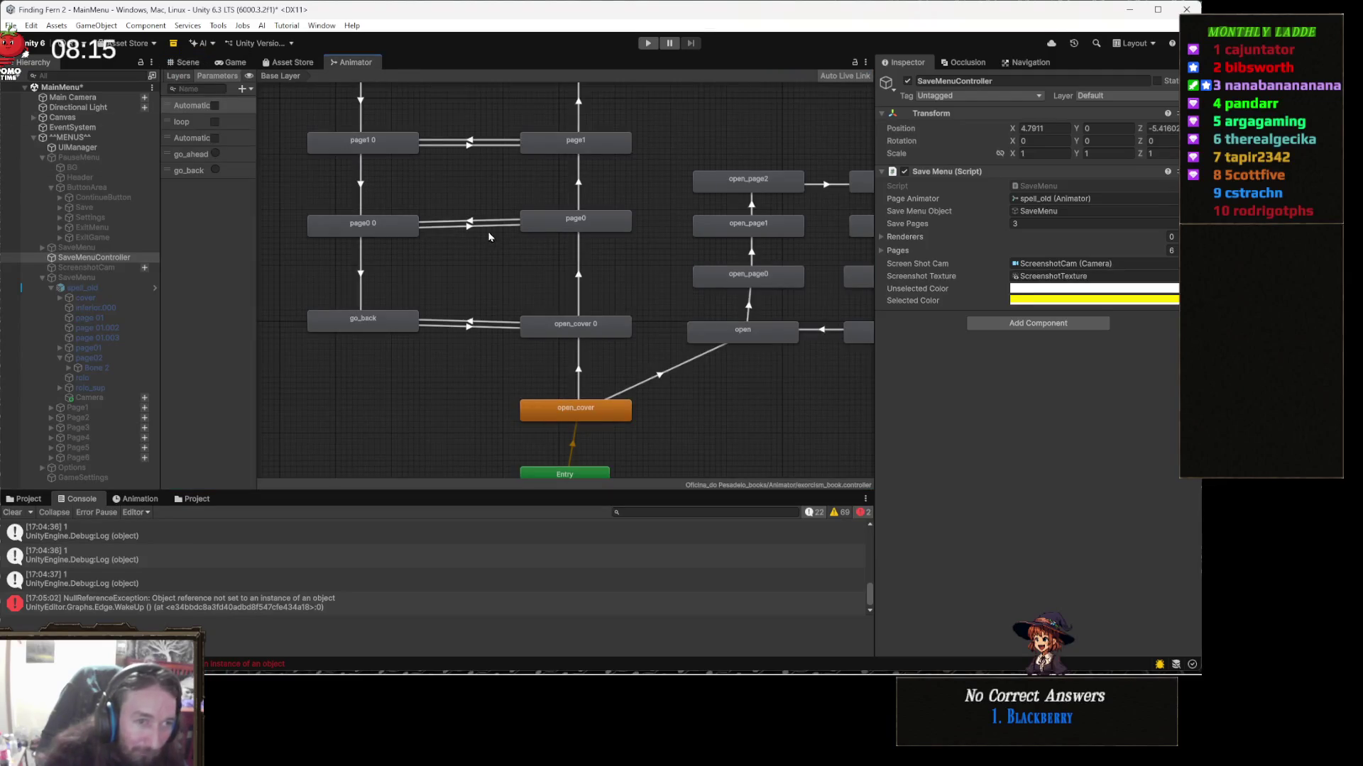
scroll(583, 343, up, 5)
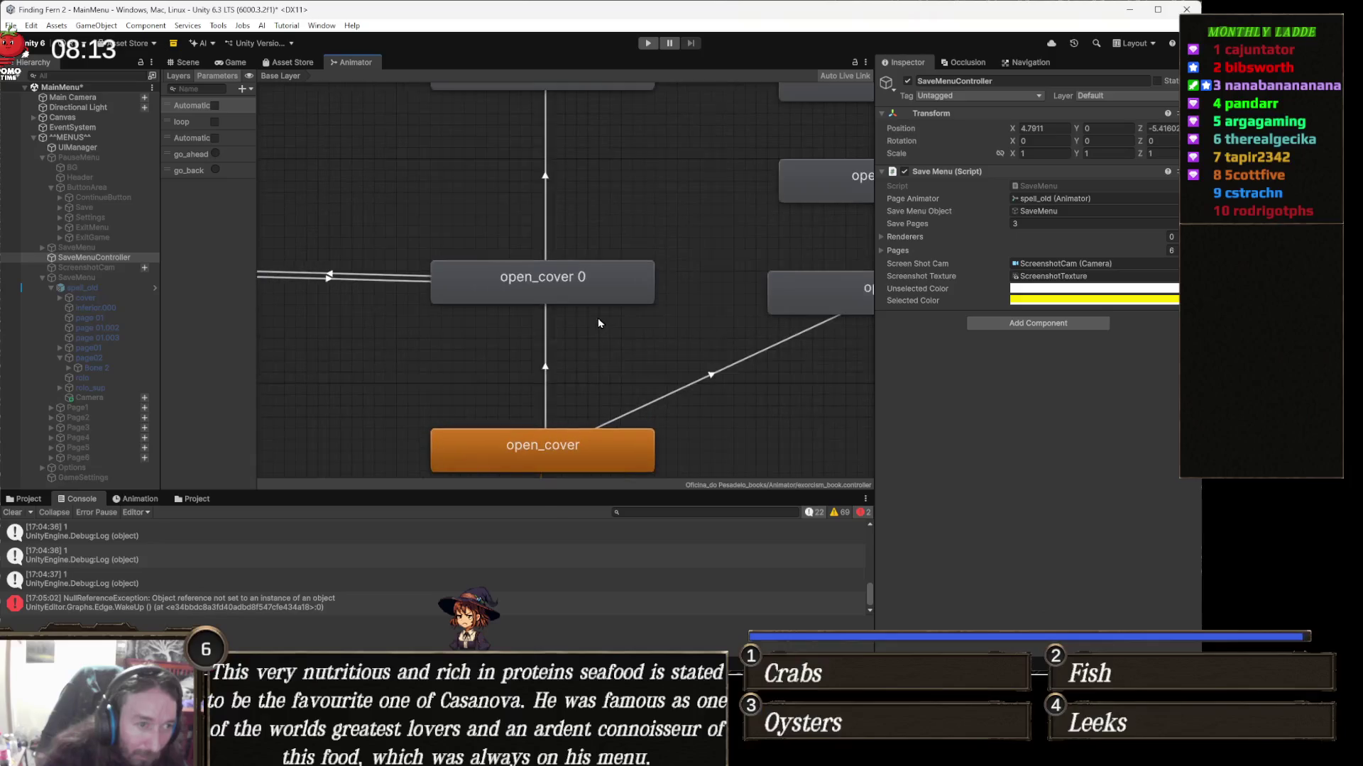
scroll(582, 333, up, 1)
click(584, 261)
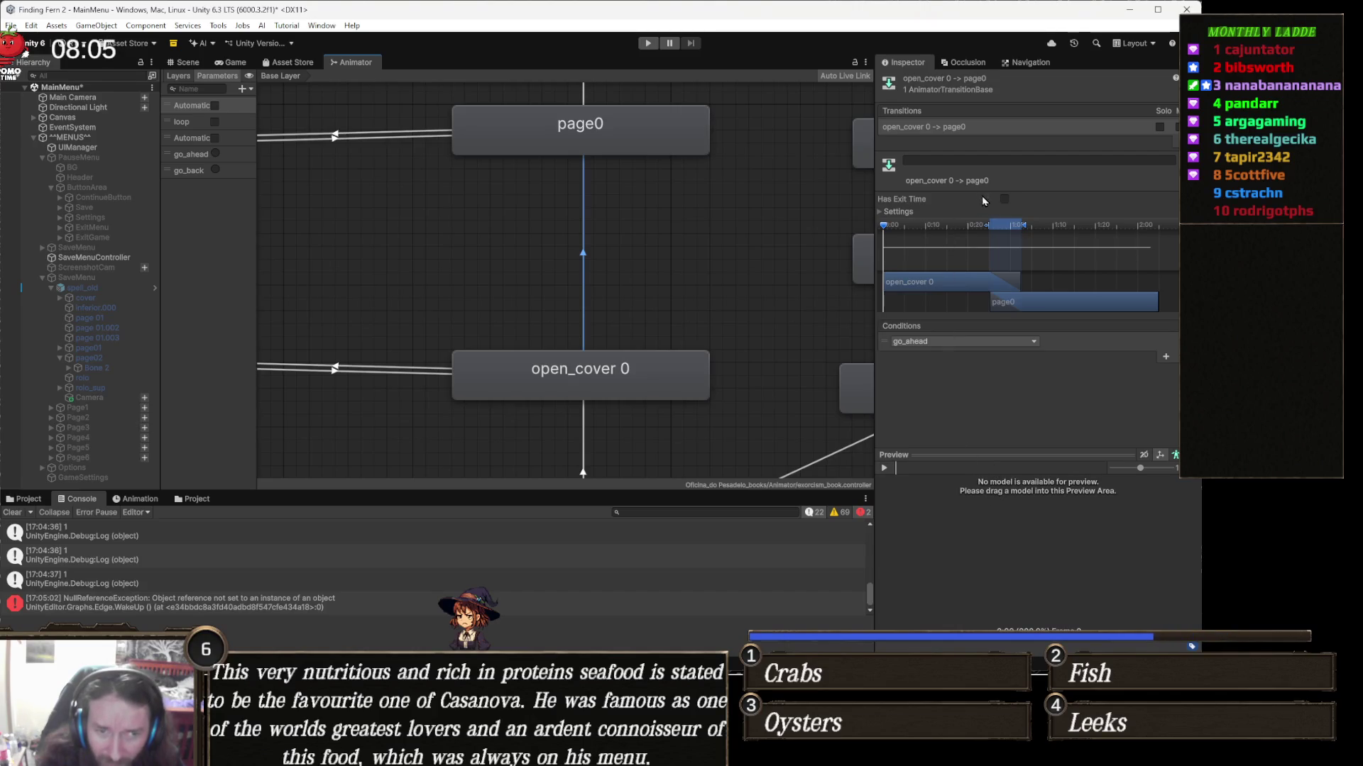
Step: Delete the go_ahead condition from that transition and start Play mode
click(909, 211)
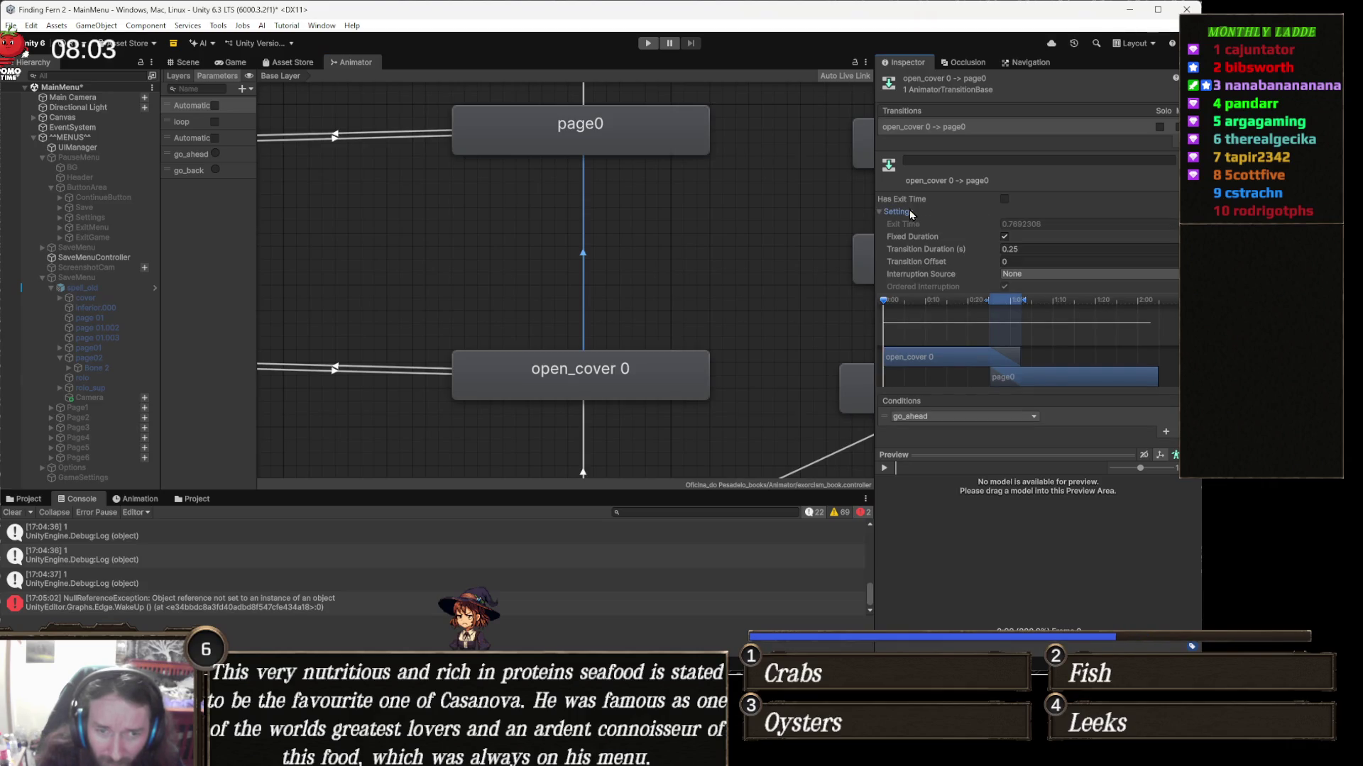
click(909, 210)
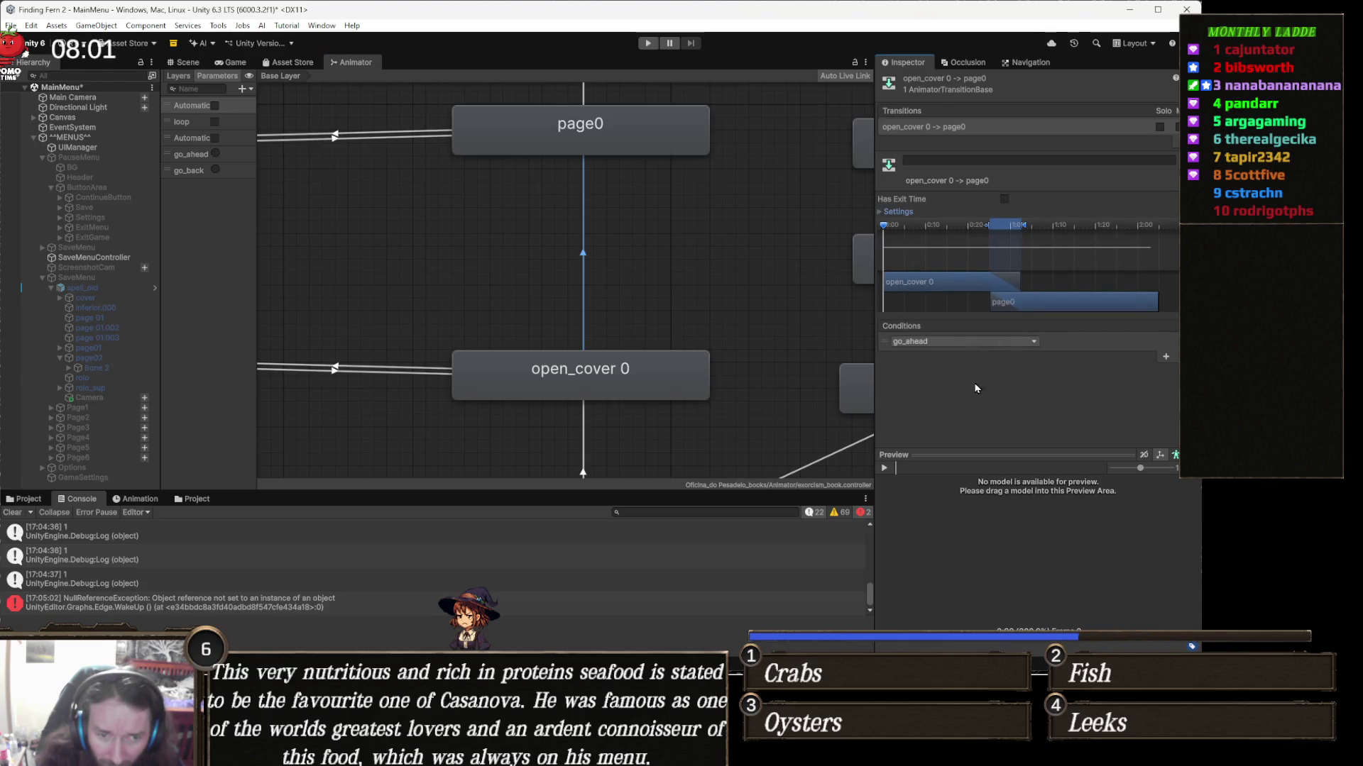
click(1178, 355)
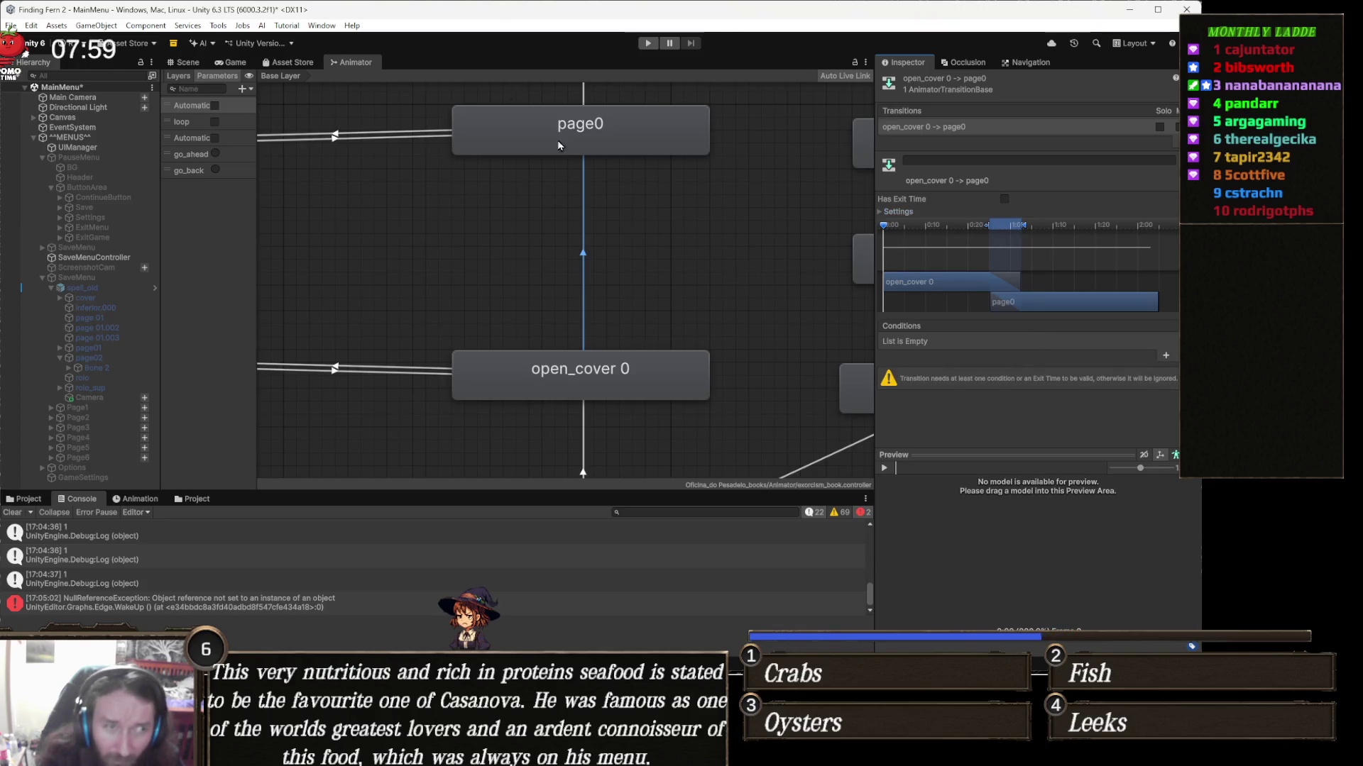
click(643, 44)
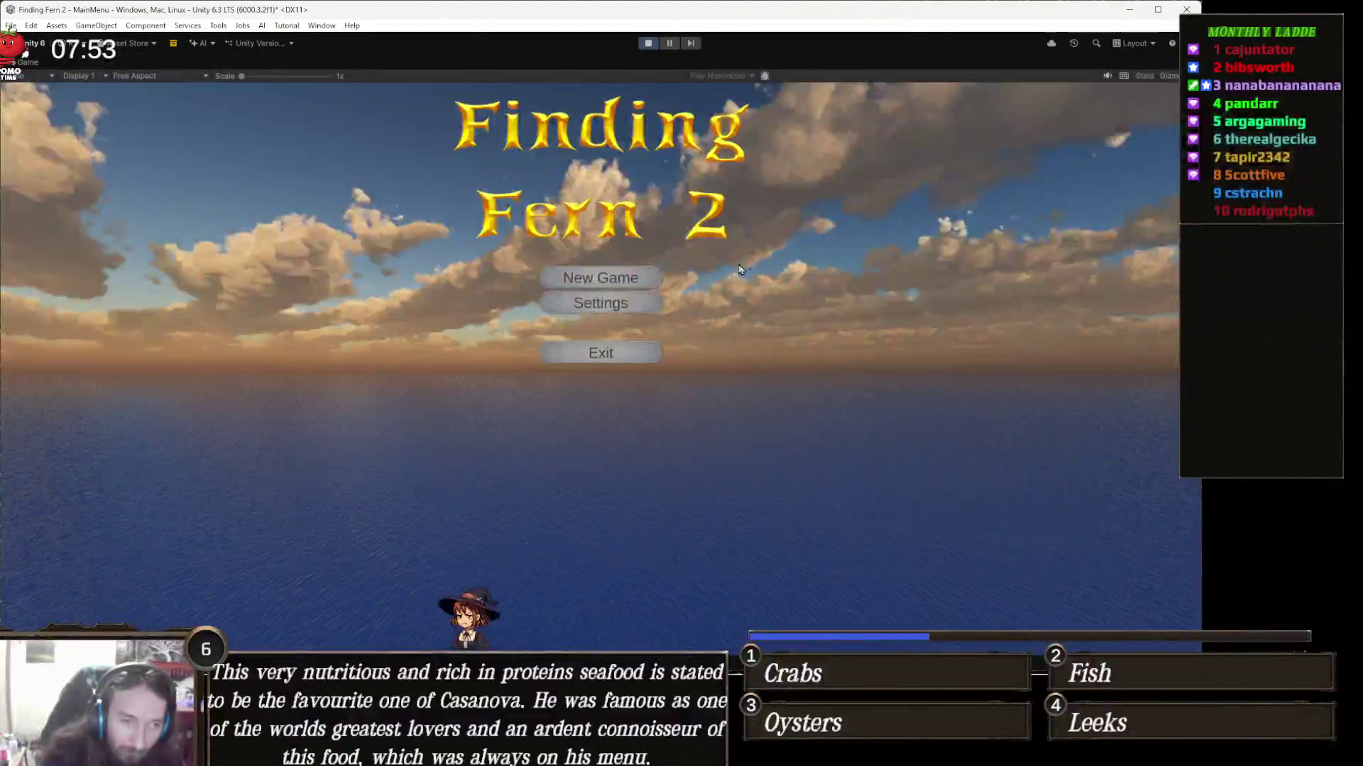
Step: Press Escape twice to open and close the PAUSED menu, then stop Play mode
key(Escape)
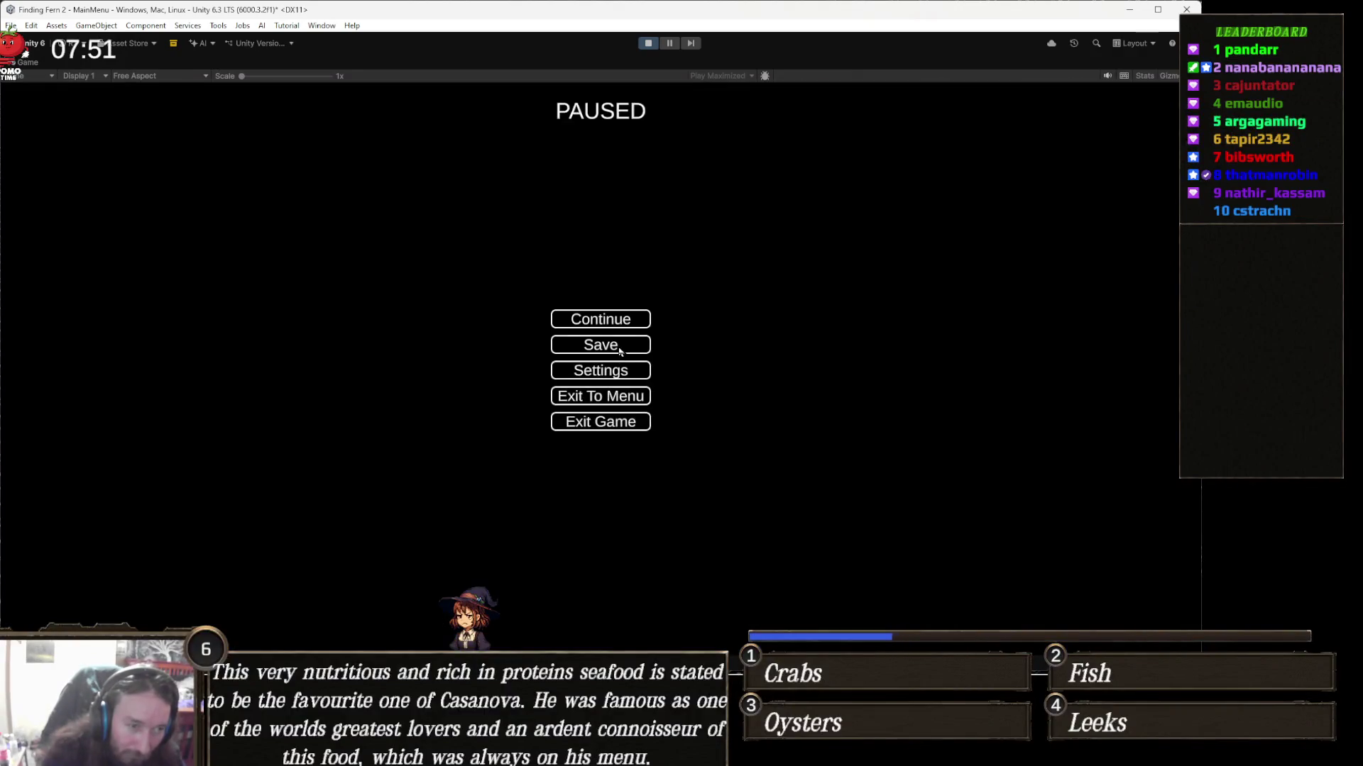
key(Escape)
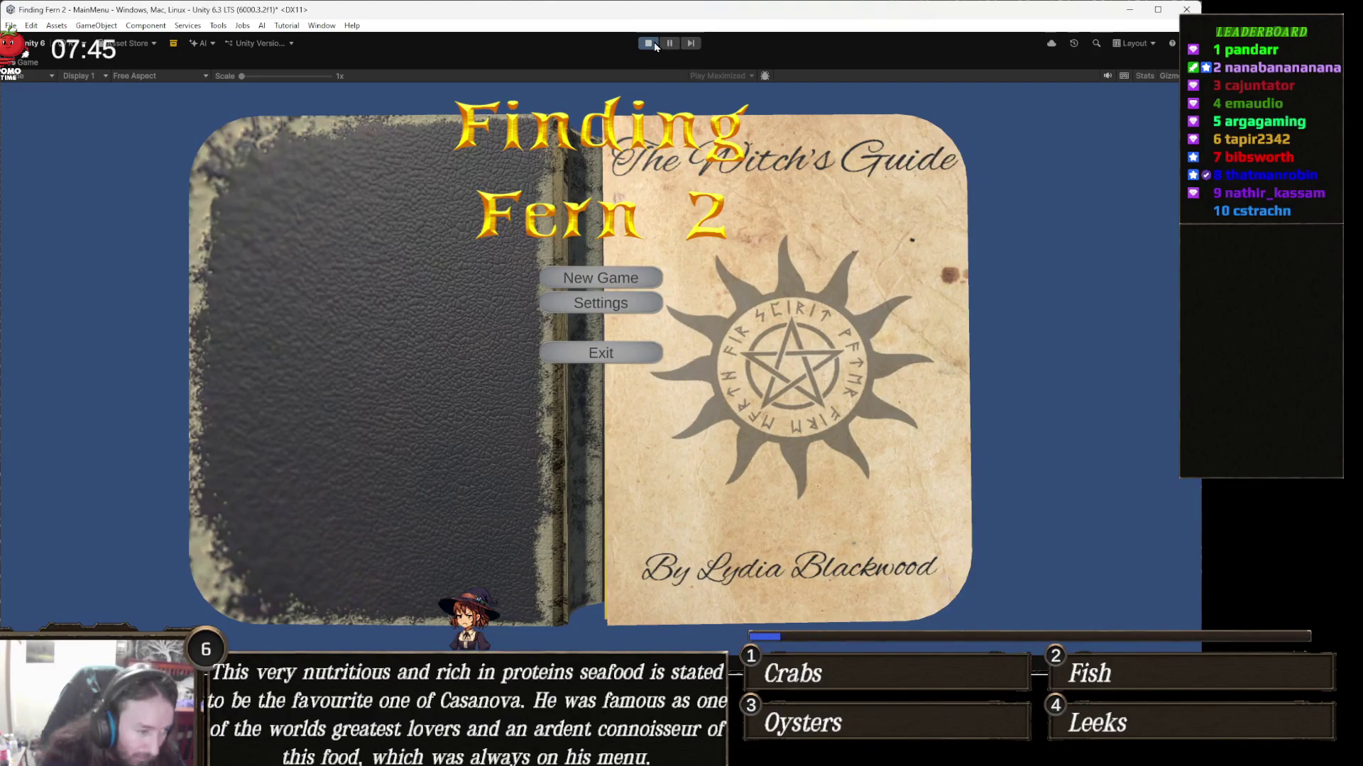
click(649, 43)
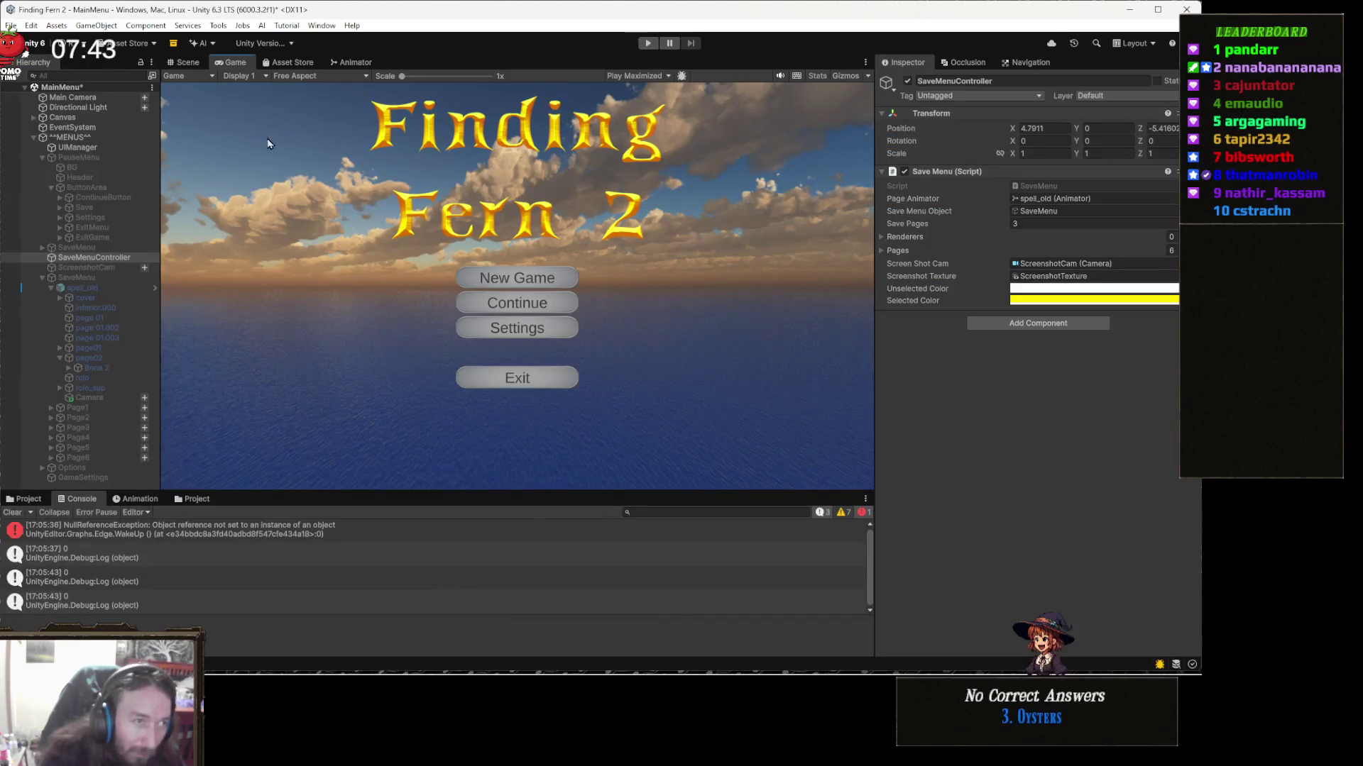
Step: Inspect the book's open_cover transitions in the Animator and select open_cover 0 → page0
click(354, 61)
scroll(623, 285, right, 5)
scroll(596, 298, down, 2)
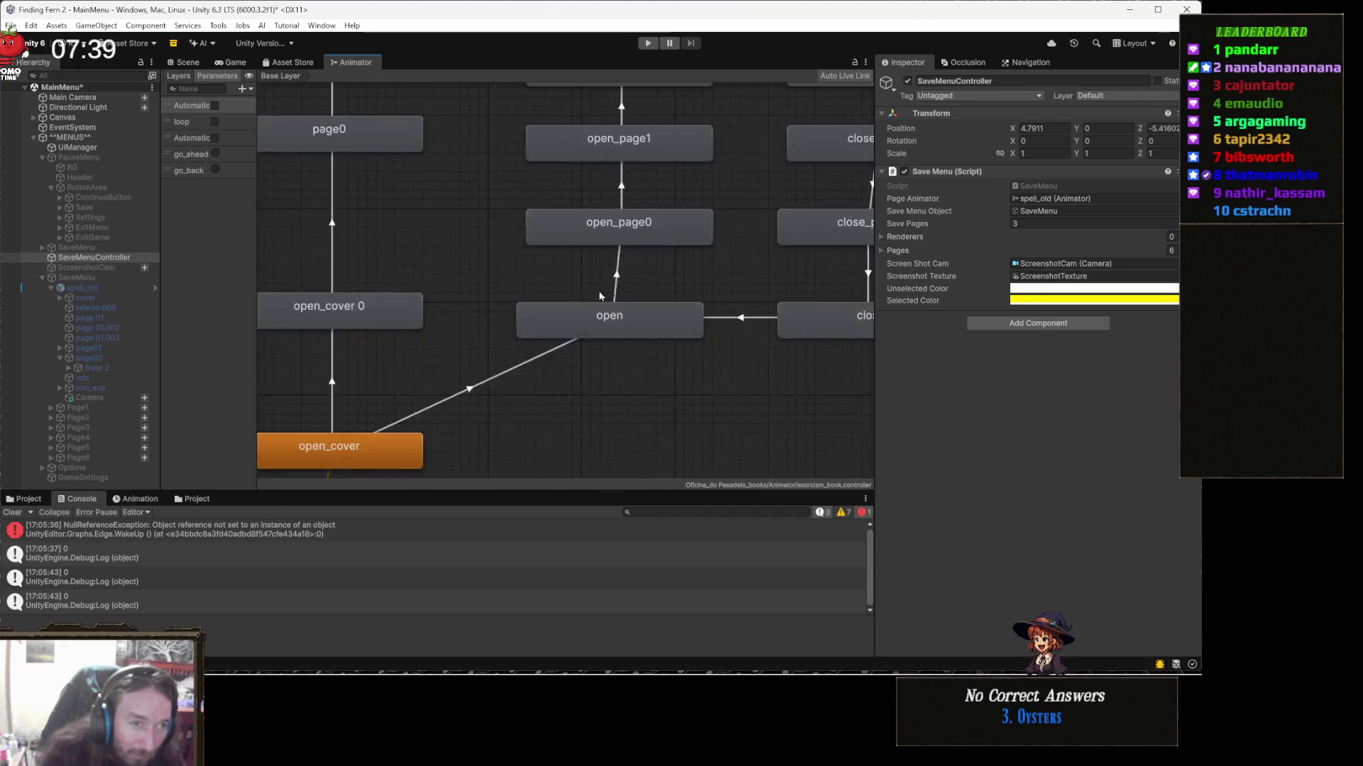
scroll(595, 301, right, 1)
click(556, 280)
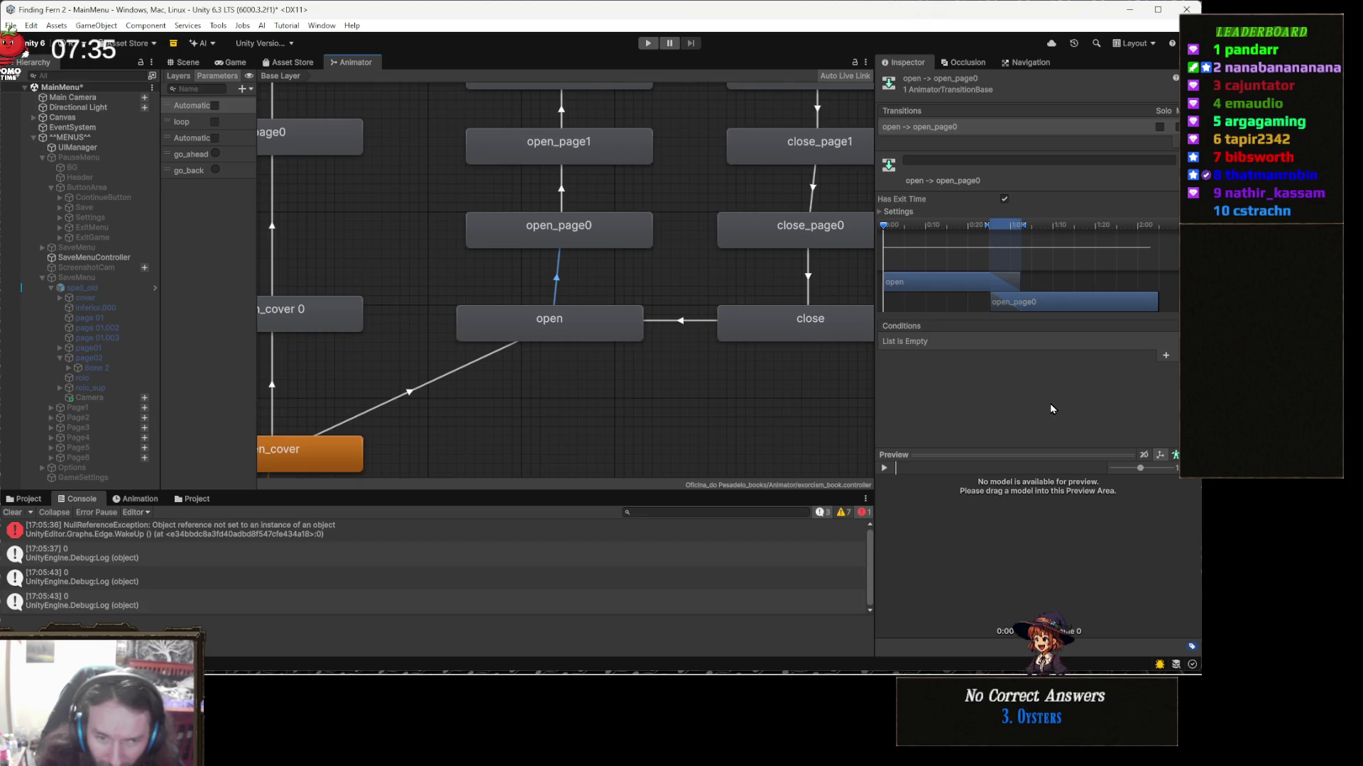
click(457, 371)
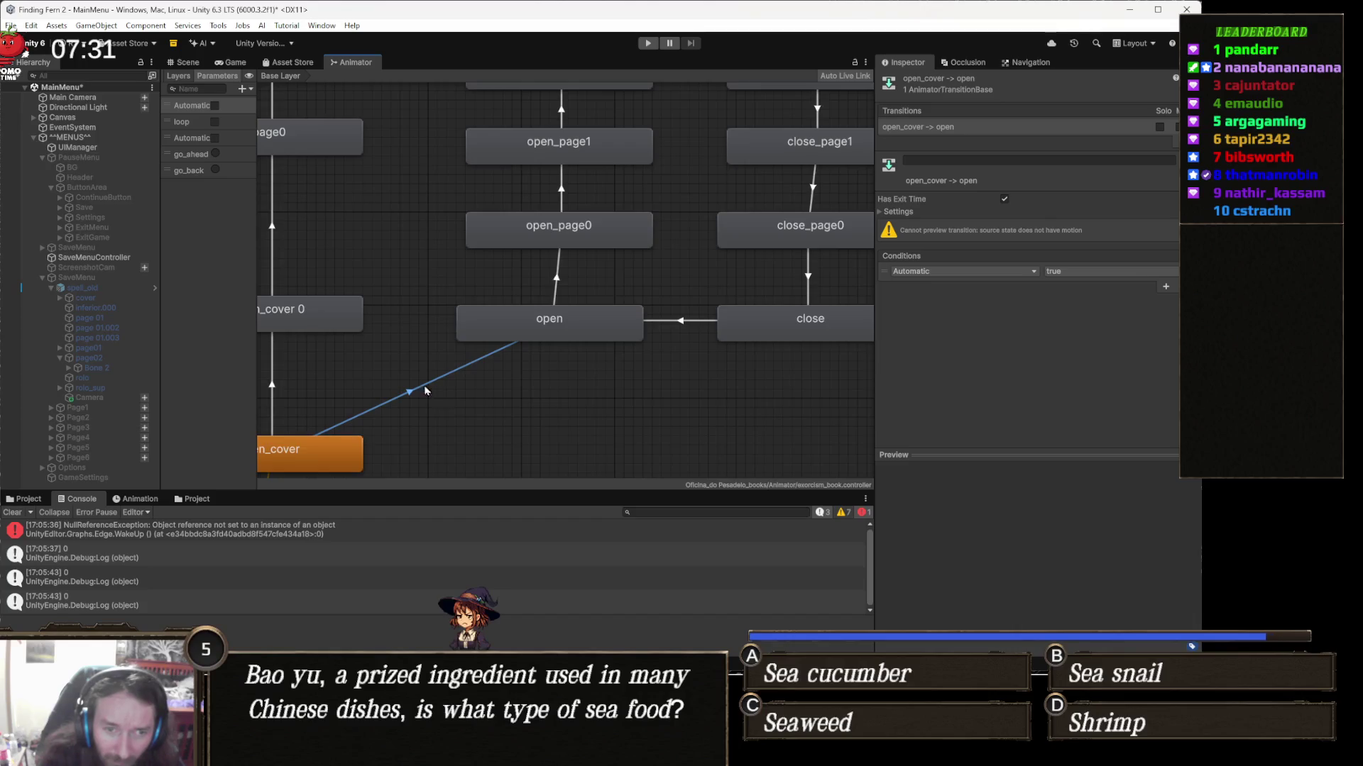
scroll(436, 397, left, 4)
click(502, 401)
scroll(501, 398, left, 2)
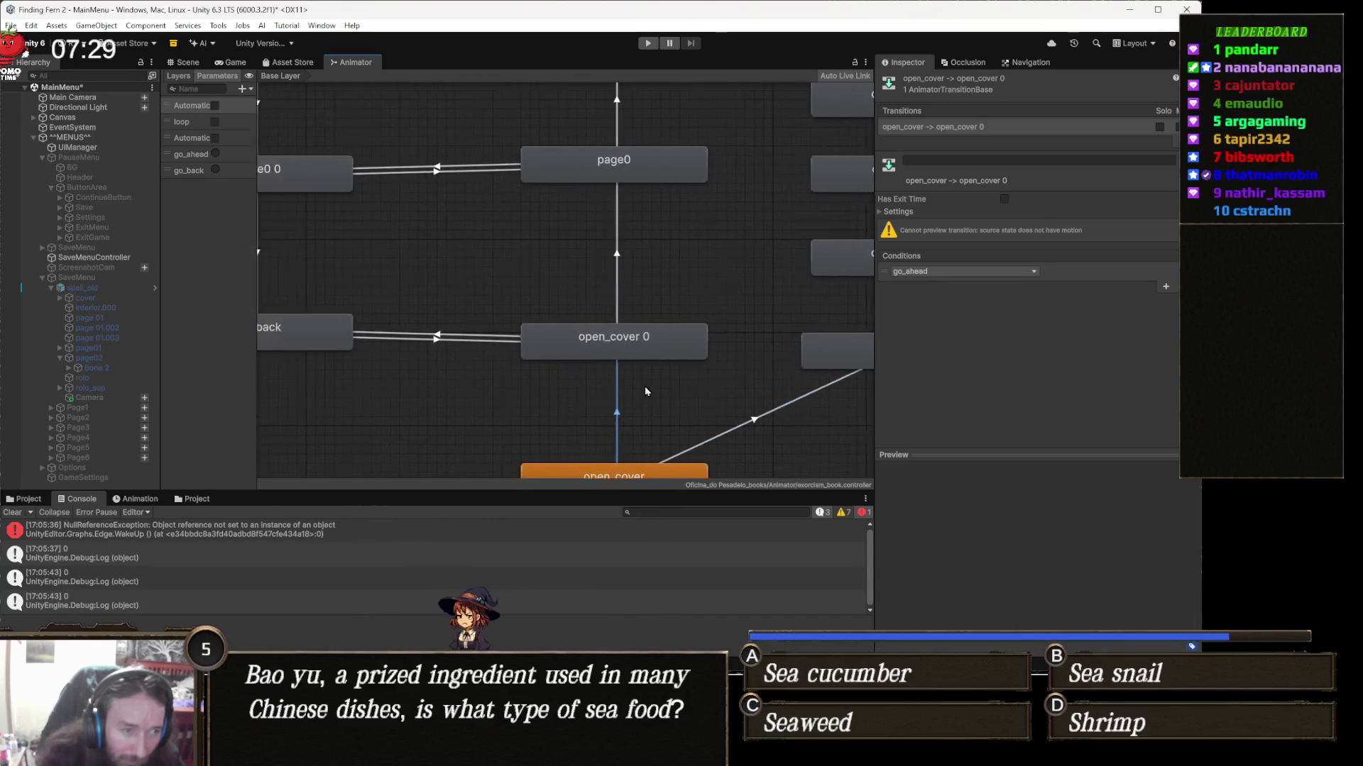
scroll(642, 391, left, 2)
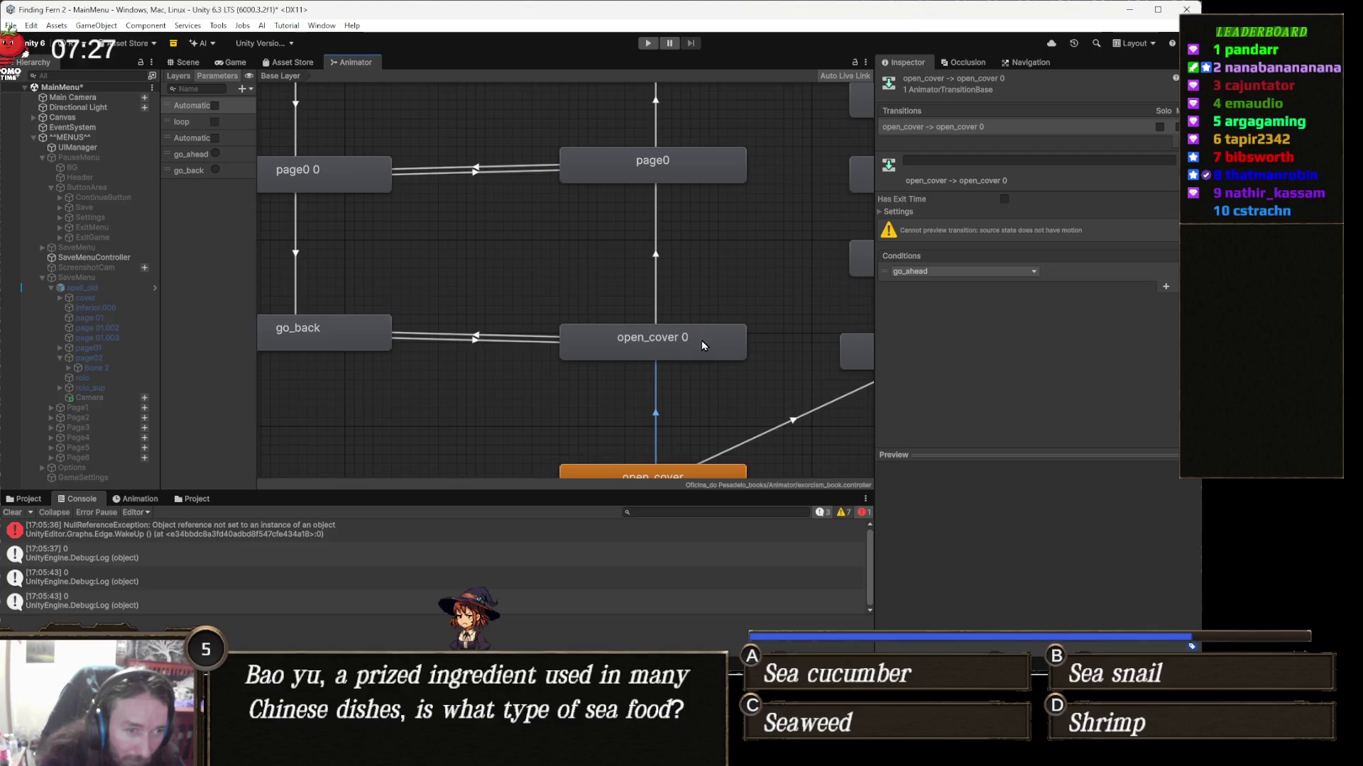
scroll(605, 328, right, 2)
scroll(605, 329, up, 2)
click(606, 296)
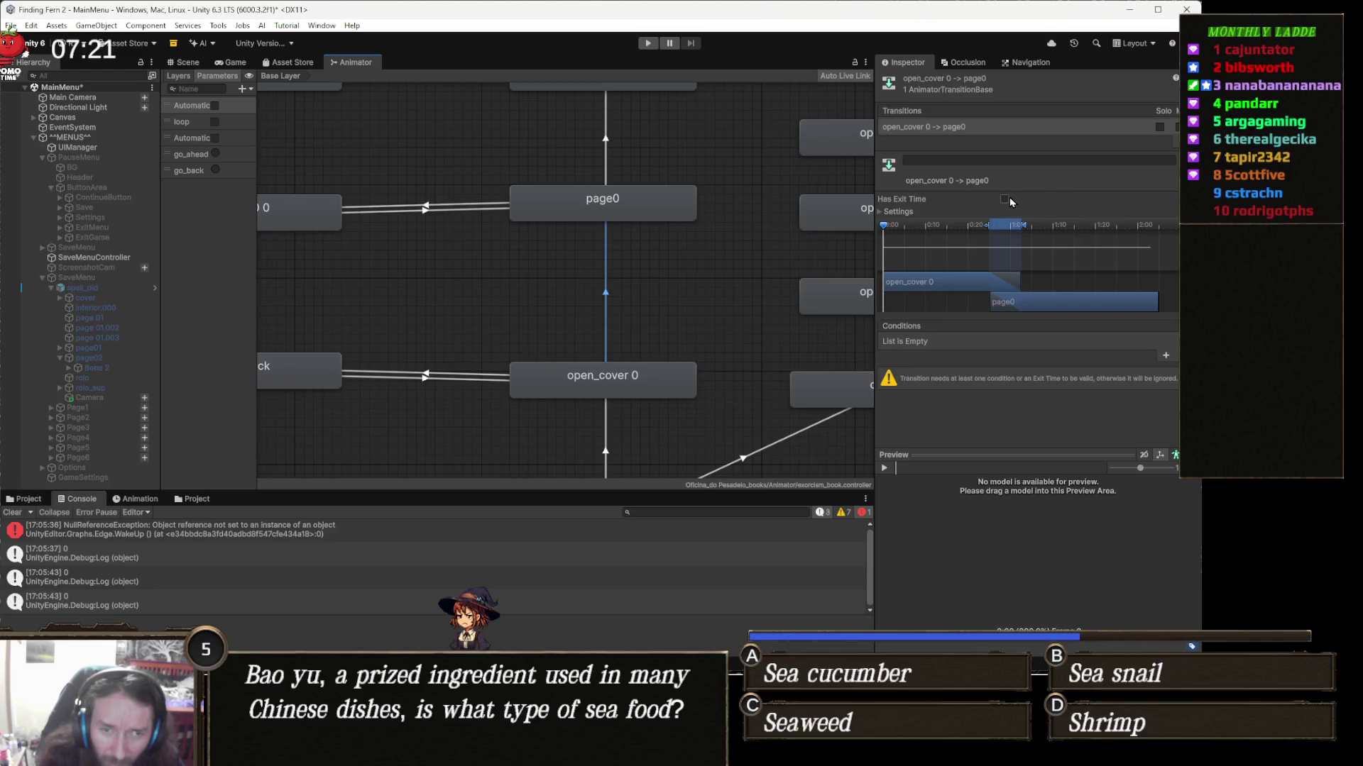
Step: Enable Has Exit Time on the open_cover 0 → page0 transition and start Play mode
click(898, 212)
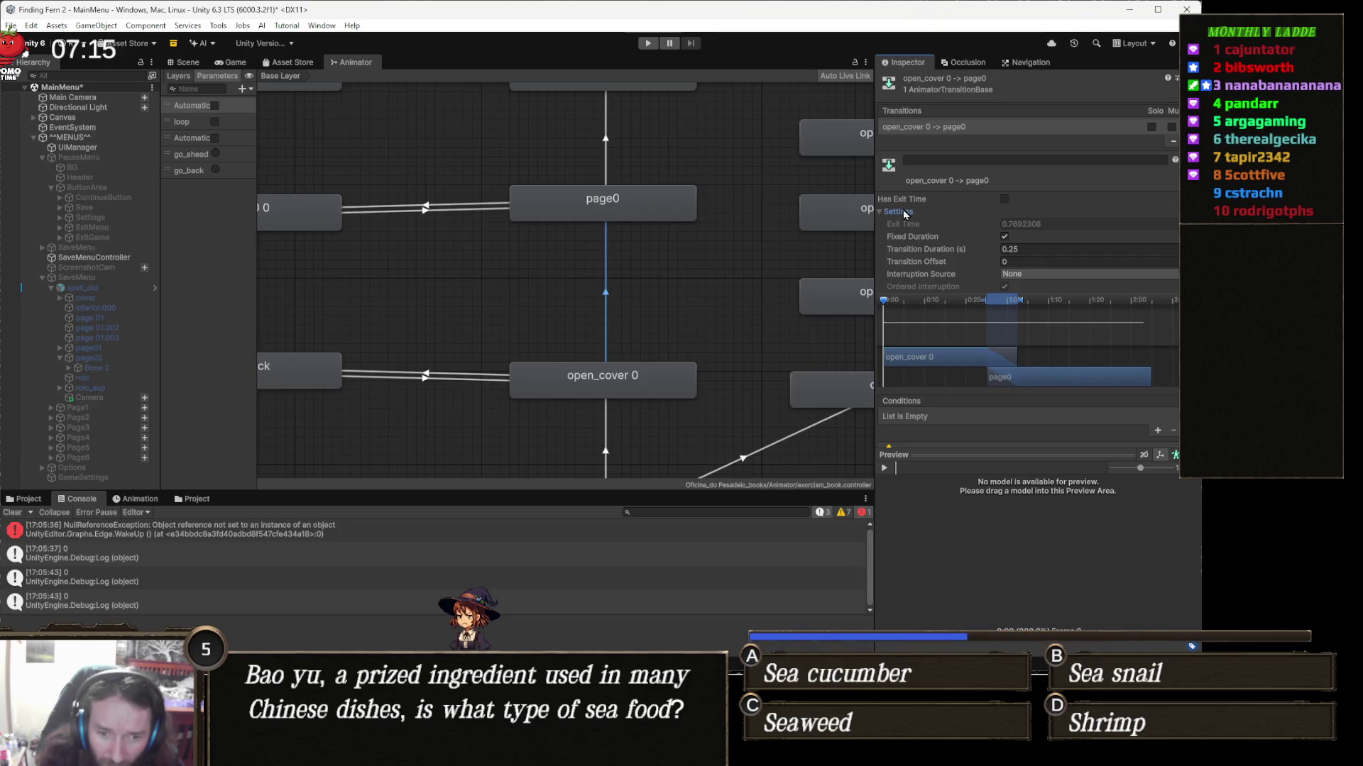
click(1005, 199)
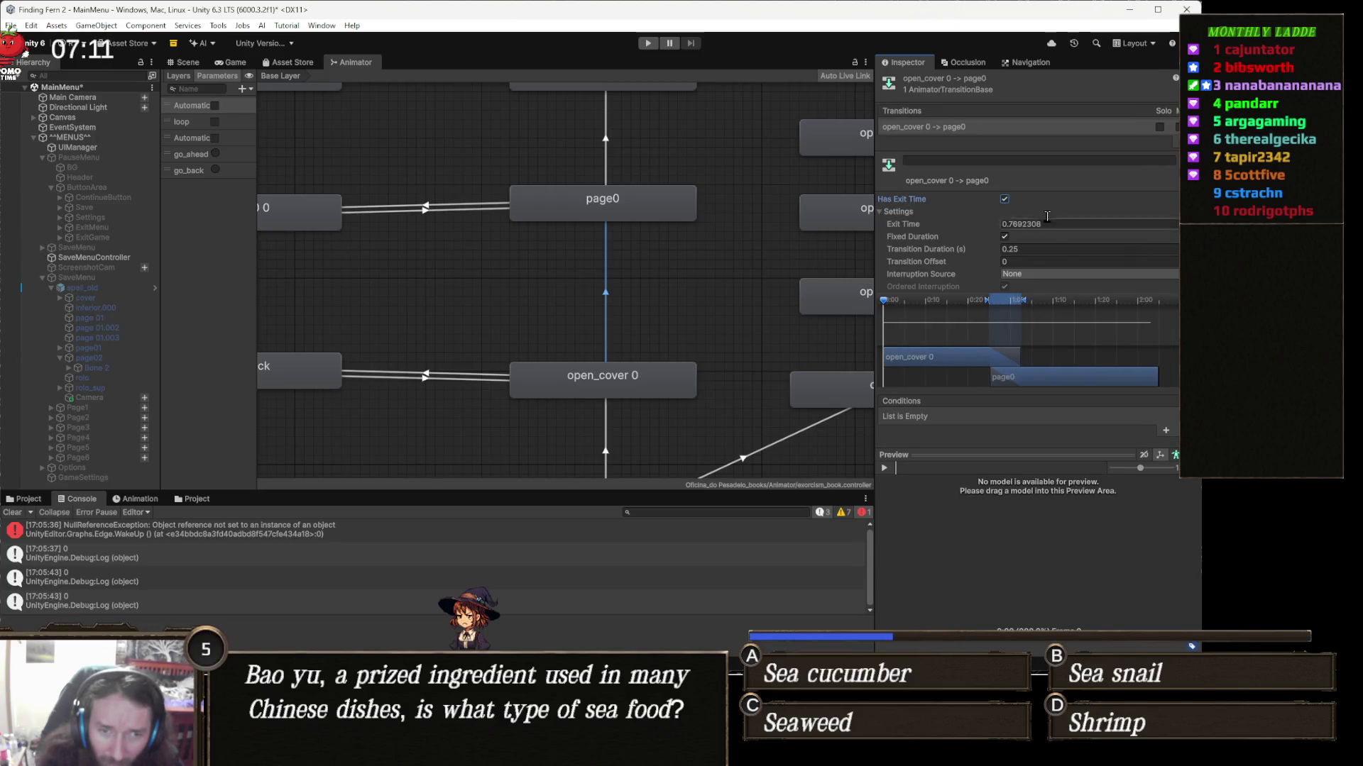
click(646, 44)
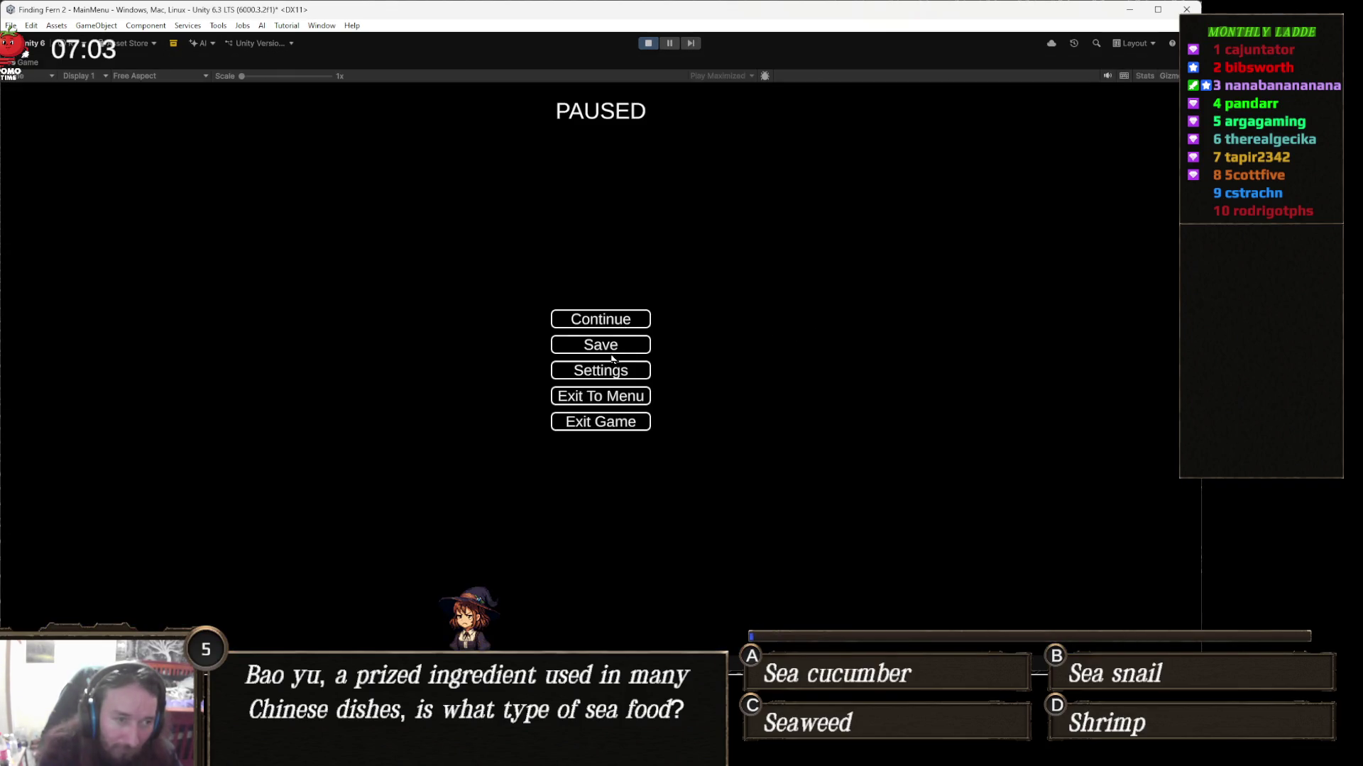
Step: Dismiss the pause menu, flip the save book to the next page, then stop the game
click(620, 320)
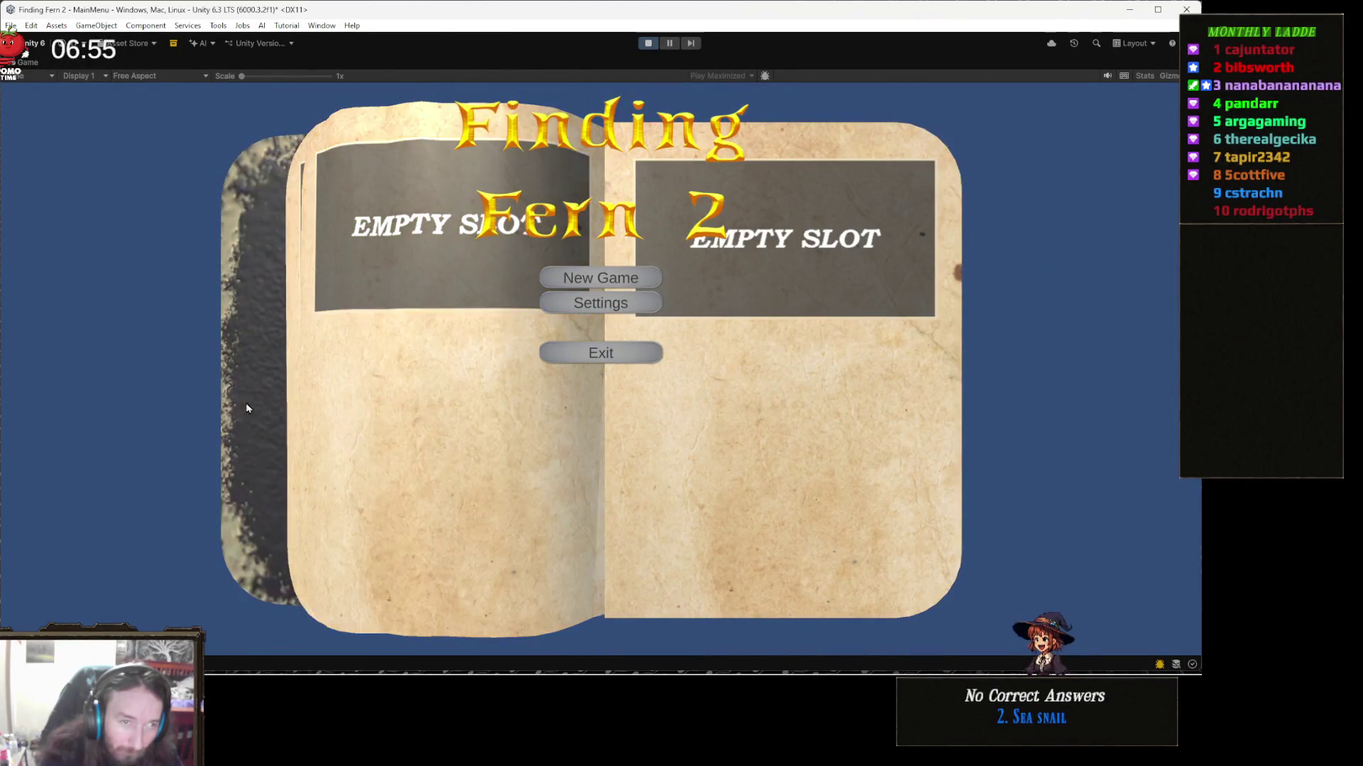
click(792, 392)
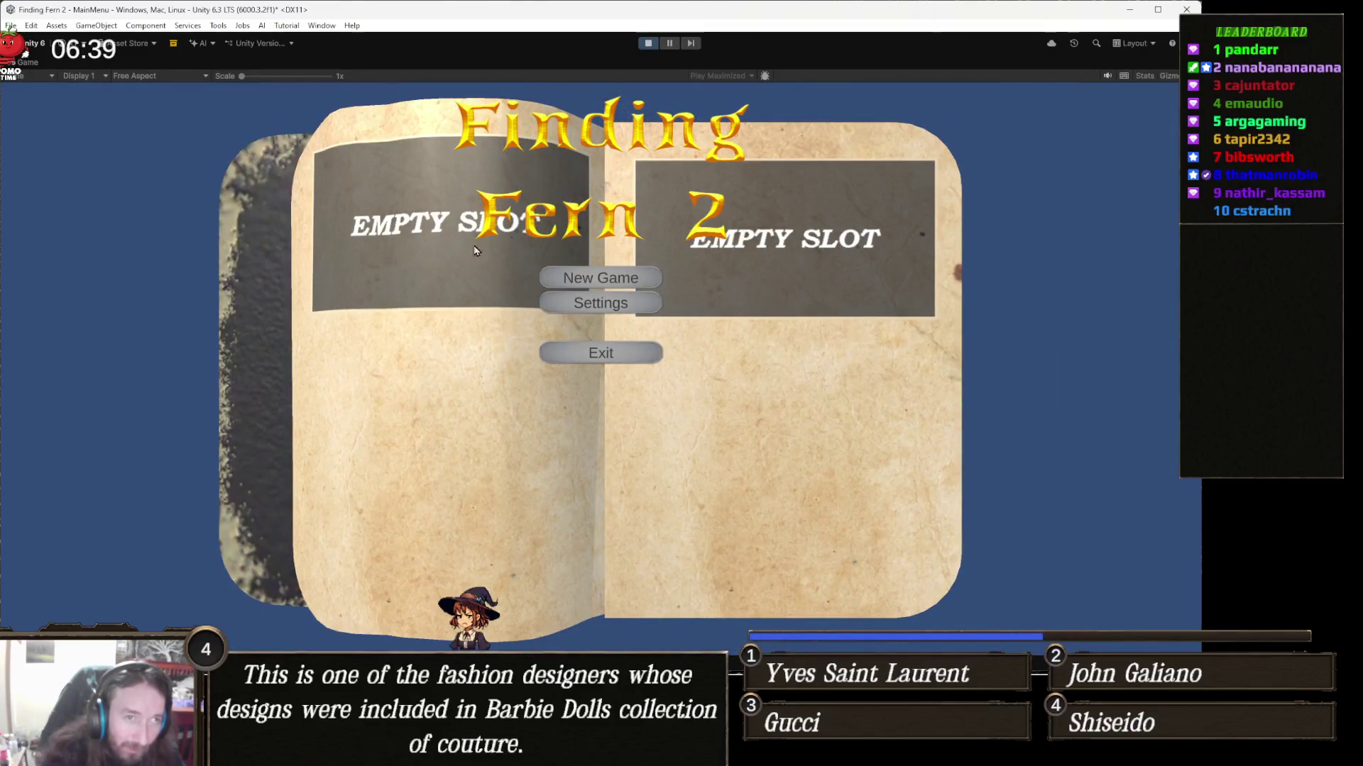
click(648, 42)
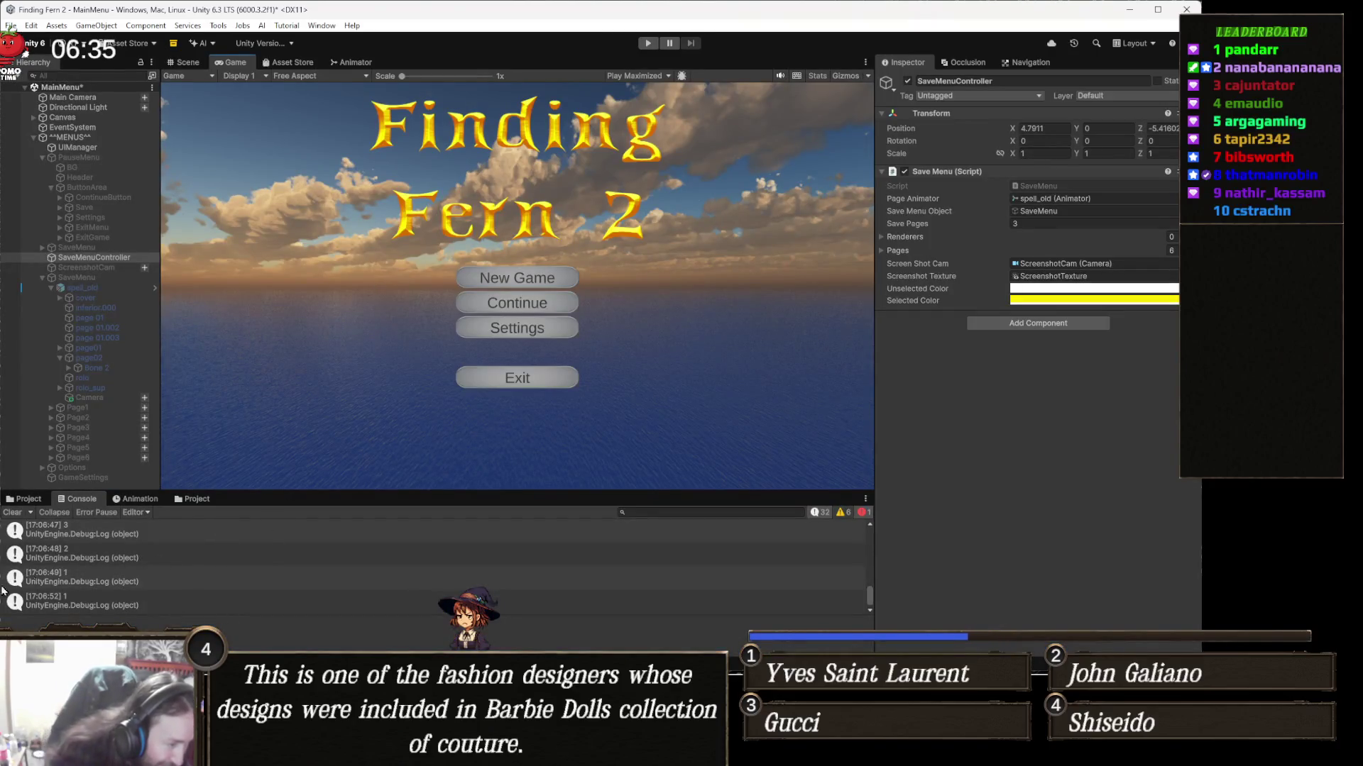
scroll(132, 578, up, 5)
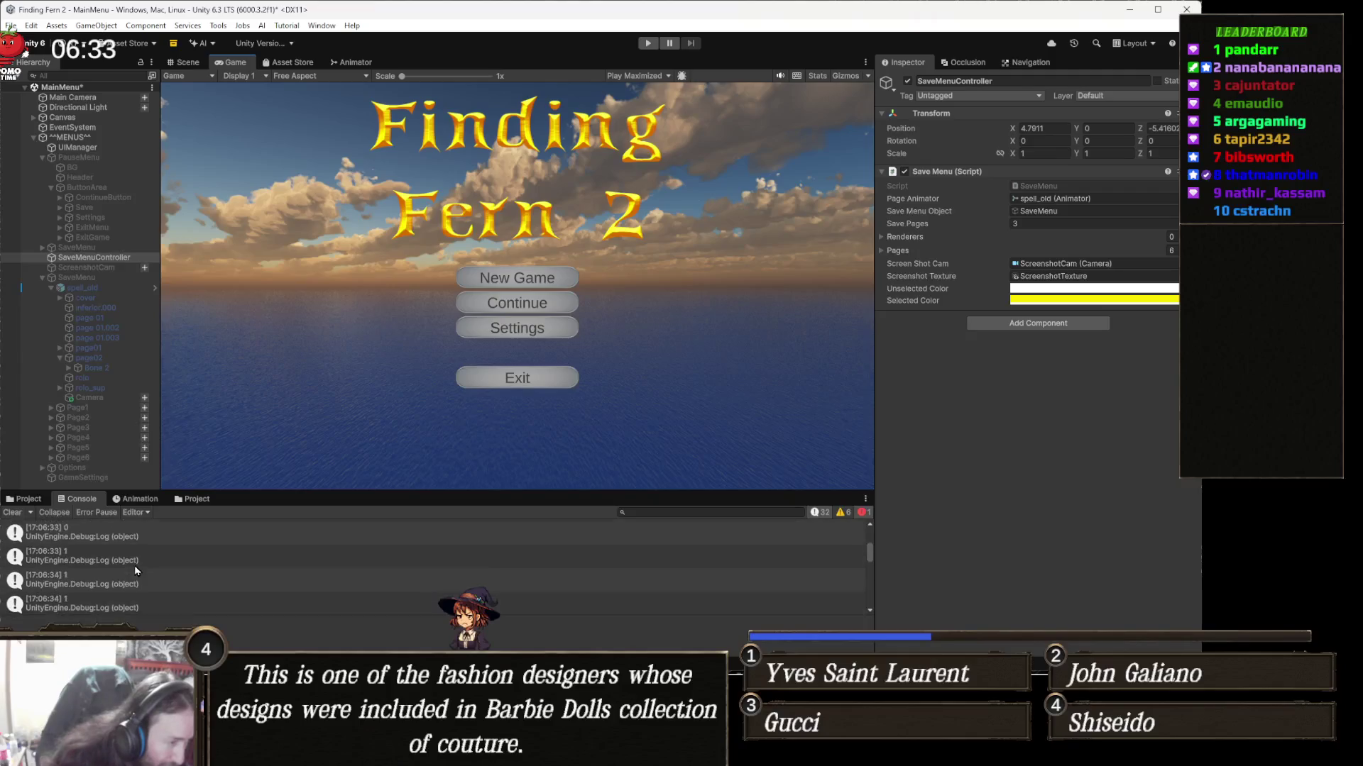
key(alt+Tab)
key(alt+Tab)
key(alt+Tab)
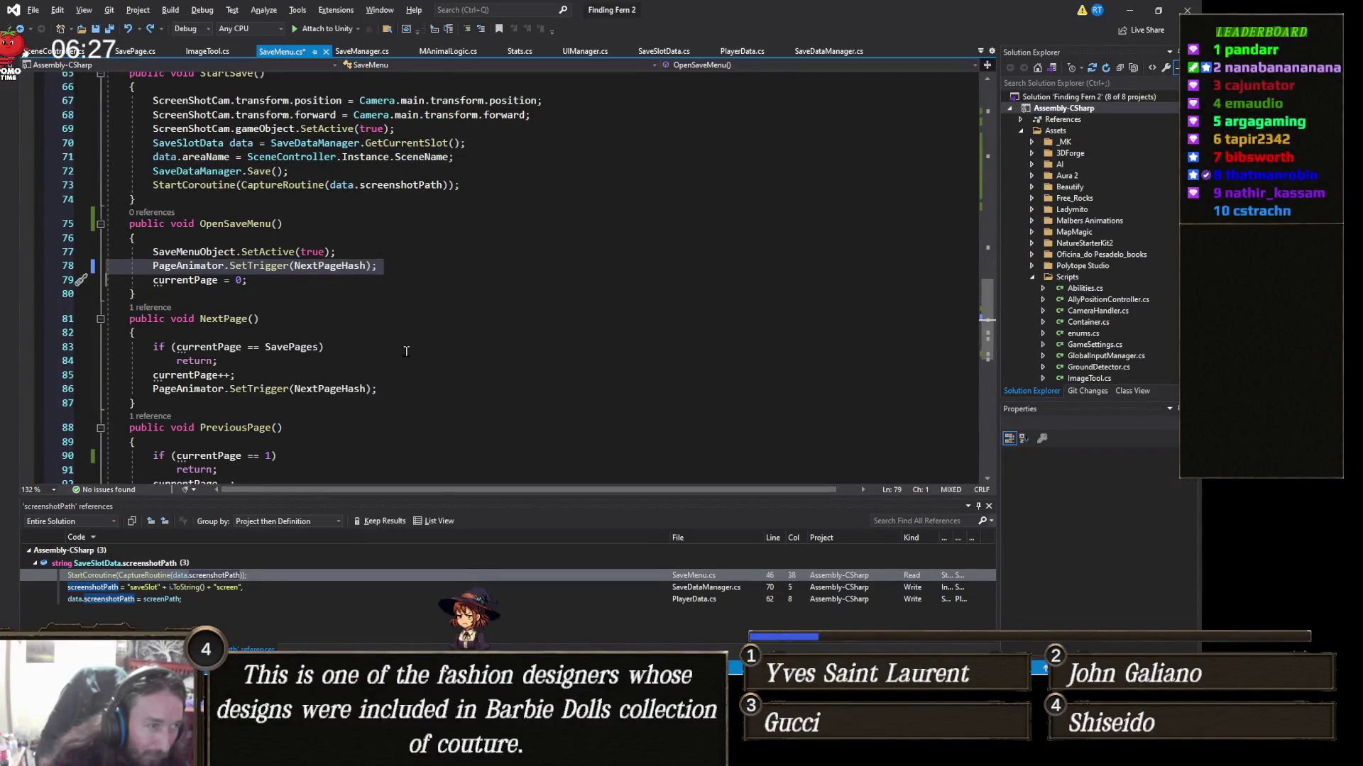
Step: Append ' - 1' after currentPage on GetCurrentSaveSlot's return line 97, then return to Unity
scroll(341, 337, down, 4)
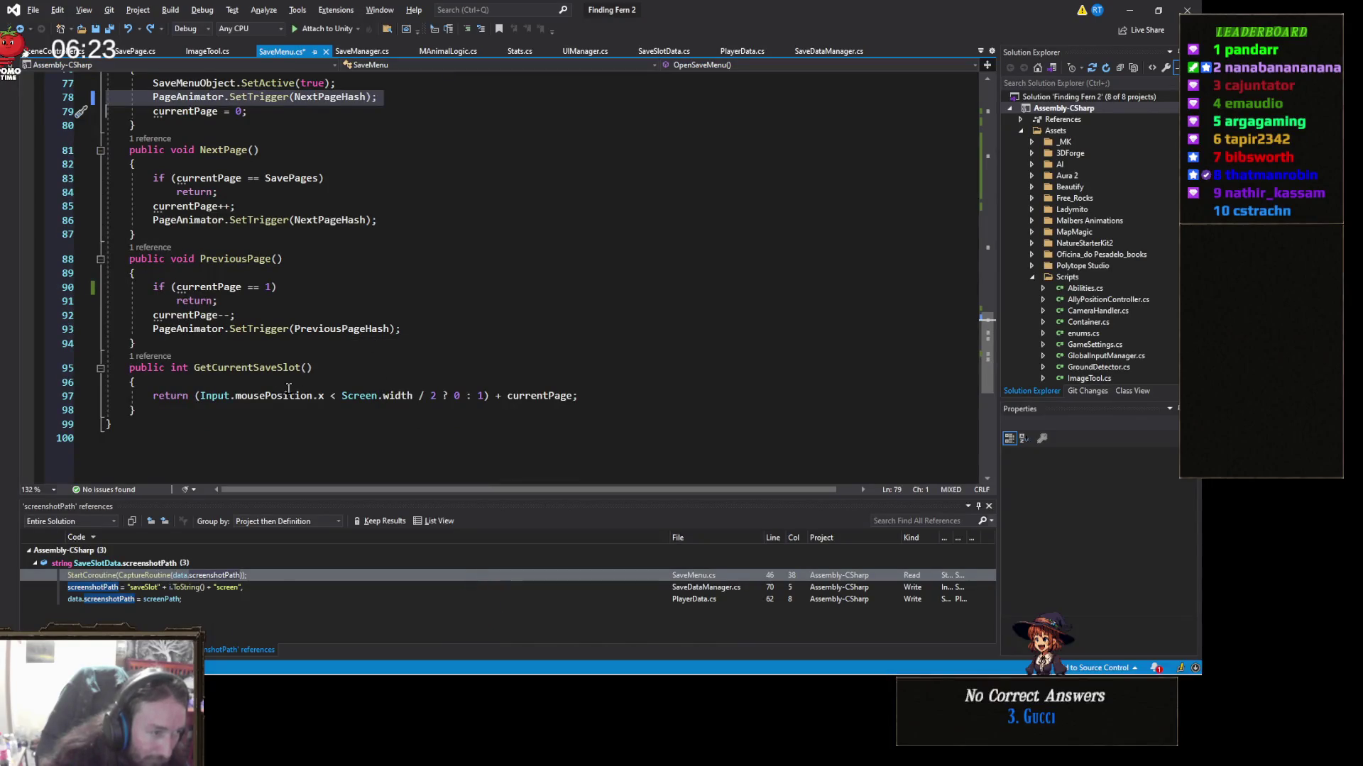
click(575, 396)
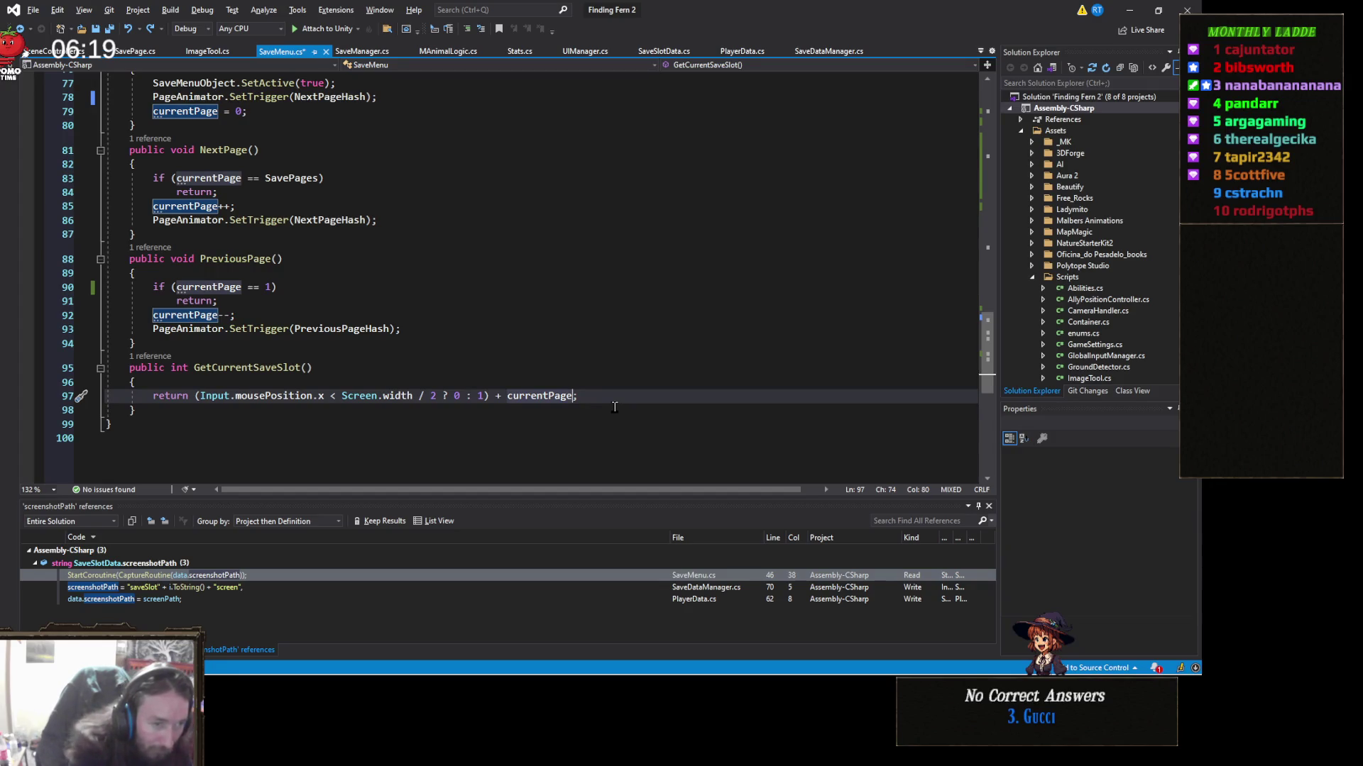
text(- 1)
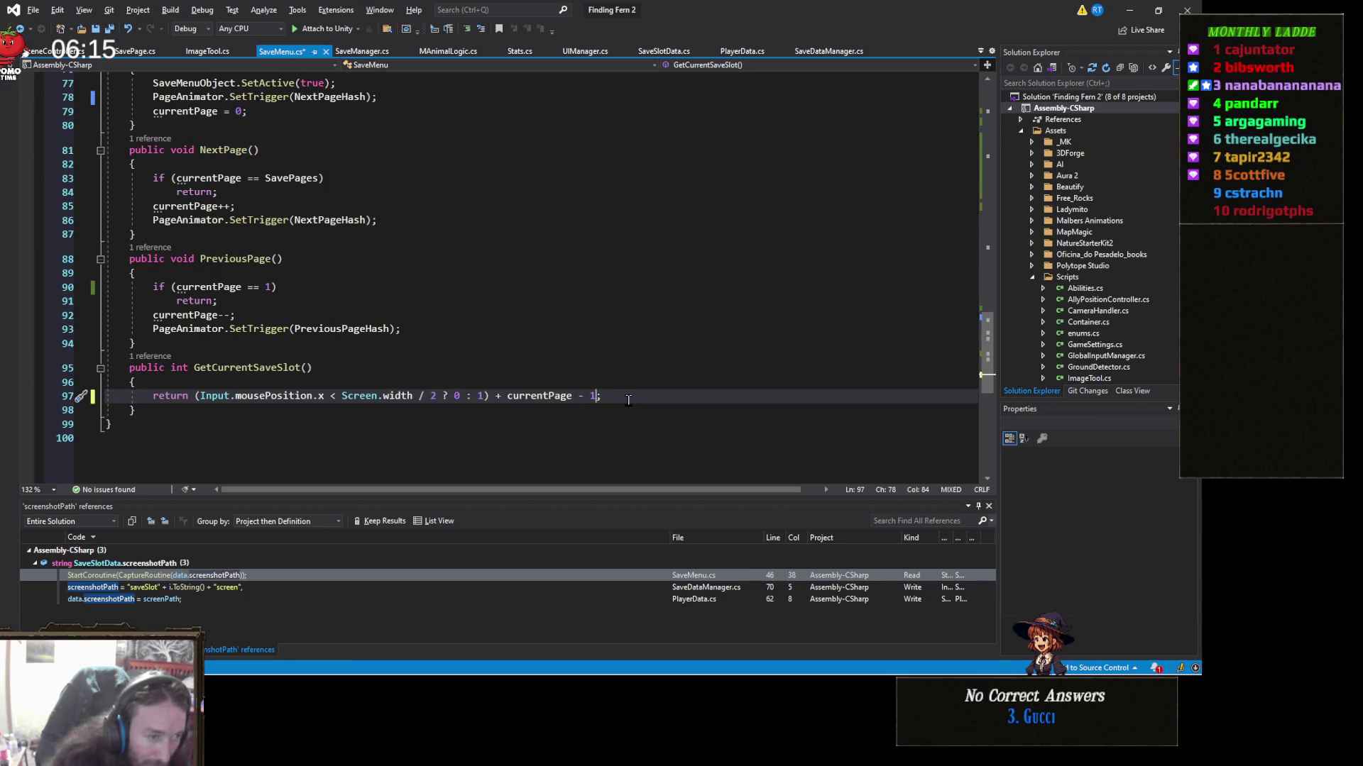
key(alt+Tab)
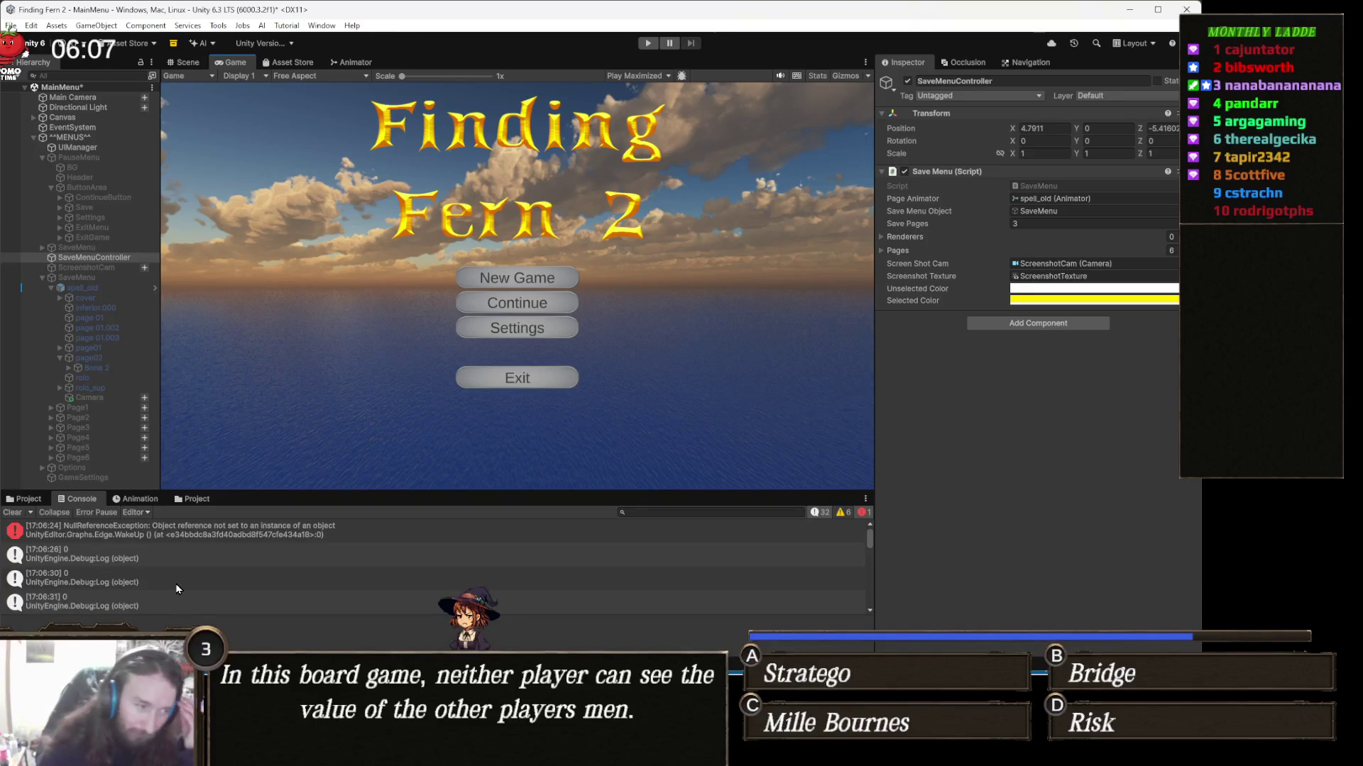
Step: Scroll the Console to the newest log entries, then switch back to Visual Studio
scroll(264, 578, down, 10)
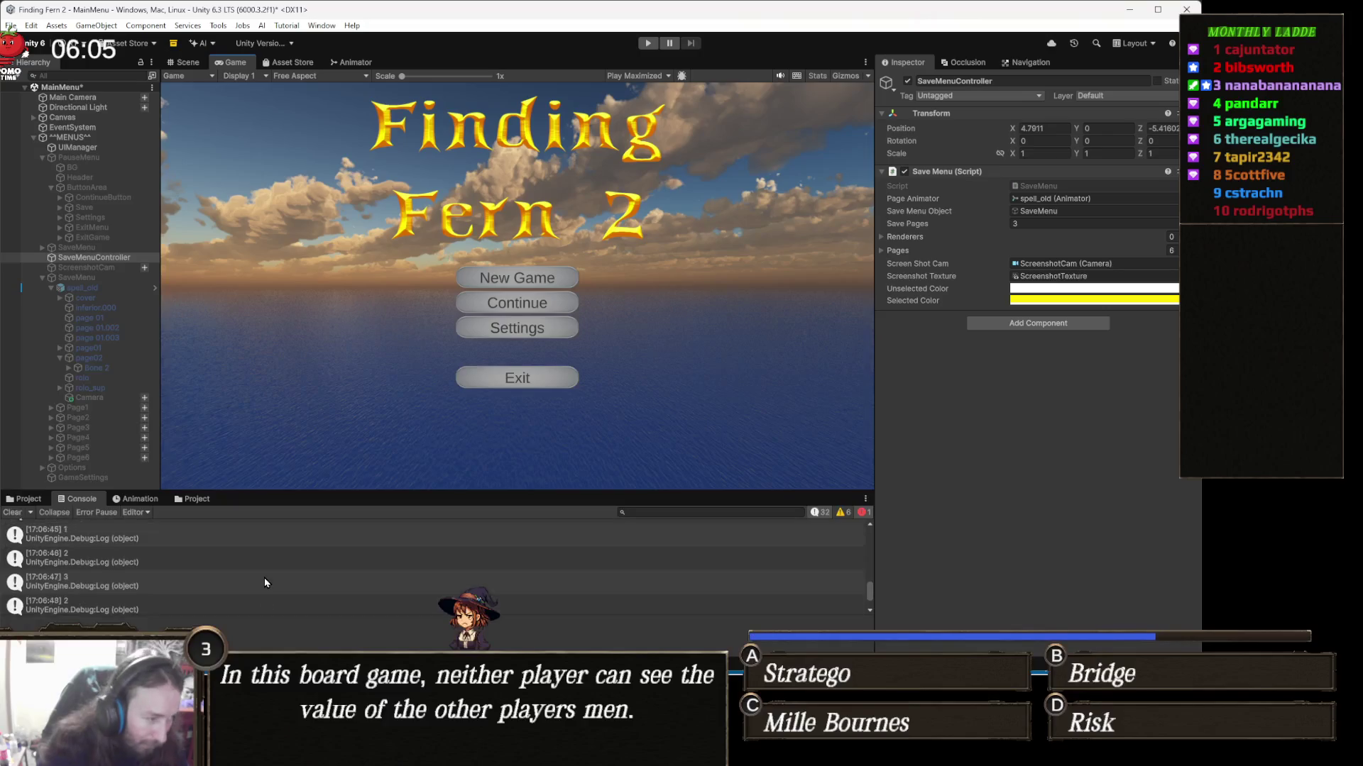
key(alt+Tab)
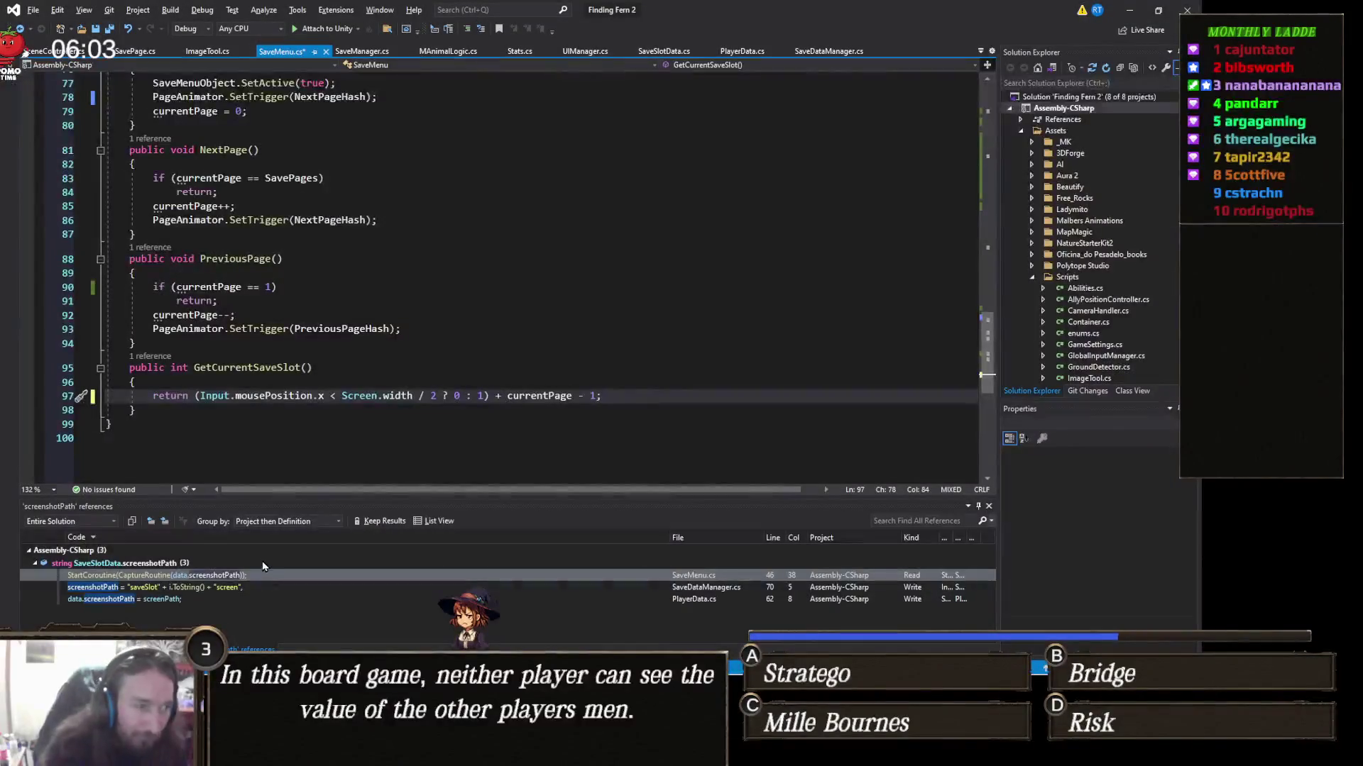
Step: Remove the ' - 1' so GetCurrentSaveSlot returns the side value plus currentPage
click(550, 346)
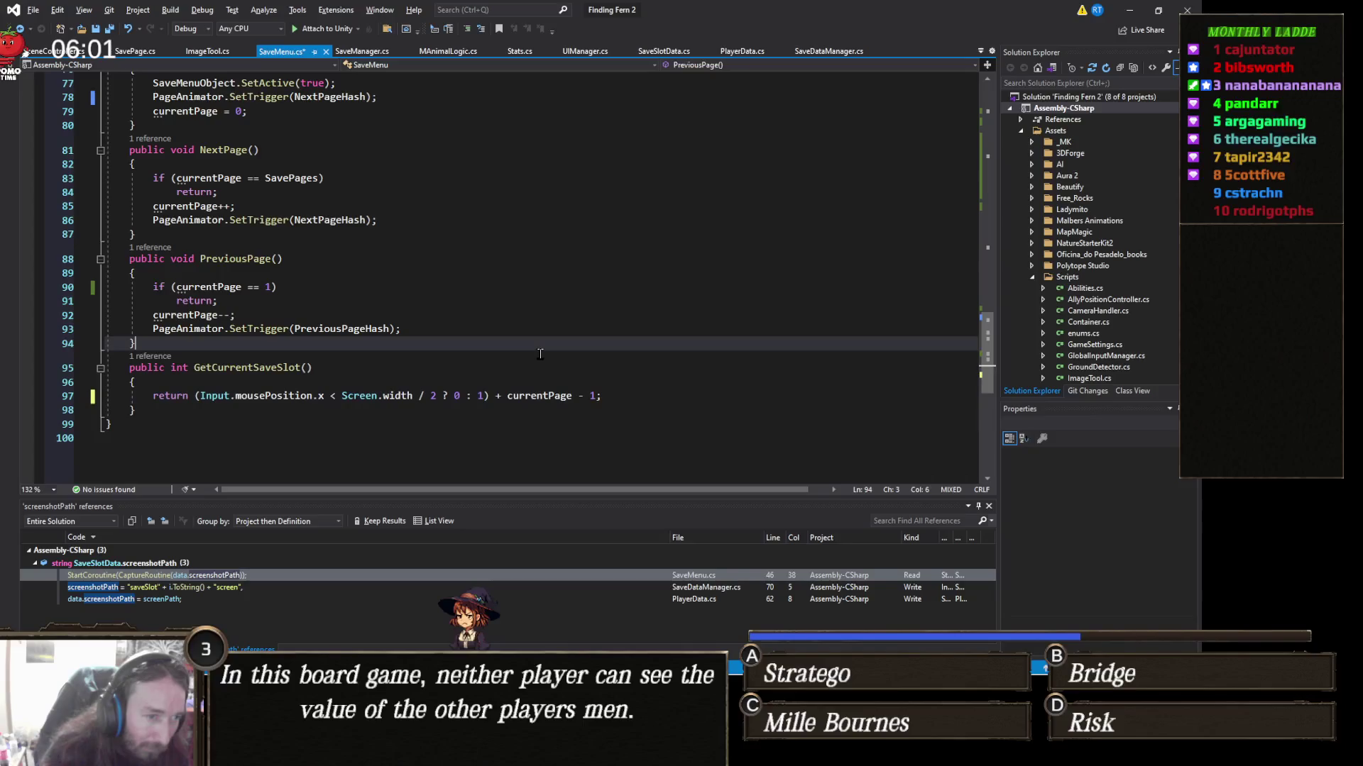
click(660, 395)
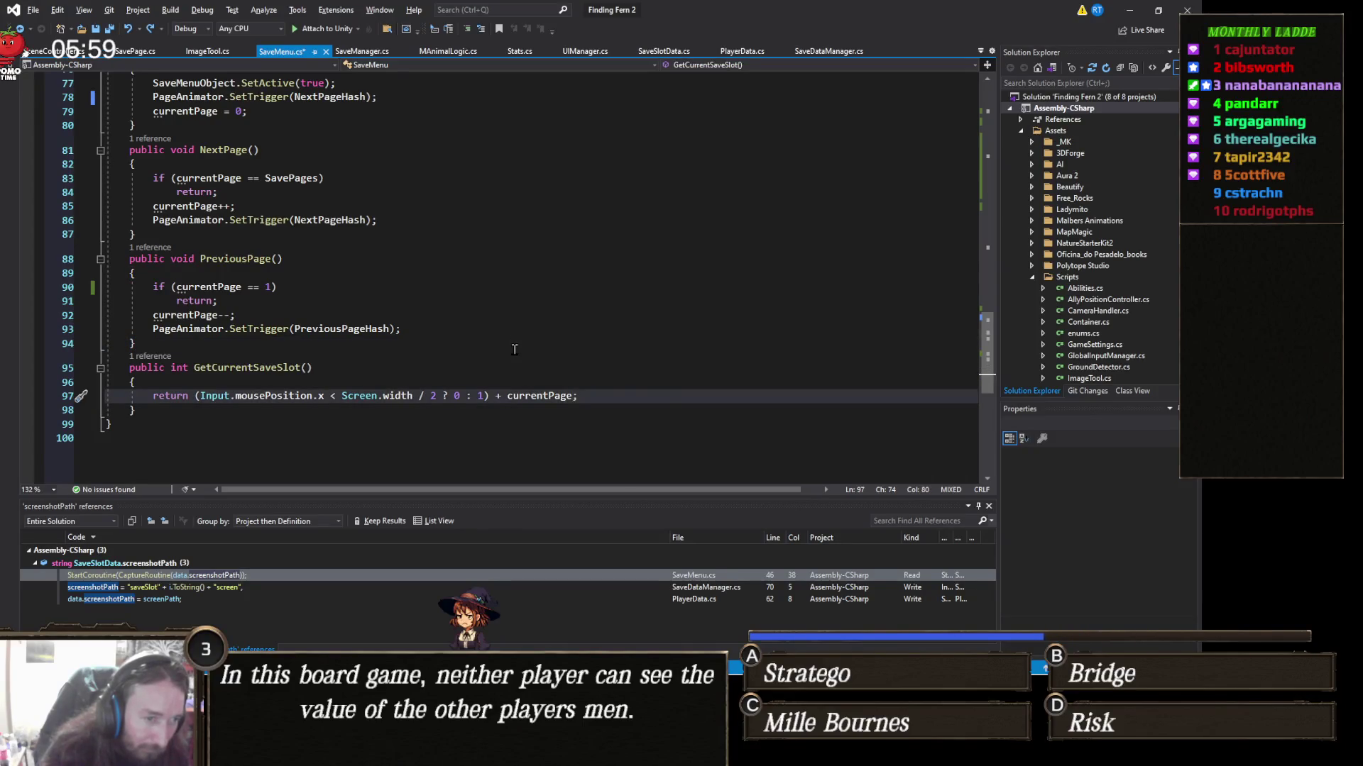
scroll(525, 347, up, 10)
scroll(515, 353, up, 11)
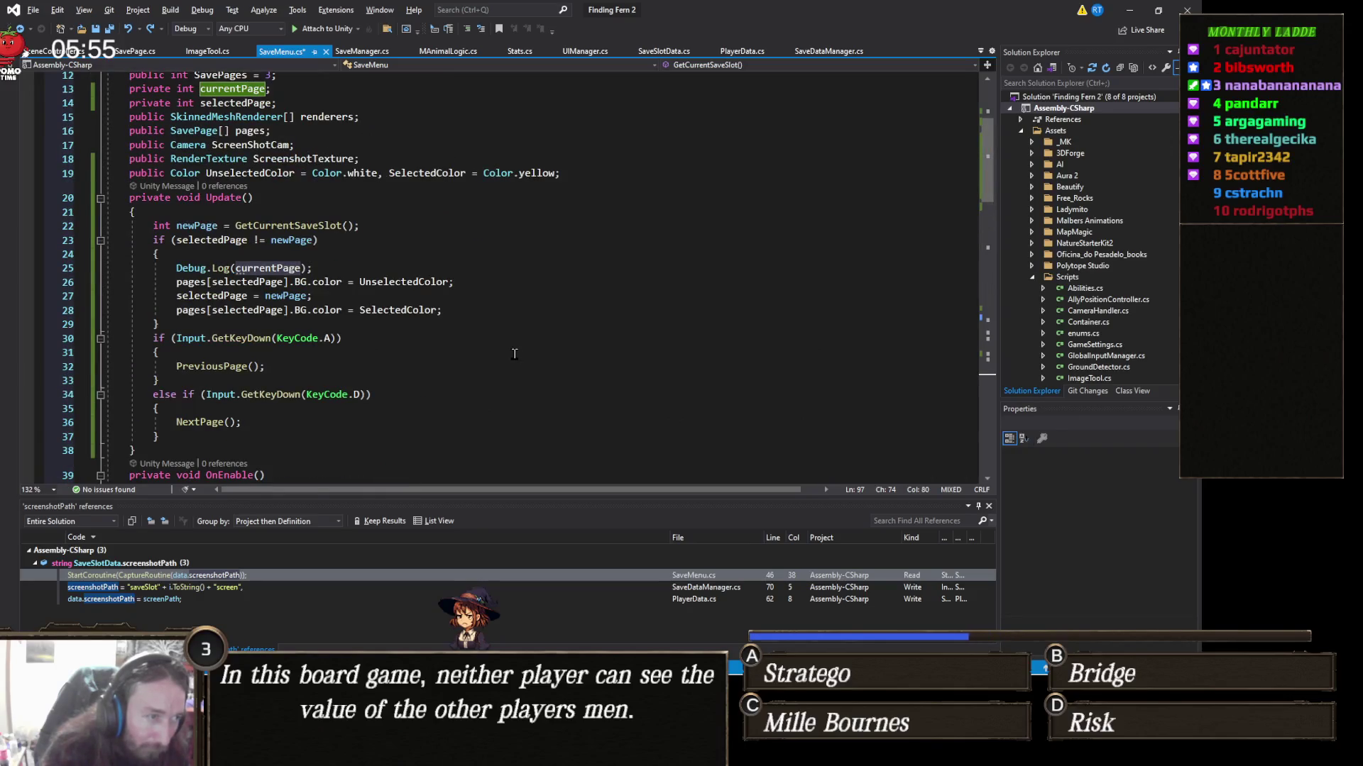
key(ctrl+a)
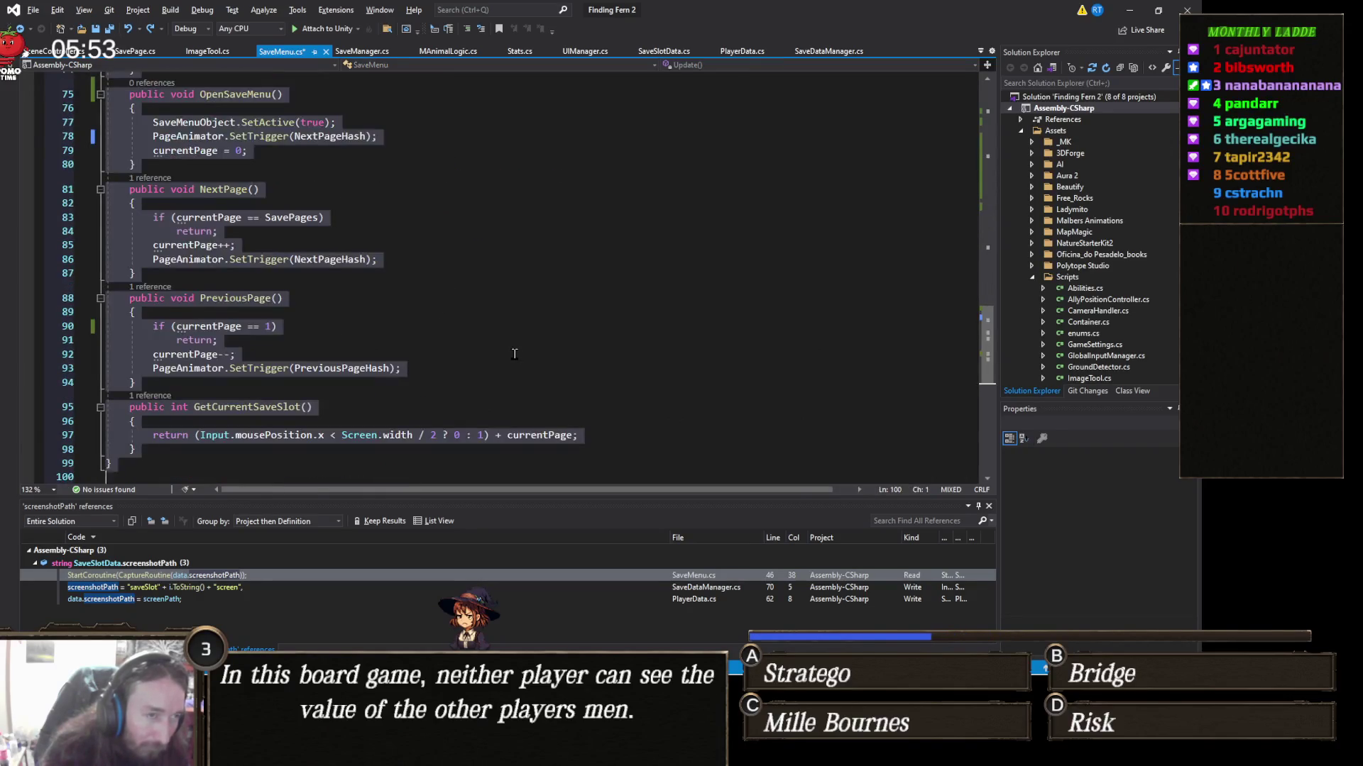
click(515, 354)
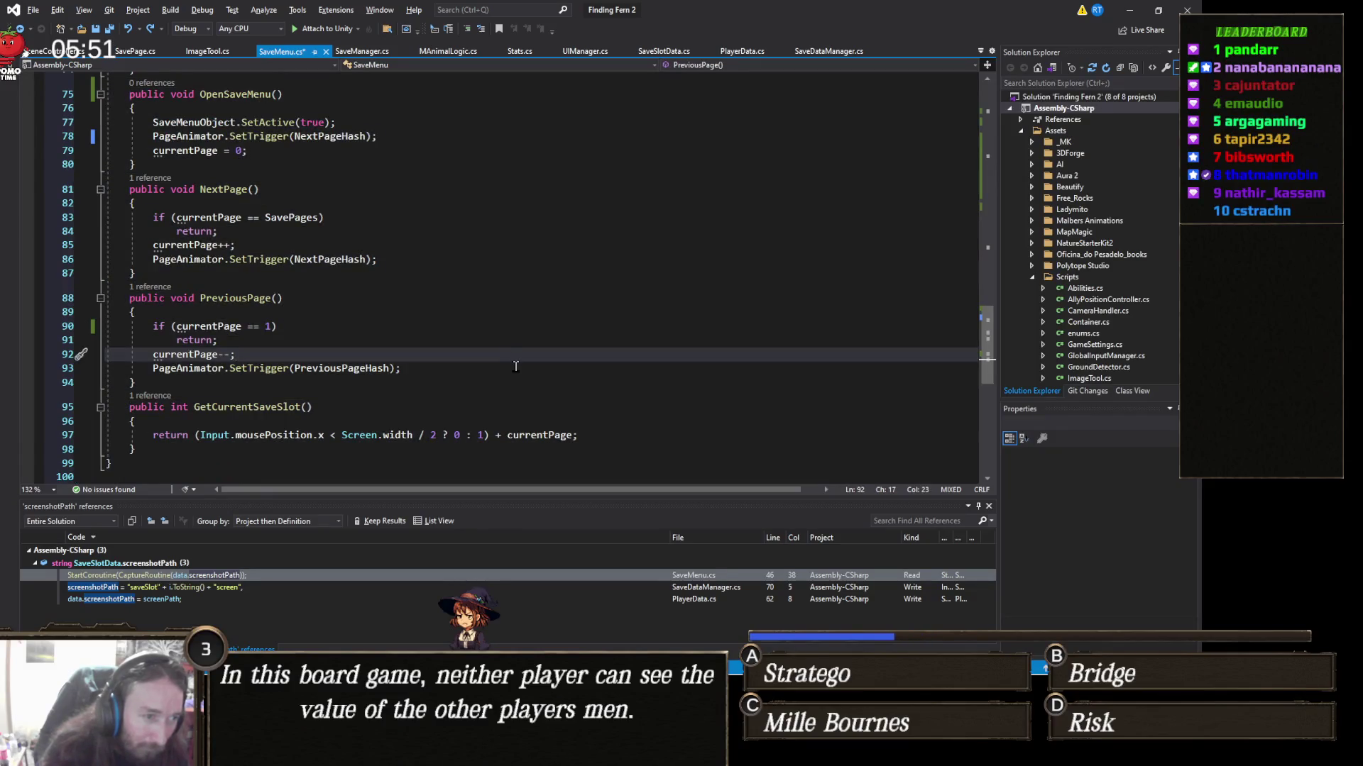
click(516, 366)
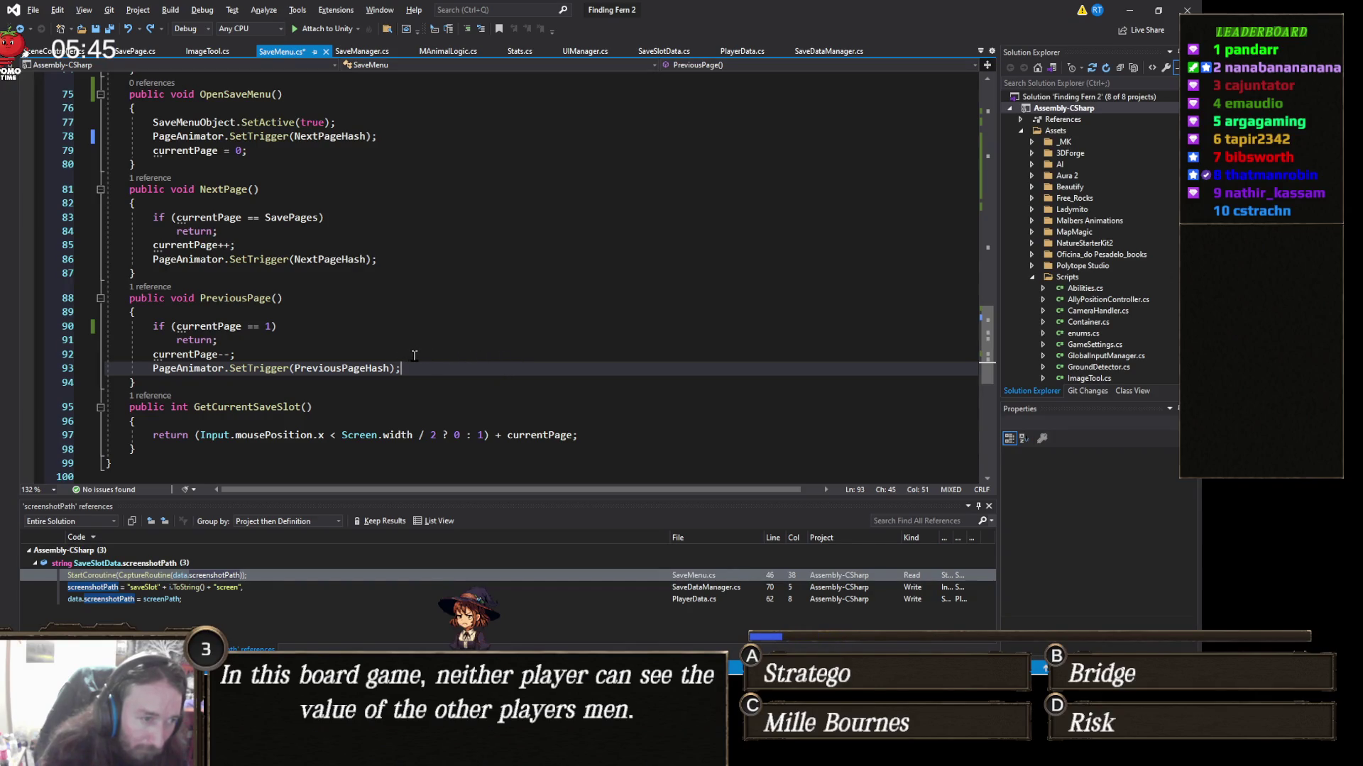
scroll(417, 356, up, 5)
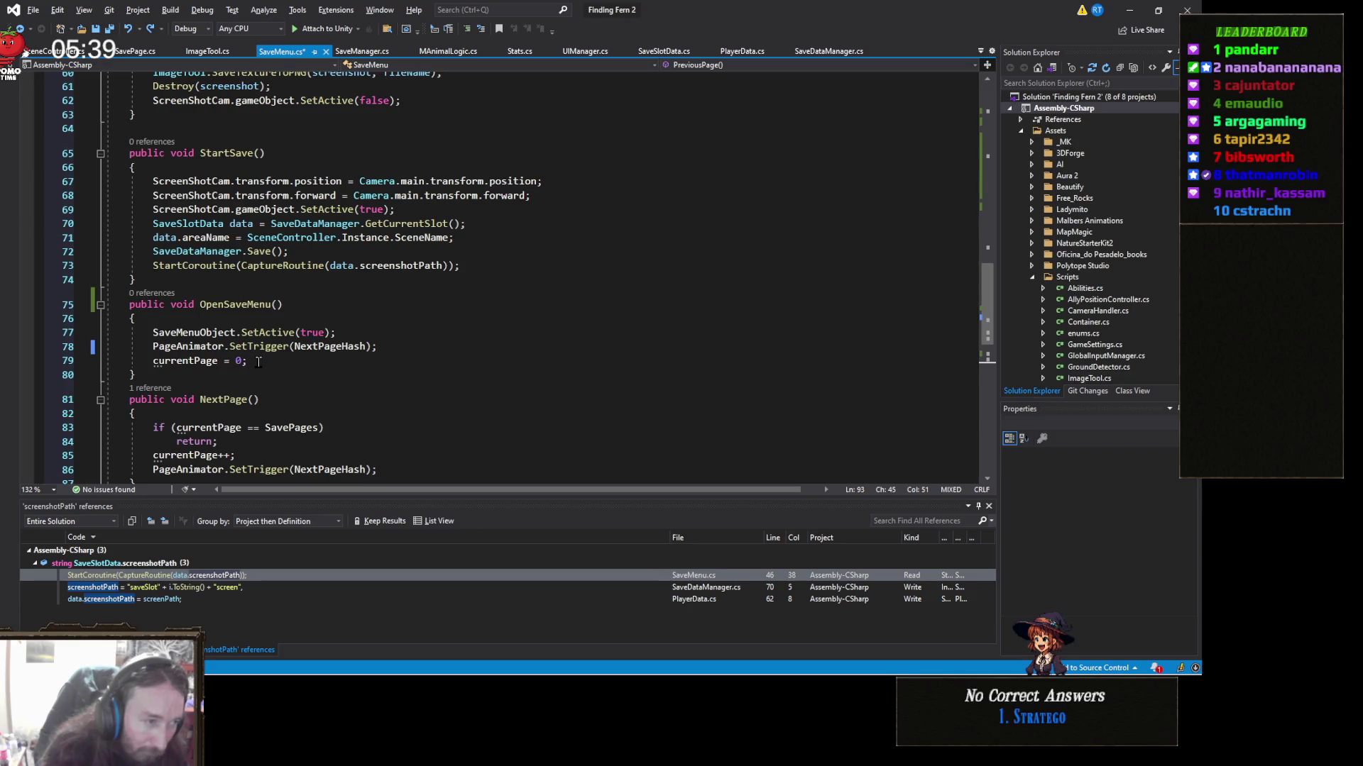
scroll(257, 362, down, 9)
scroll(400, 321, up, 1)
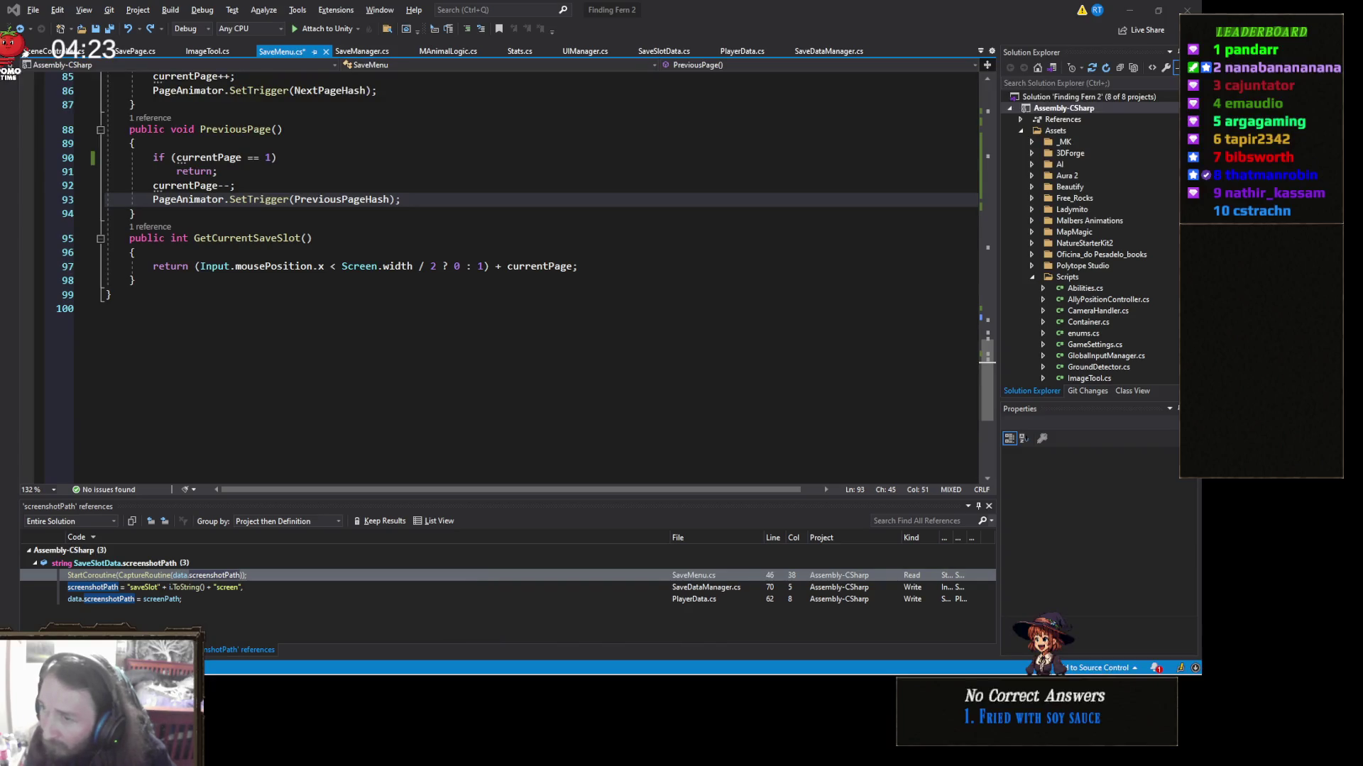
scroll(243, 372, up, 2)
scroll(243, 372, up, 4)
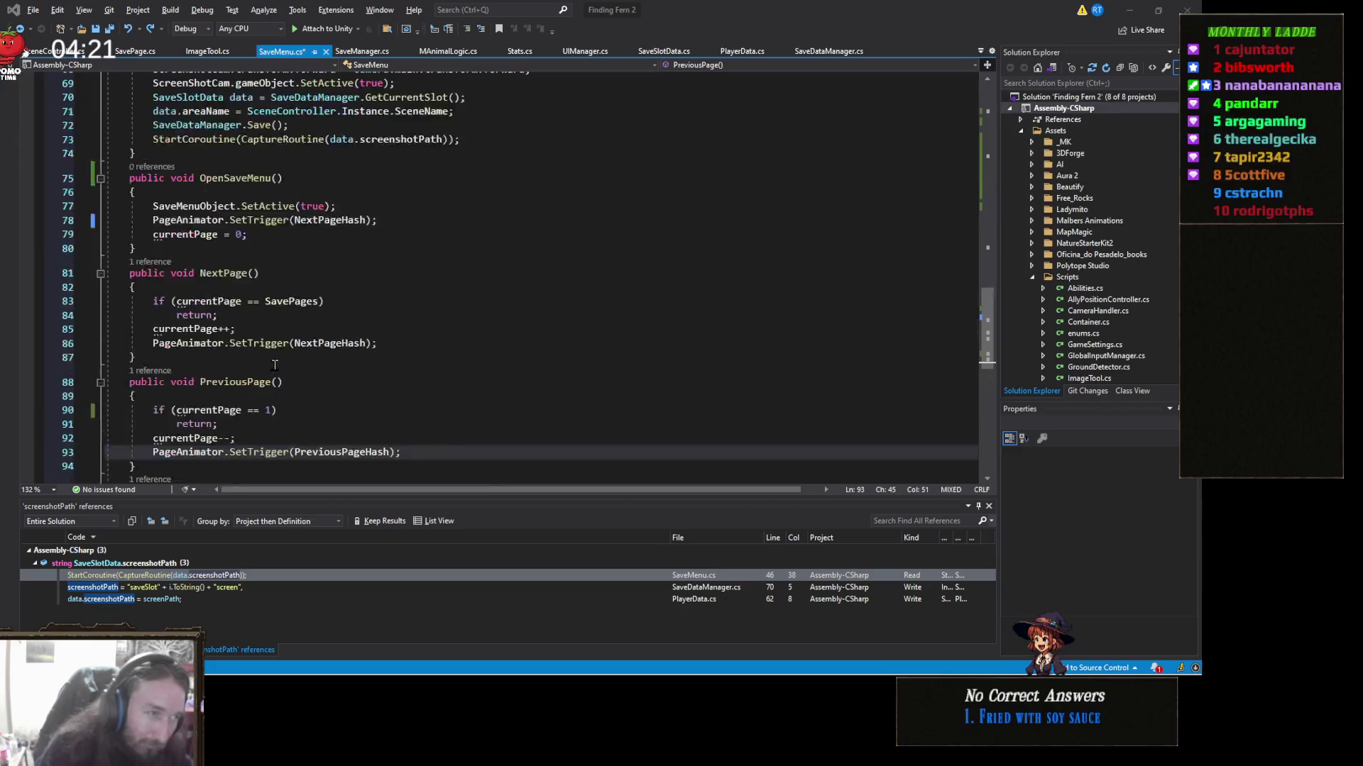
scroll(275, 365, up, 3)
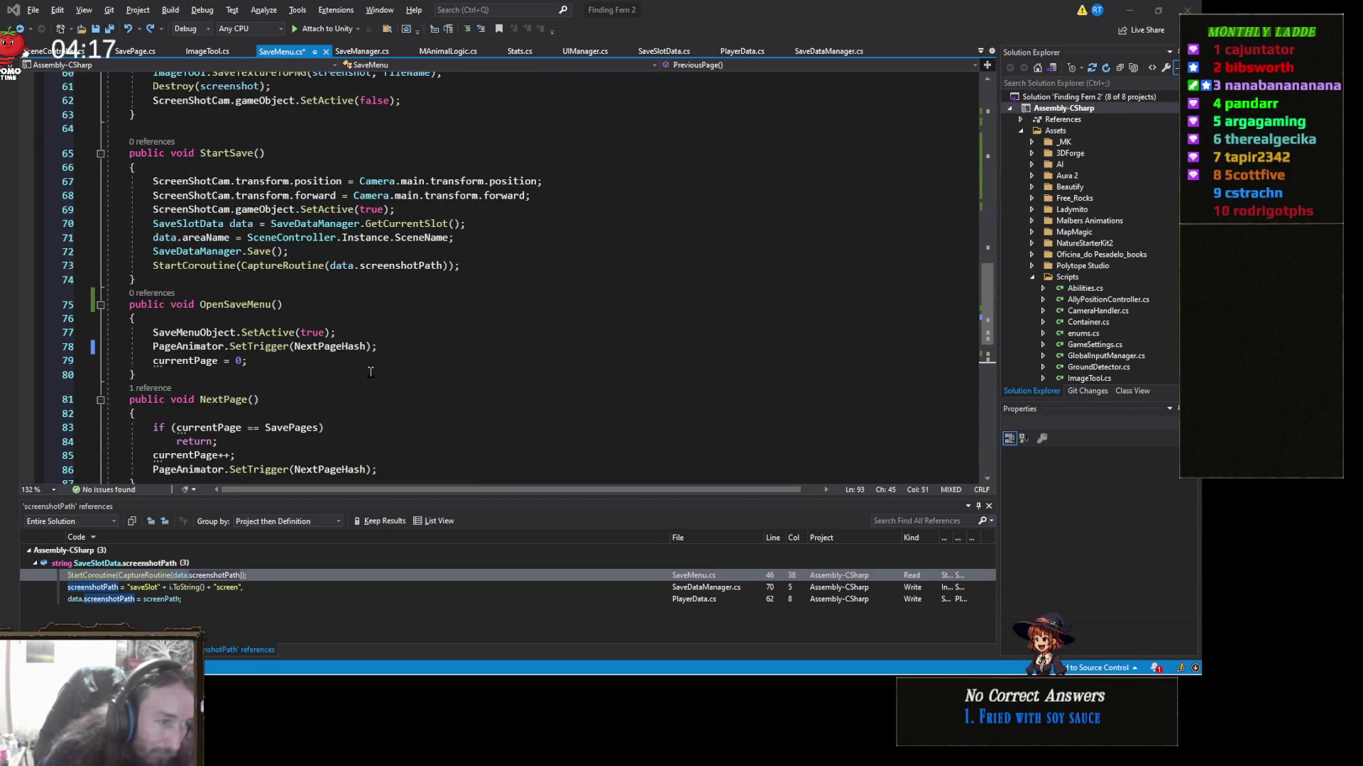
scroll(369, 372, up, 2)
scroll(372, 372, down, 2)
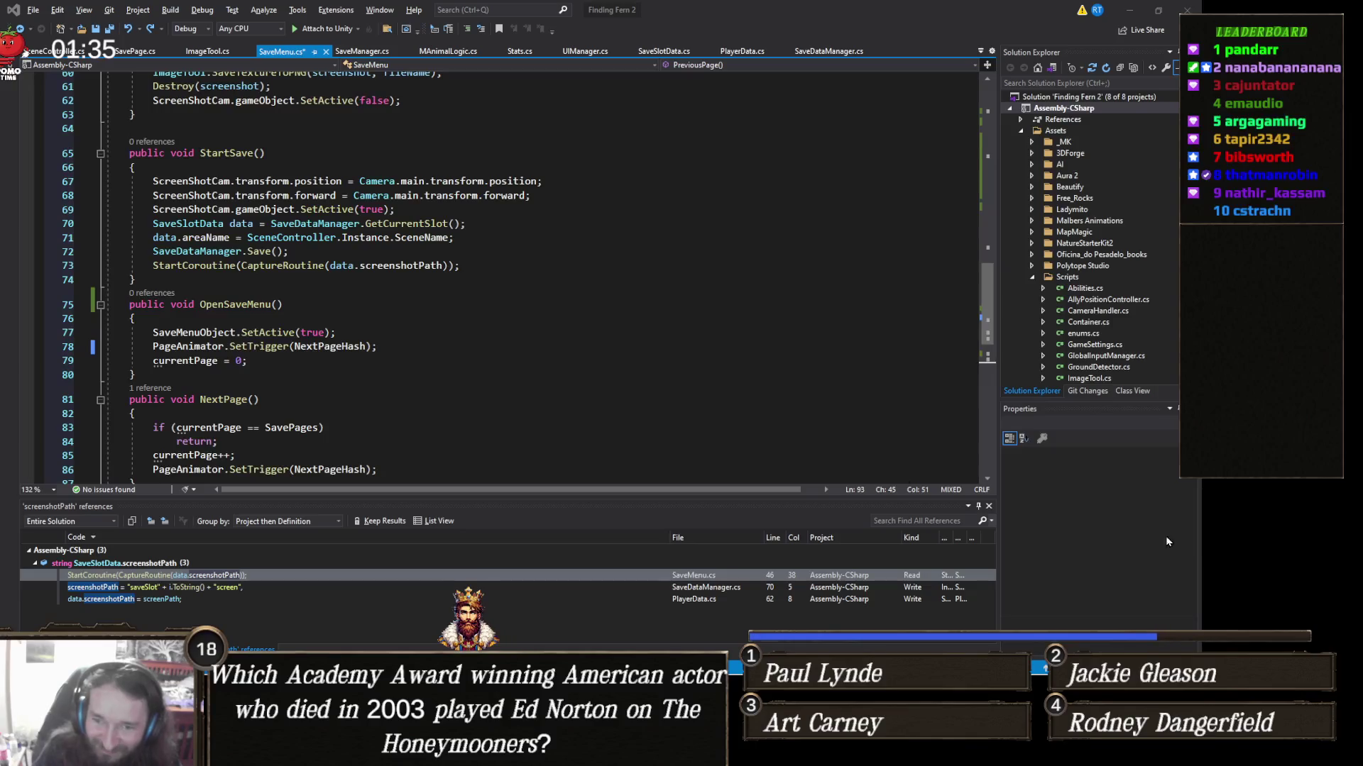
scroll(376, 343, down, 10)
Step: Replace lines 95–98 with the pasted GetCurrentSaveSlot using currentPage * 2 plus side, clamped
scroll(356, 394, up, 3)
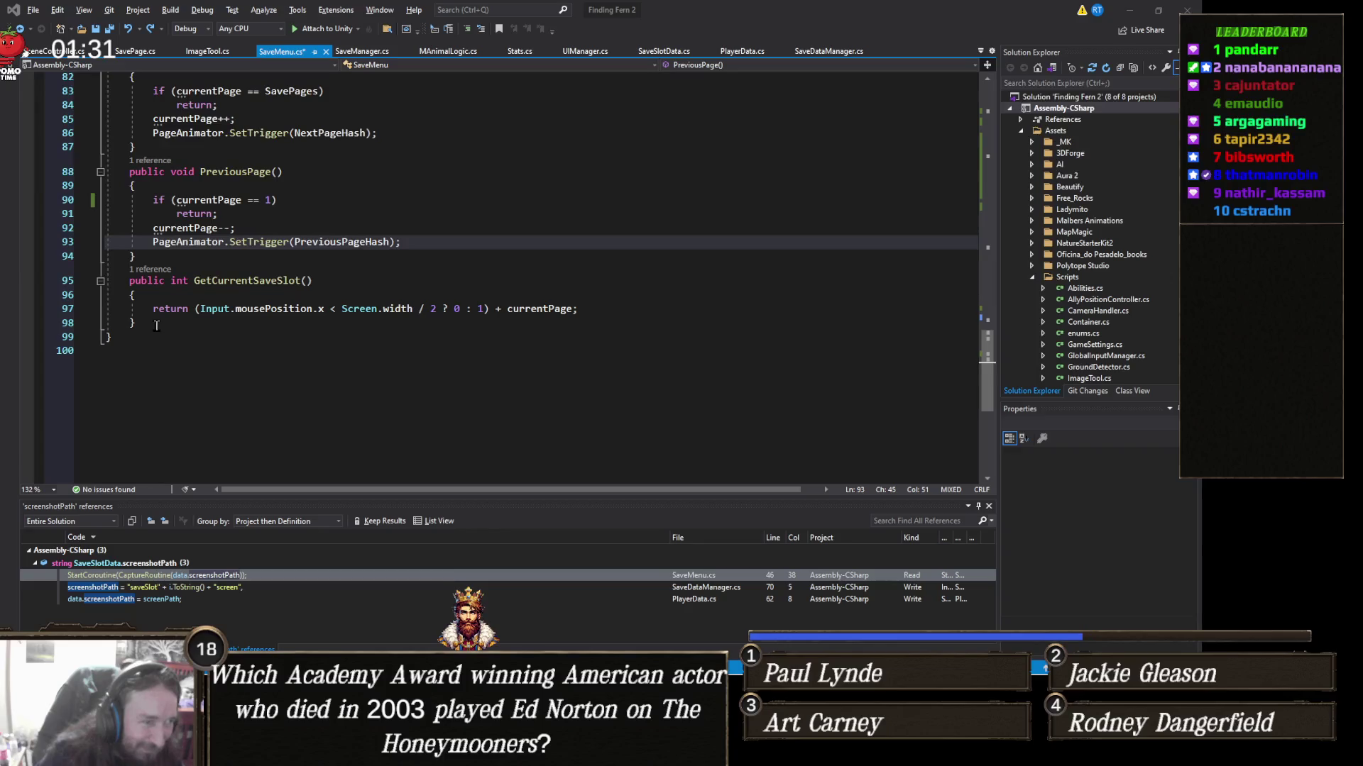
mouse_move(156, 326)
mouse_down()
mouse_move(114, 296)
mouse_move(58, 288)
mouse_up()
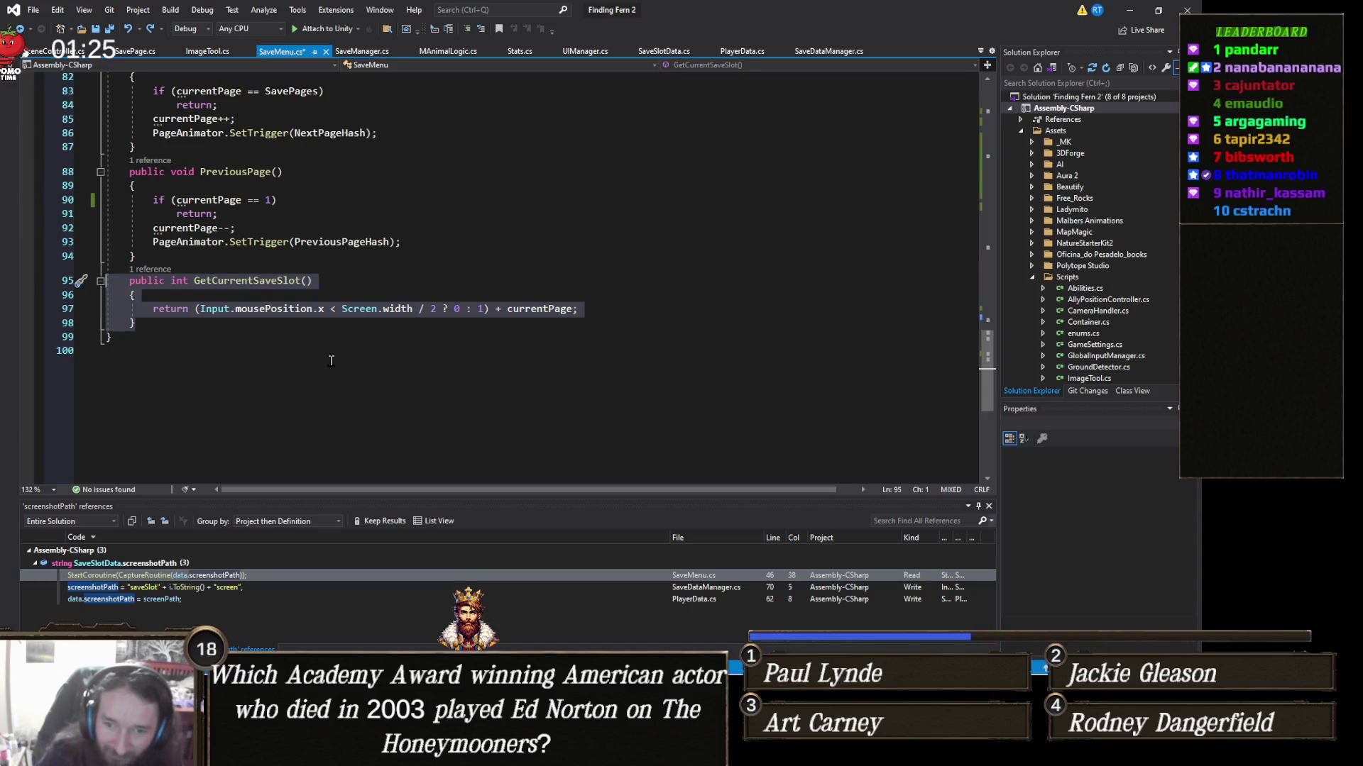
text(public int GetCurrentSaveSlot()     {         // Determine if we are looking at the Left (0) or Right (1) side of the screen         int side = (Input.mousePosition.x < Screen.width / 2) ? 0 : 1;          // Multiply currentPage by 2 because each page contains two slots         int calculatedIndex = (currentPage * 2) + side;          // Safety check to ensure we don't exceed the array size         return Mathf.Clamp(calculatedIndex, 0, pages.Length - 1);     })
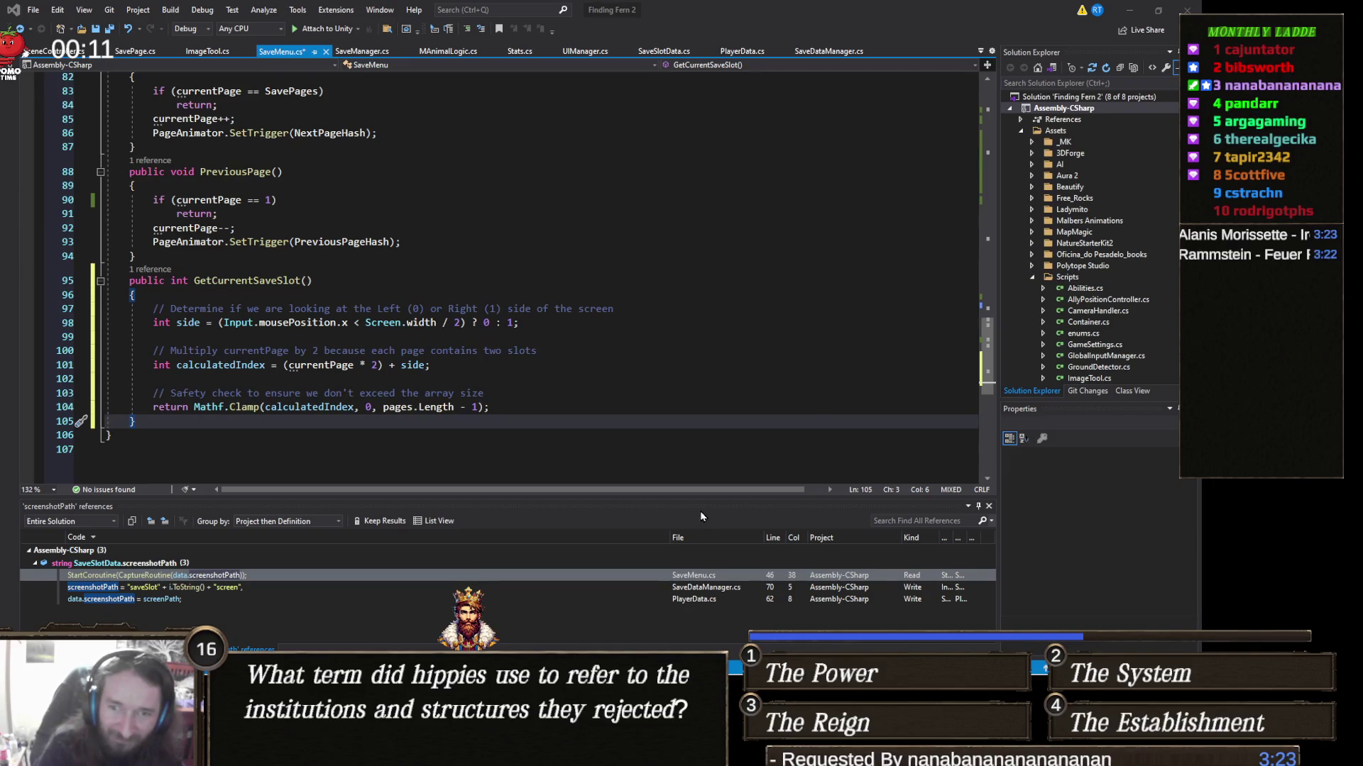
Step: Delete the safety check, Multiply currentPage and Determine if comment lines from GetCurrentSaveSlot
click(557, 412)
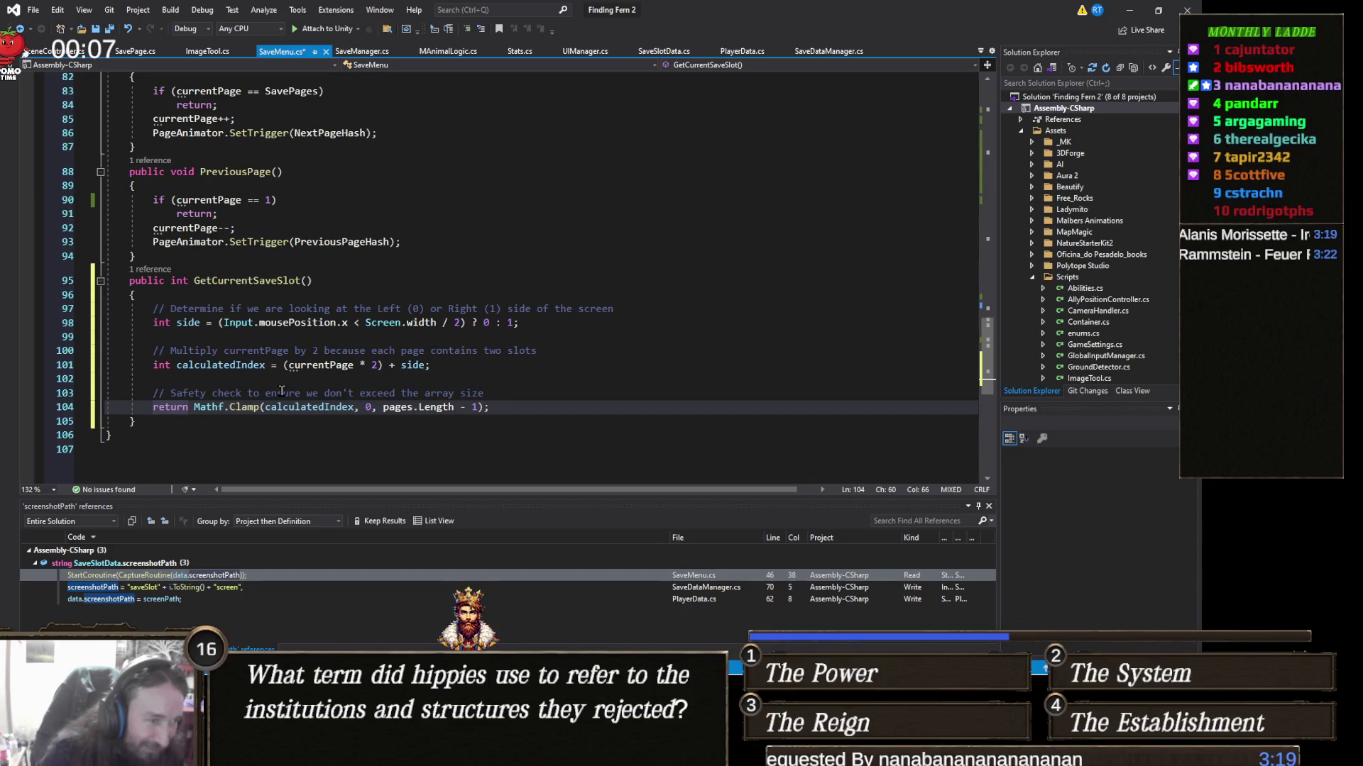
triple_click(243, 393)
key(Delete)
click(313, 350)
triple_click(313, 351)
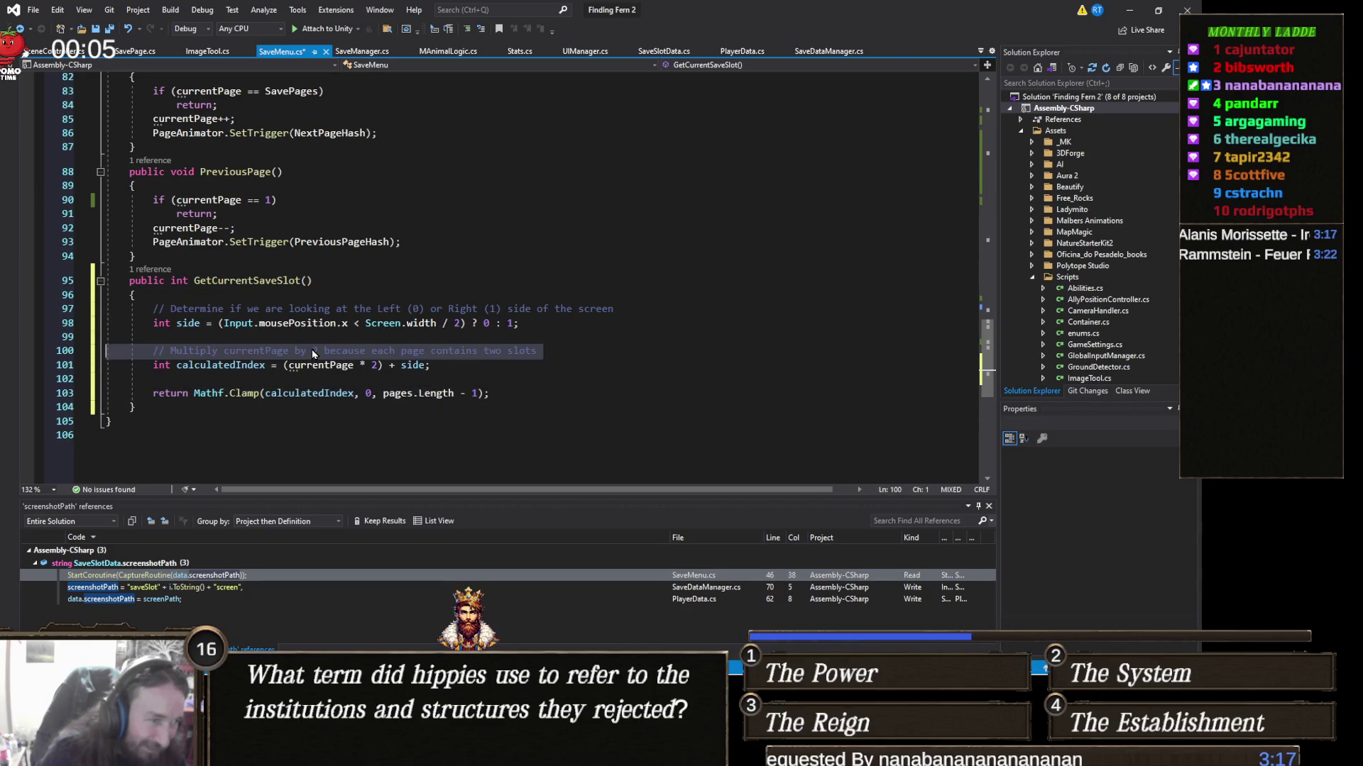
key(Delete)
triple_click(315, 309)
key(Delete)
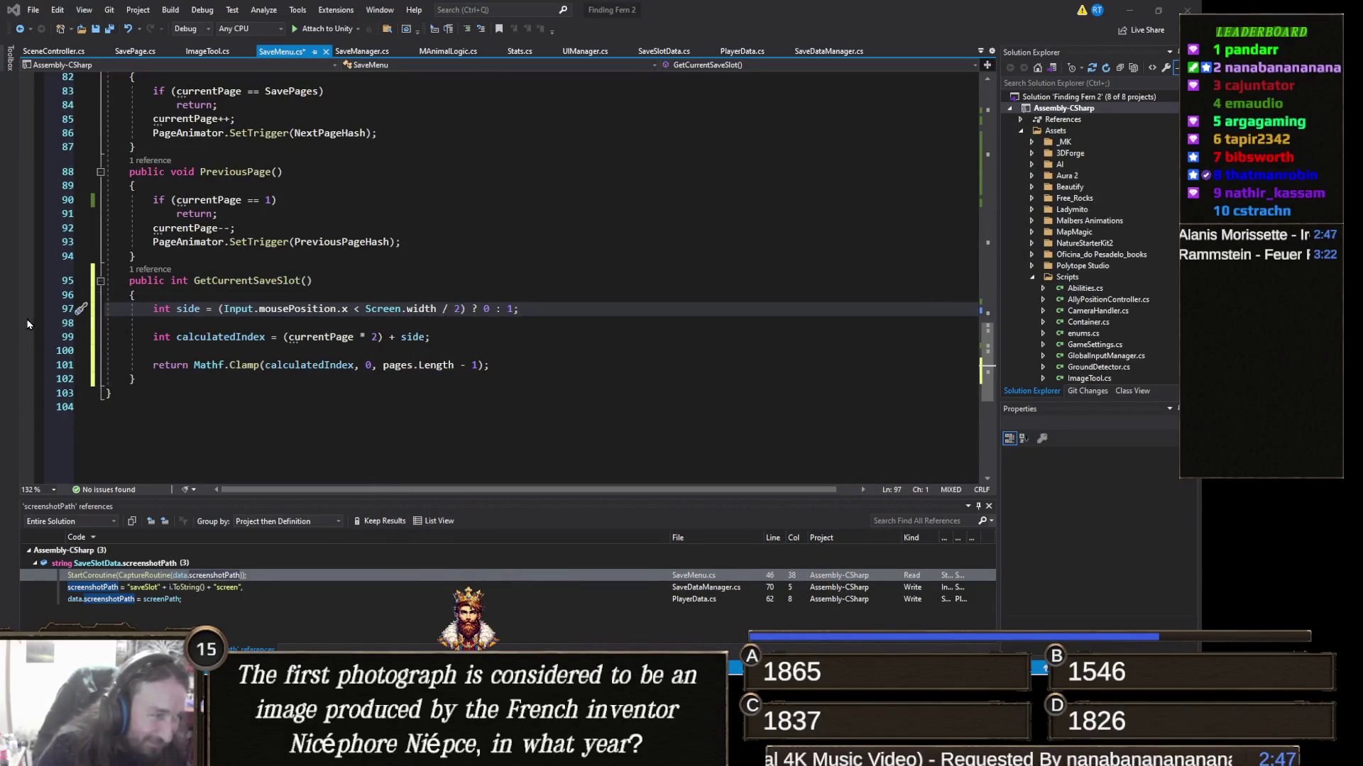
Step: Remove the blank lines before calculatedIndex and before the return statement
click(51, 325)
key(Delete)
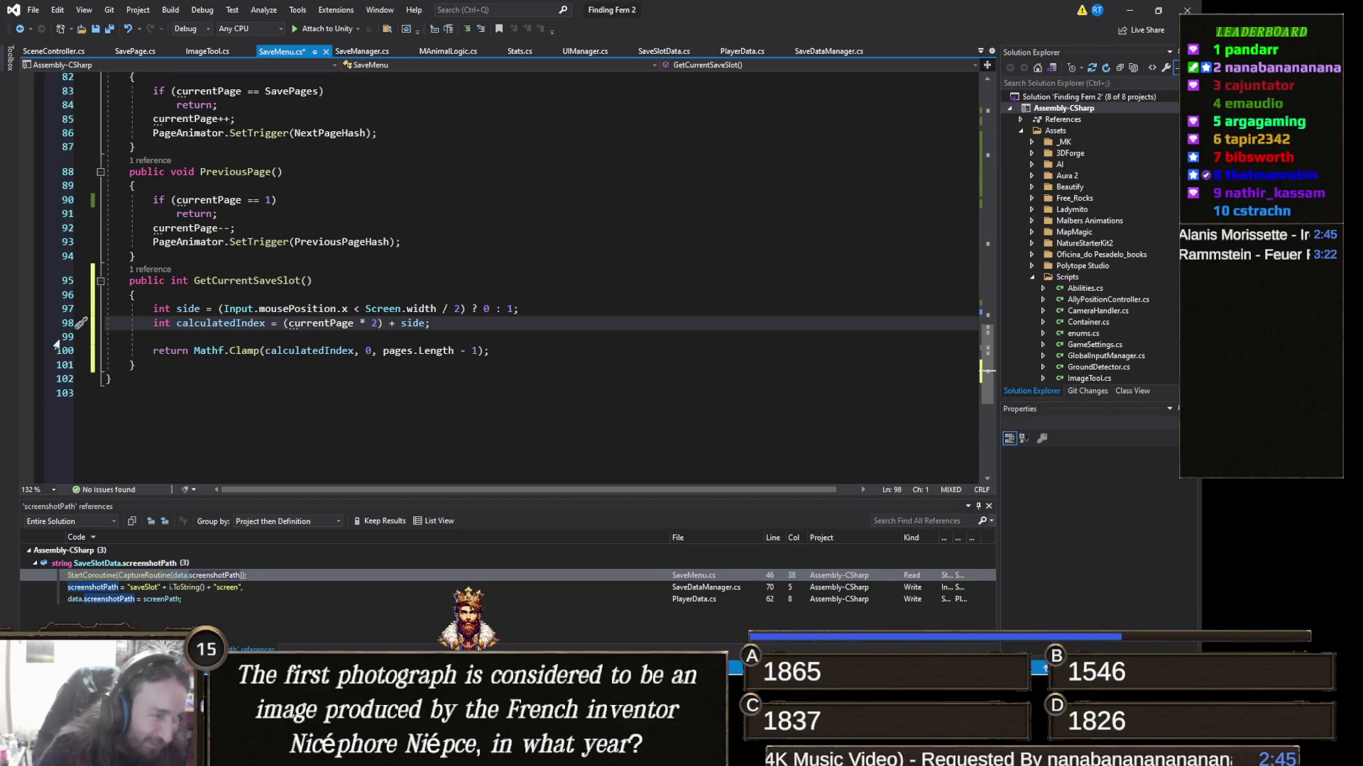
click(55, 337)
key(Delete)
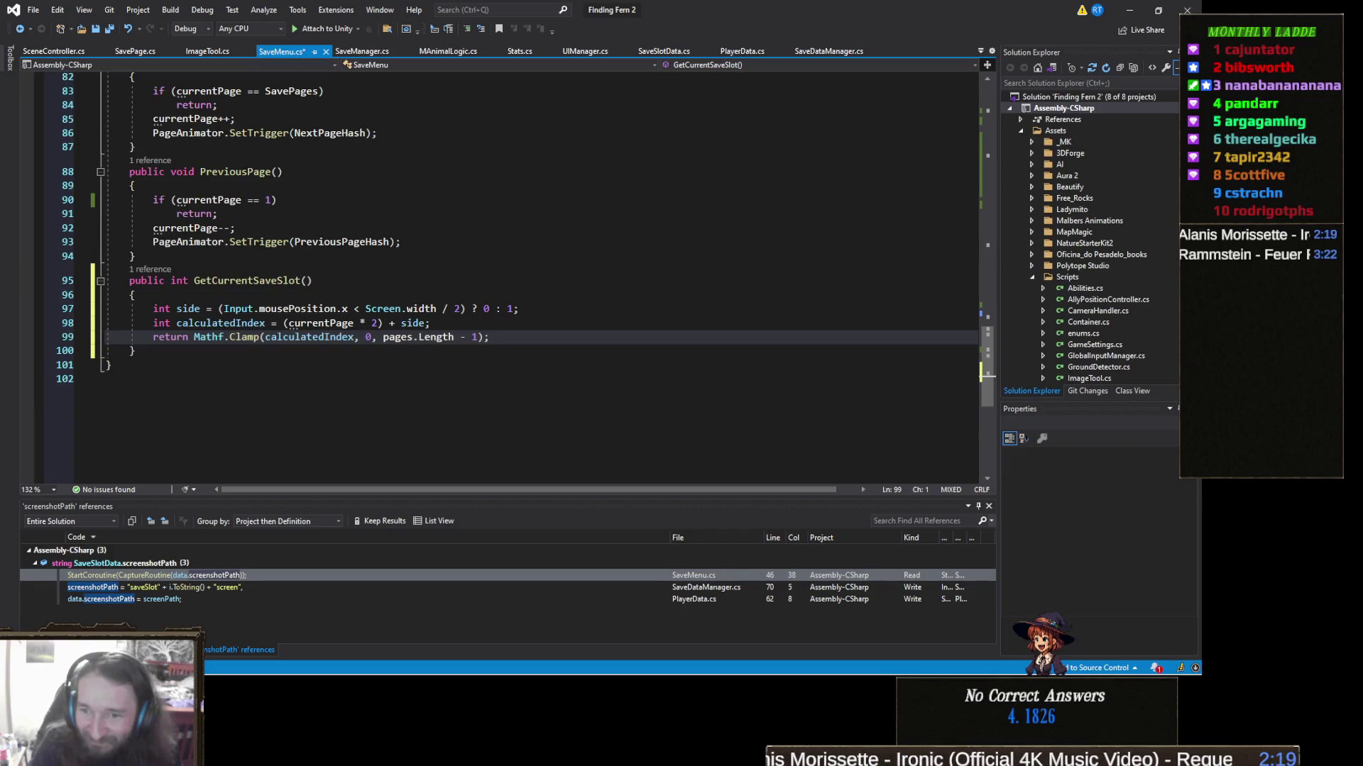
key(alt+Tab)
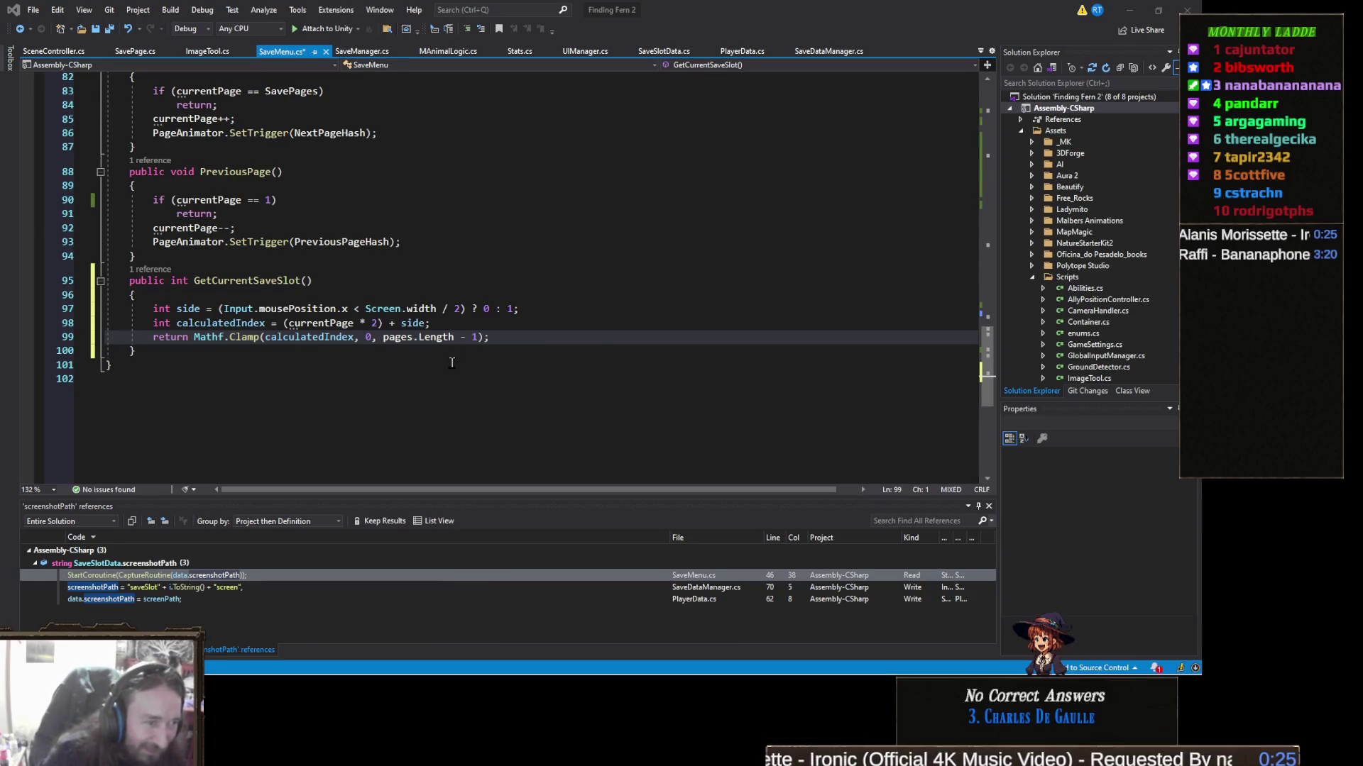
Step: Save the edited SaveMenu.cs in Visual Studio with Ctrl+S
click(372, 384)
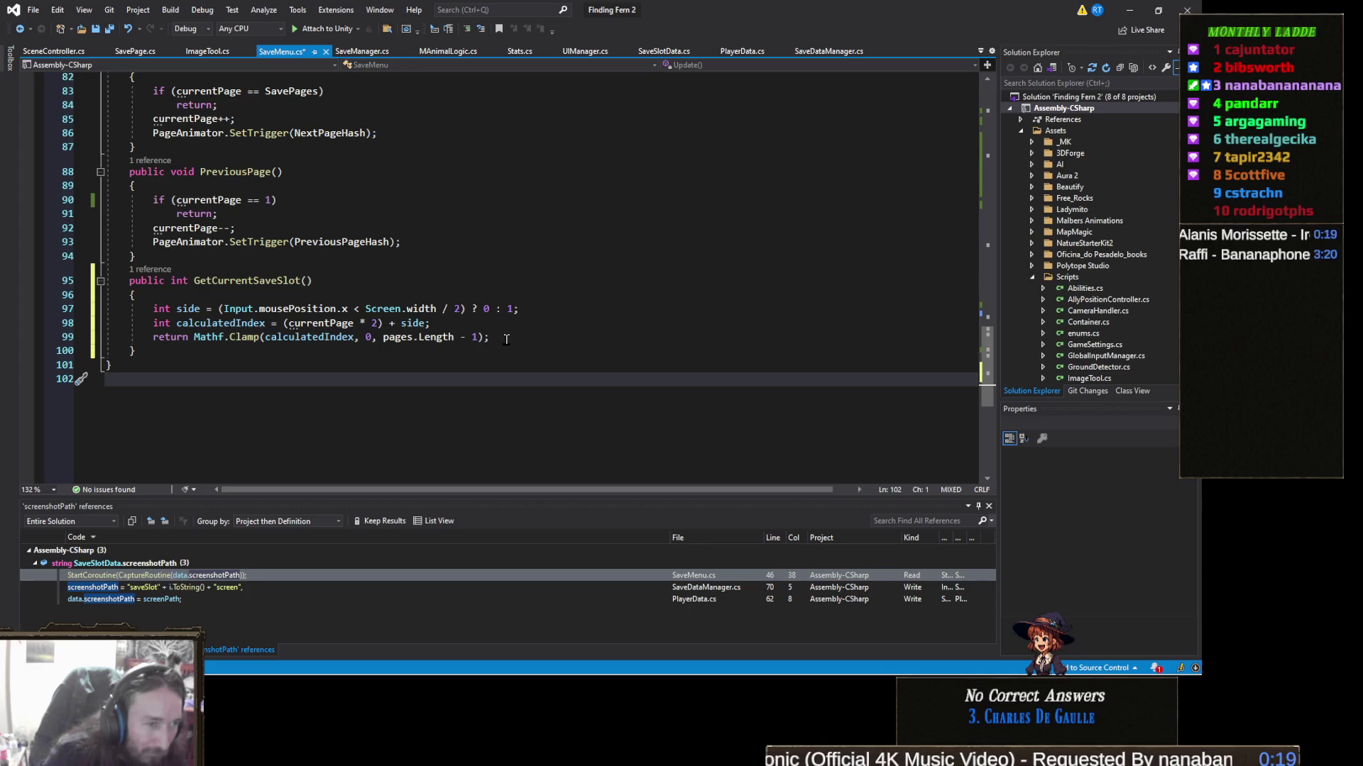
scroll(506, 339, up, 2)
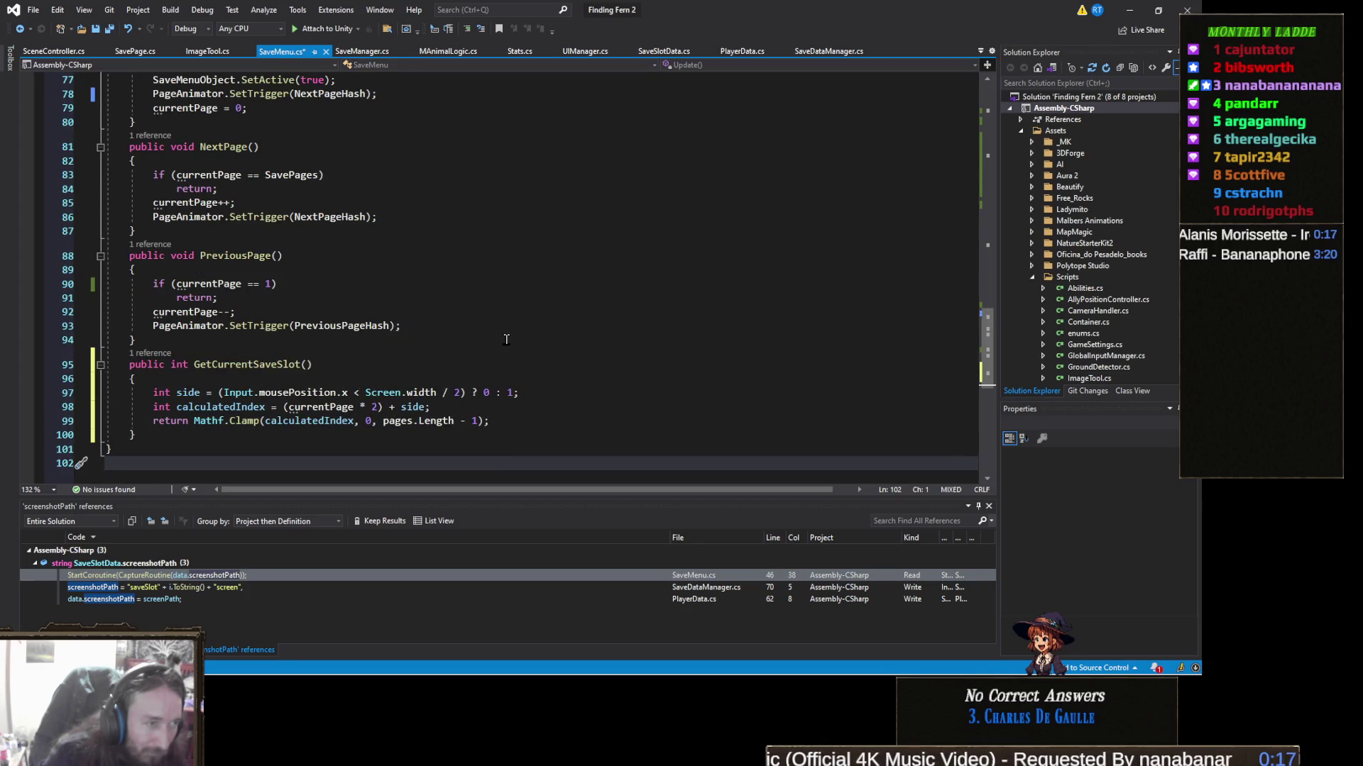
key(ctrl+s)
scroll(506, 339, down, 3)
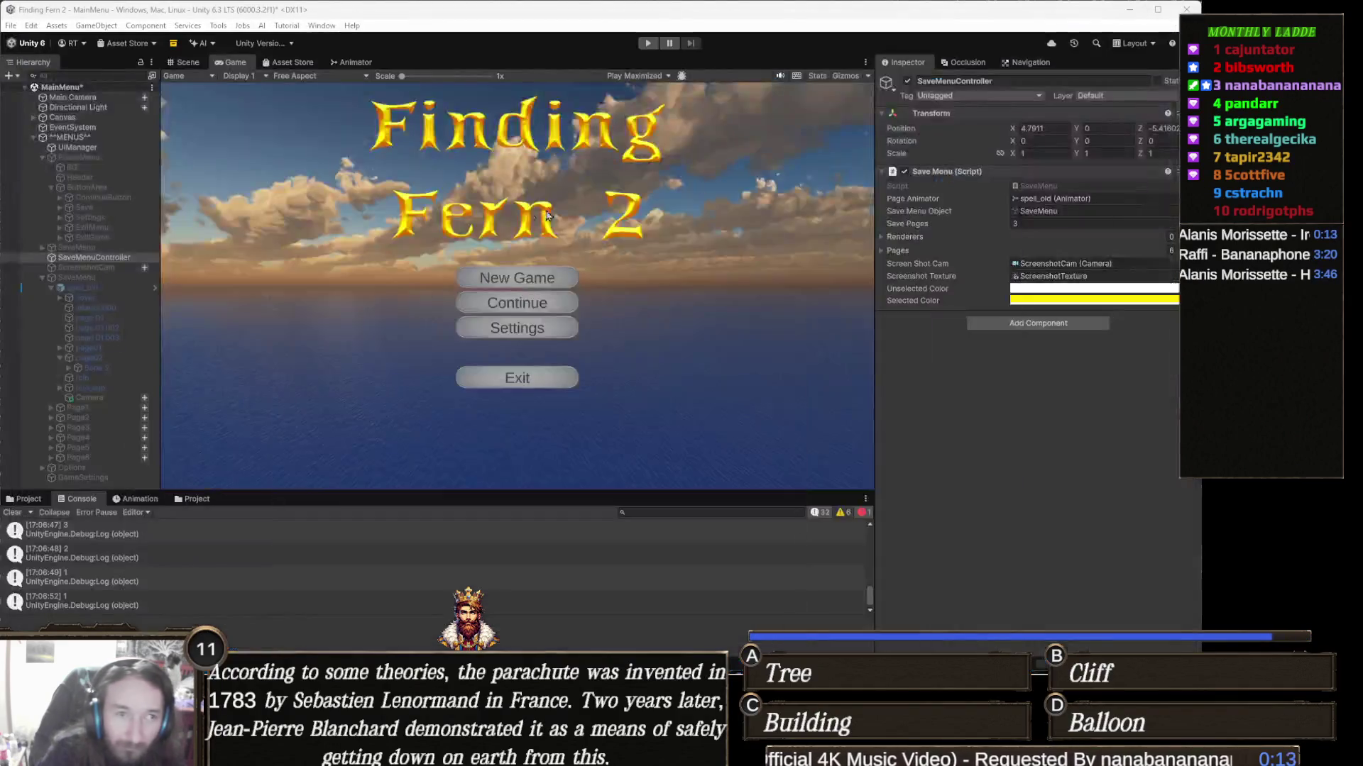
Step: Back in Unity, deactivate the Canvas object to hide the main menu and start Play mode
click(1130, 11)
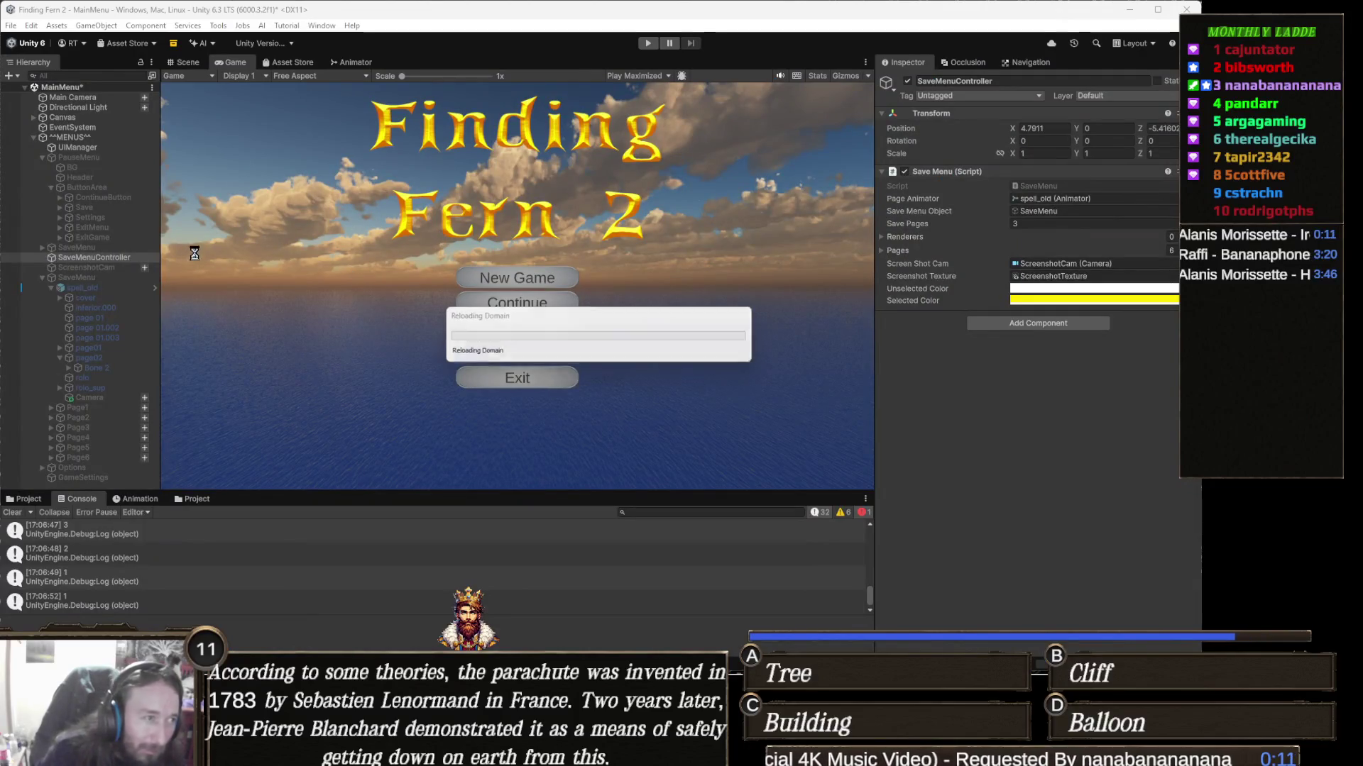
click(107, 120)
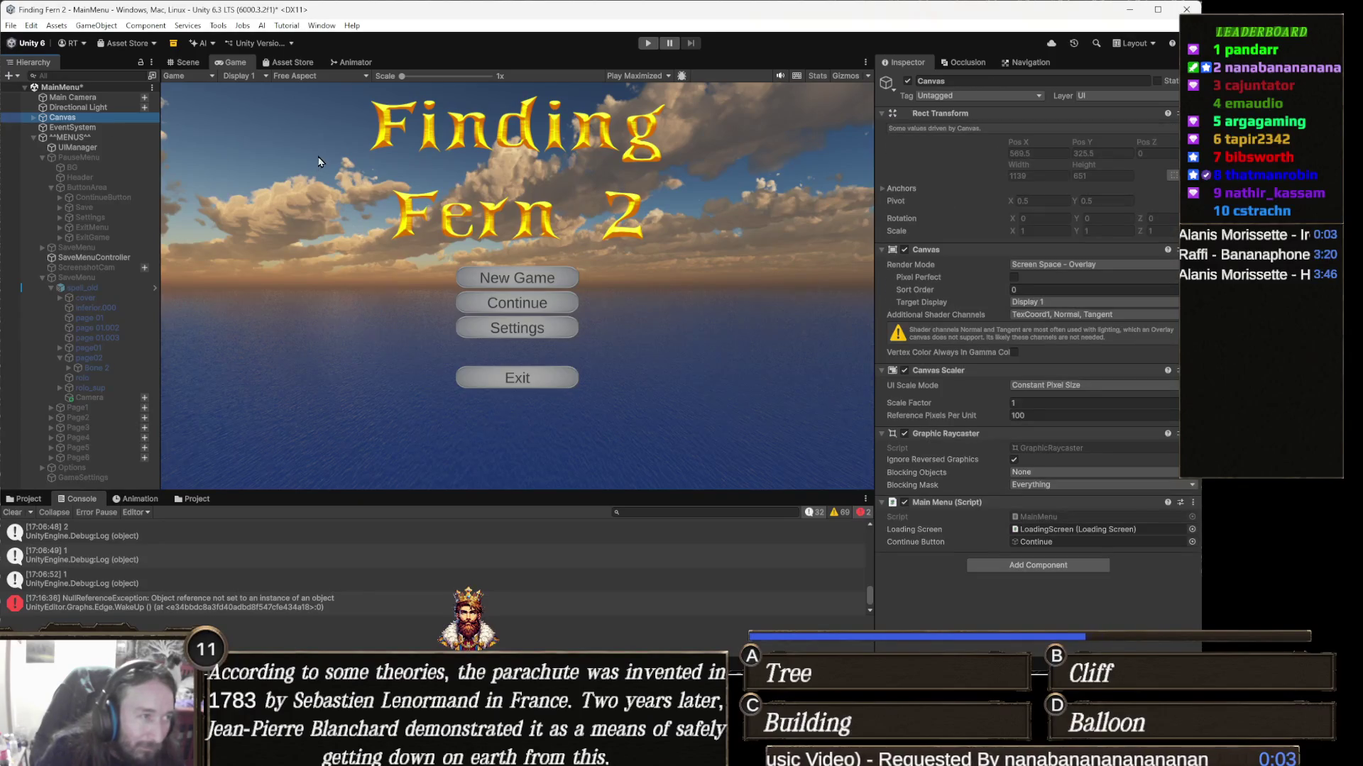
click(908, 81)
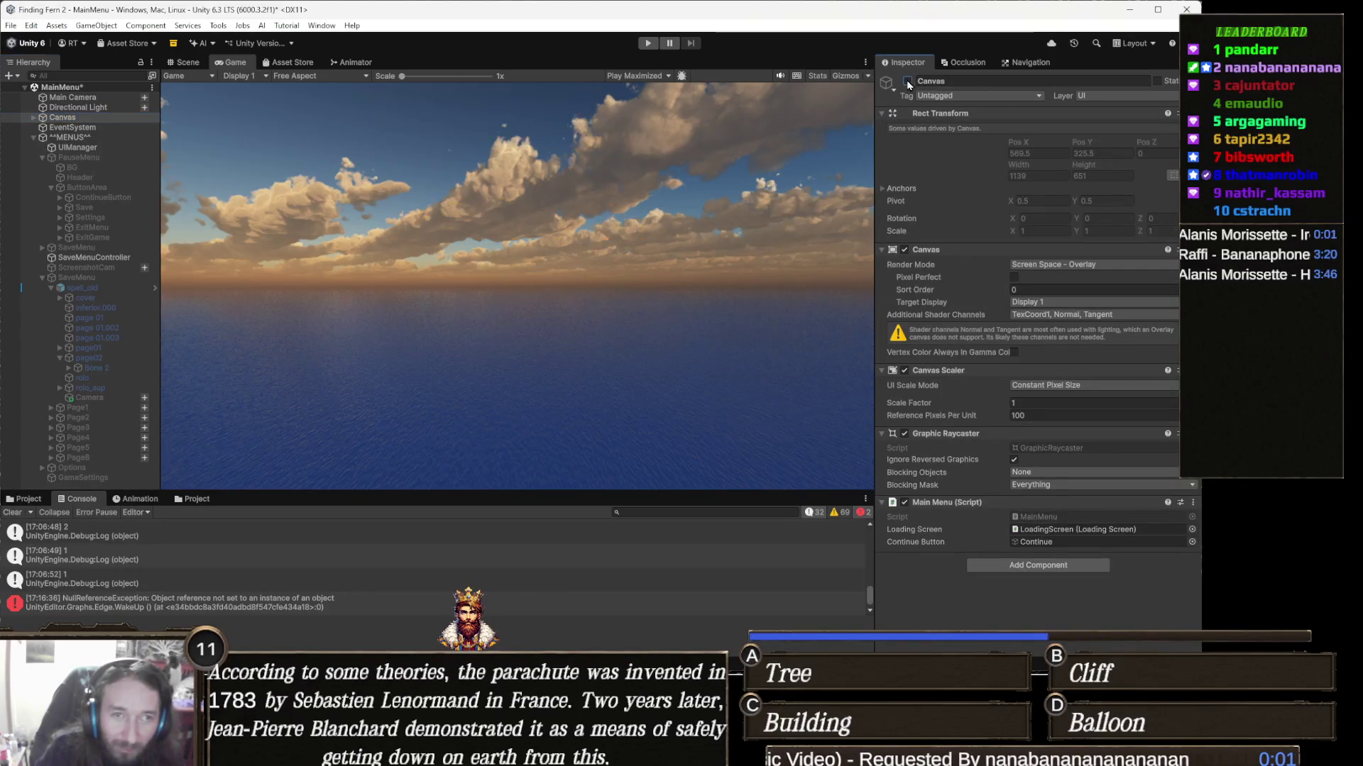
click(647, 44)
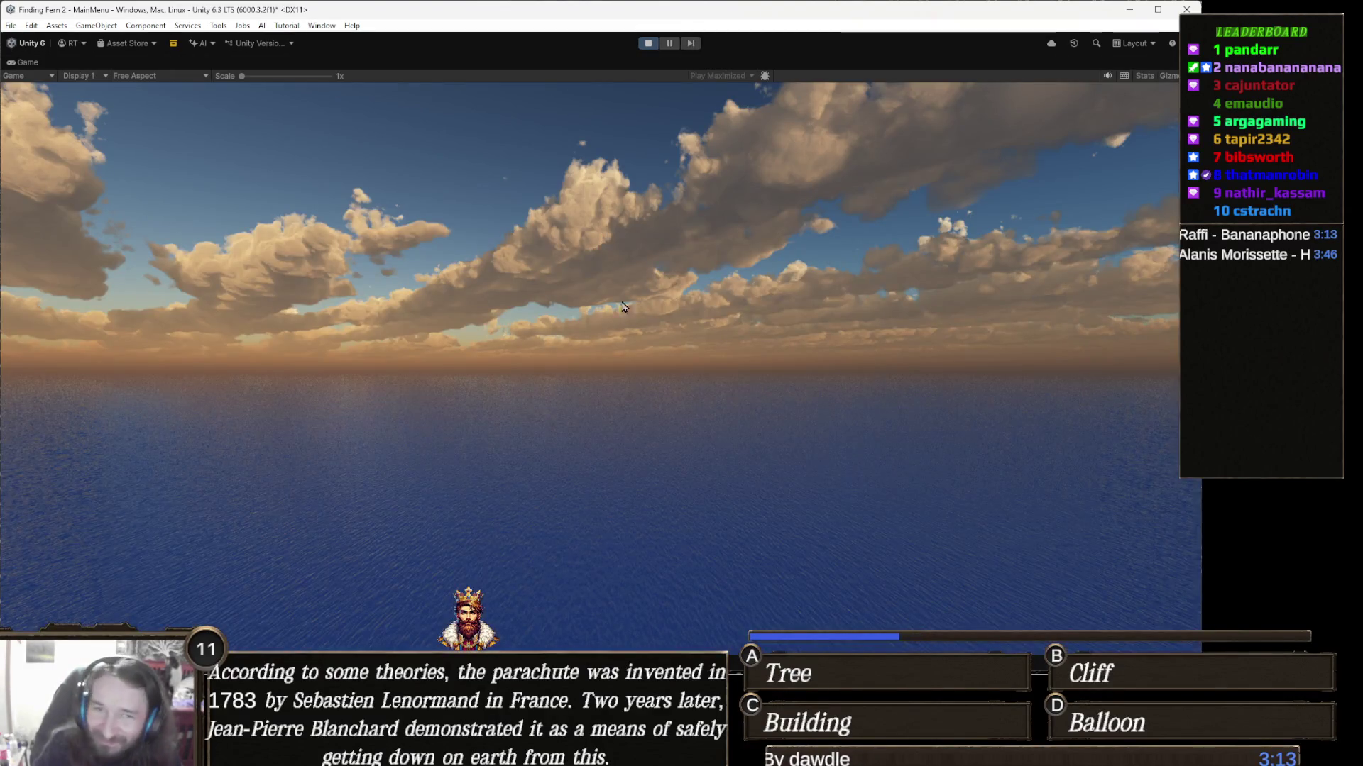
Step: Pause with Escape, open the save book via Save, and flip through several pages
key(Escape)
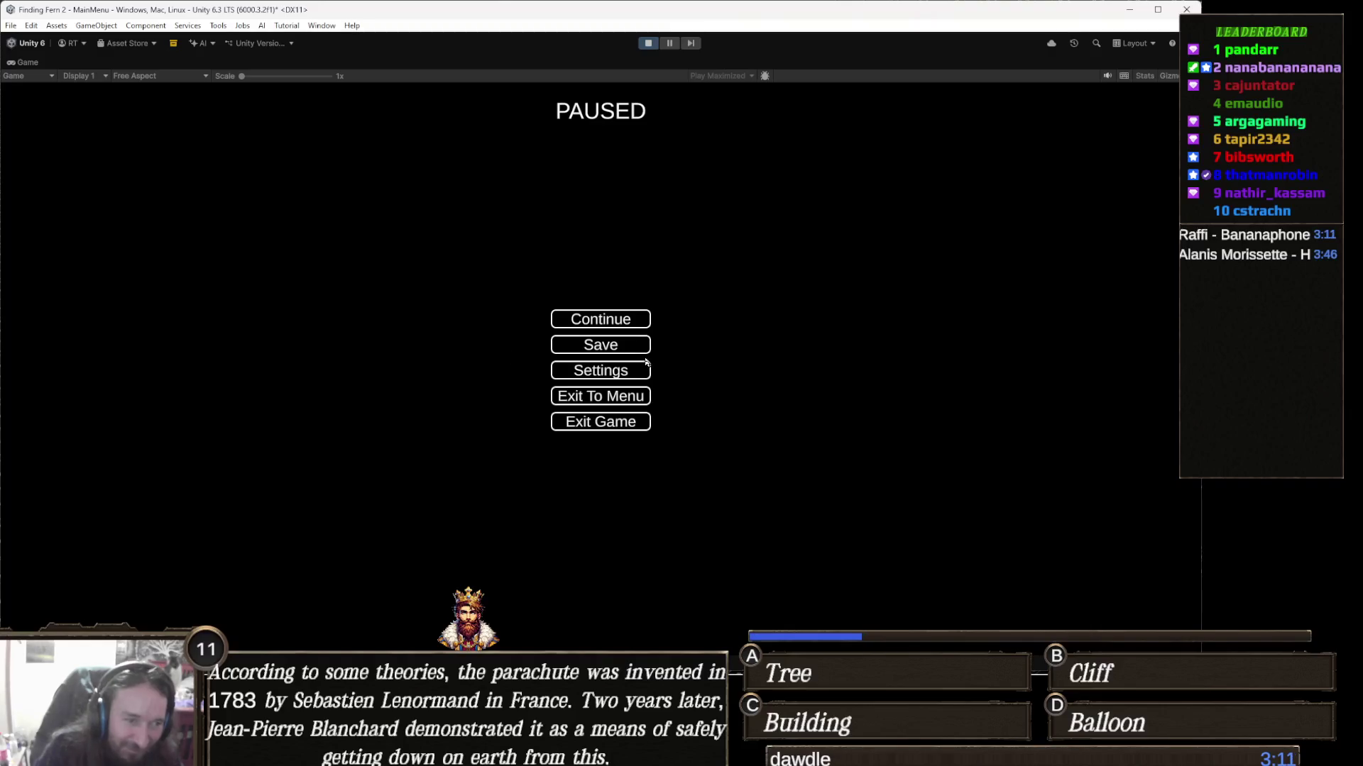
click(637, 346)
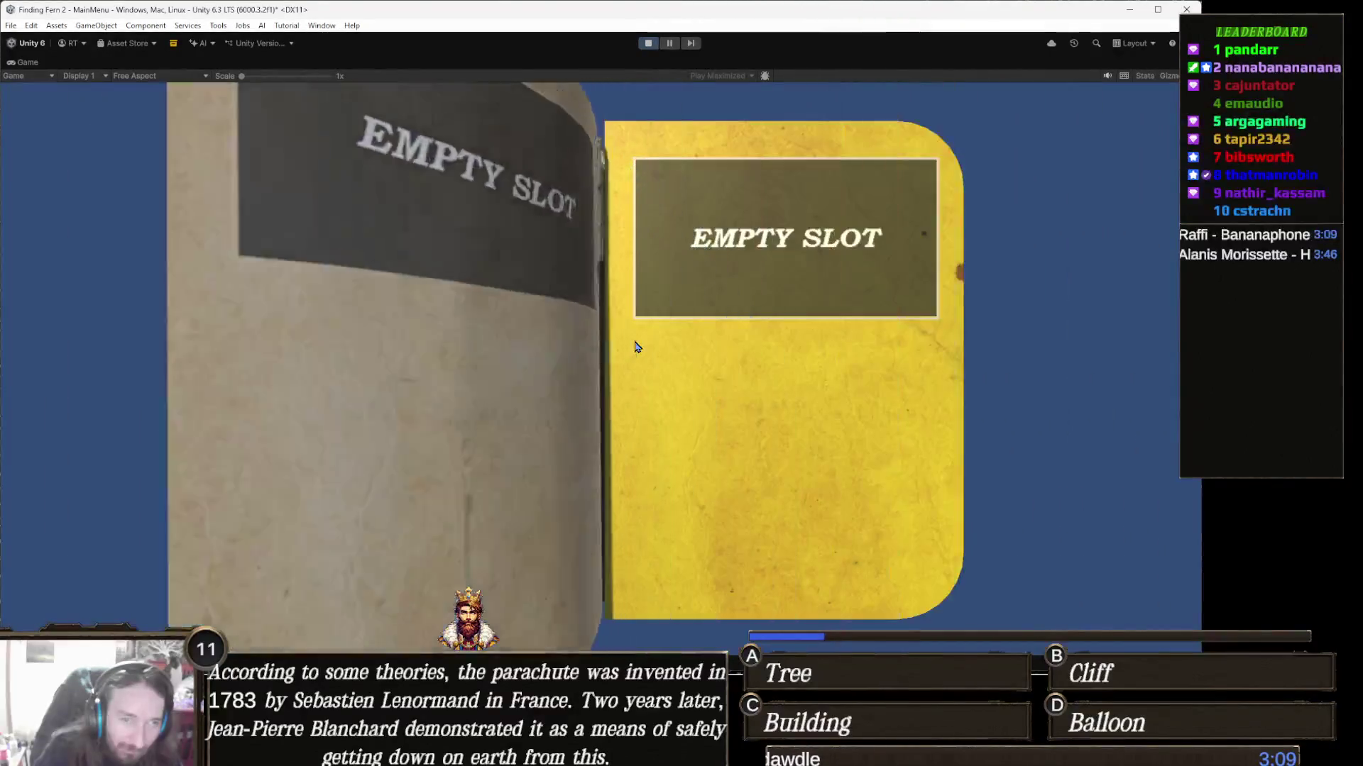
click(704, 372)
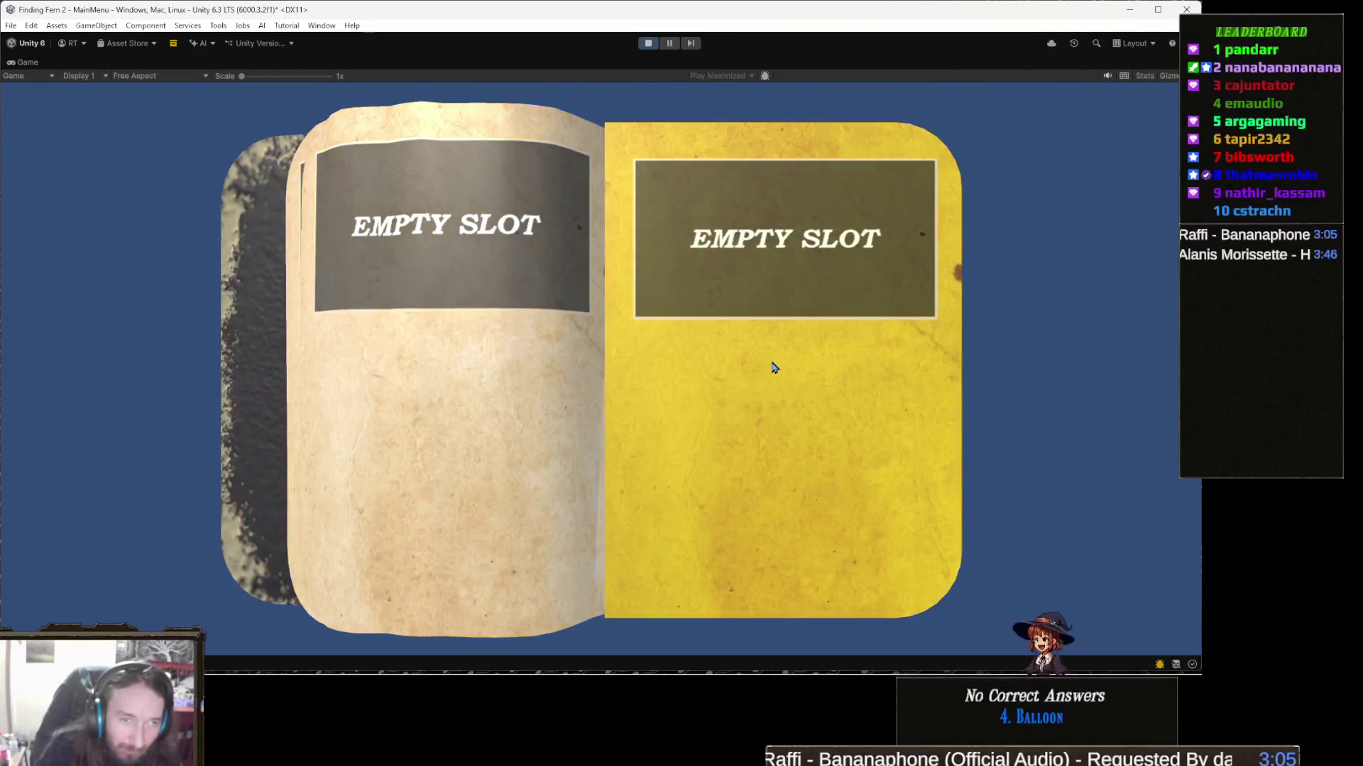
click(774, 367)
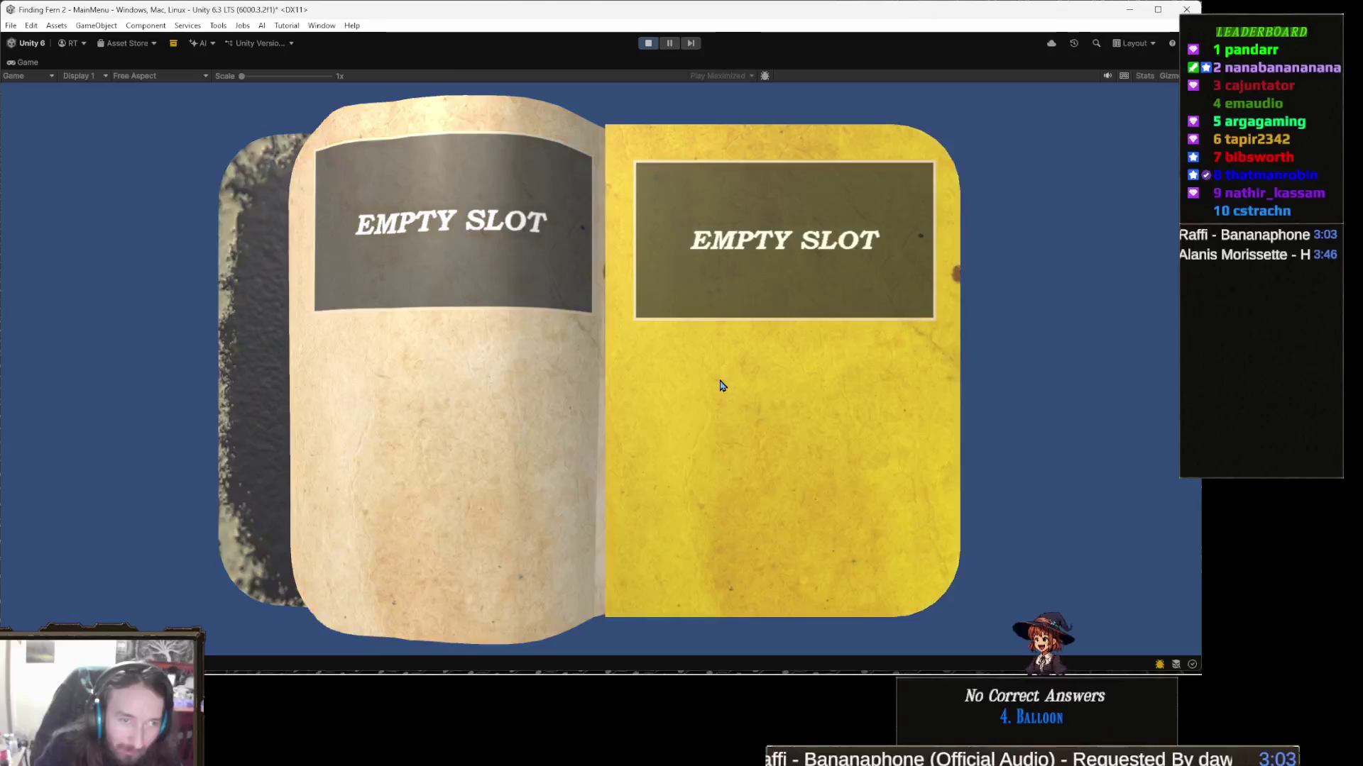
click(721, 384)
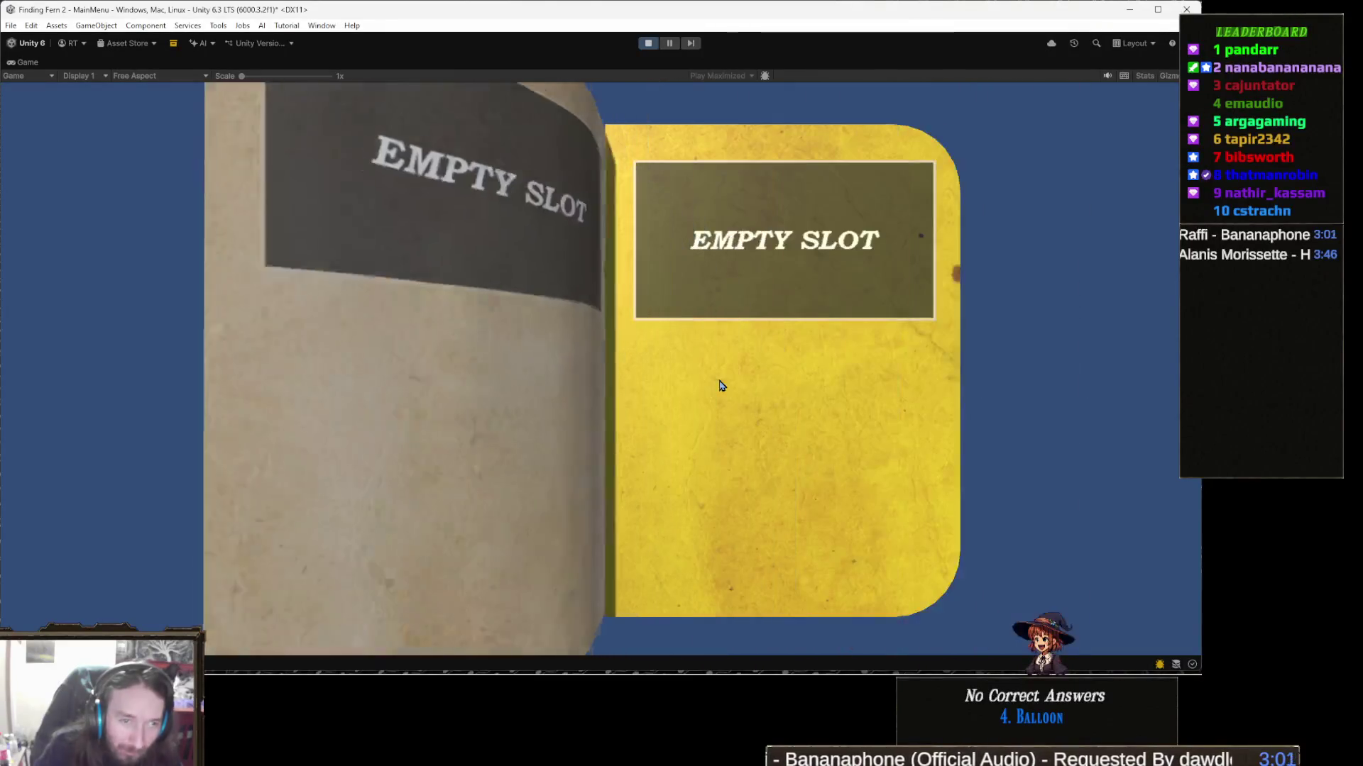
click(538, 220)
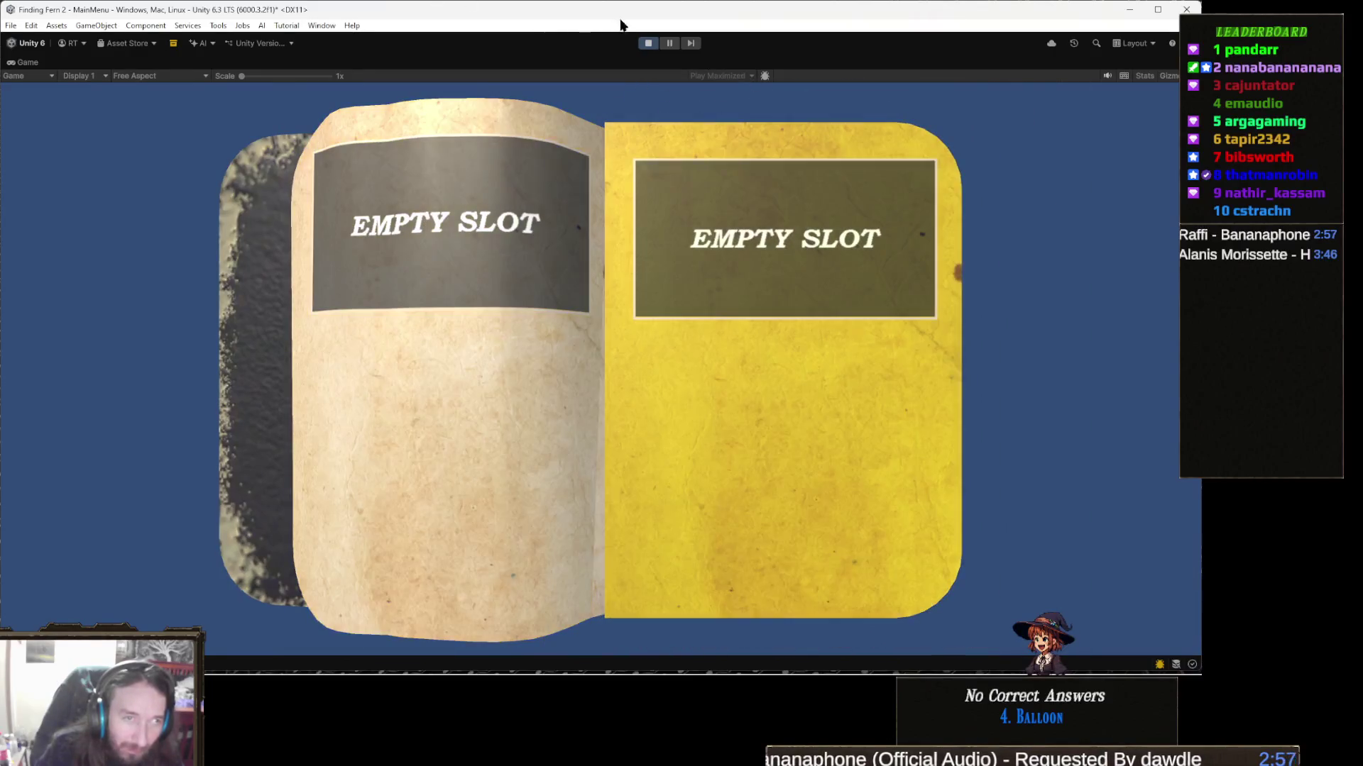
Step: Stop Play mode and switch back to SaveMenu.cs in Visual Studio
click(646, 44)
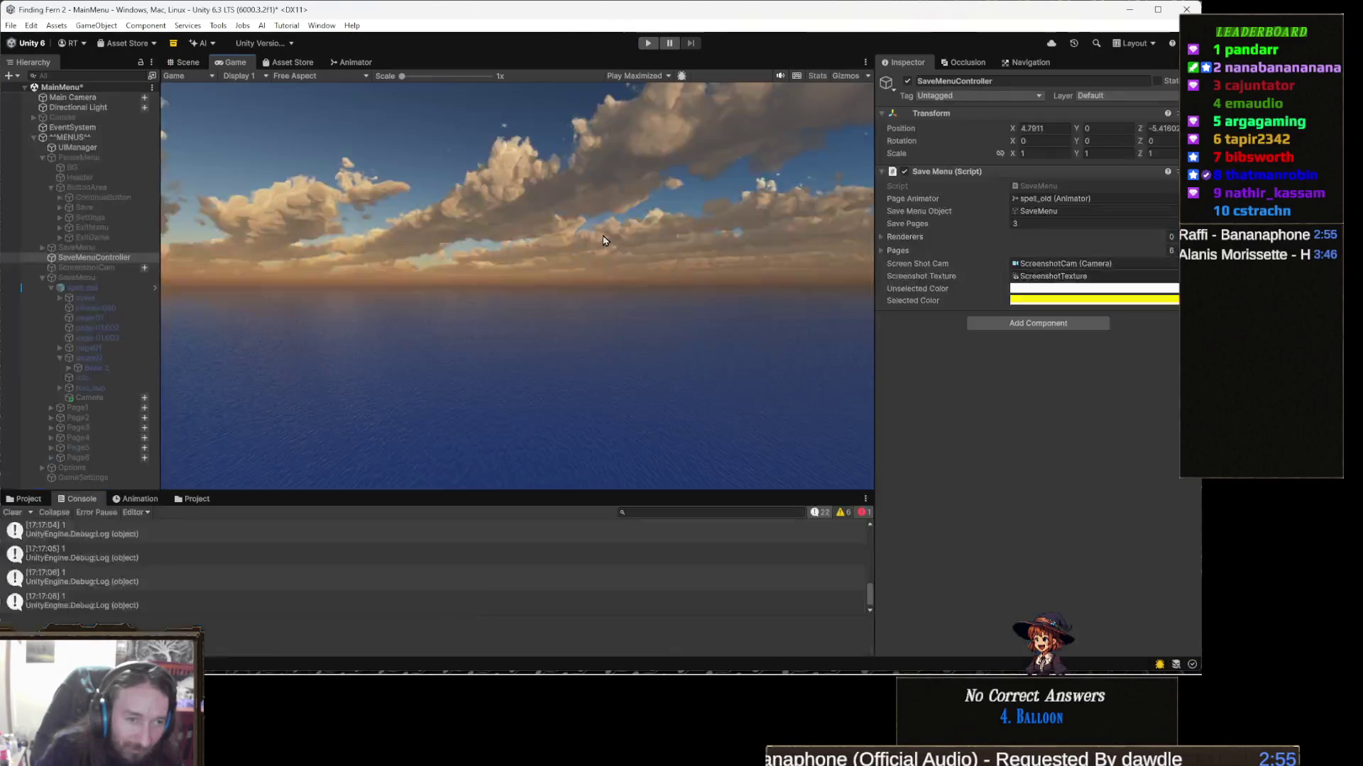
key(alt+Tab)
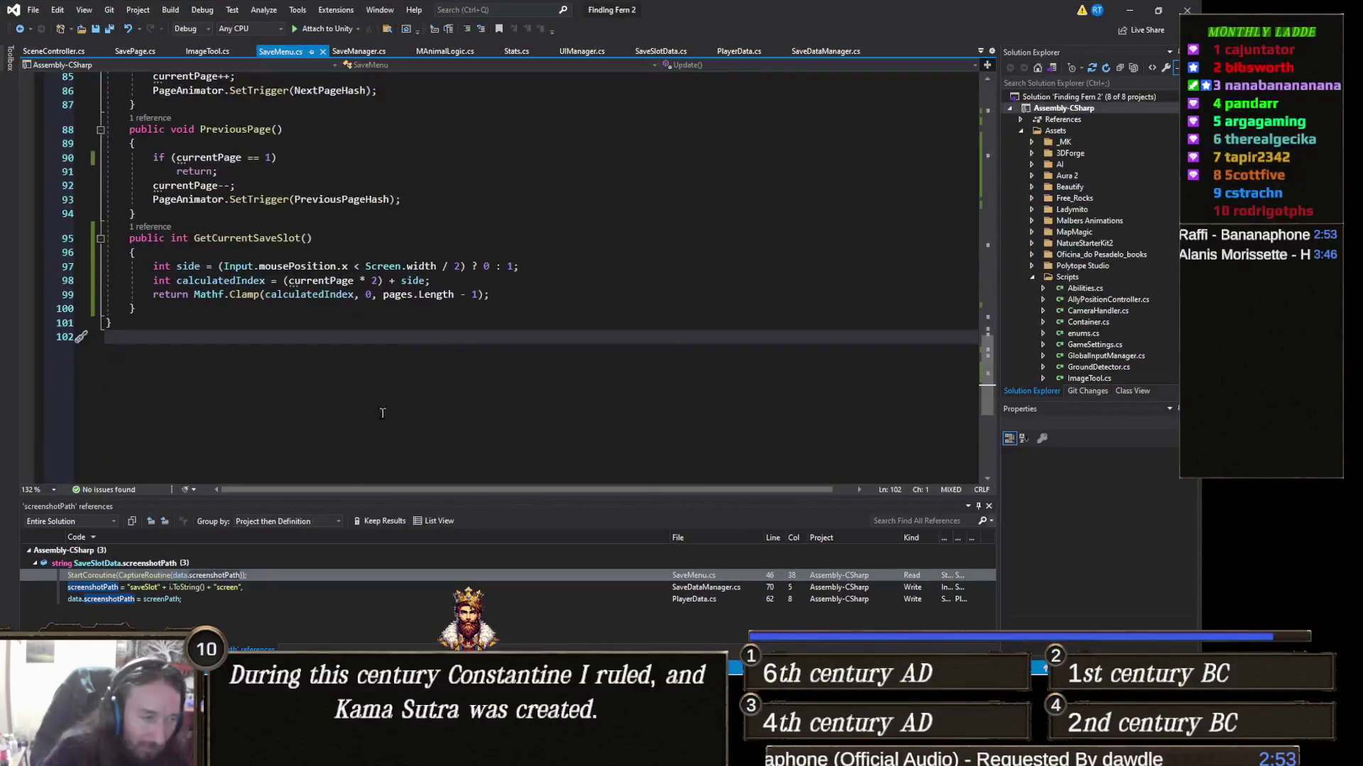
scroll(411, 361, up, 5)
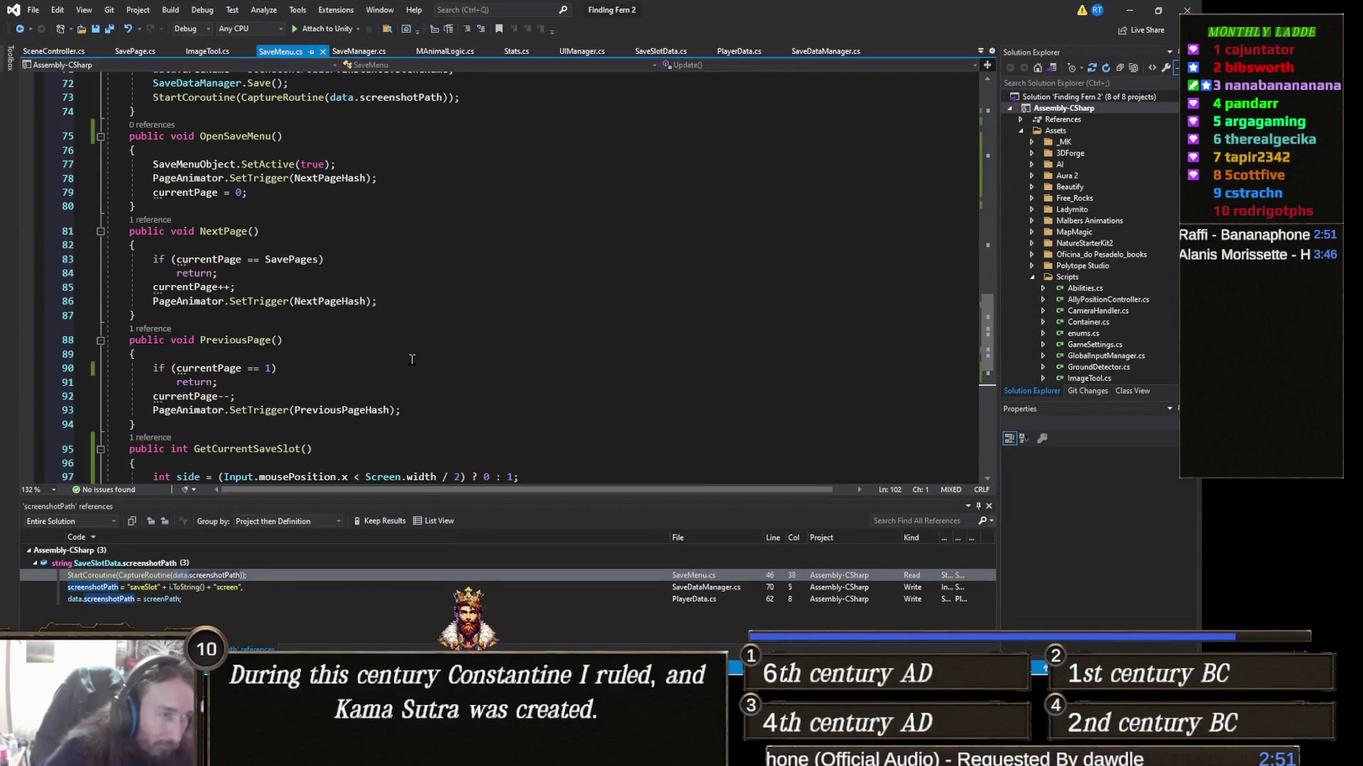
Step: Change PreviousPage's first-page check to currentPage == 0 and save
scroll(327, 383, down, 2)
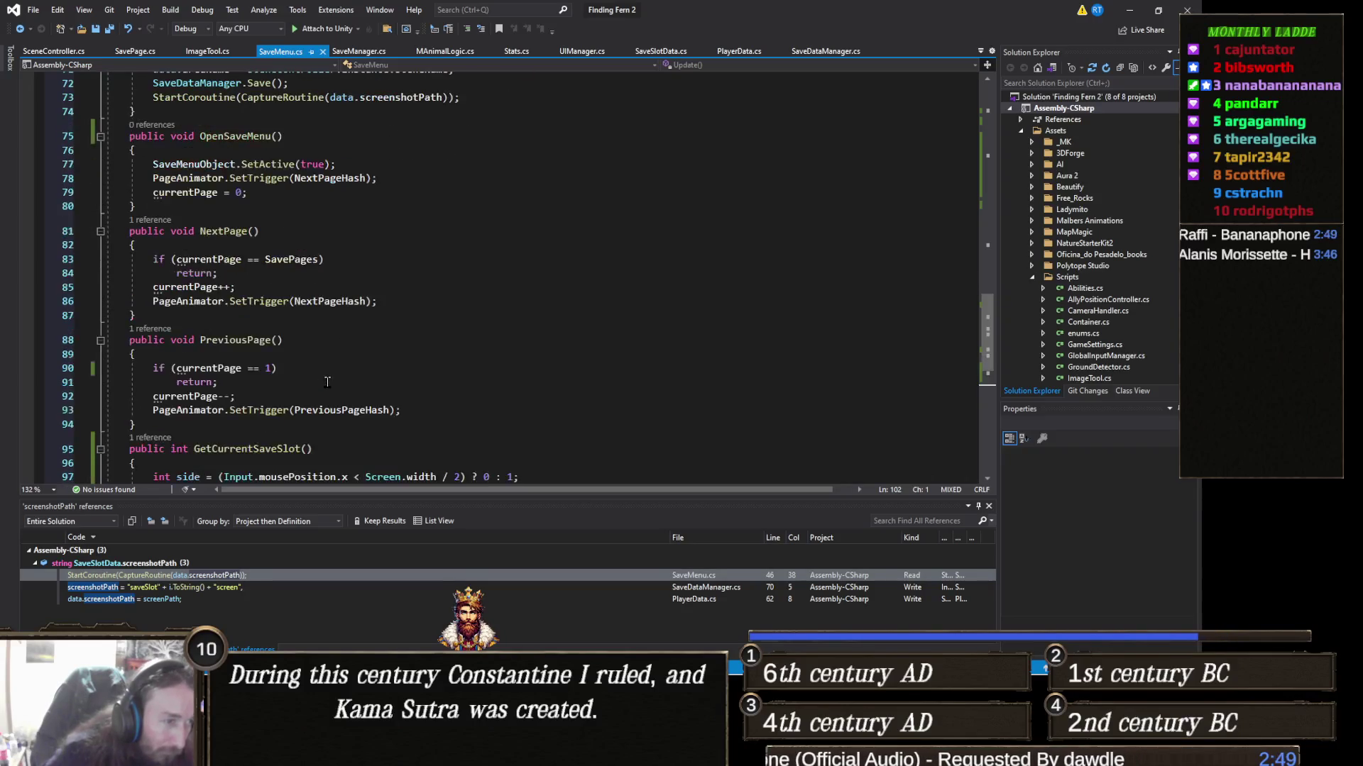
click(273, 367)
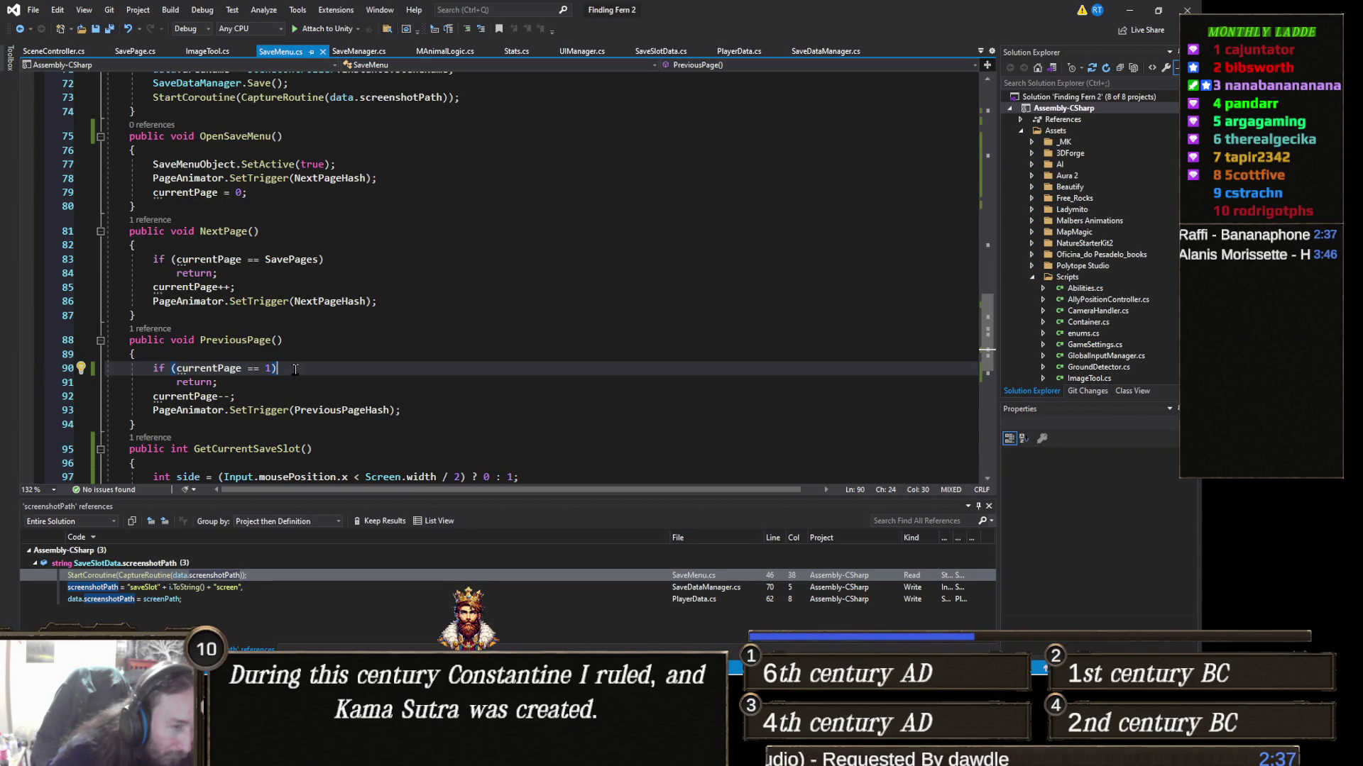
key(Left)
key(BackSpace)
text(0)
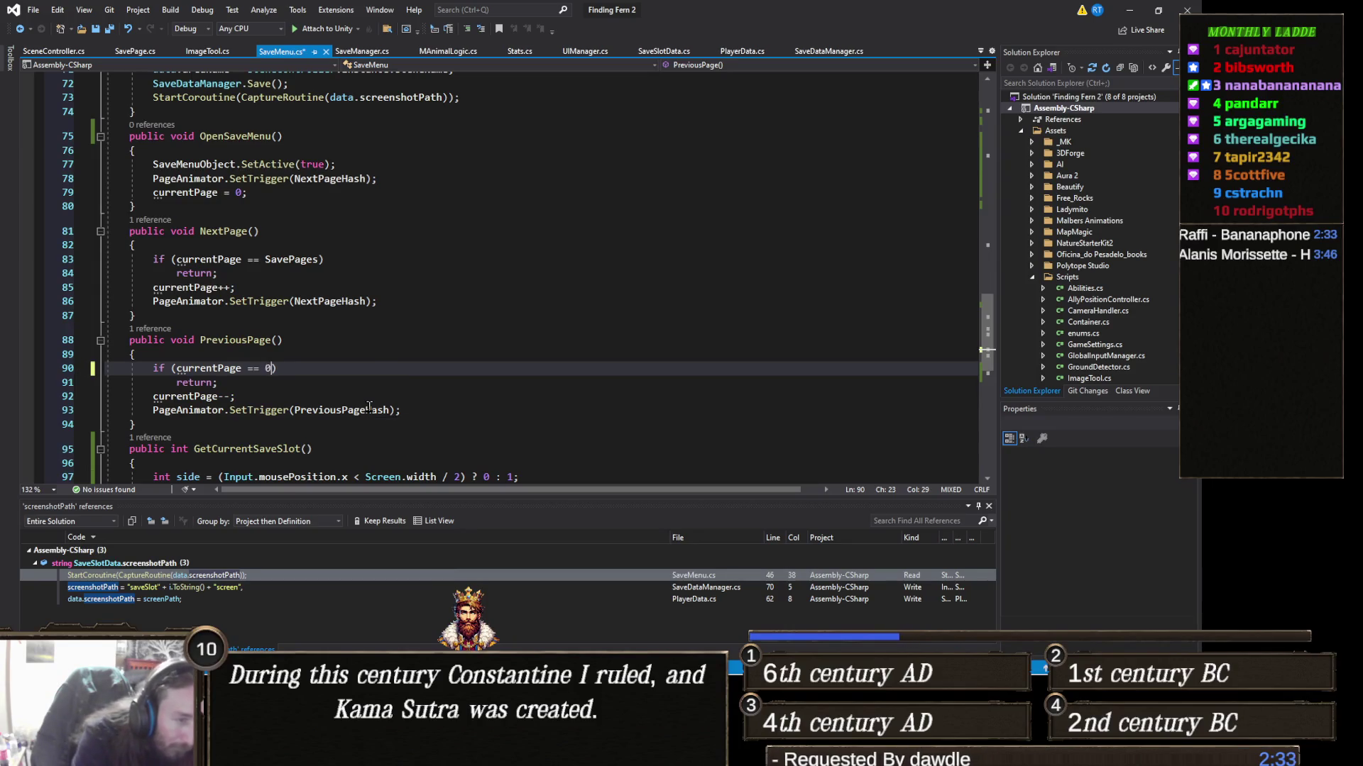
key(ctrl+s)
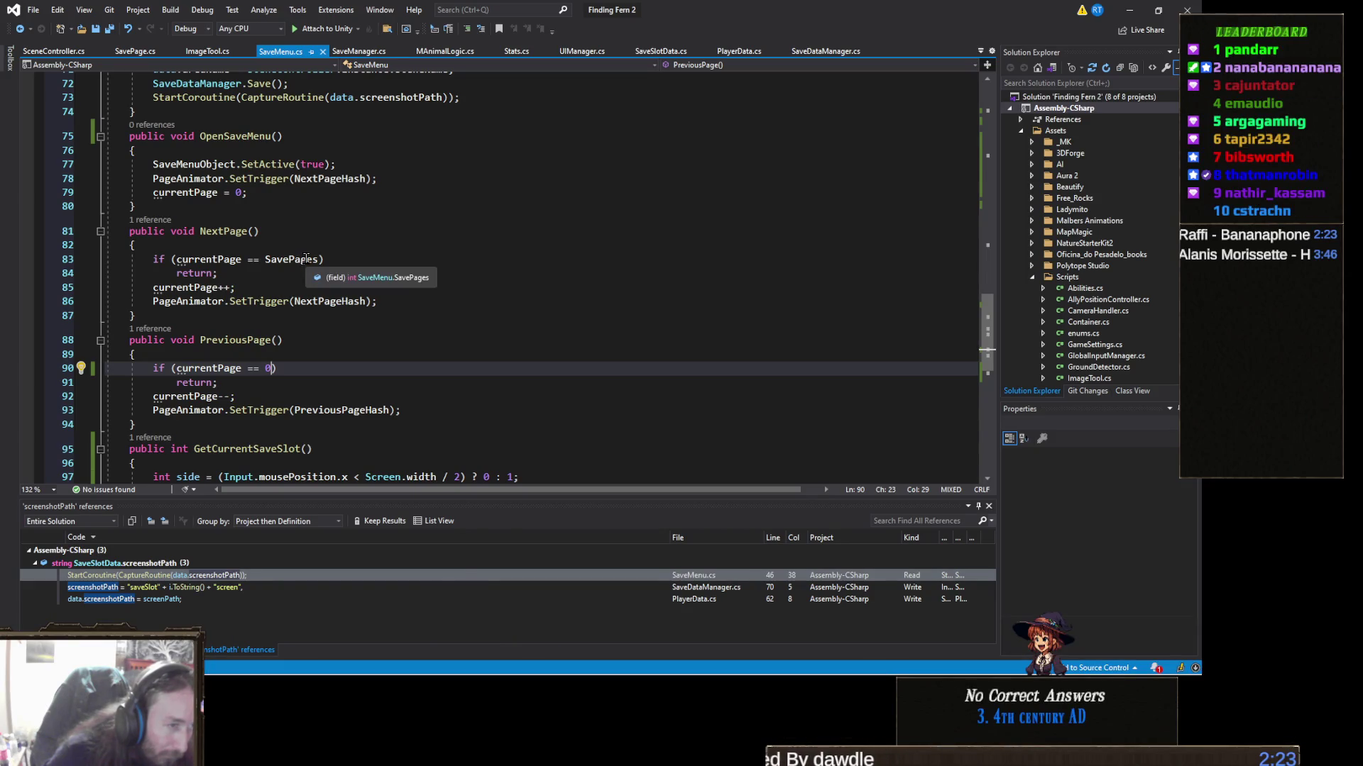
Step: Make NextPage stop at SavePages-1, save the script, and return to Unity
click(307, 259)
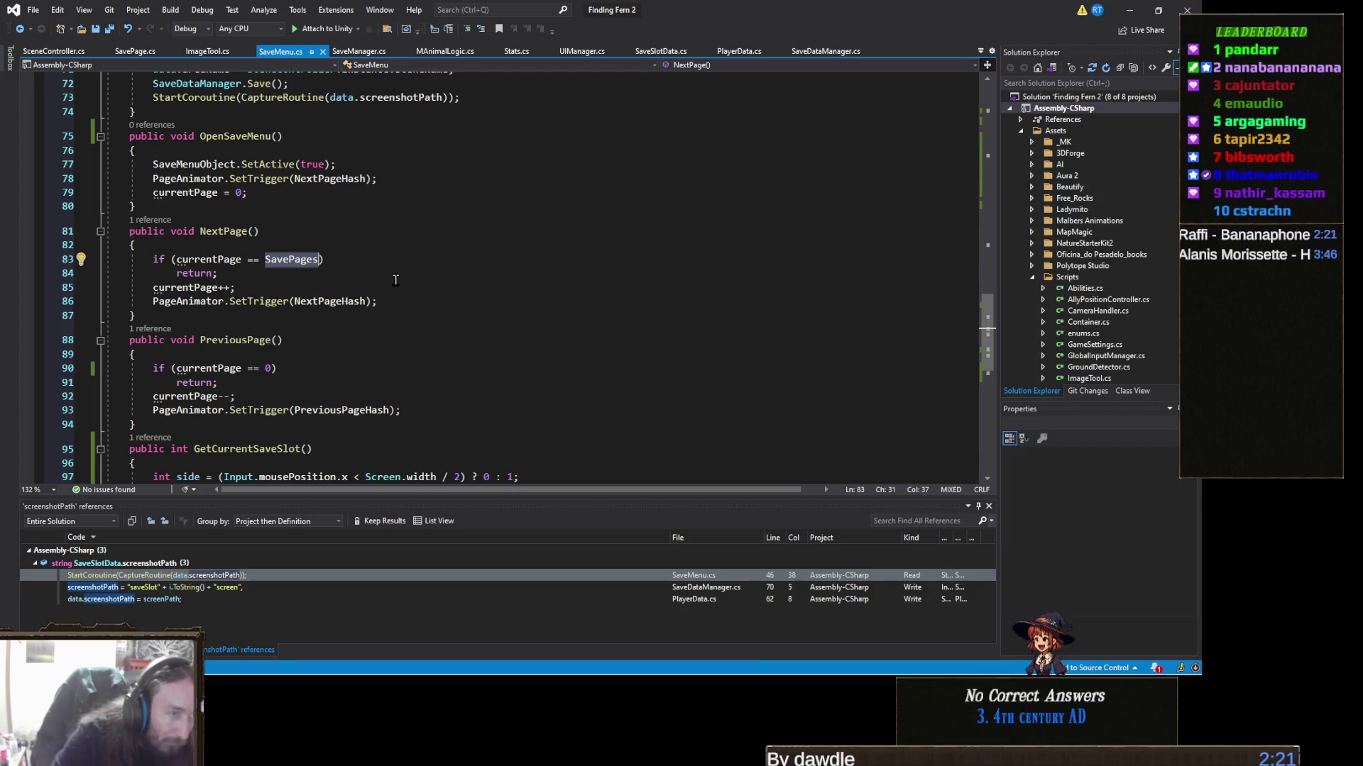
text(-2)
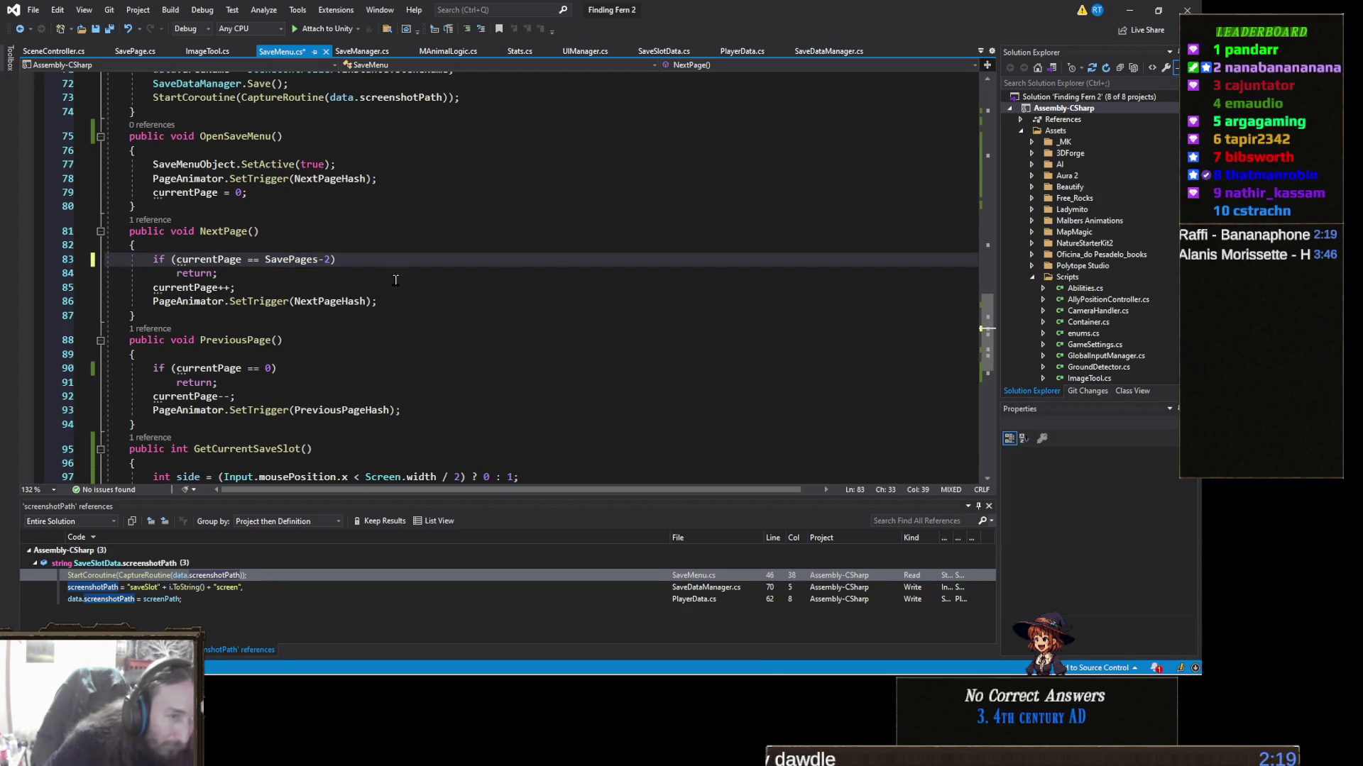
key(ctrl+s)
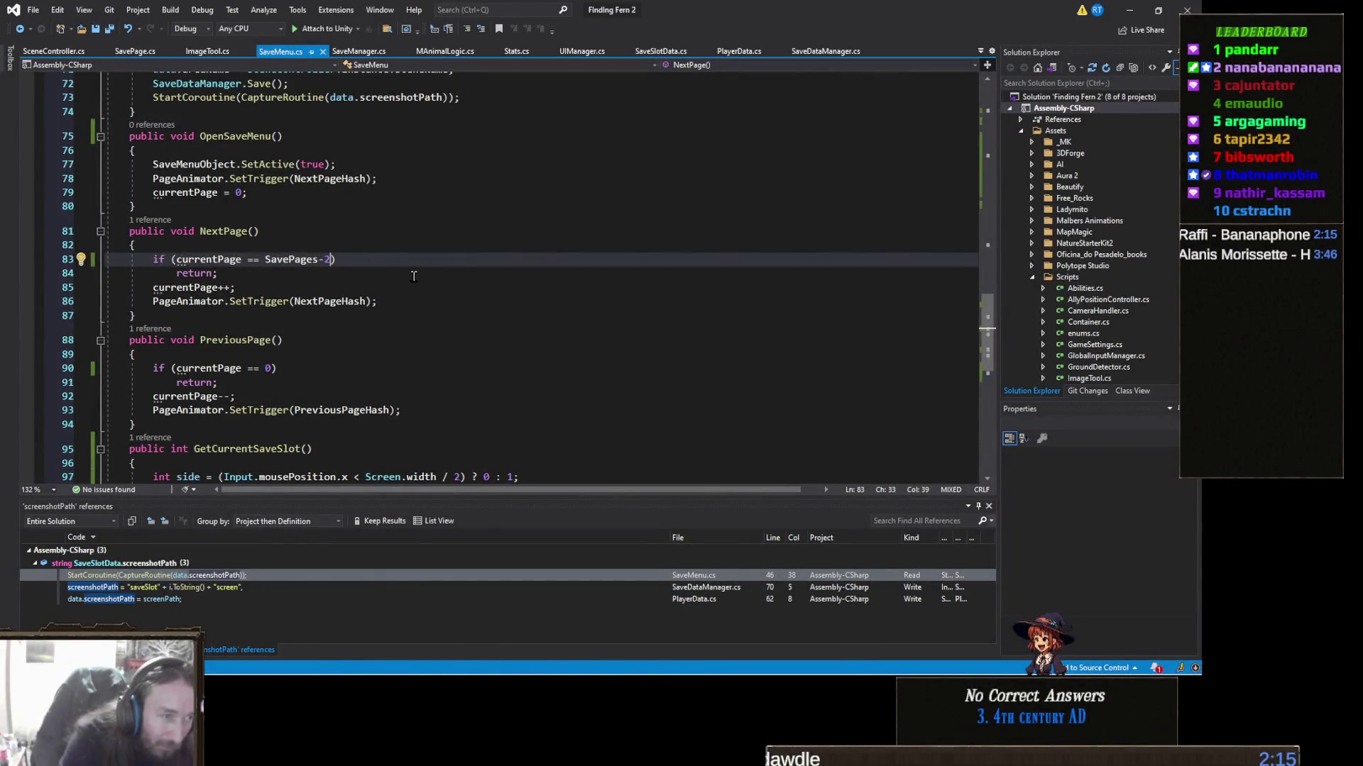
key(BackSpace)
text(1)
key(ctrl+s)
key(alt+Tab)
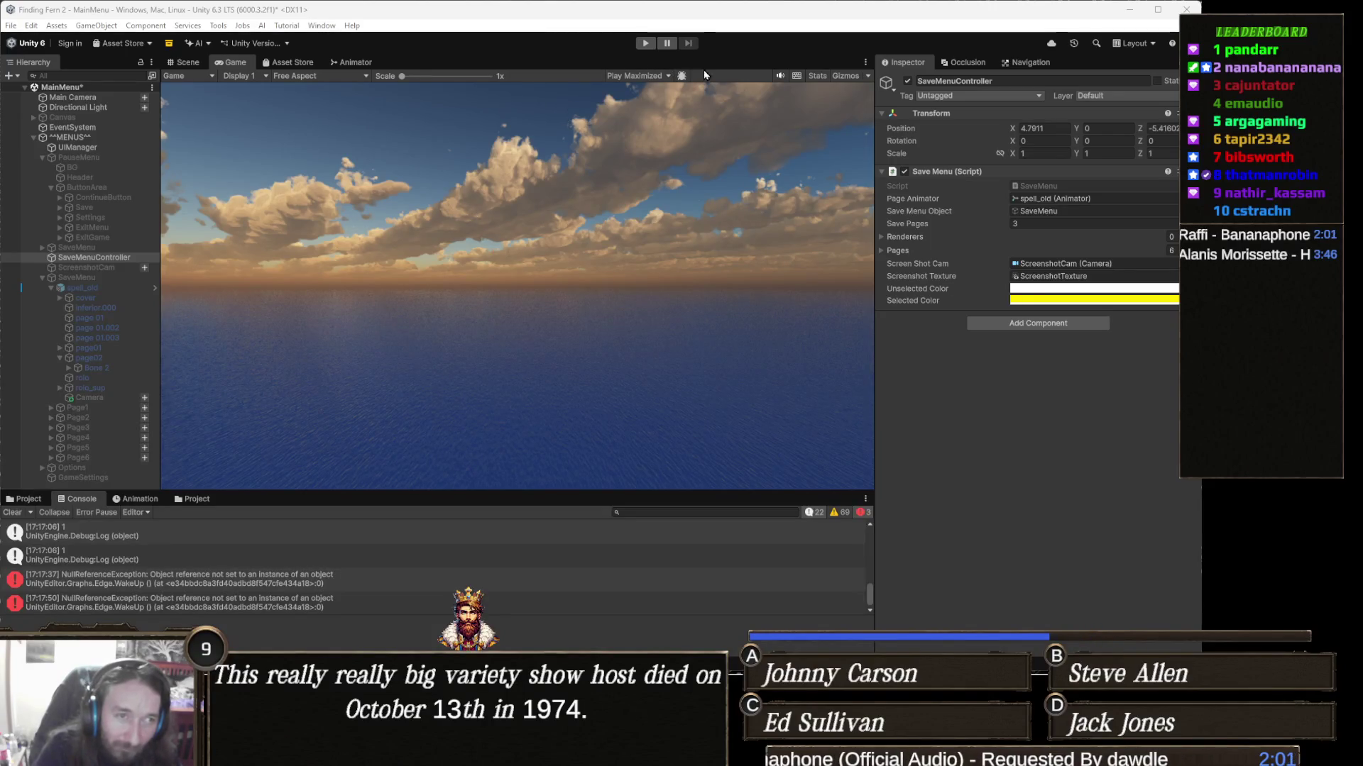
Step: Enter Play mode, pause with Escape, and open the save book
click(641, 44)
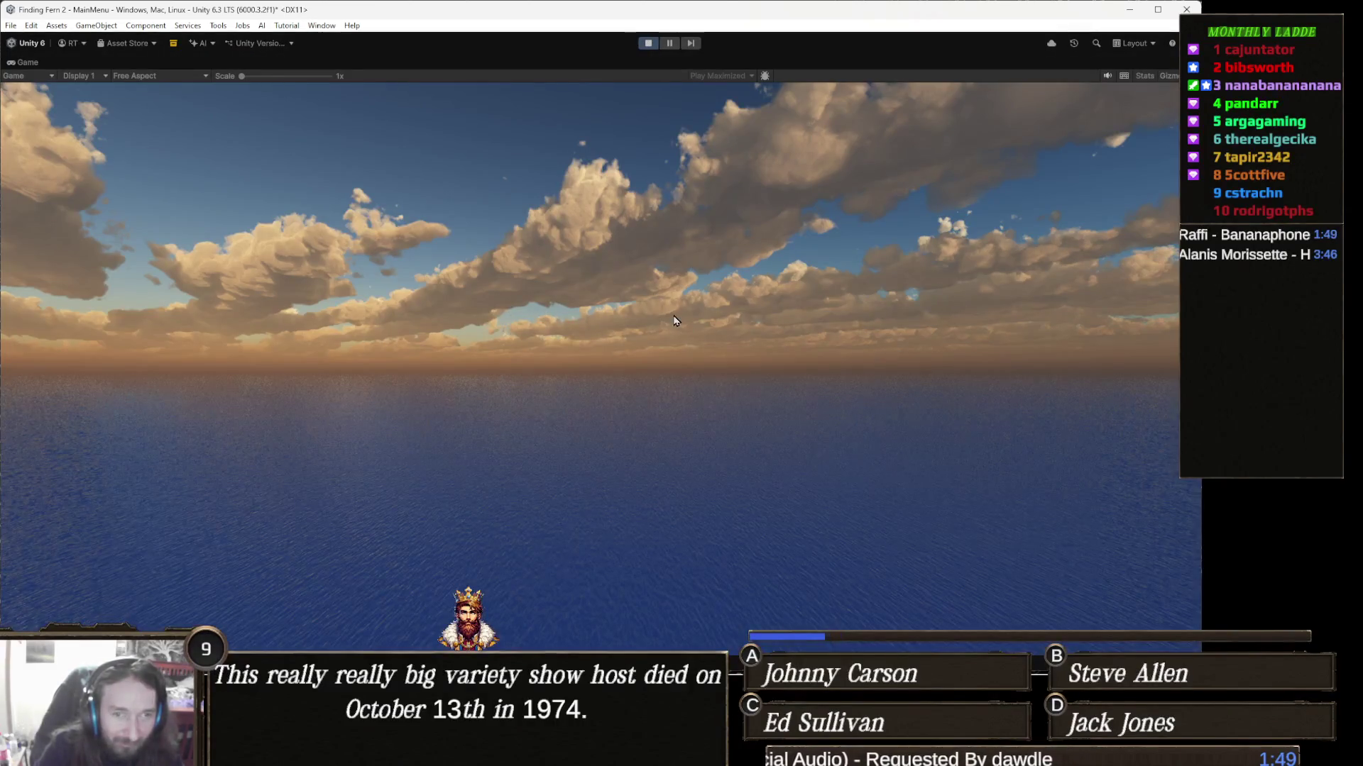
key(Escape)
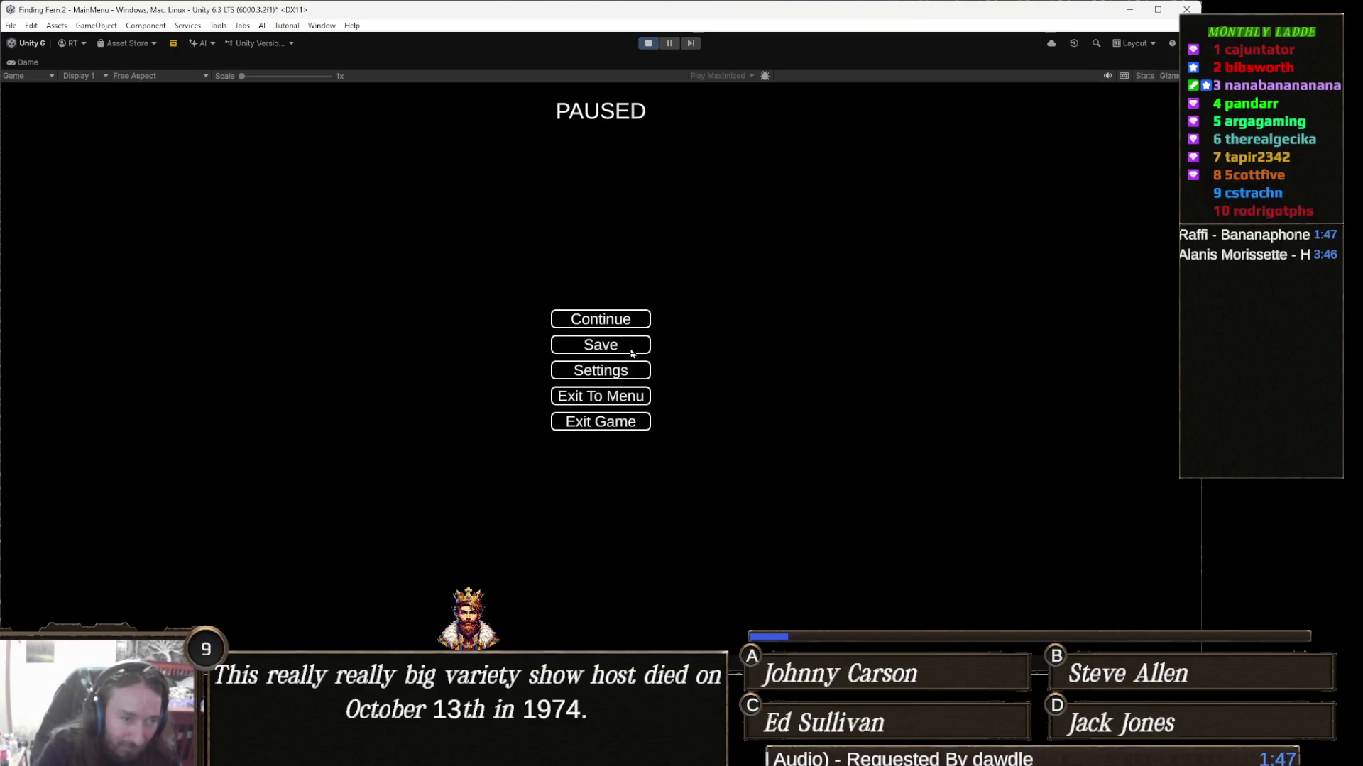
click(630, 353)
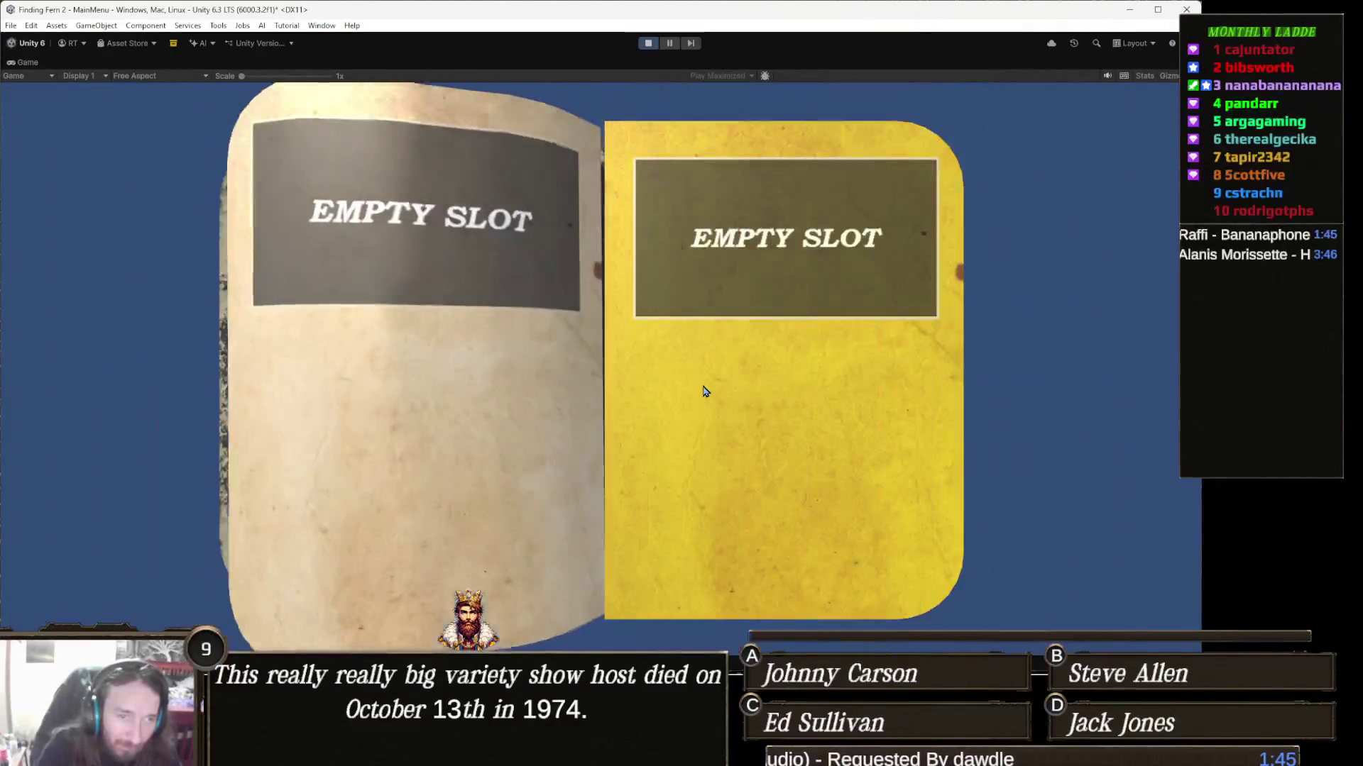
Step: Page forward through the empty save slots, flip the left page back, then stop Play mode
click(754, 377)
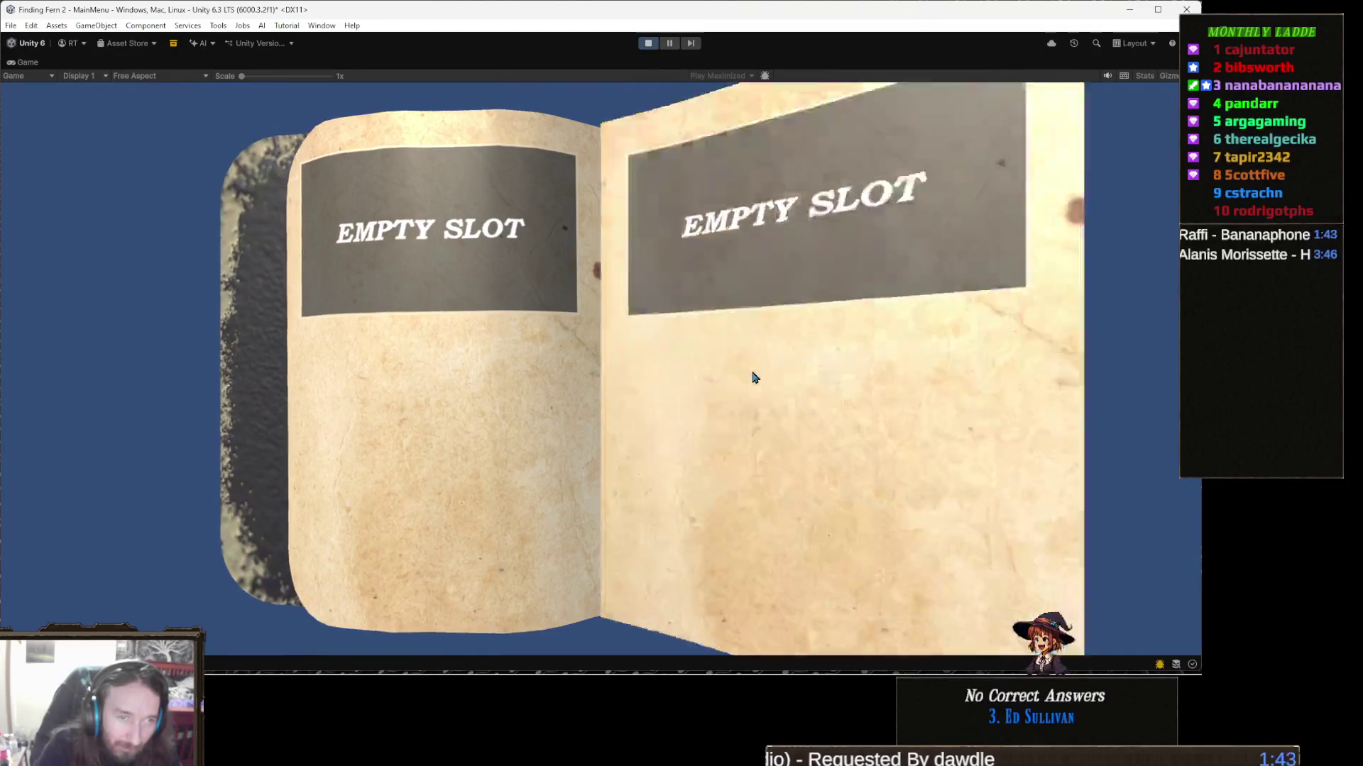
click(754, 378)
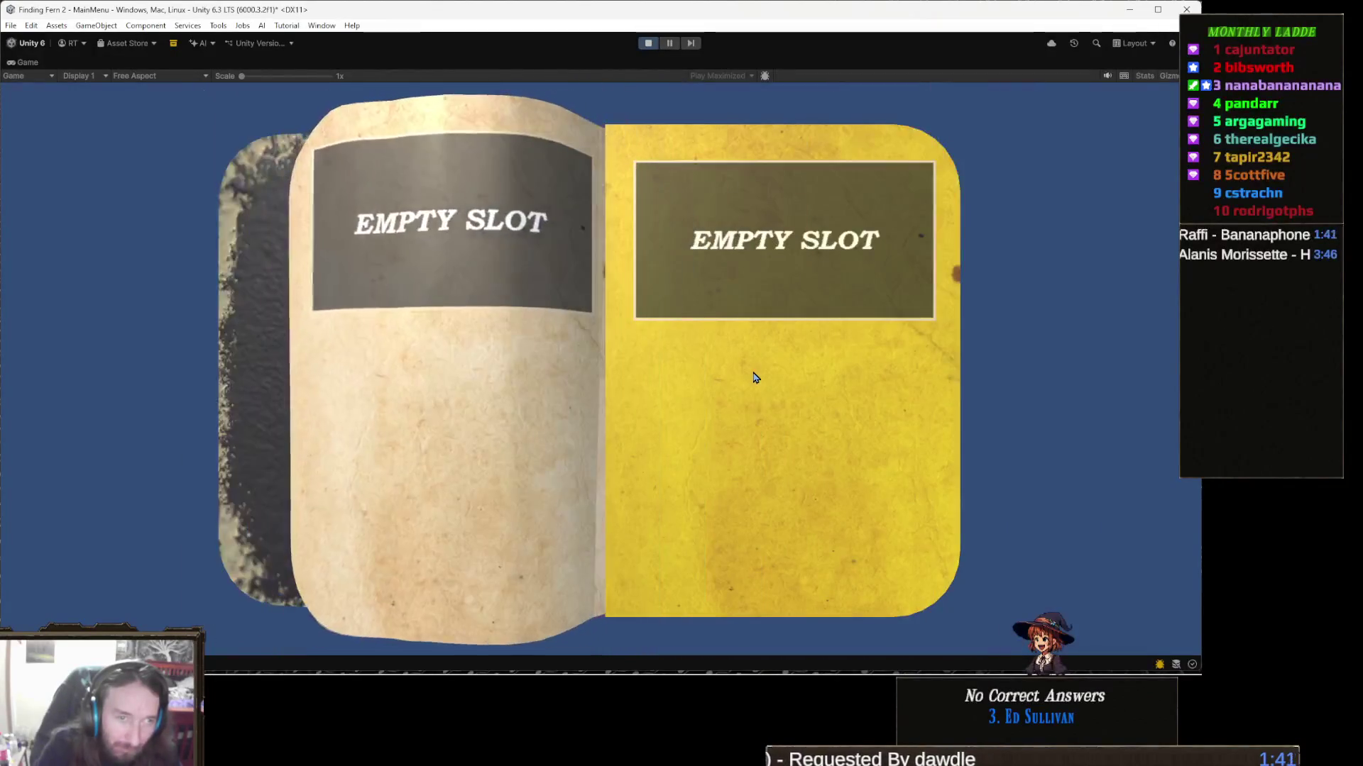
click(756, 377)
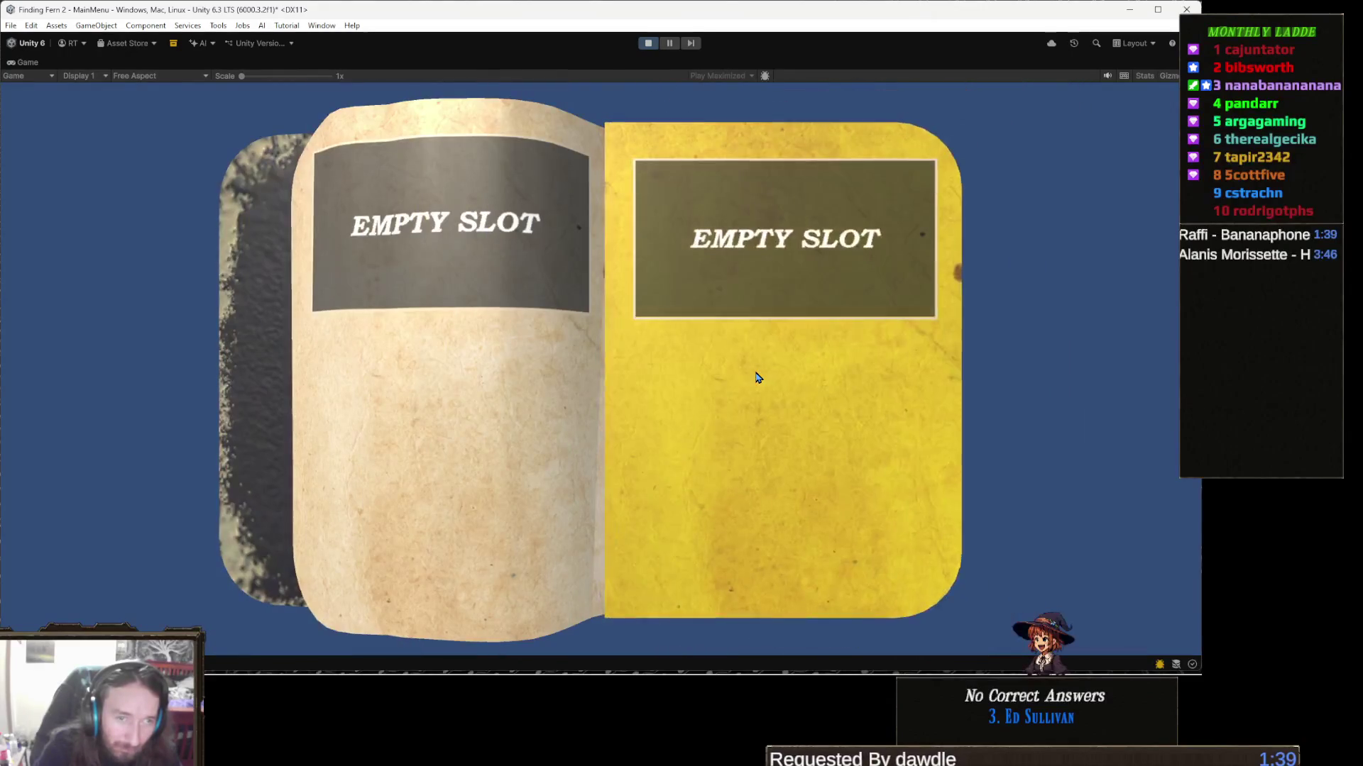
click(757, 378)
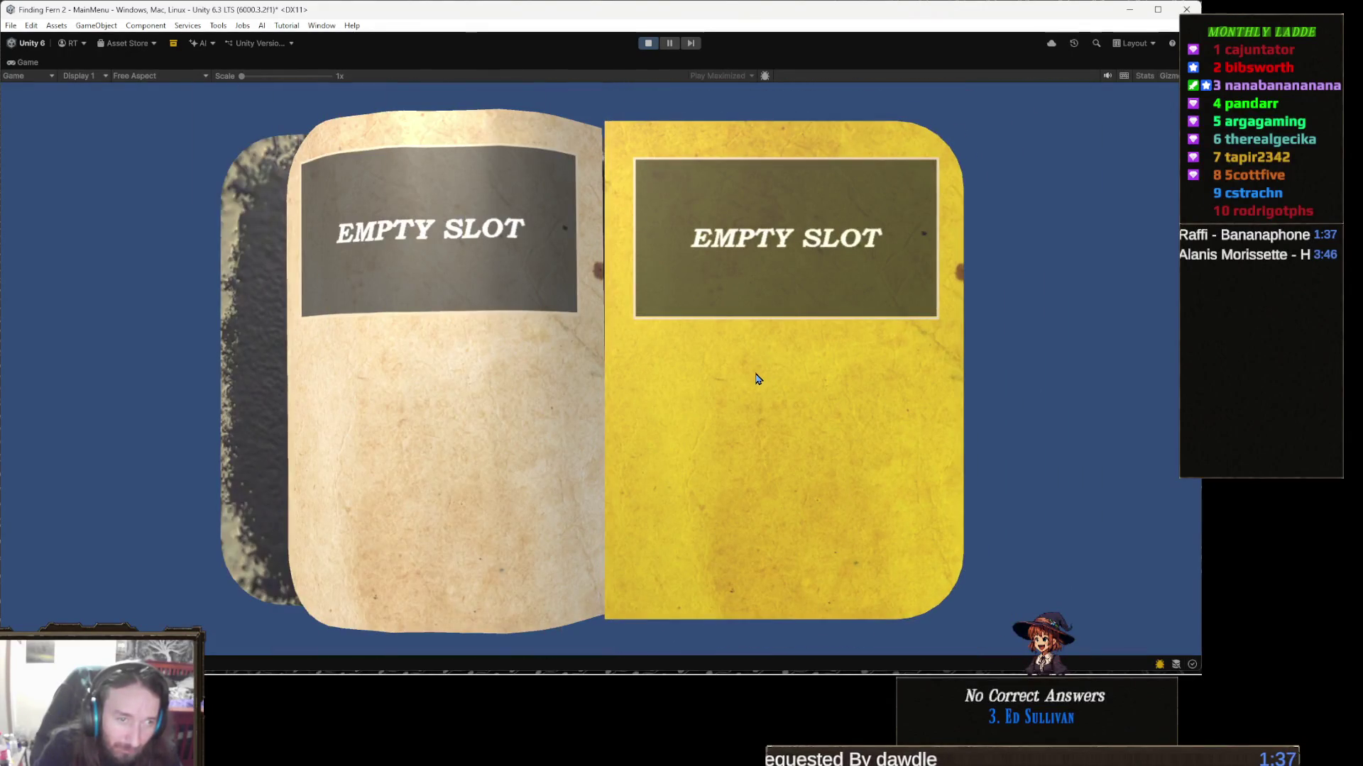
click(756, 378)
click(757, 378)
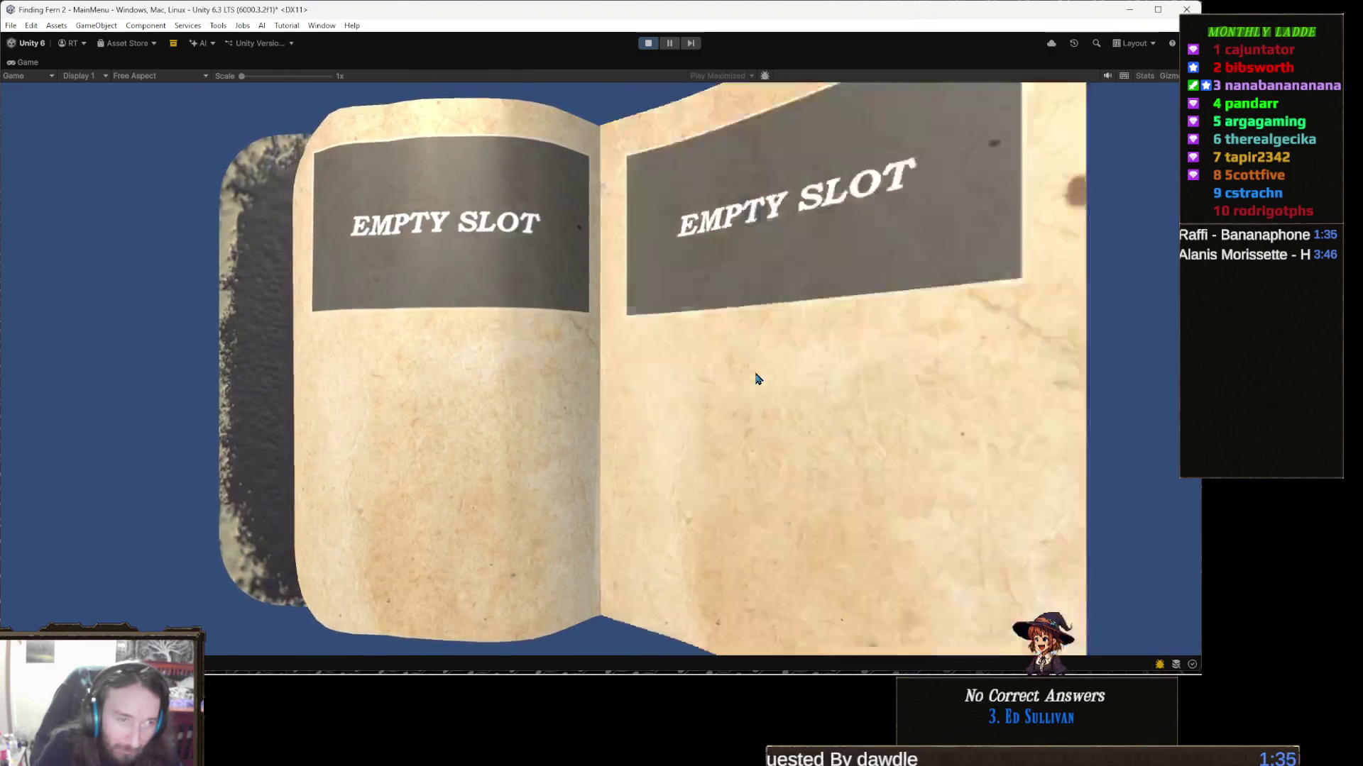
click(758, 378)
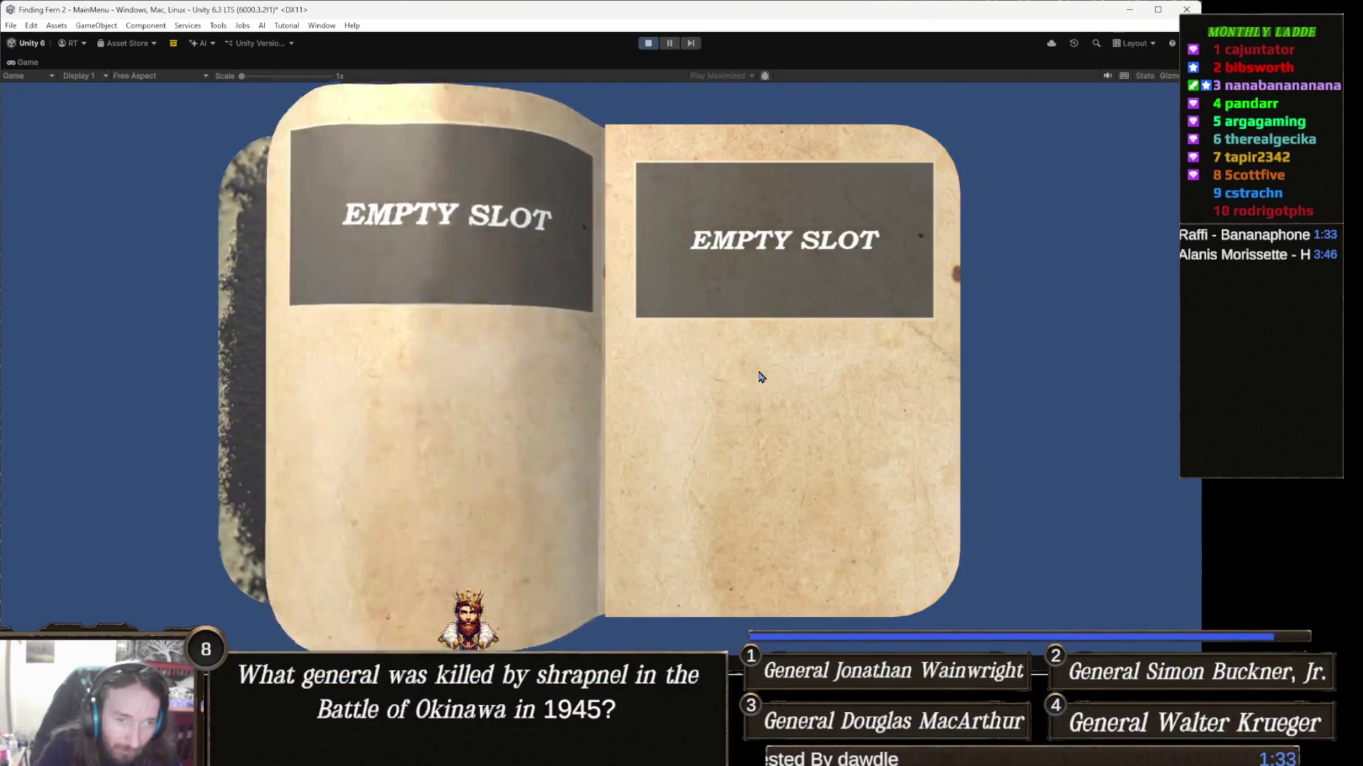
click(759, 377)
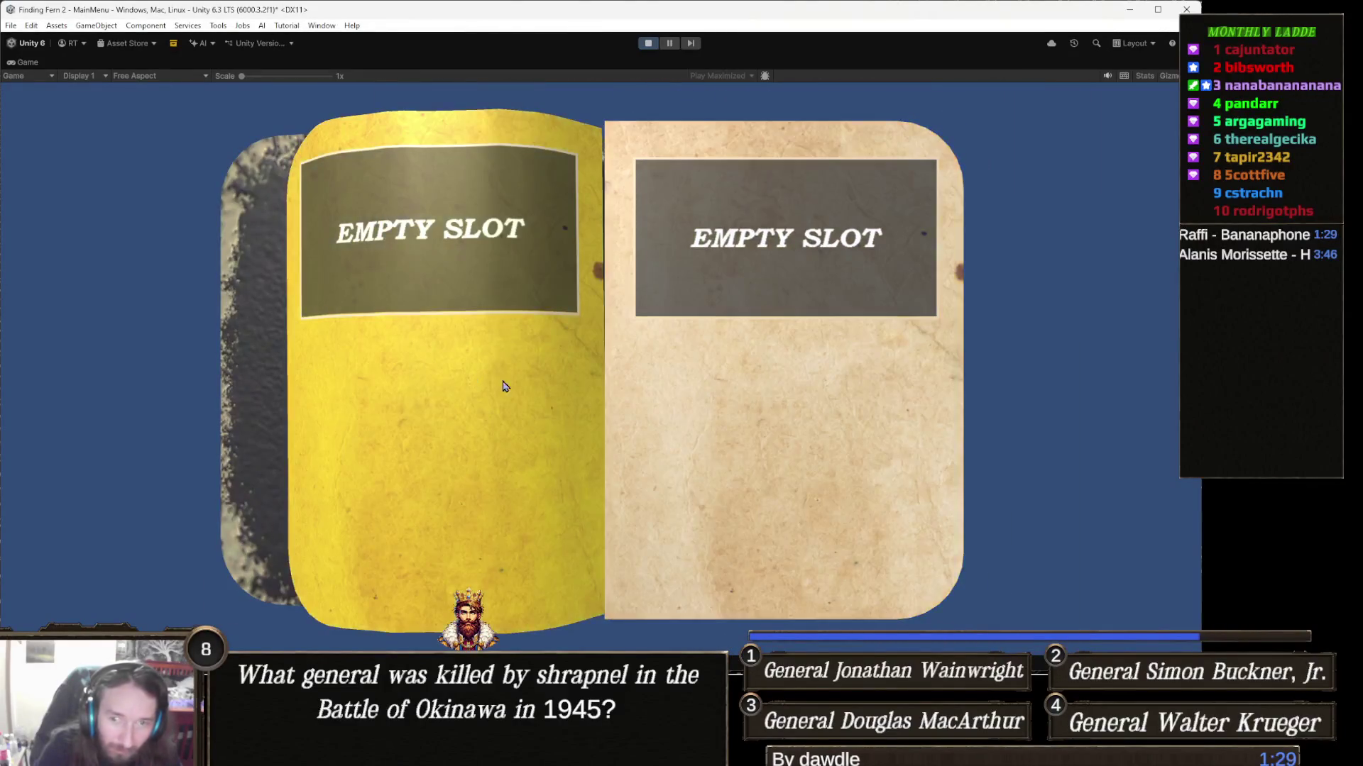
click(458, 383)
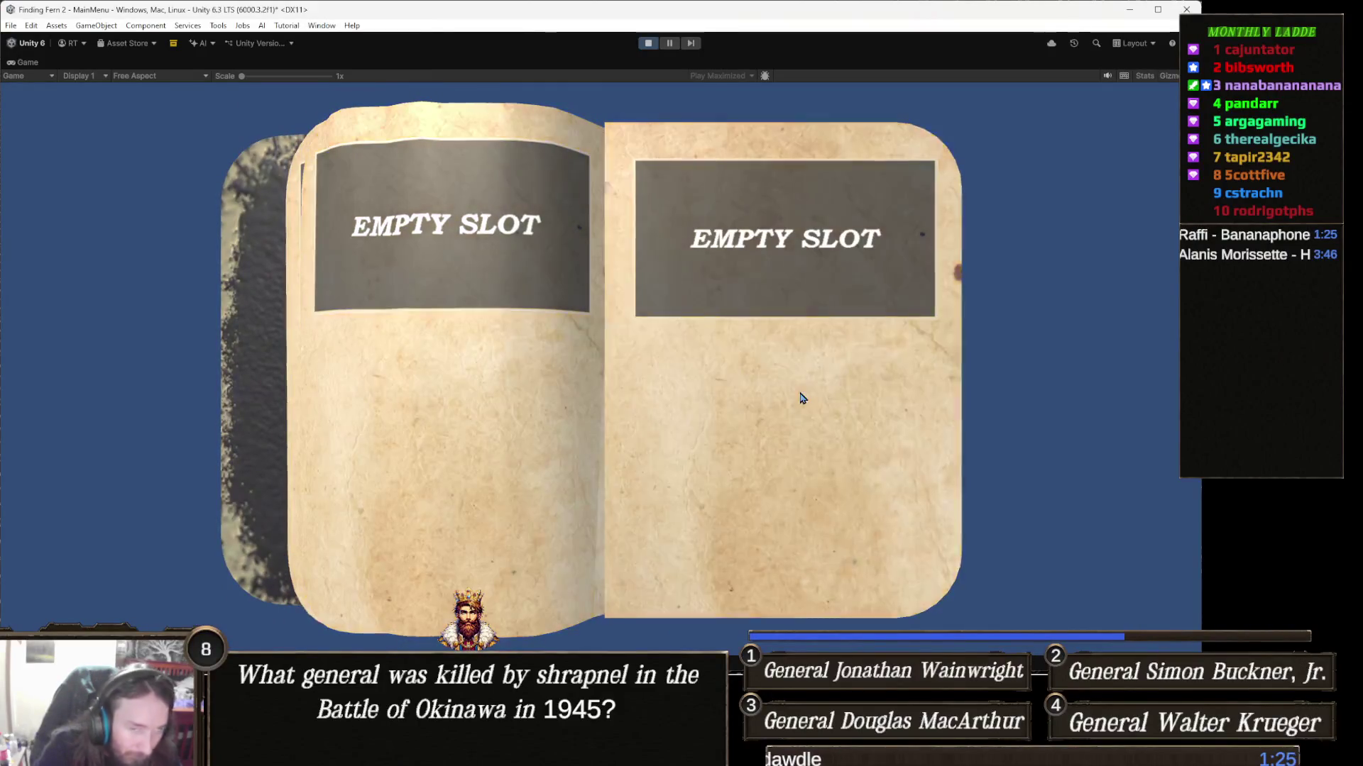
click(800, 395)
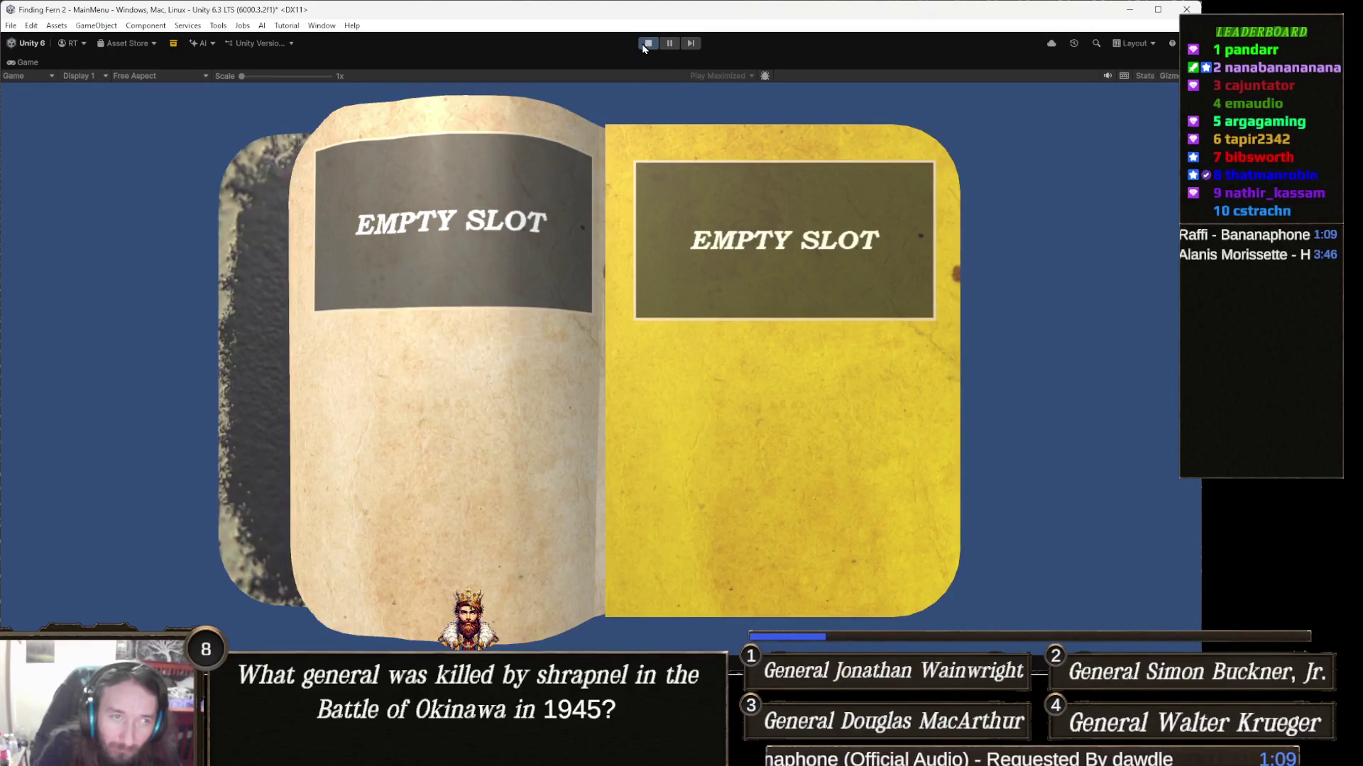
click(647, 43)
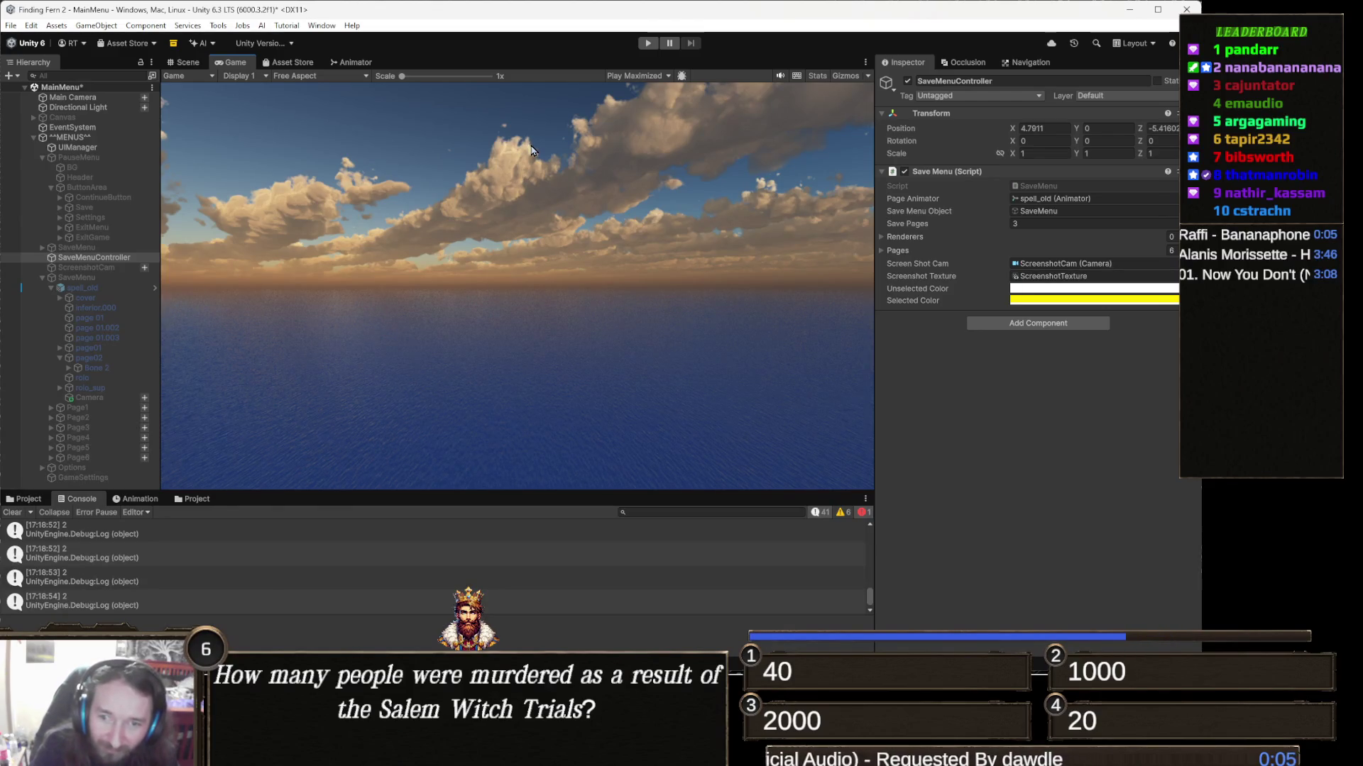
Step: Click Play to run the game in Play mode again
click(648, 43)
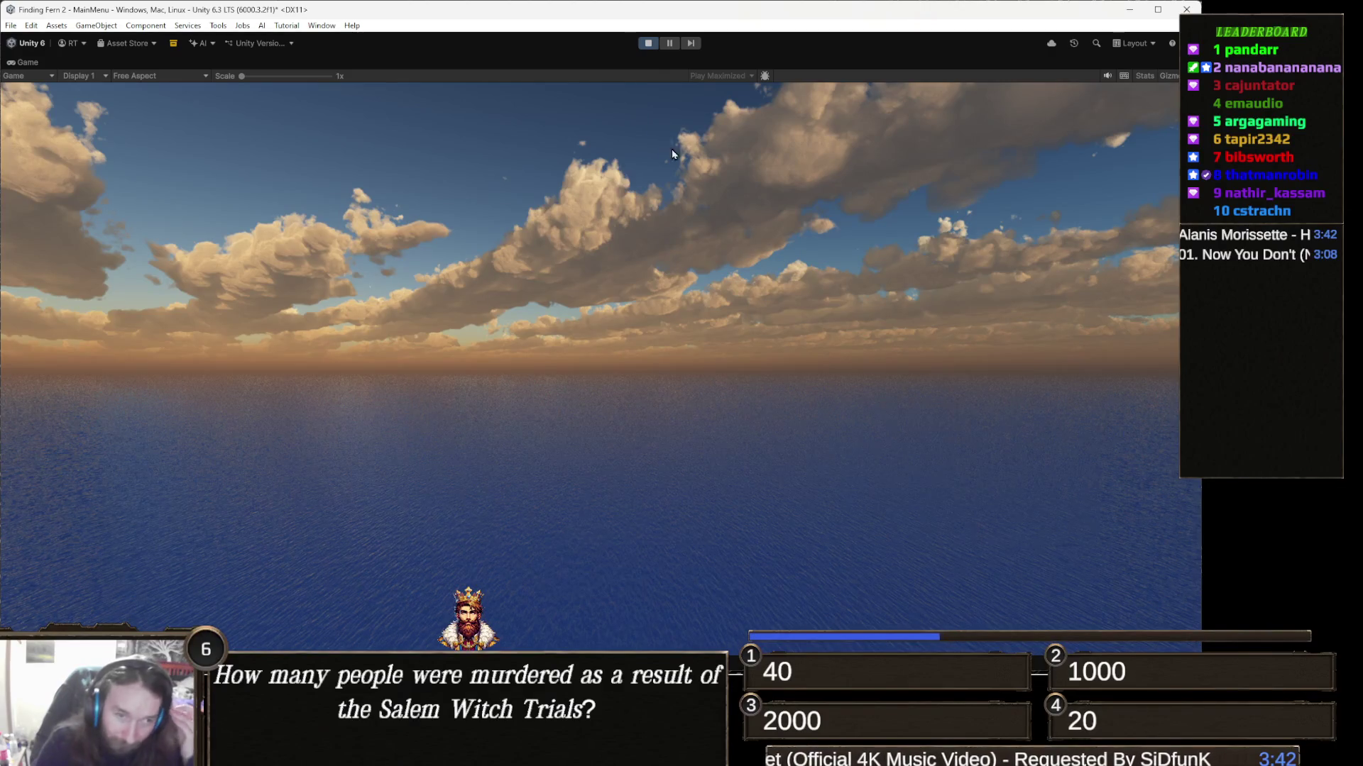
Step: Pause the game, open the save book, and hide the Twitch Wars window that came forward
key(Escape)
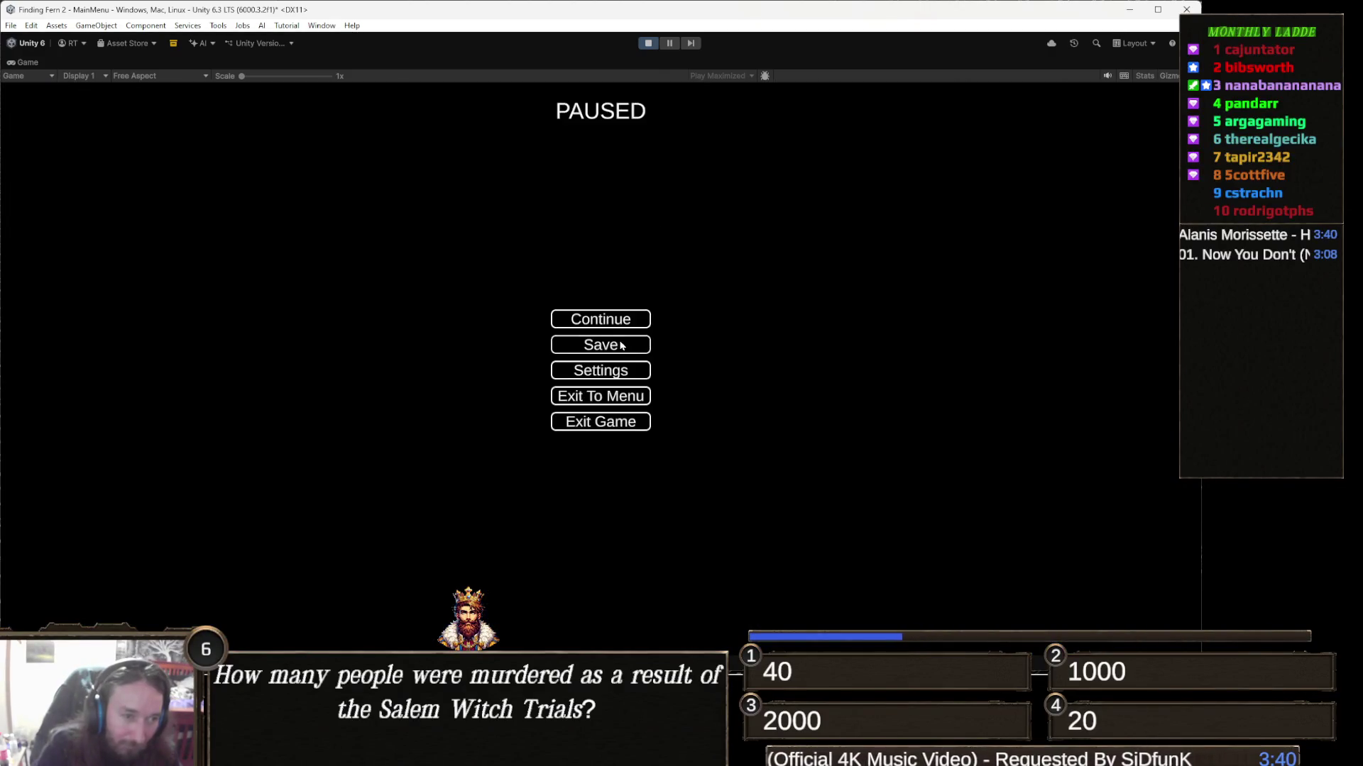
click(616, 346)
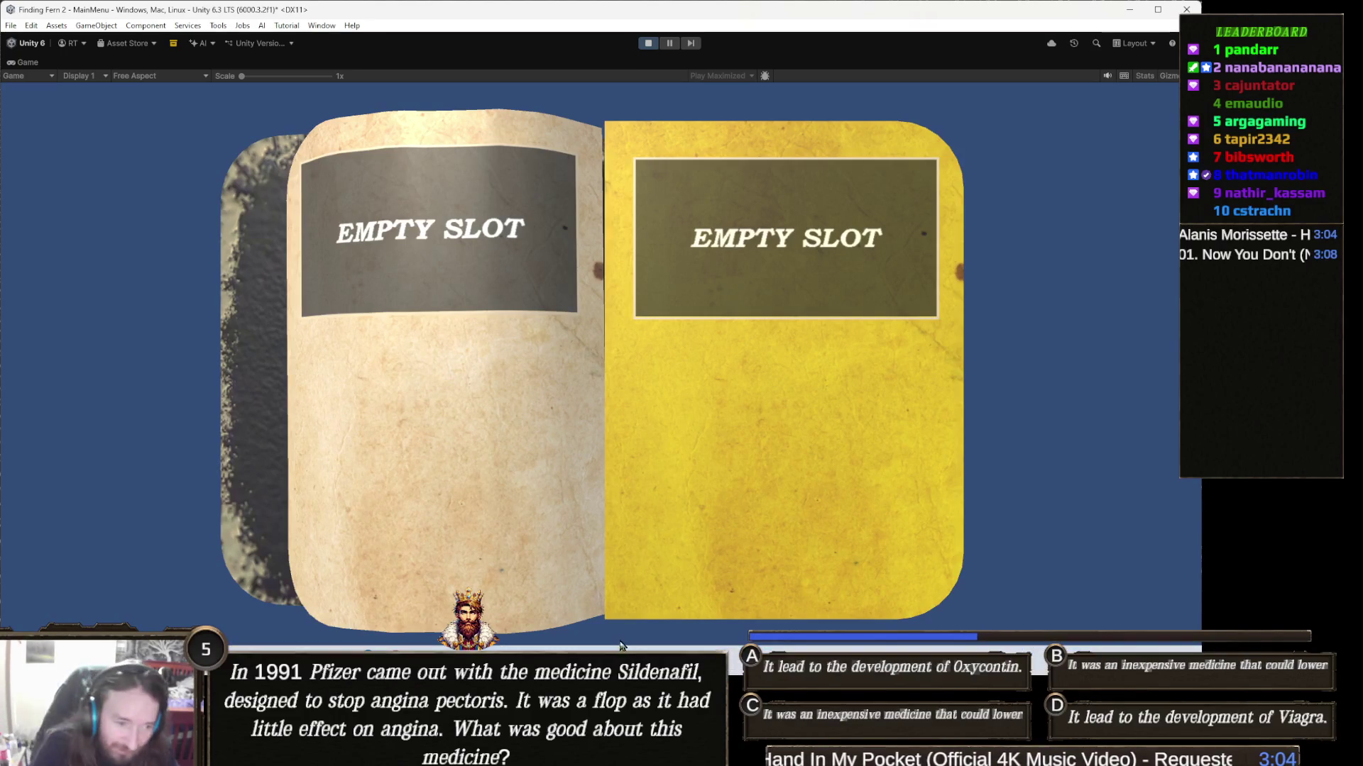
mouse_move(500, 763)
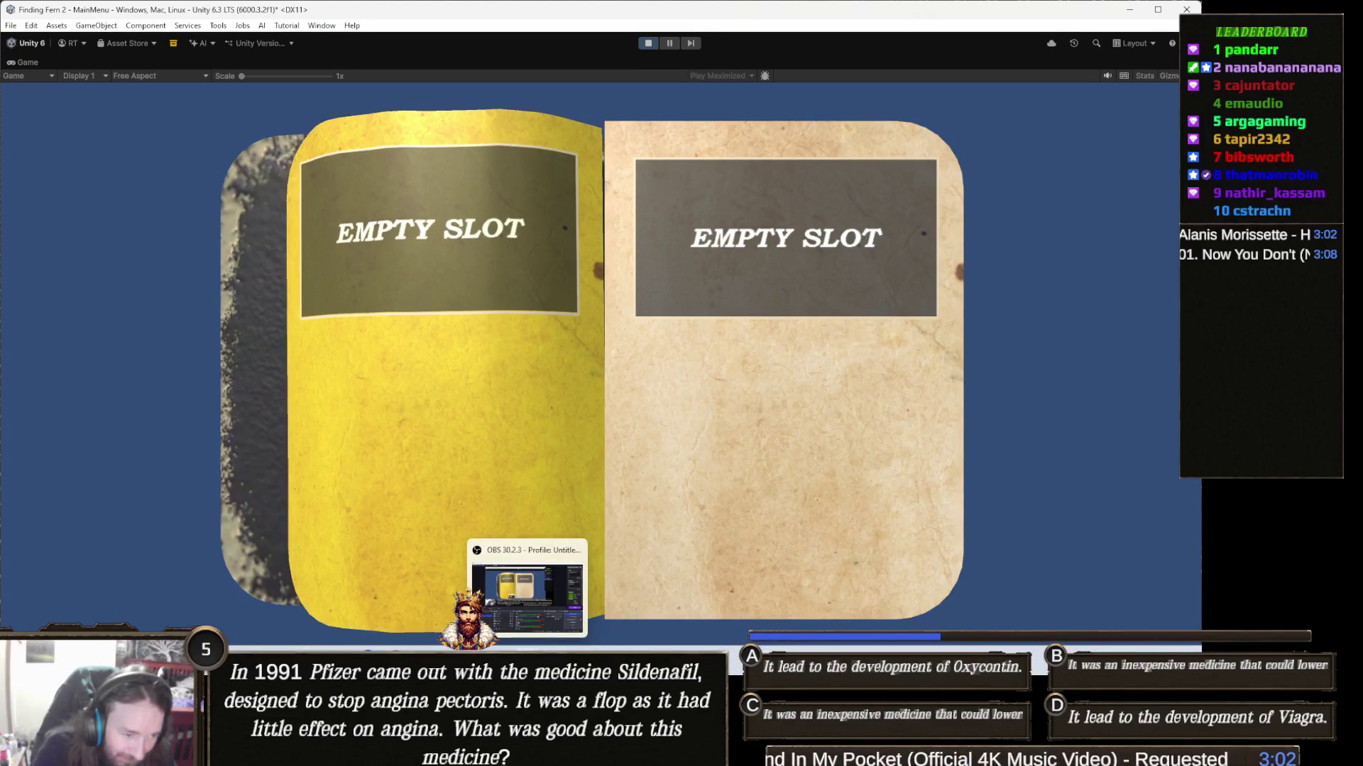
click(599, 757)
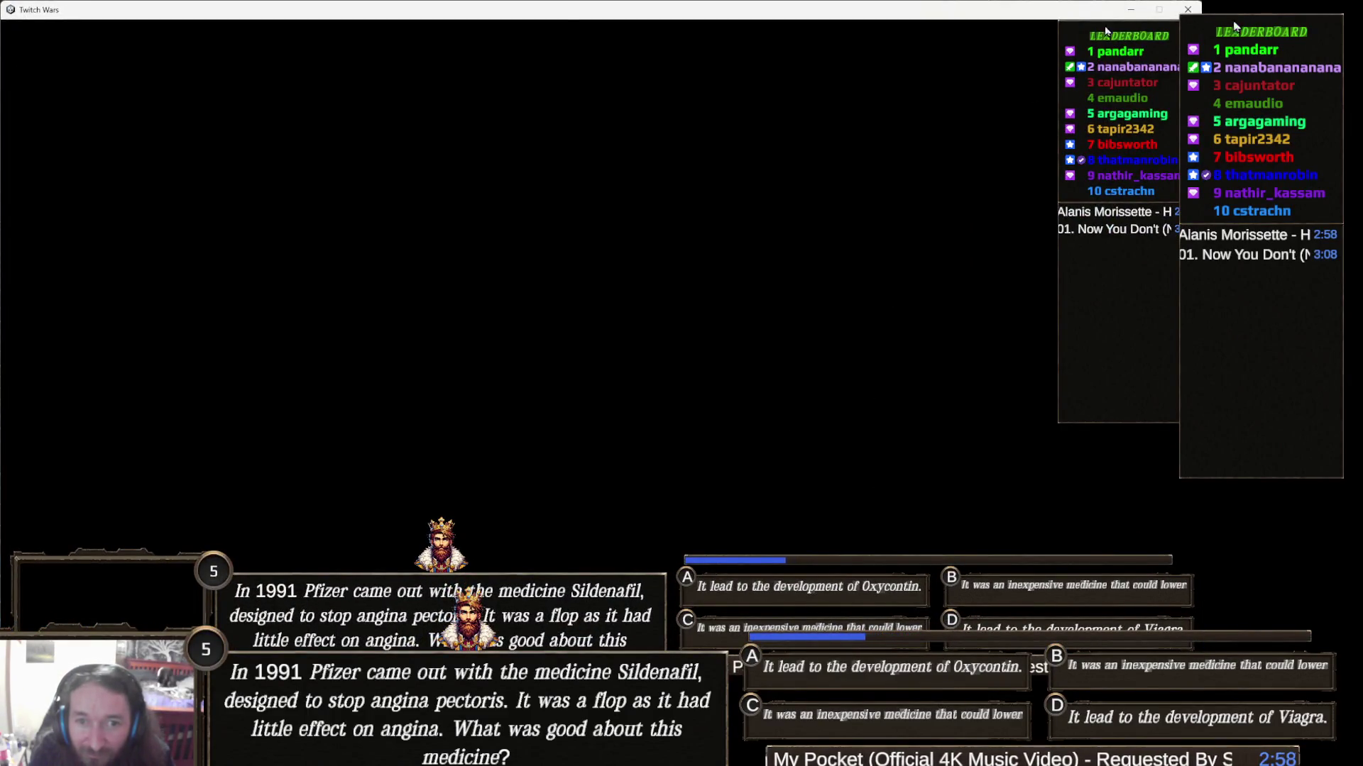
click(1135, 9)
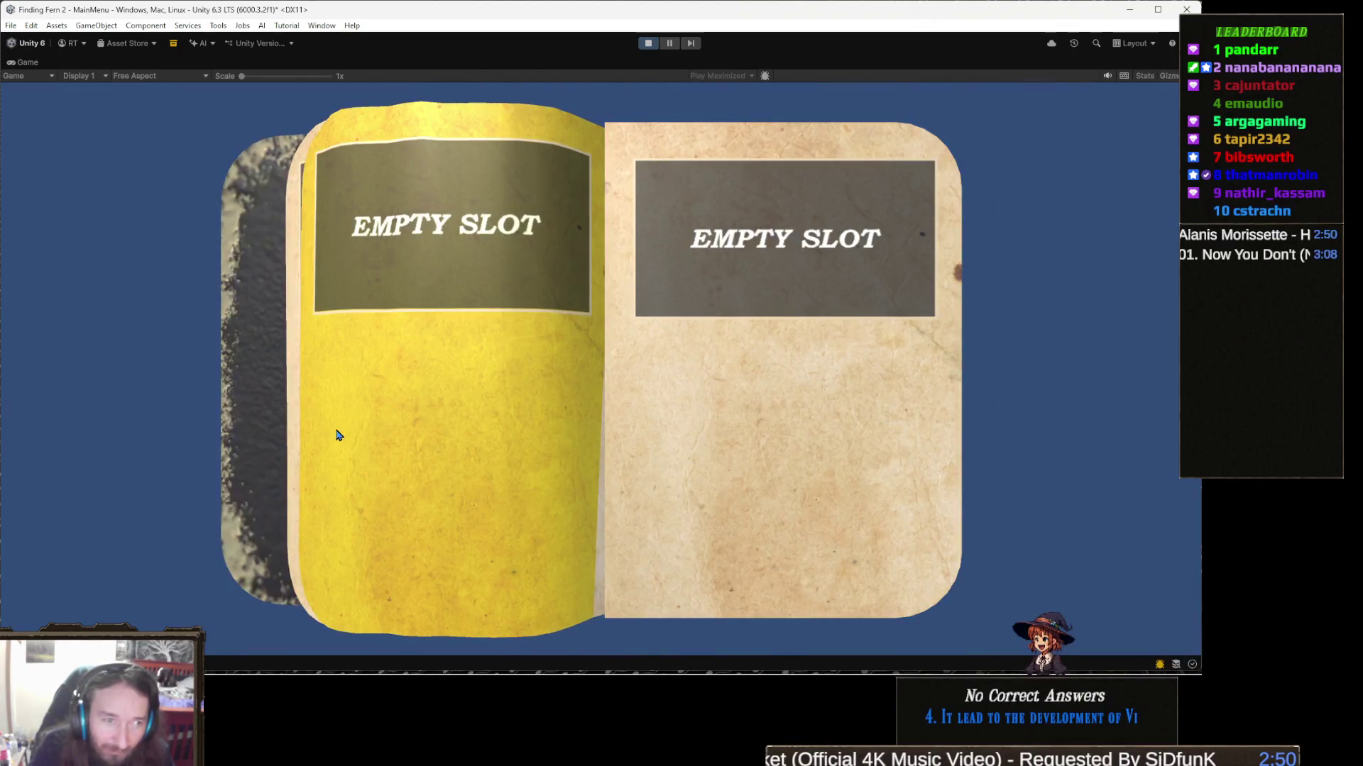
Step: Turn a book page, toggle the pause menu on and off with Escape, then stop Play mode
click(337, 435)
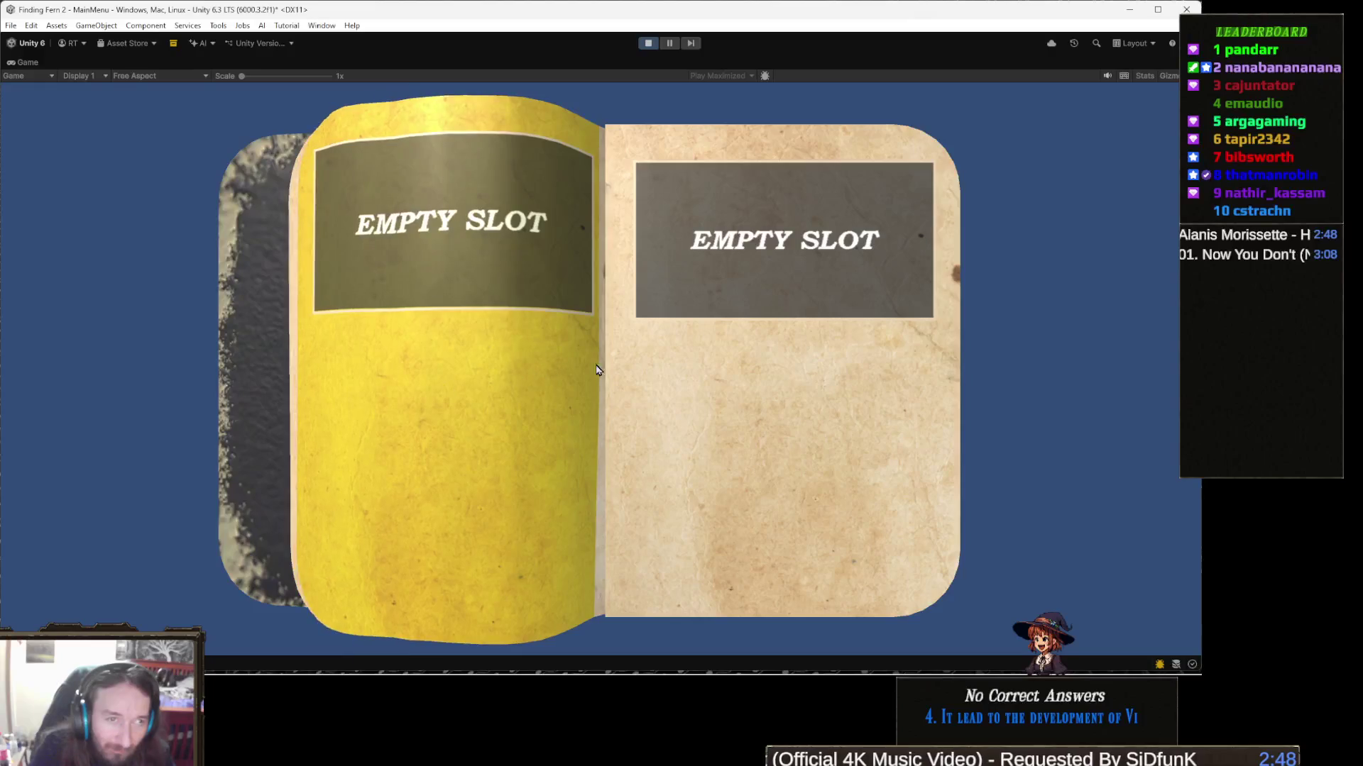
key(Escape)
click(645, 323)
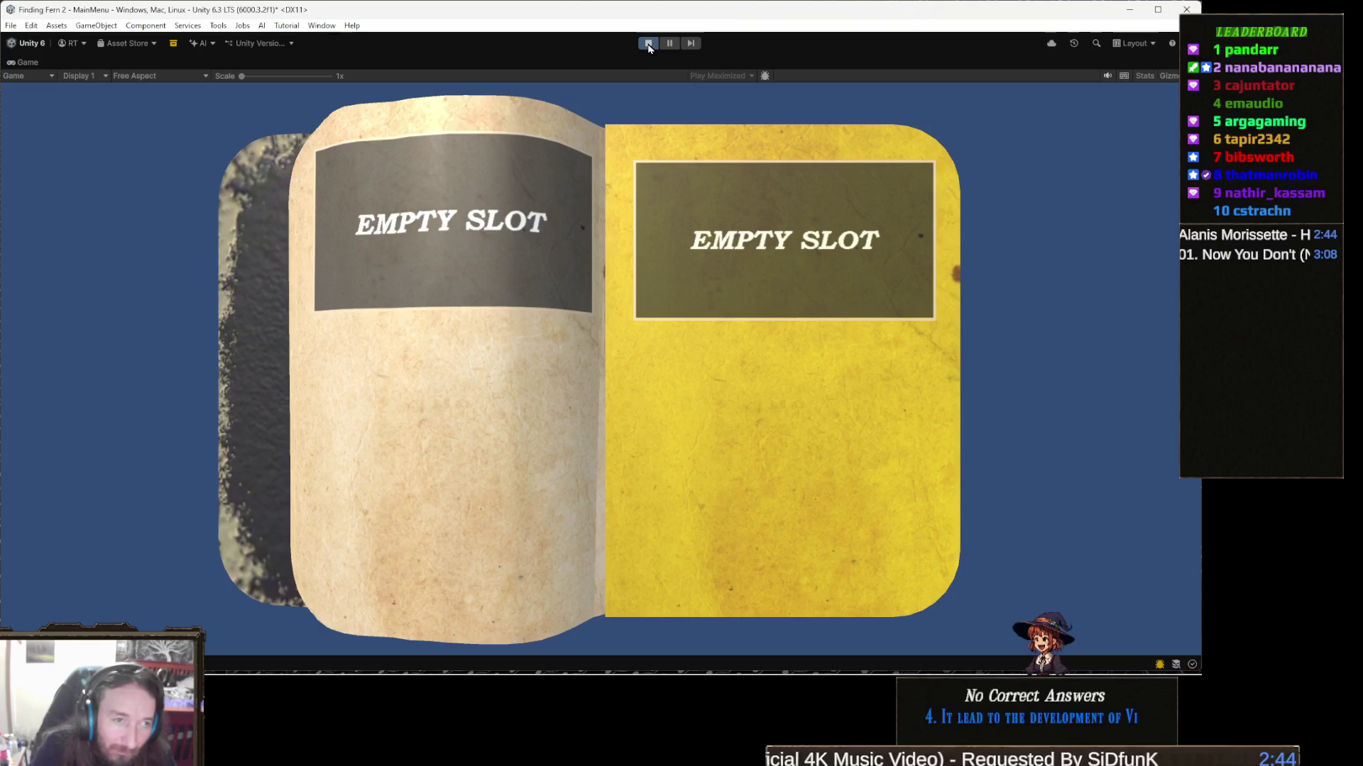
key(Escape)
key(Escape)
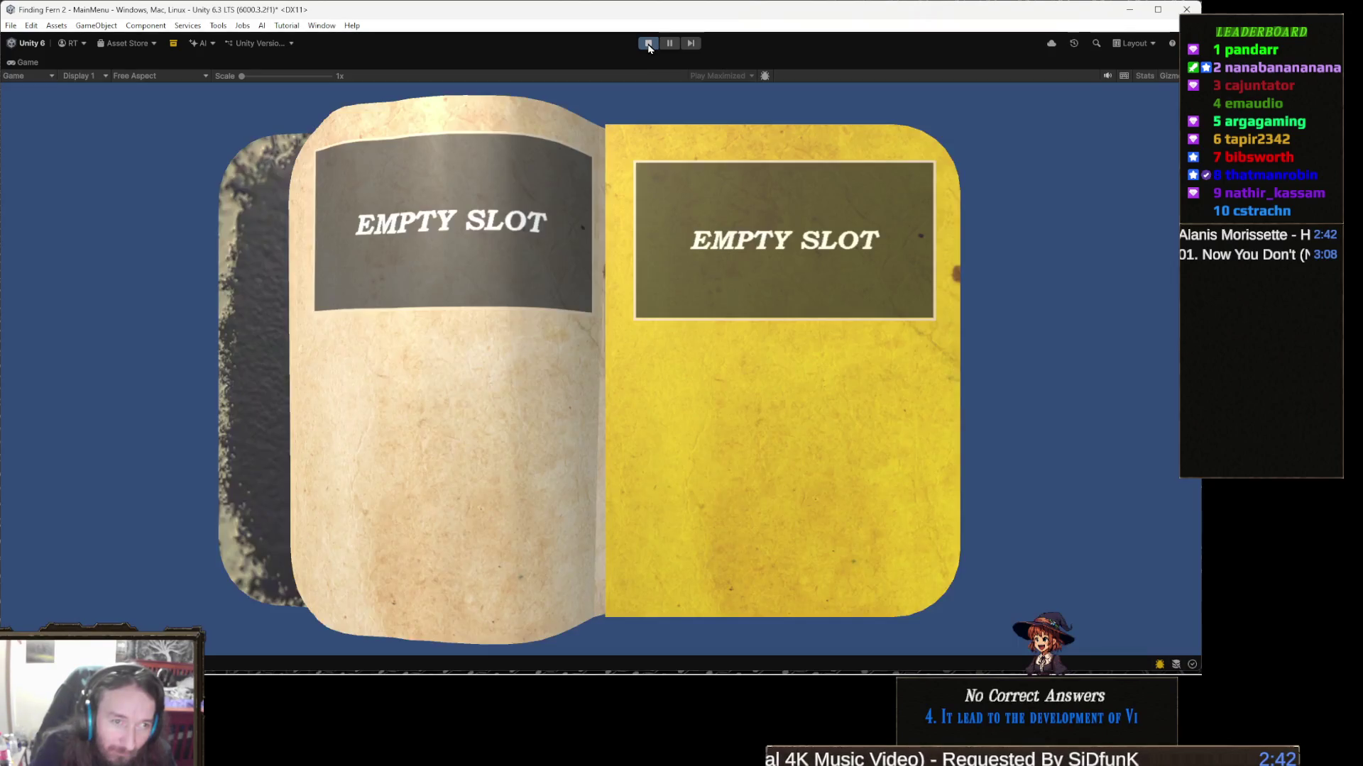
click(648, 44)
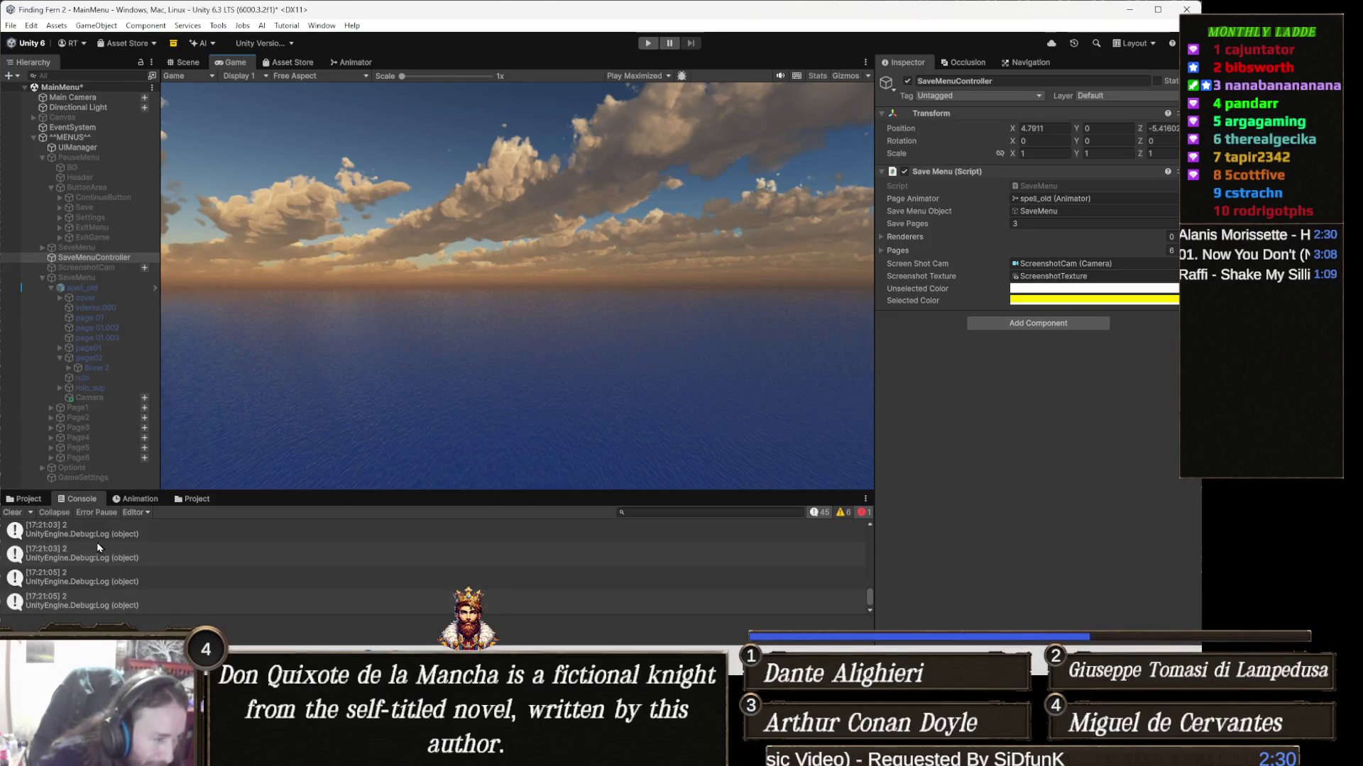
Step: Scroll up through older Console debug logs, then switch to Visual Studio
scroll(122, 589, up, 10)
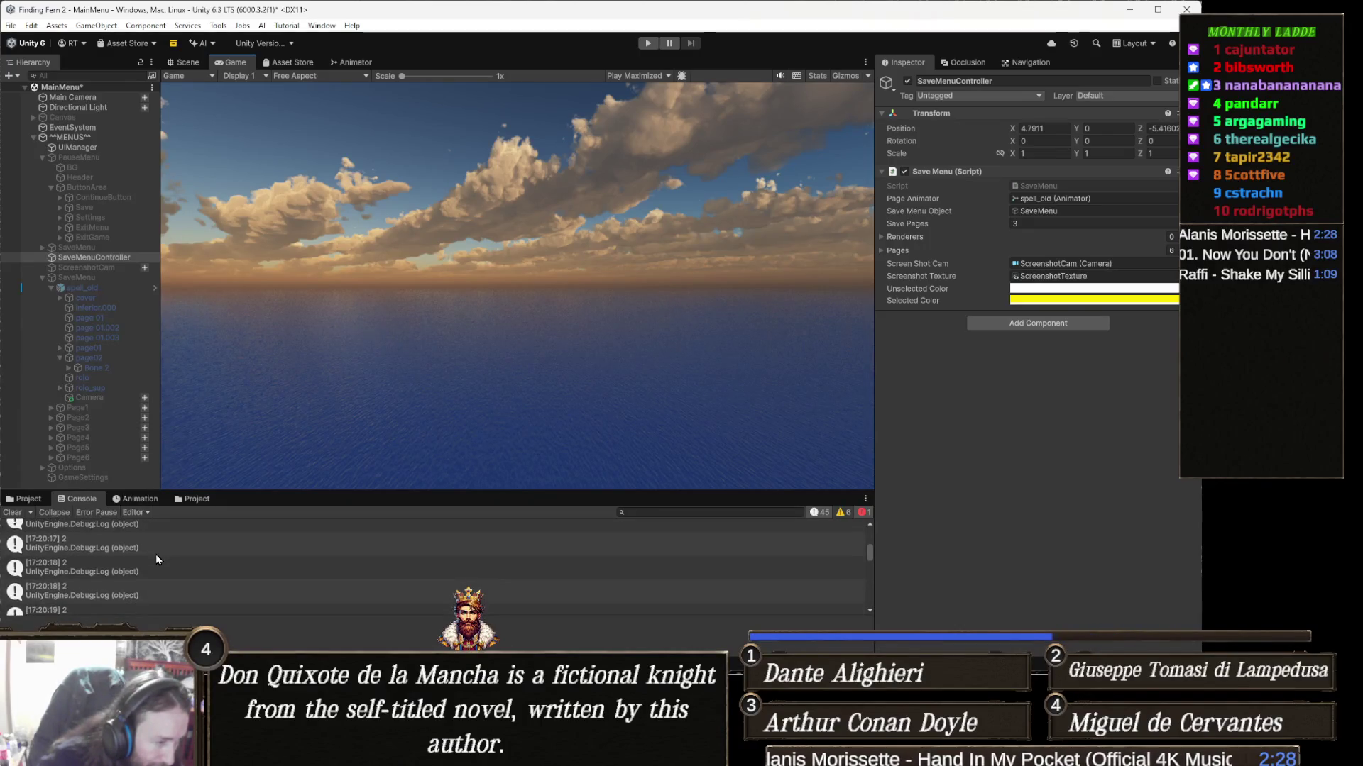
scroll(157, 559, up, 2)
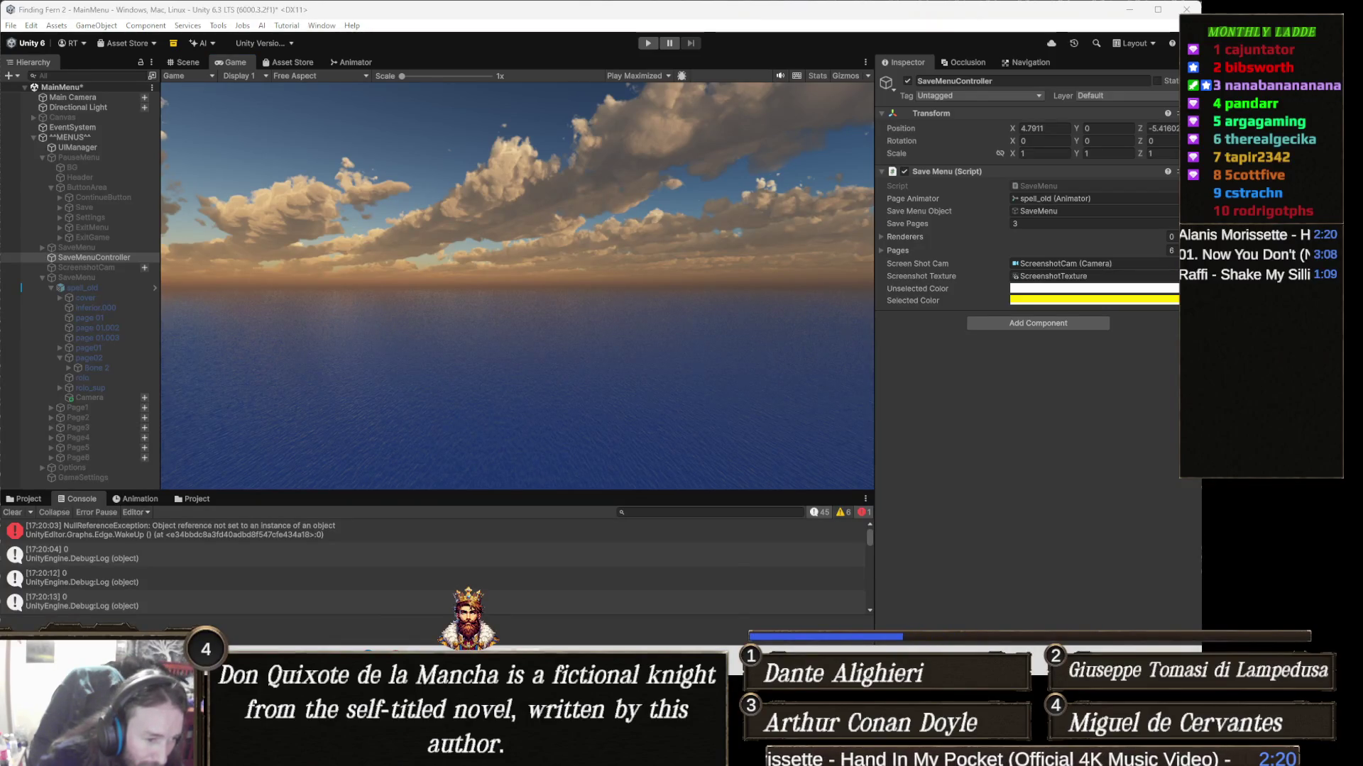
key(alt+Tab)
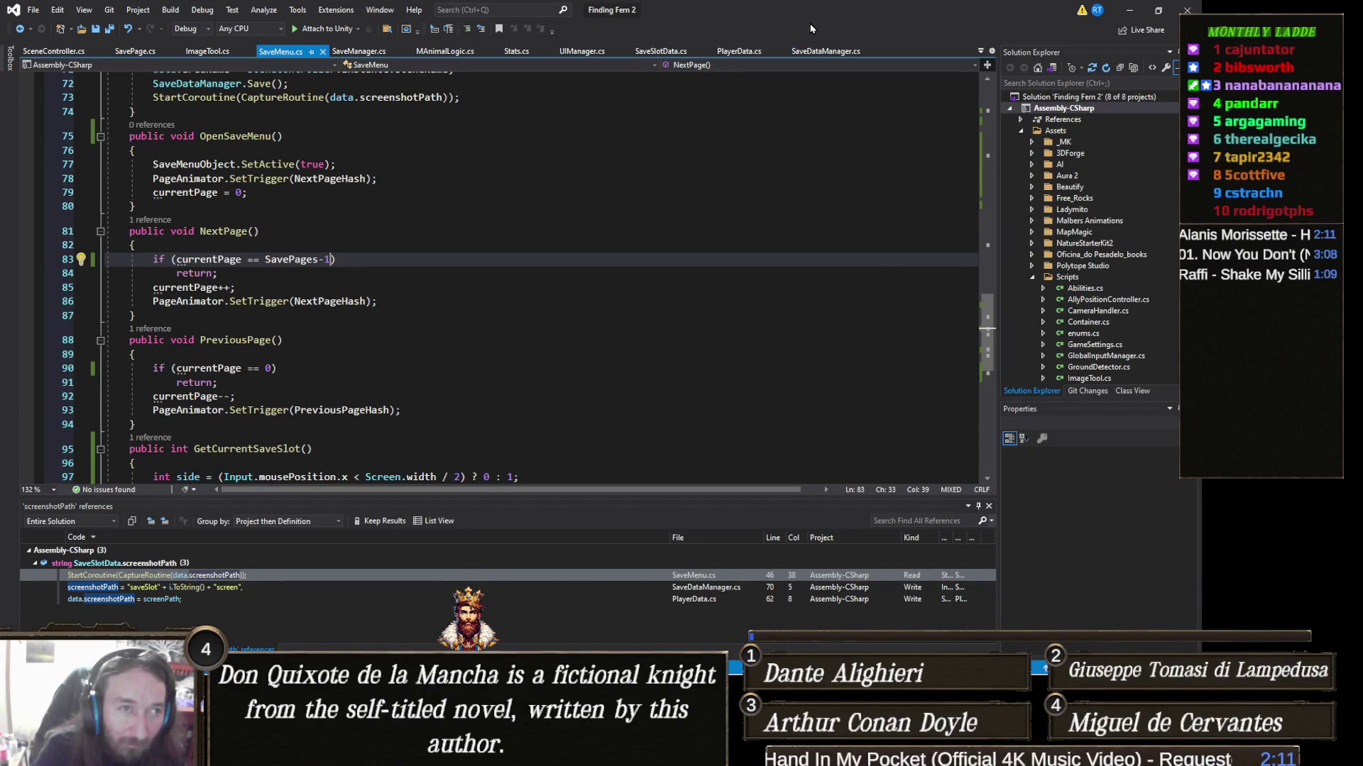
Step: In UIManager.cs, duplicate the SettingsMenu field line and rename the copy to SaveMenu
click(581, 52)
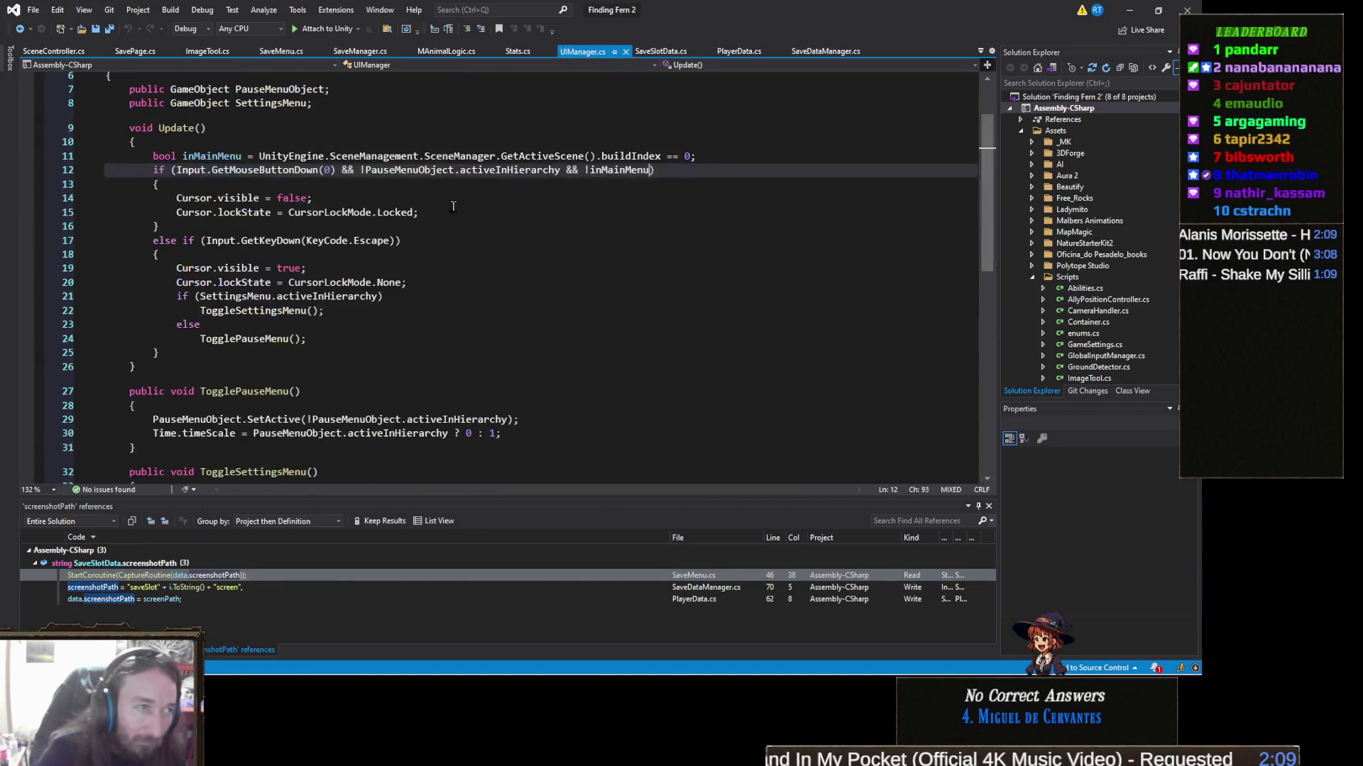
scroll(291, 319, up, 2)
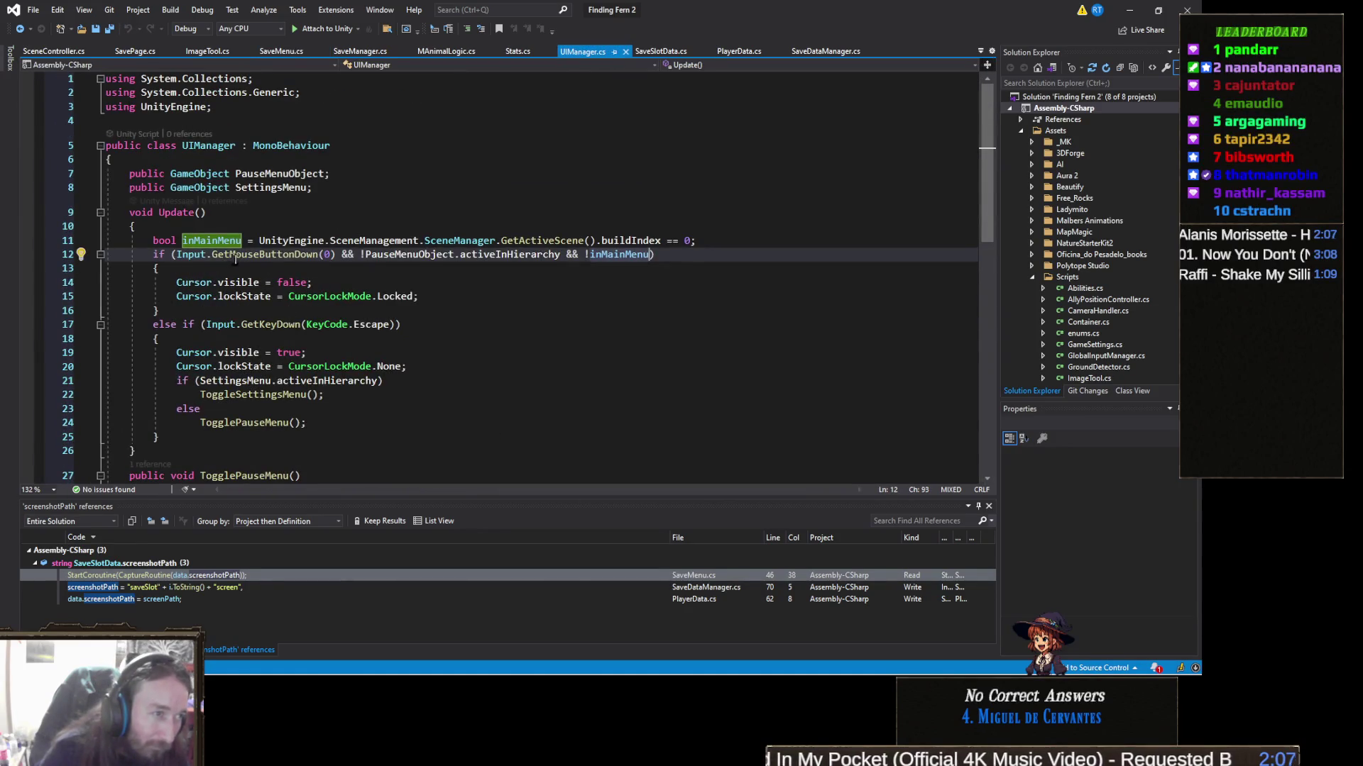
click(346, 182)
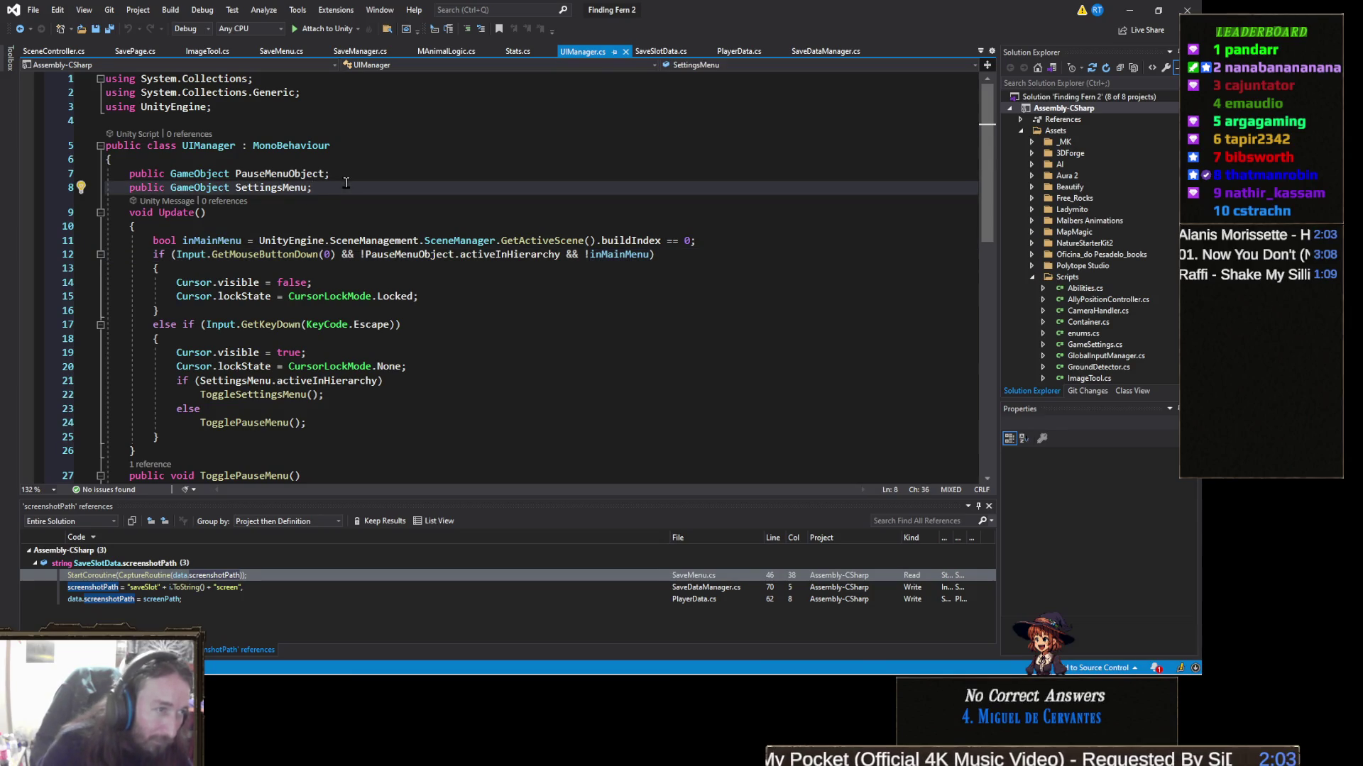
key(ctrl+d)
double_click(273, 202)
text(Save)
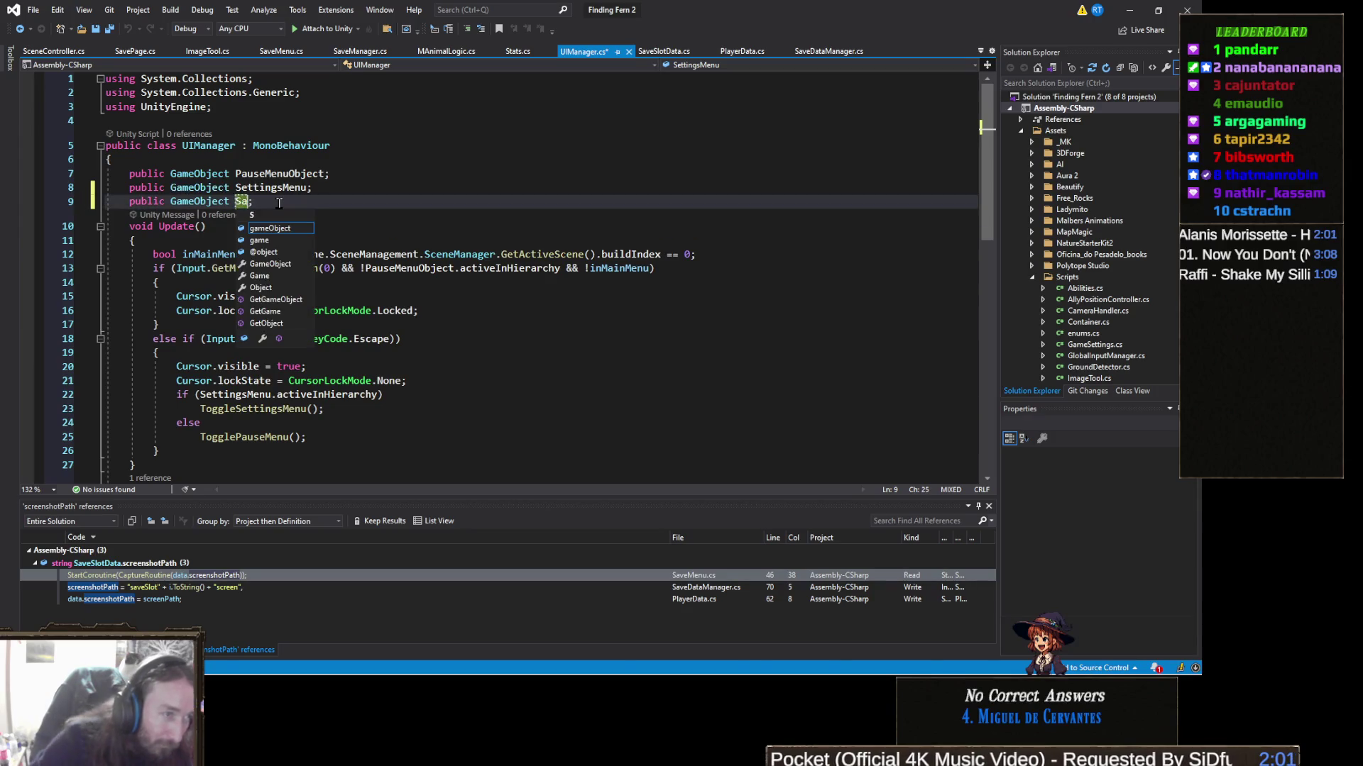
text(Men)
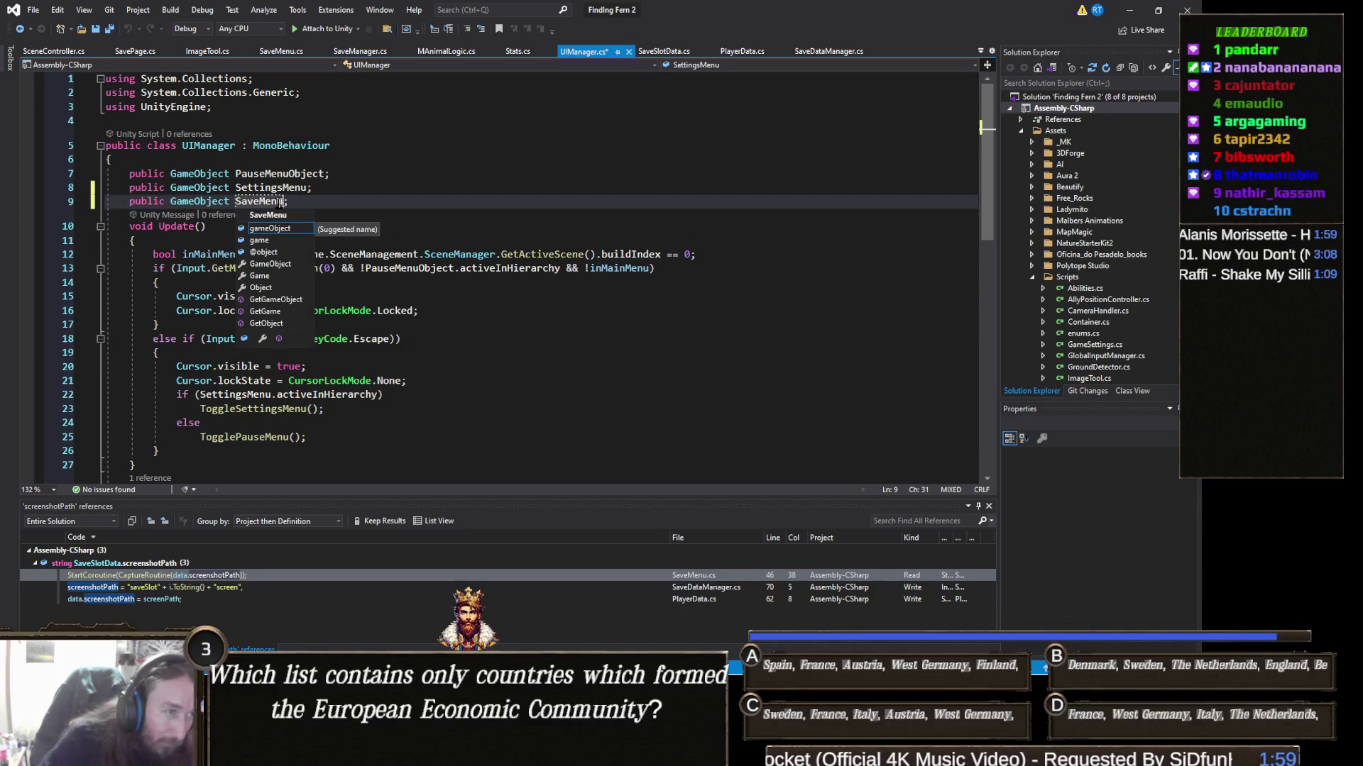
text(u)
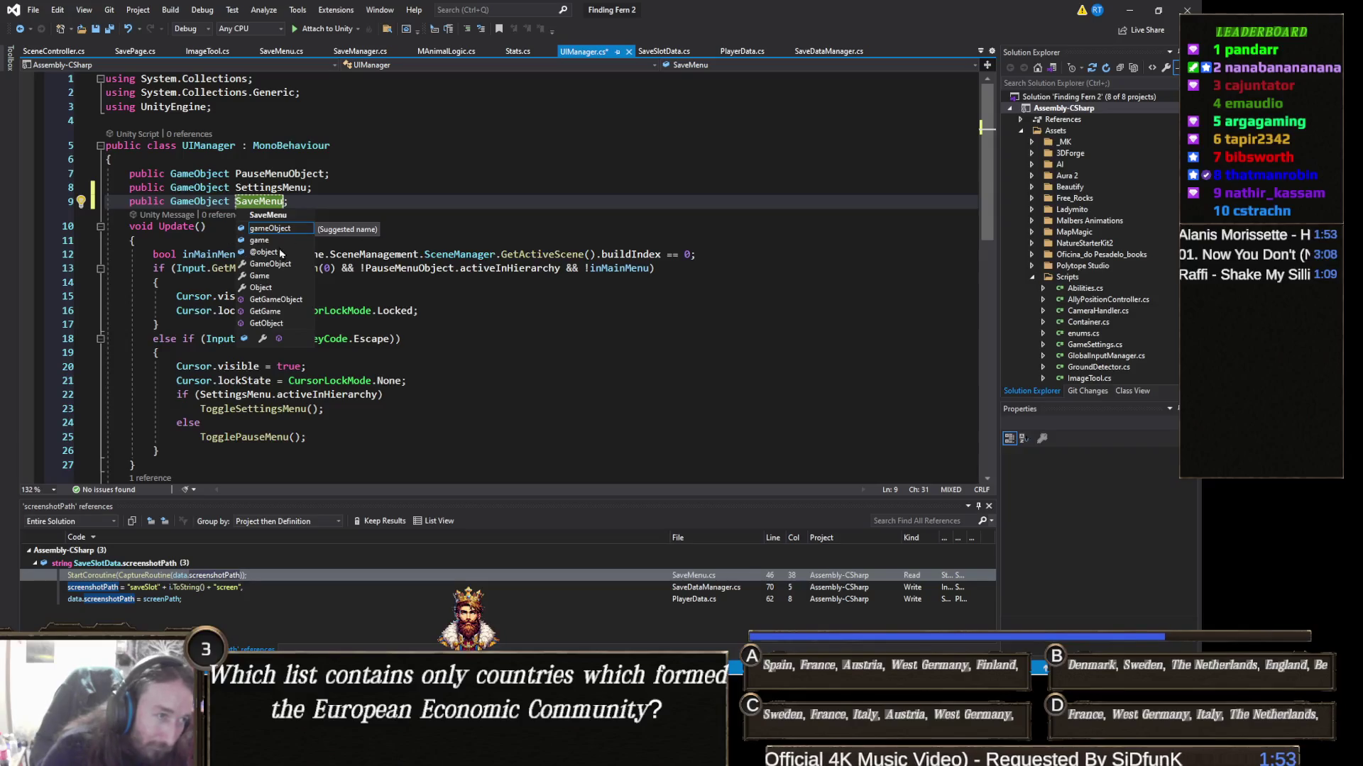
click(317, 202)
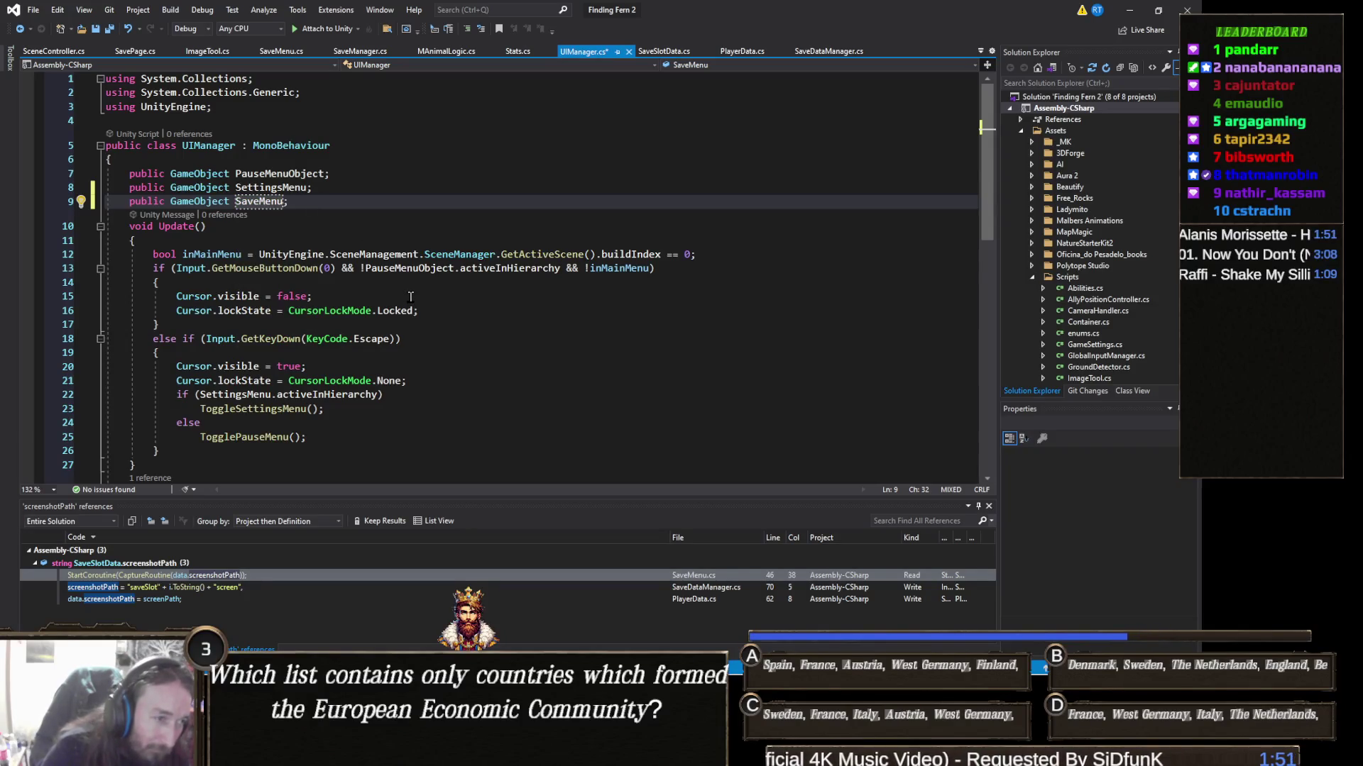
Step: Start a new line after the ToggleSettingsMenu call in the Escape handling block
scroll(410, 296, down, 2)
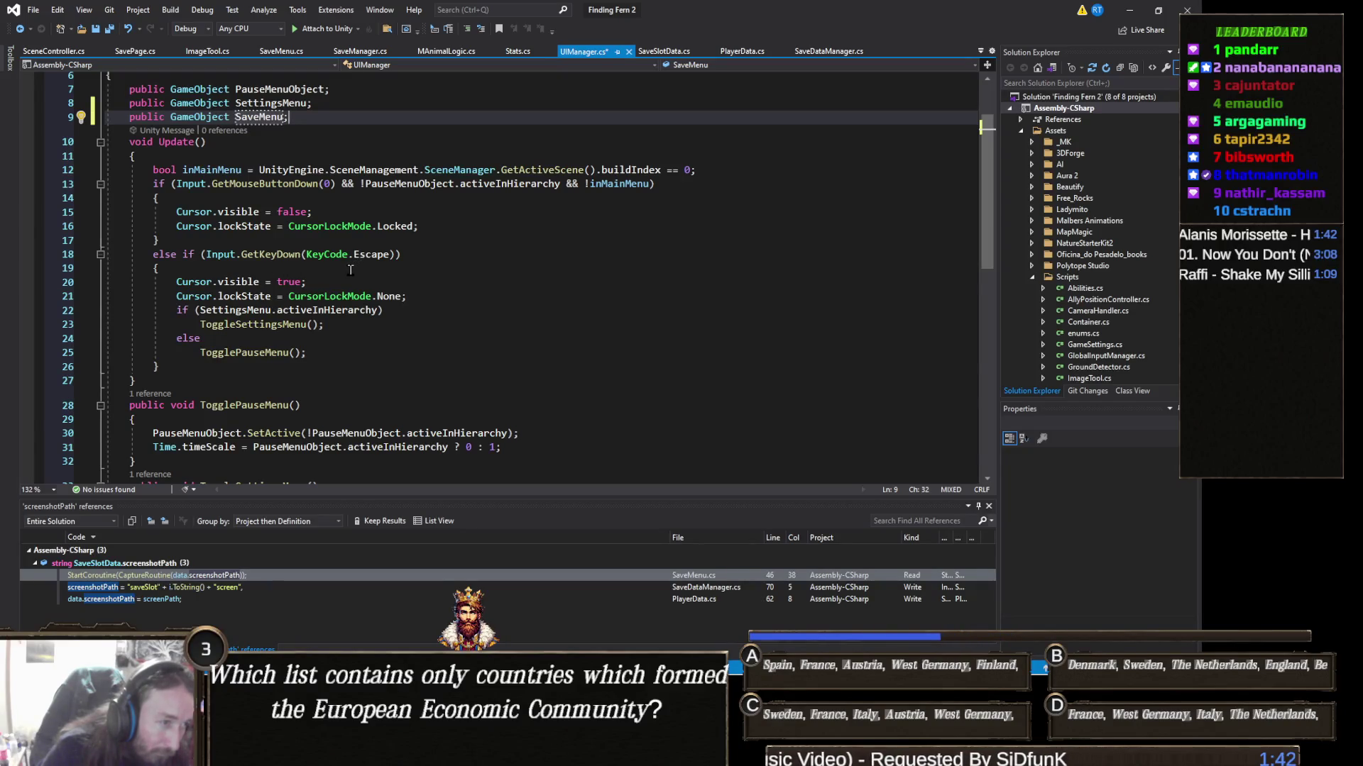
click(424, 299)
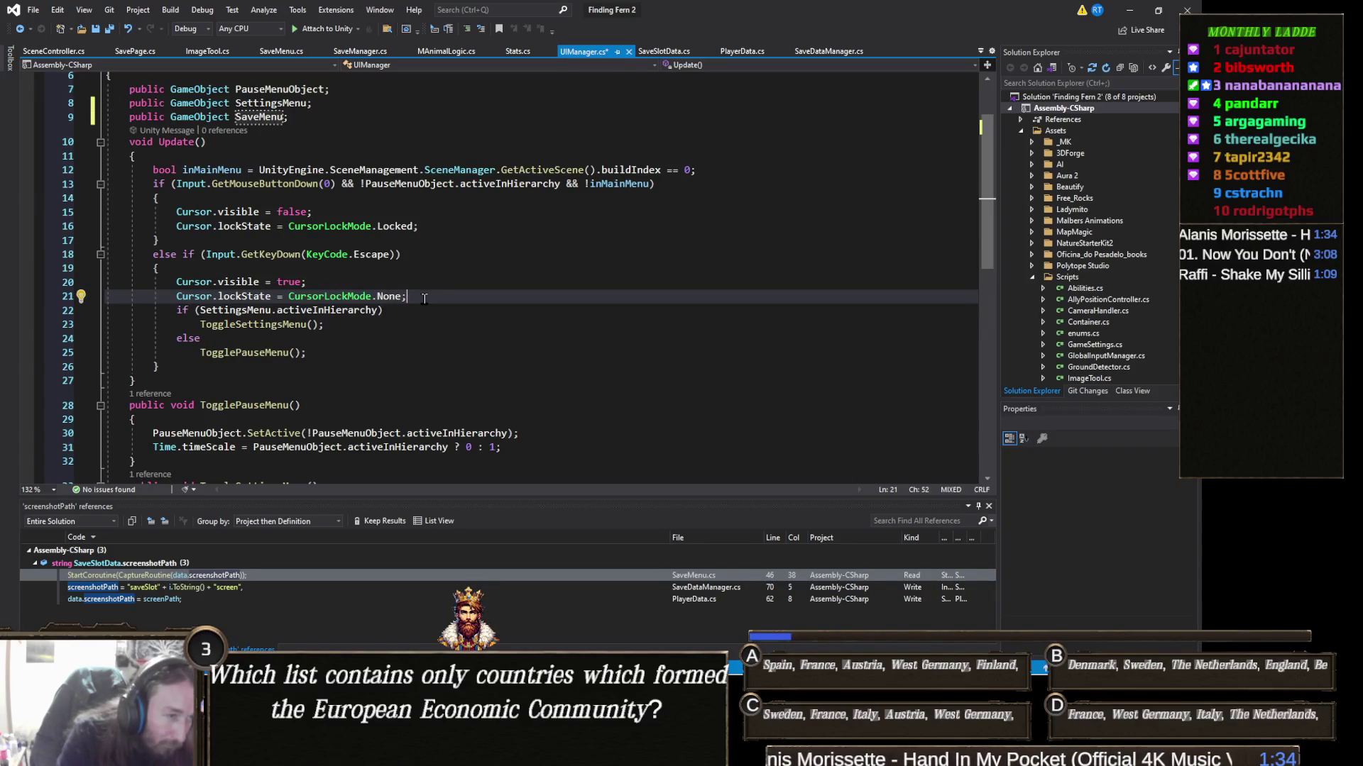
key(Down)
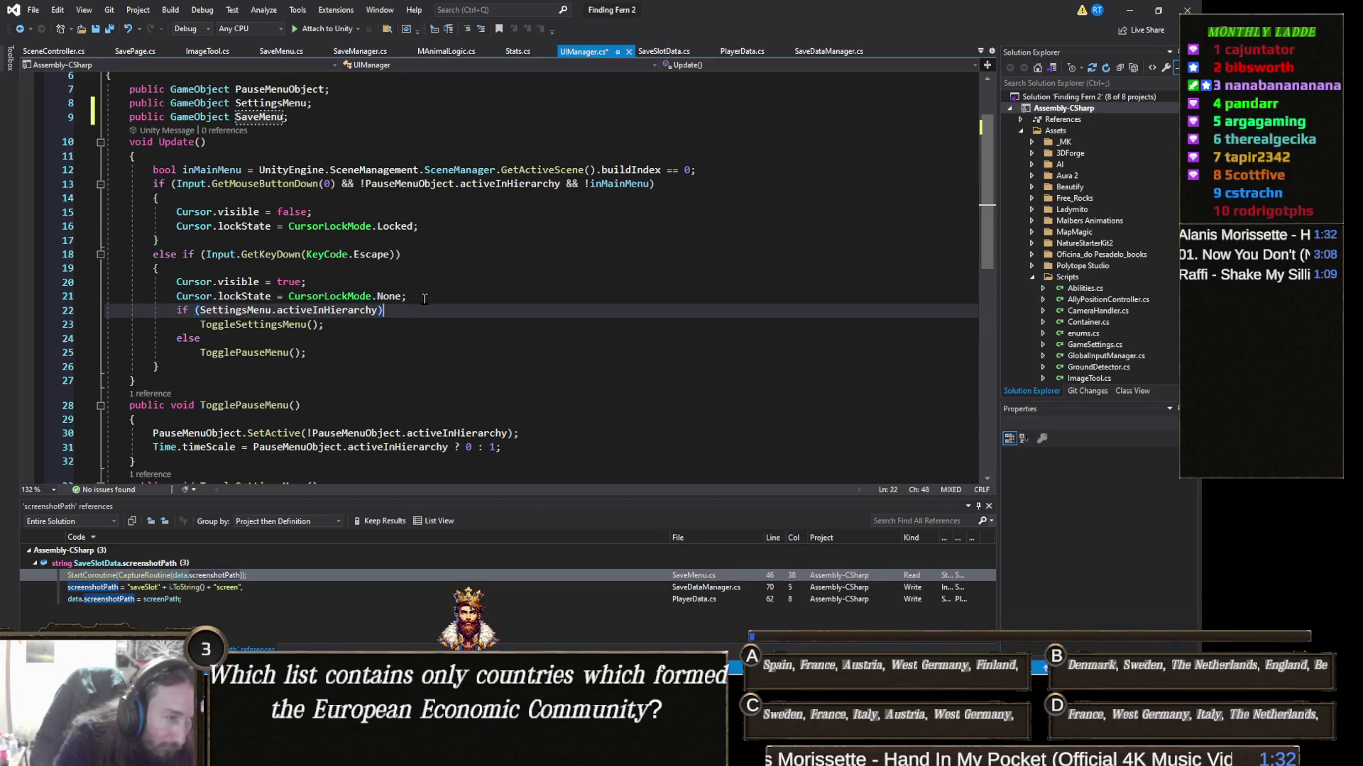
key(Down)
key(Return)
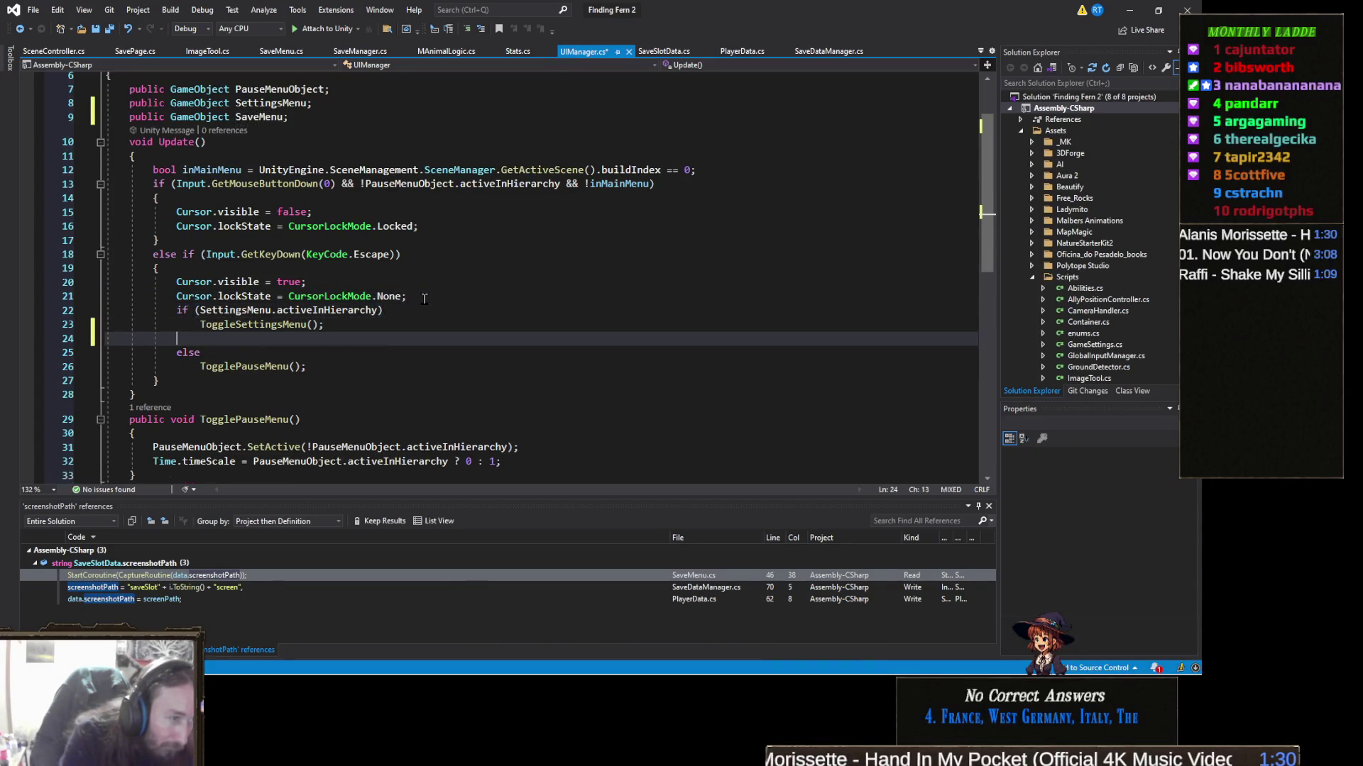
Step: Write 'else if (SaveMenu.activeInHierarchy)' followed by an opening brace on the next line
text(ell)
key(BackSpace)
text(se if ()
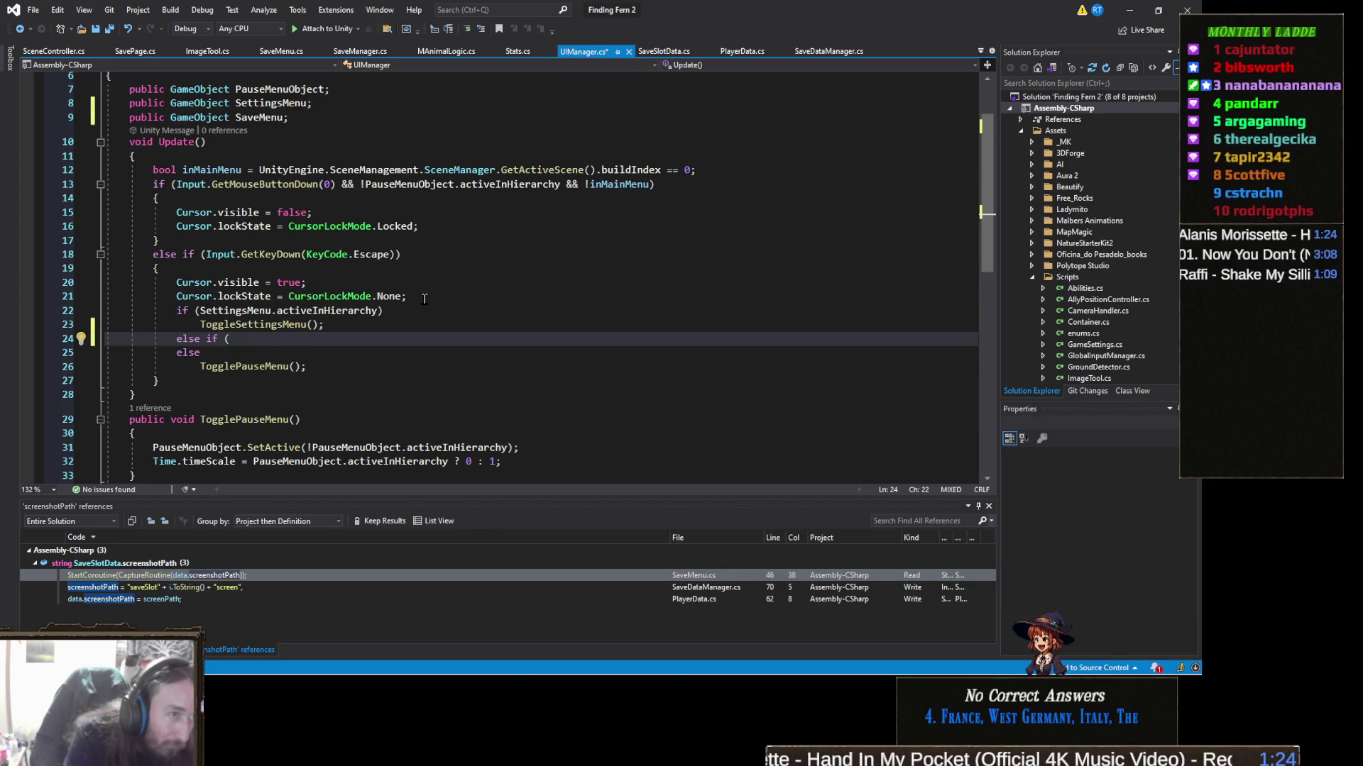
text(SaveMenu.)
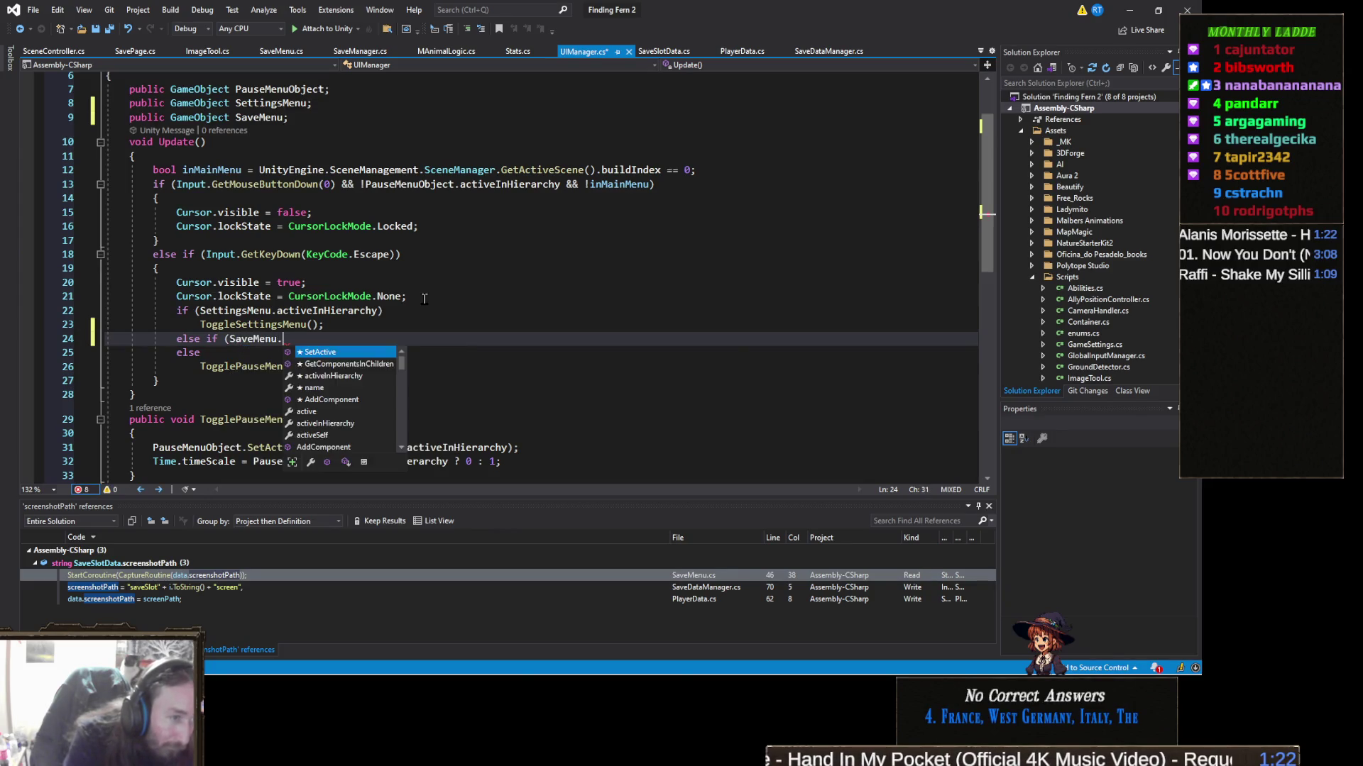
text(activeInHierarchy)
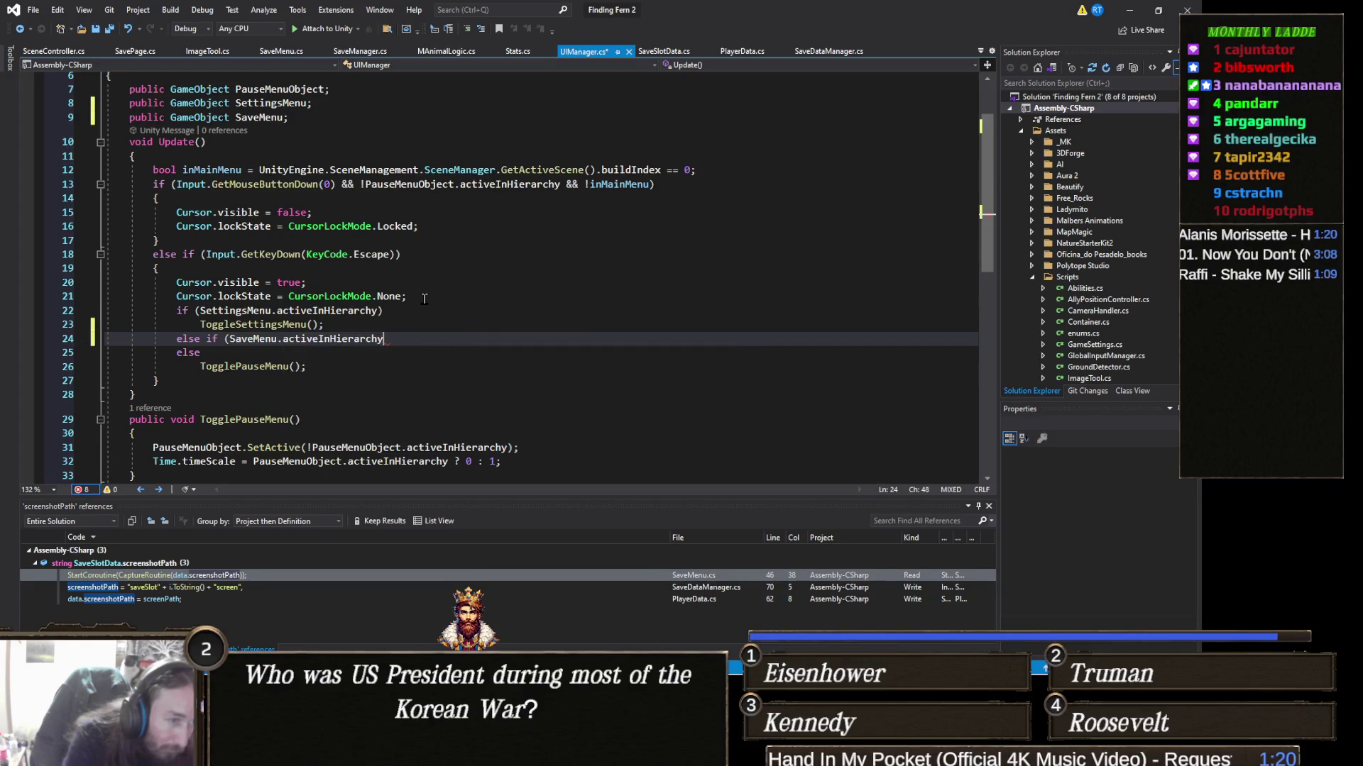
key(Return)
text({)
key(Return)
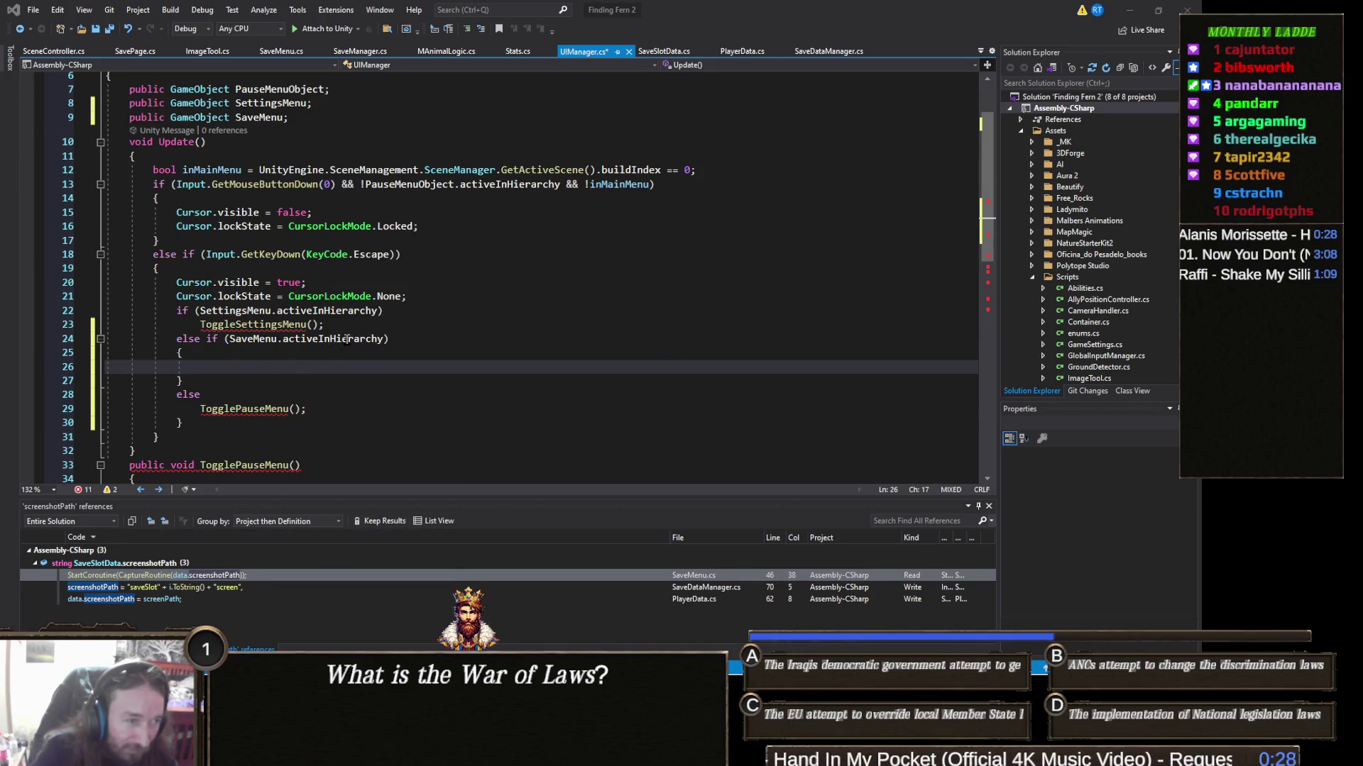
click(325, 368)
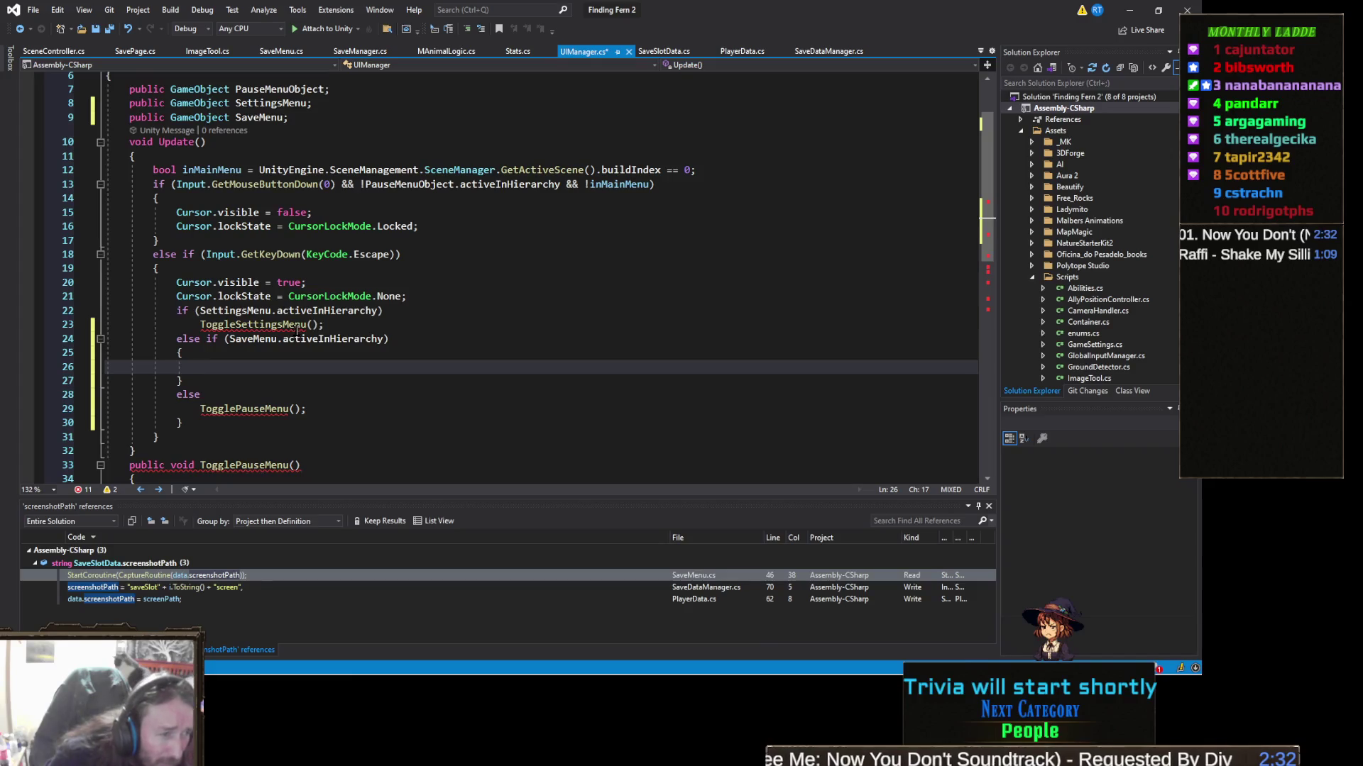
click(345, 325)
Step: Fix the braces around the ToggleSettingsMenu call and delete the stray closing brace below TogglePauseMenu
key(Return)
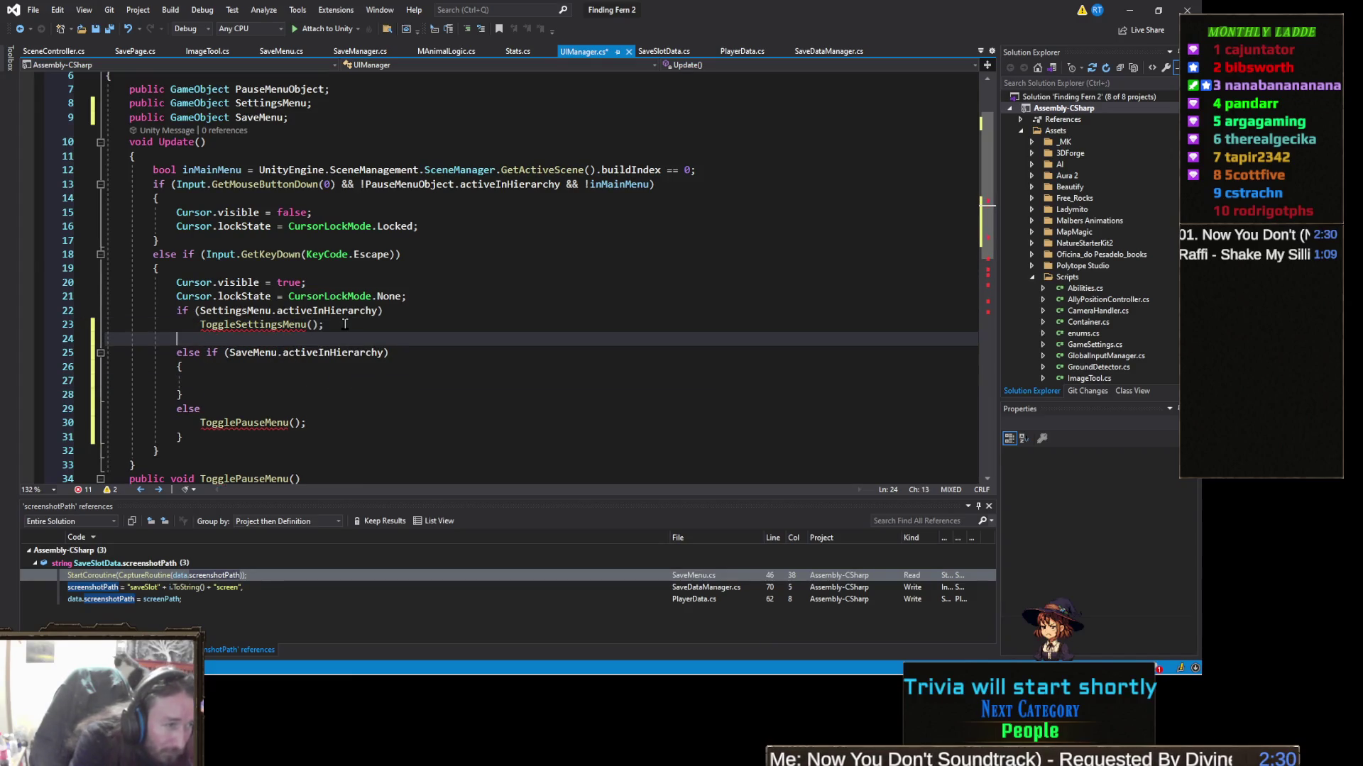
key(ctrl+z)
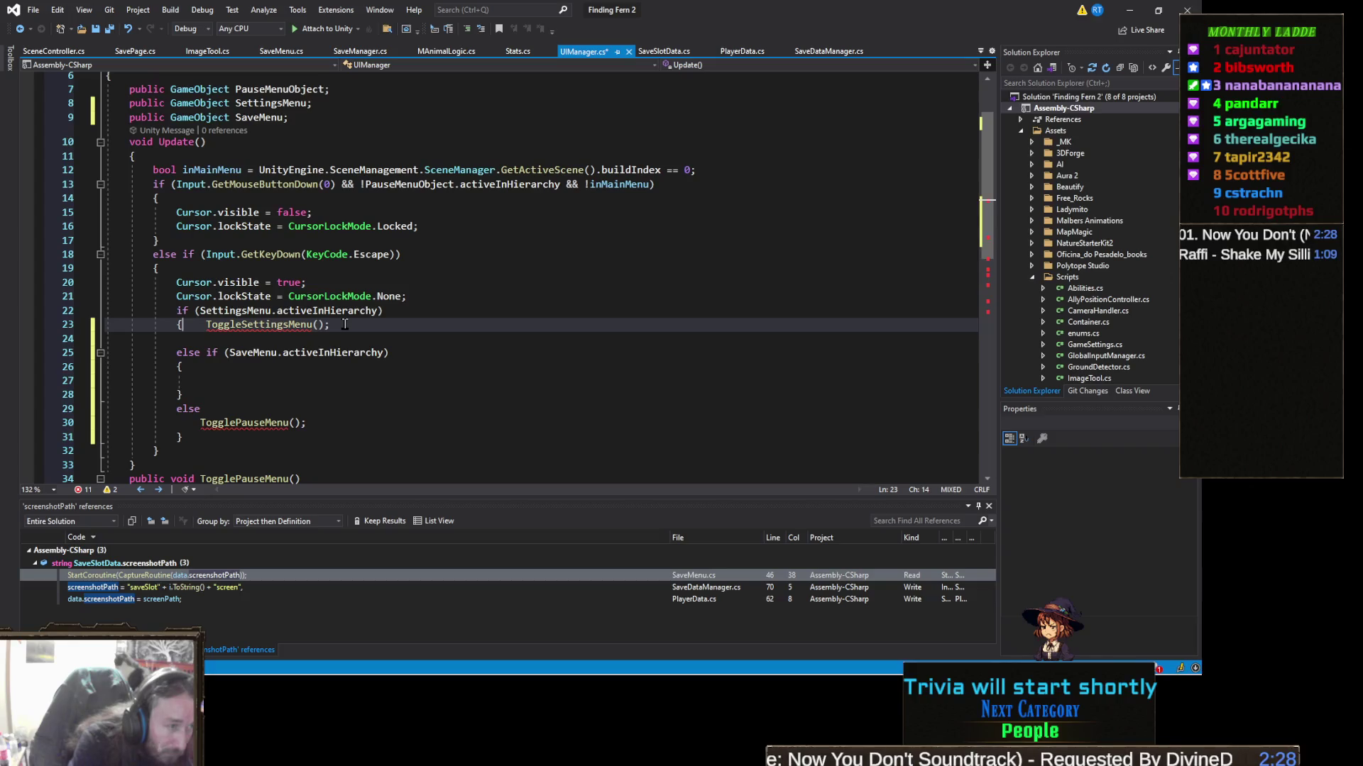
key(Down)
text(})
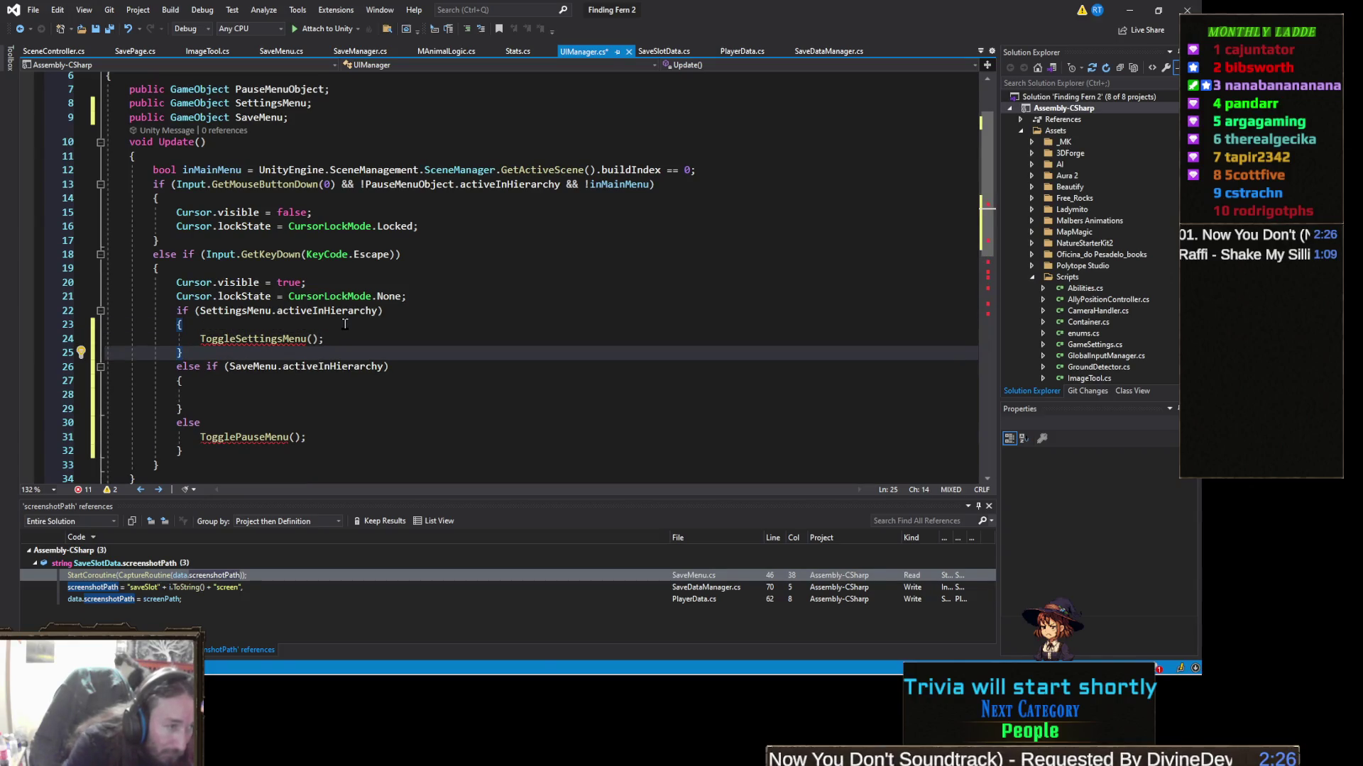
click(345, 324)
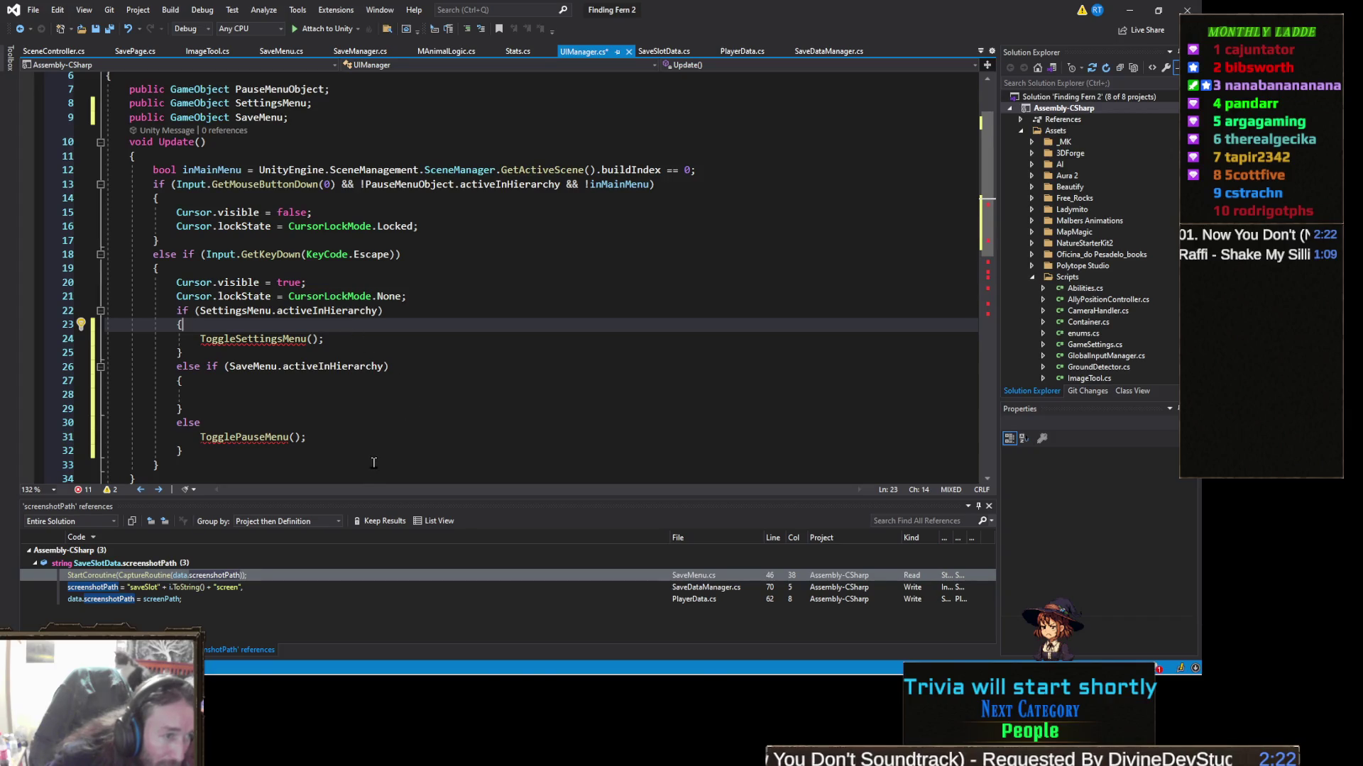
click(327, 432)
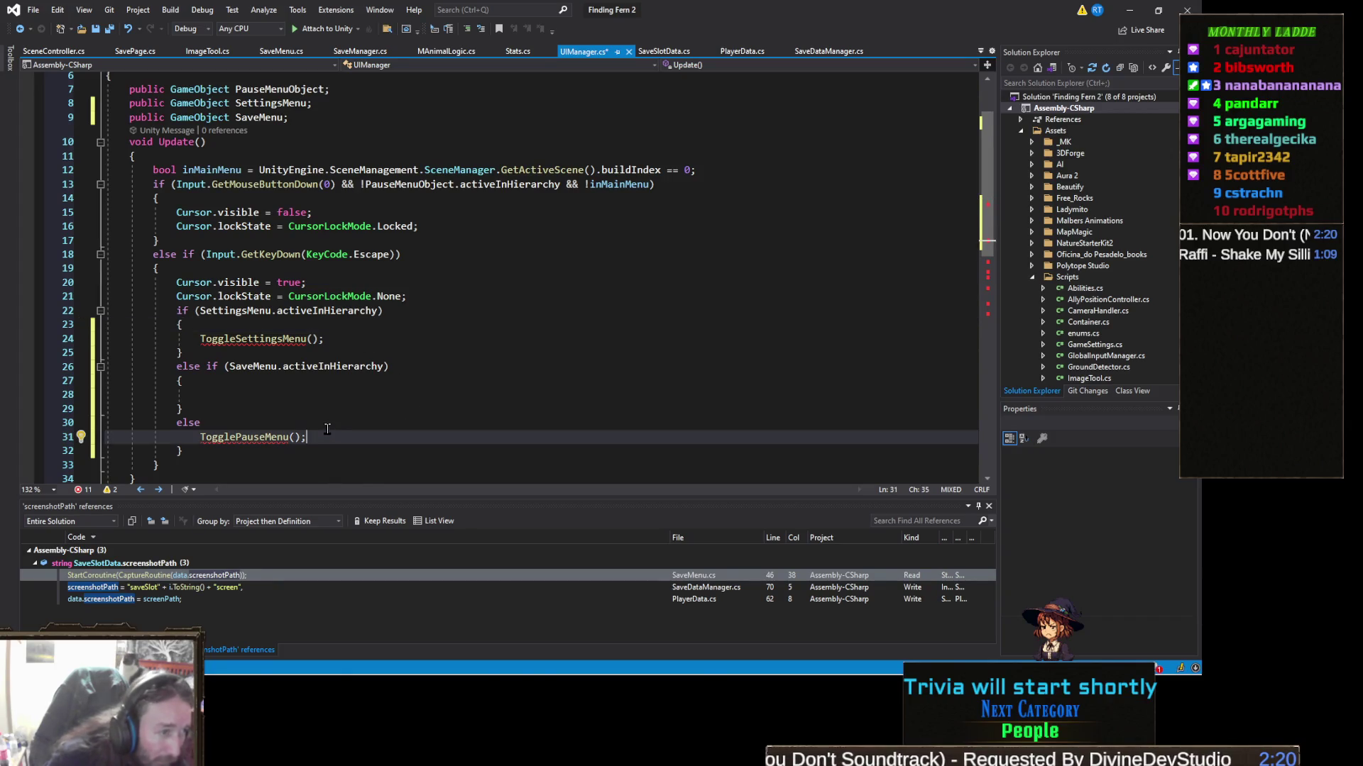
scroll(292, 395, down, 1)
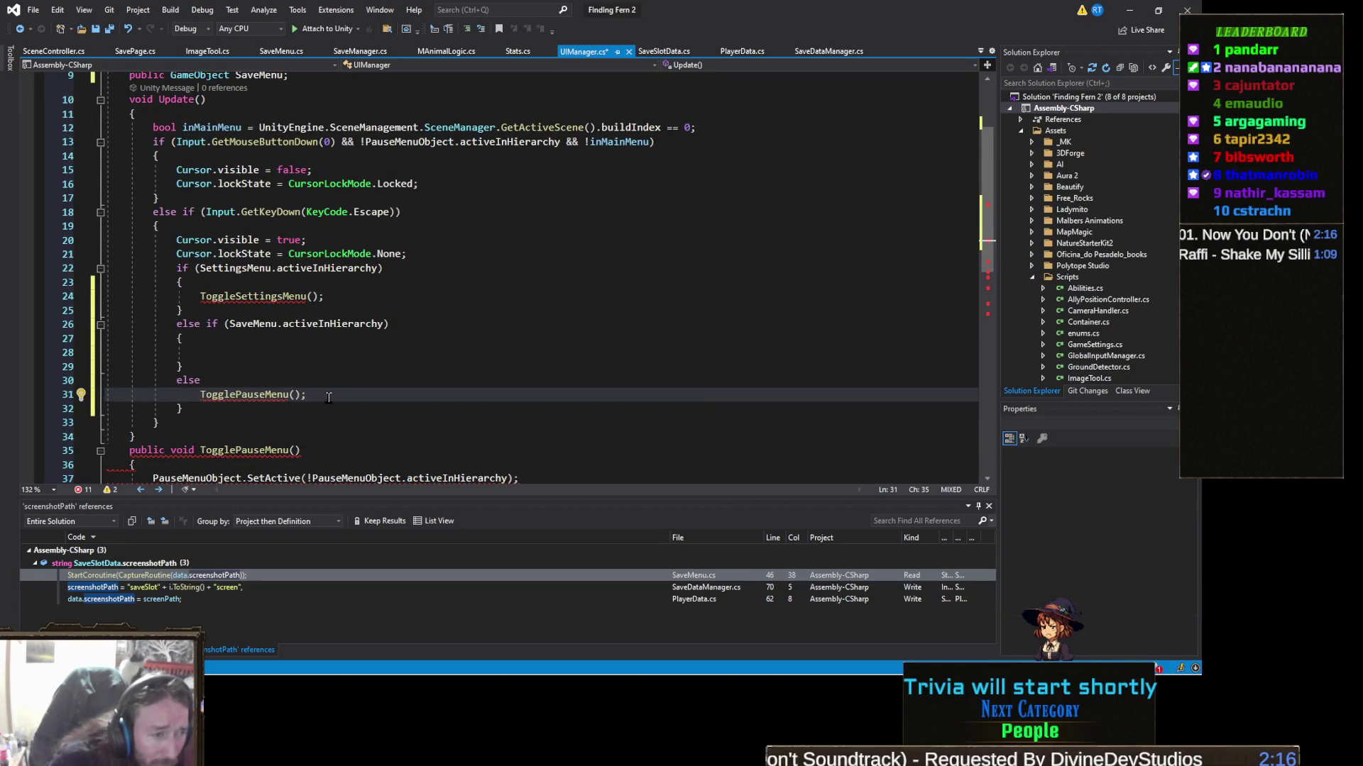
click(222, 408)
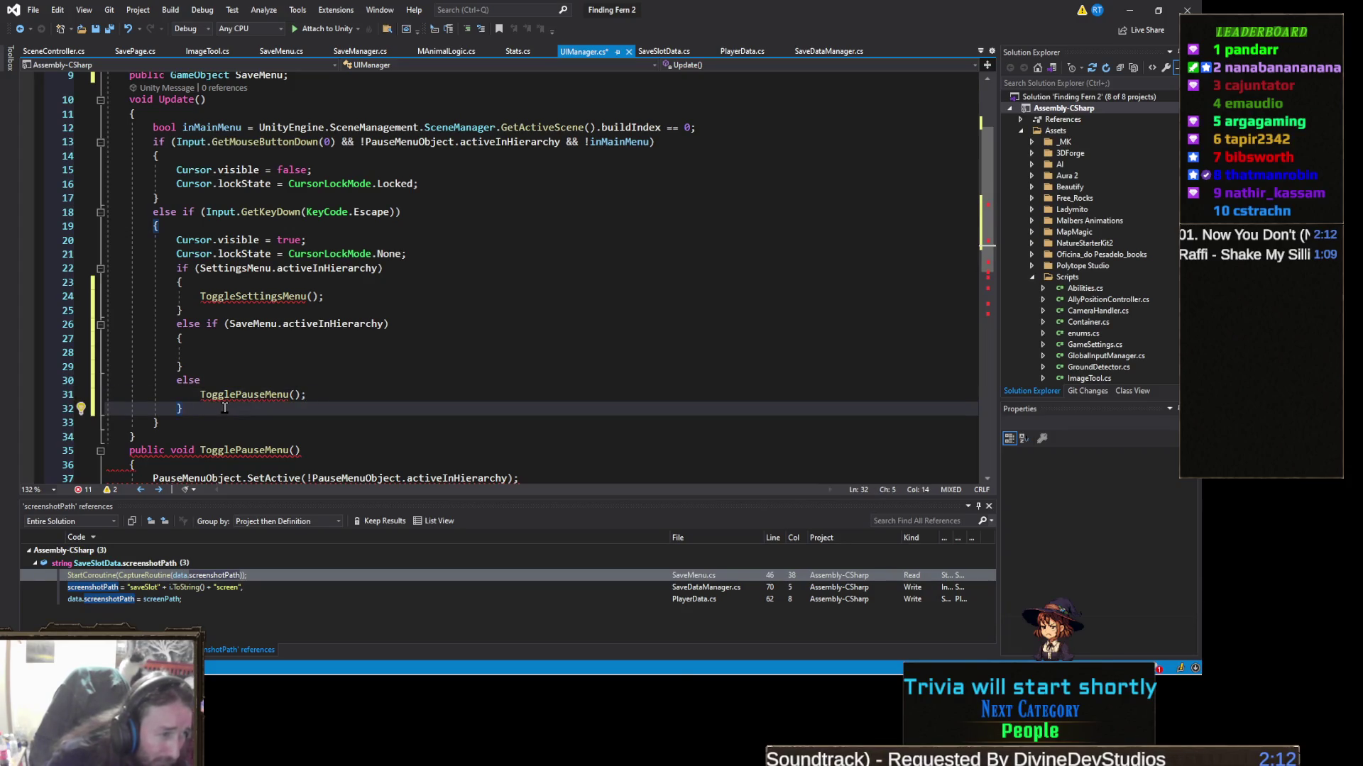
key(BackSpace)
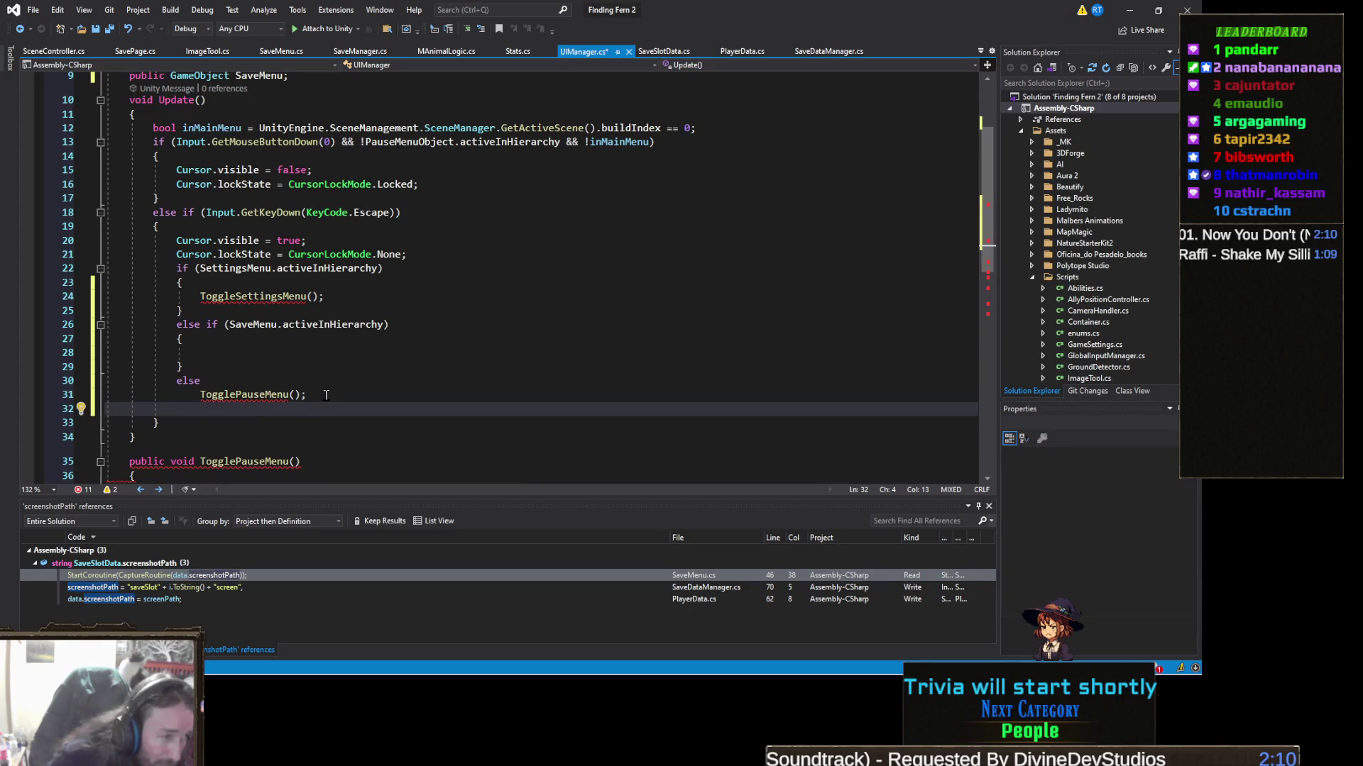
Step: Fill the empty SaveMenu branch with SaveMenu.SetActive(false);
click(313, 367)
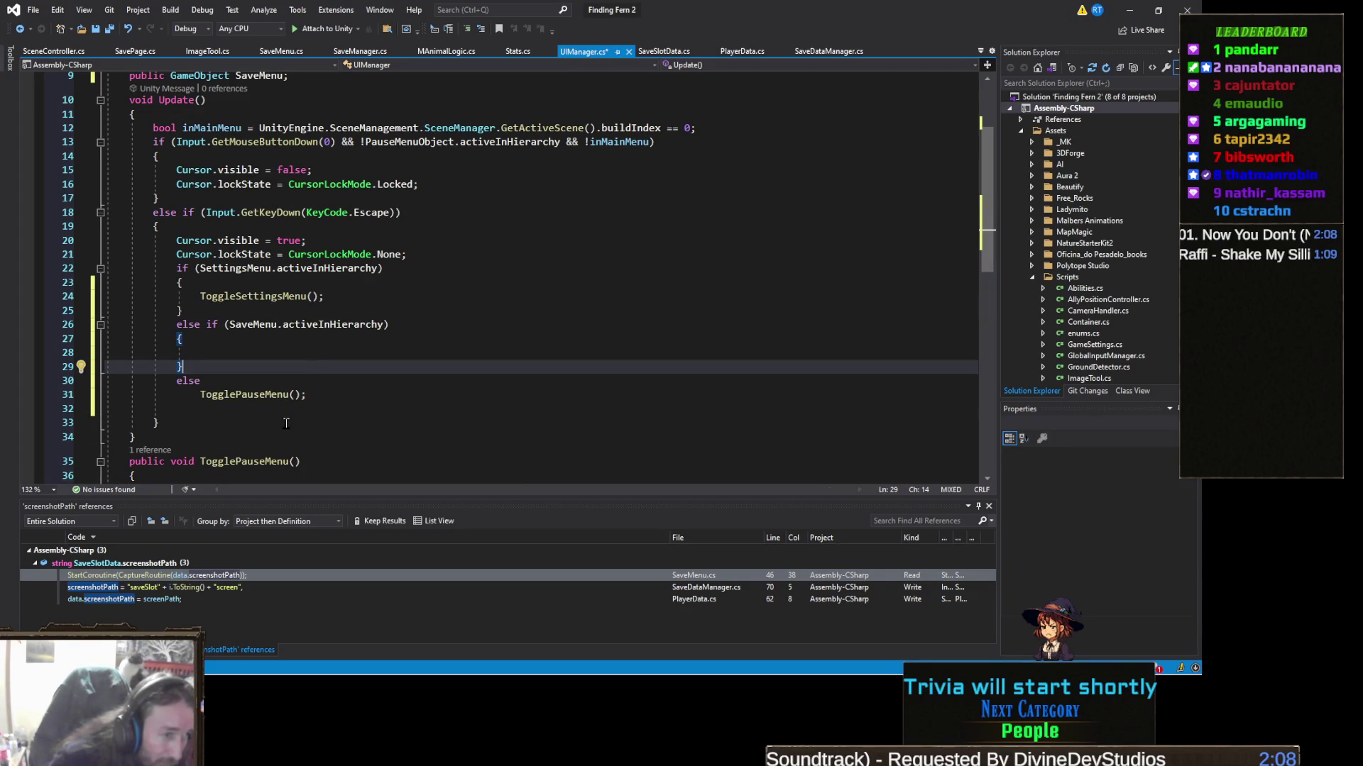
key(Up)
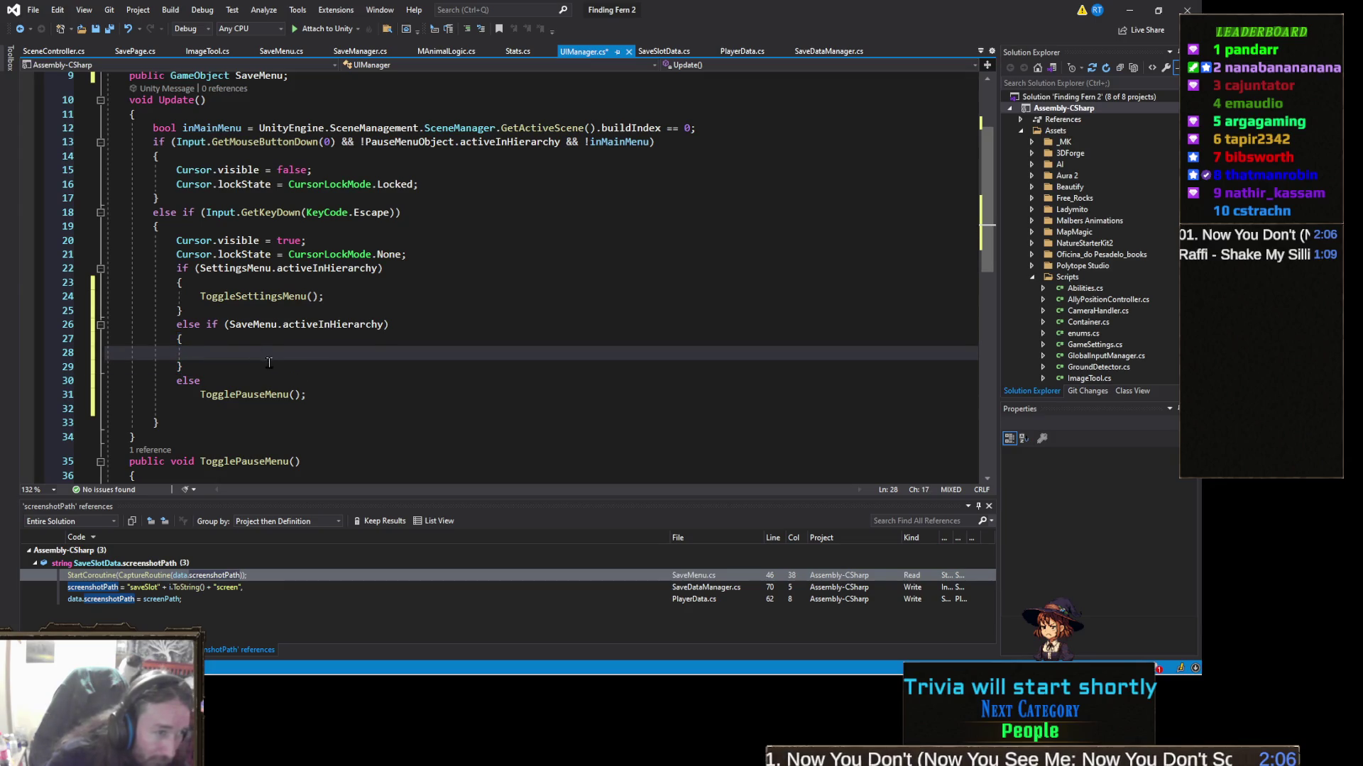
text(aveM)
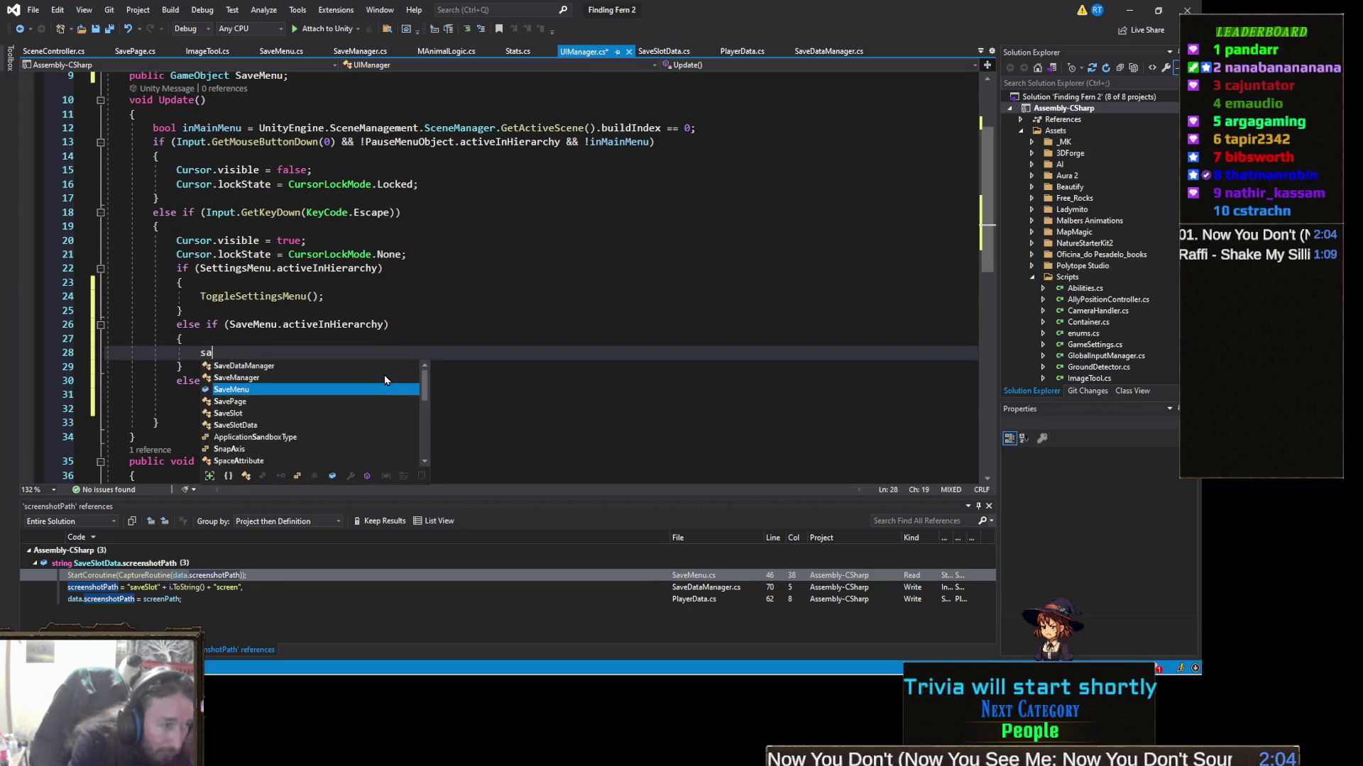
key(Tab)
text(.SetActive(fa)
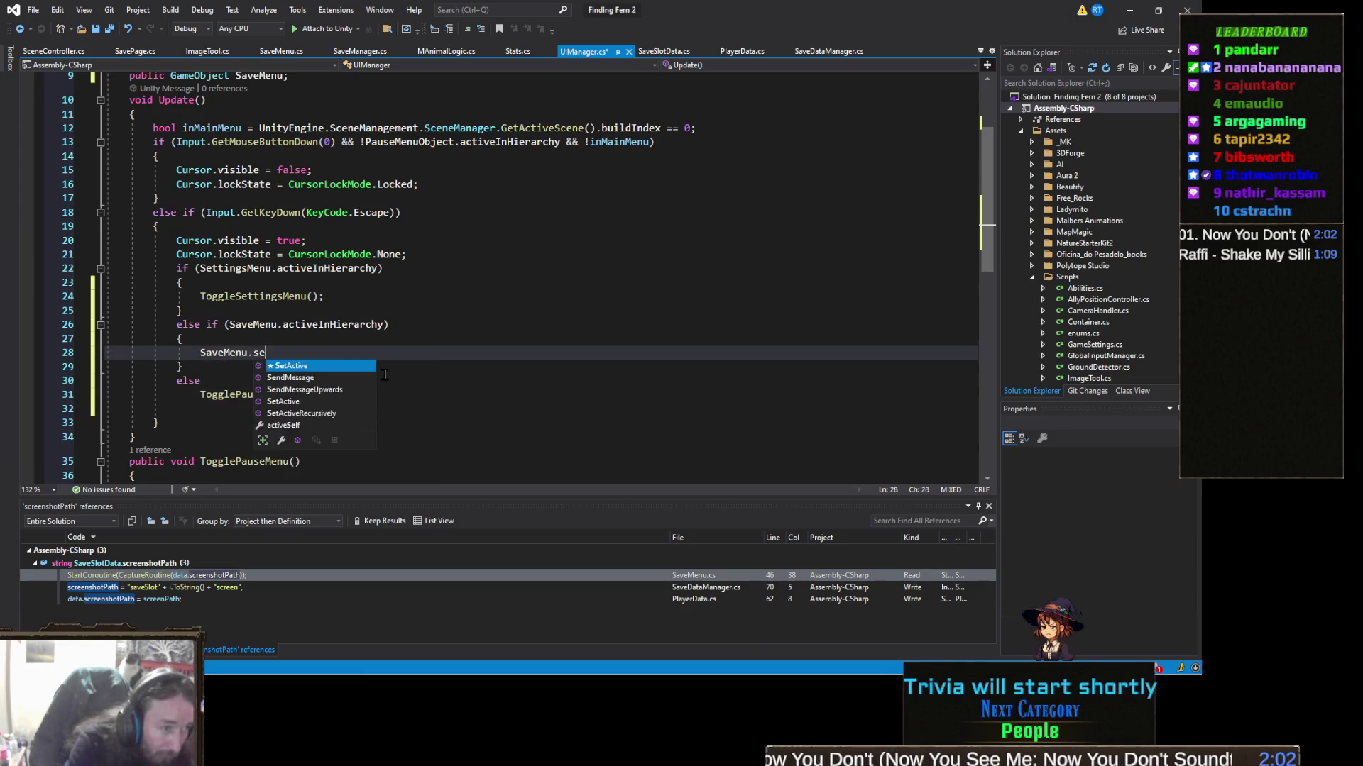
key(Tab)
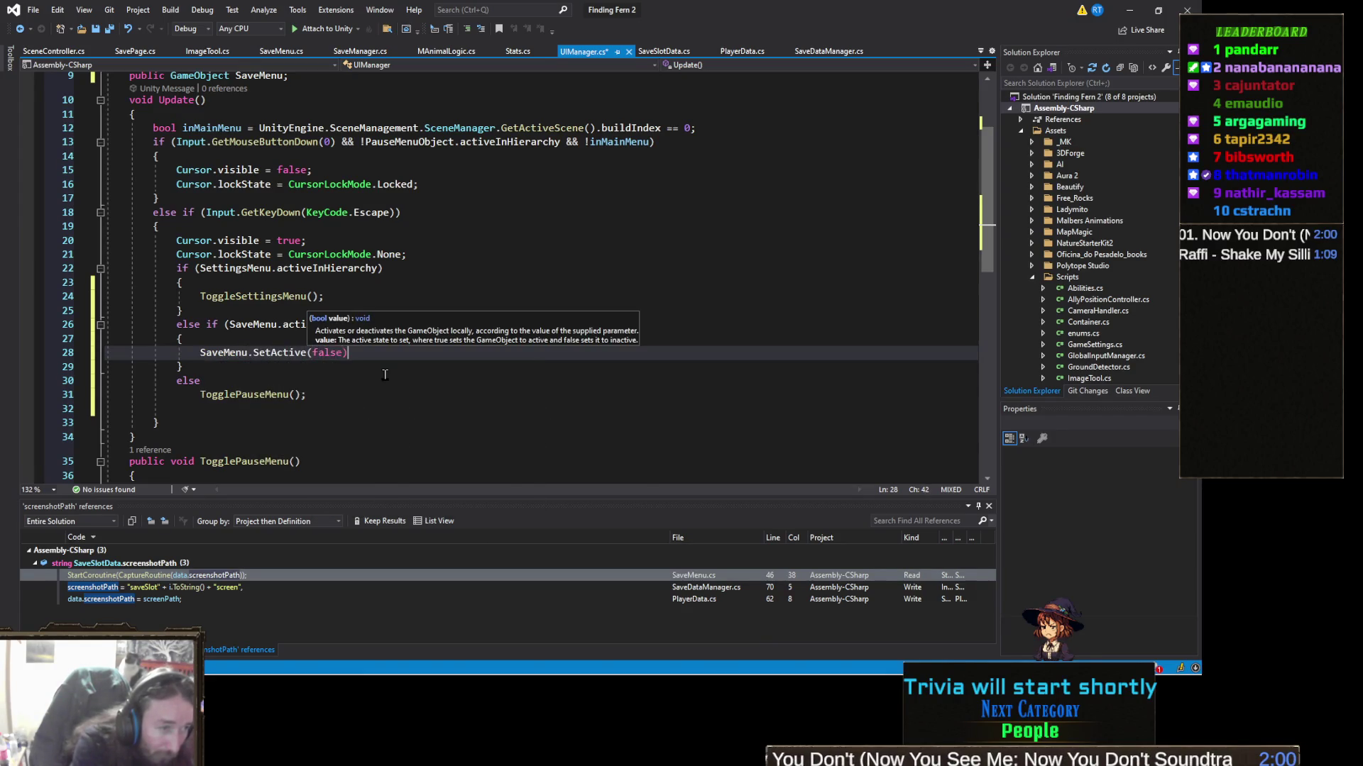
text();)
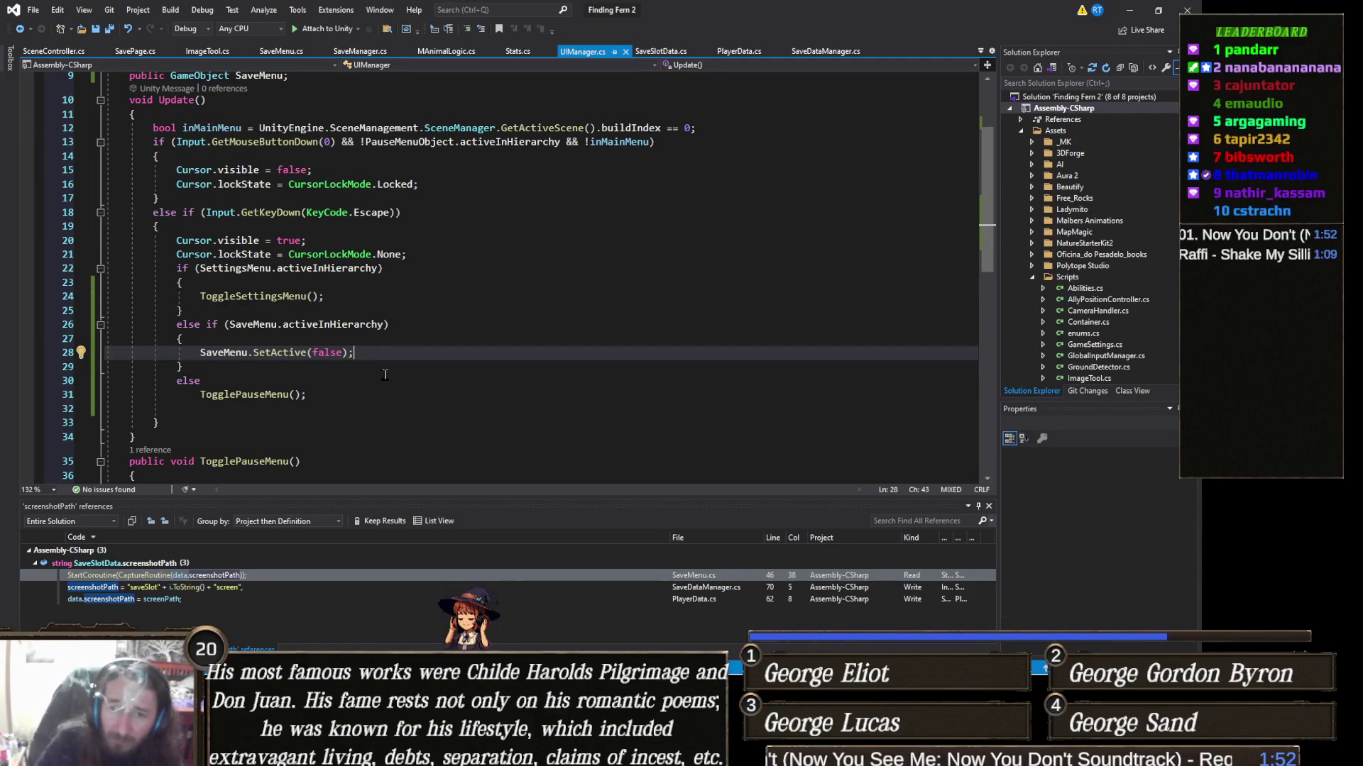
click(1129, 10)
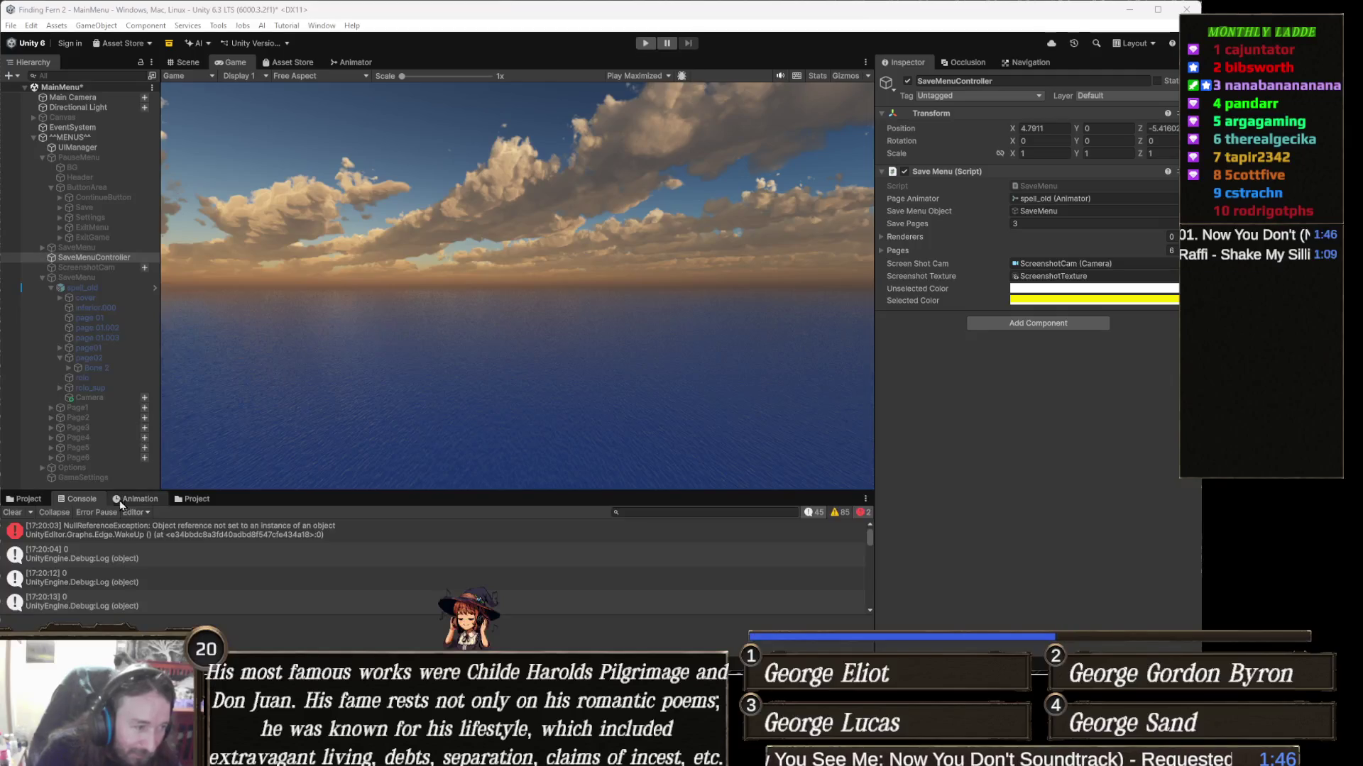
Step: Run and stop a Play mode test, then clear the UnassignedReferenceException errors from the Console
scroll(158, 590, down, 10)
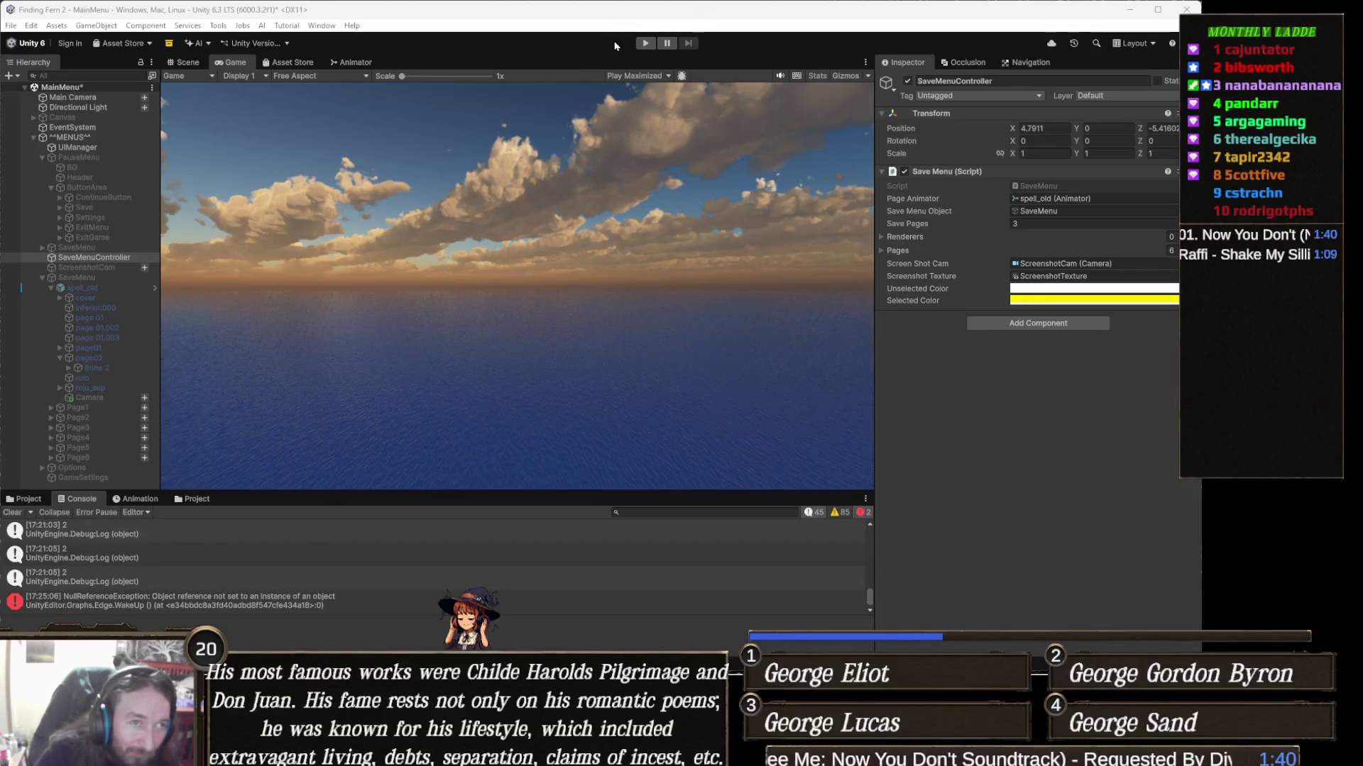
click(644, 44)
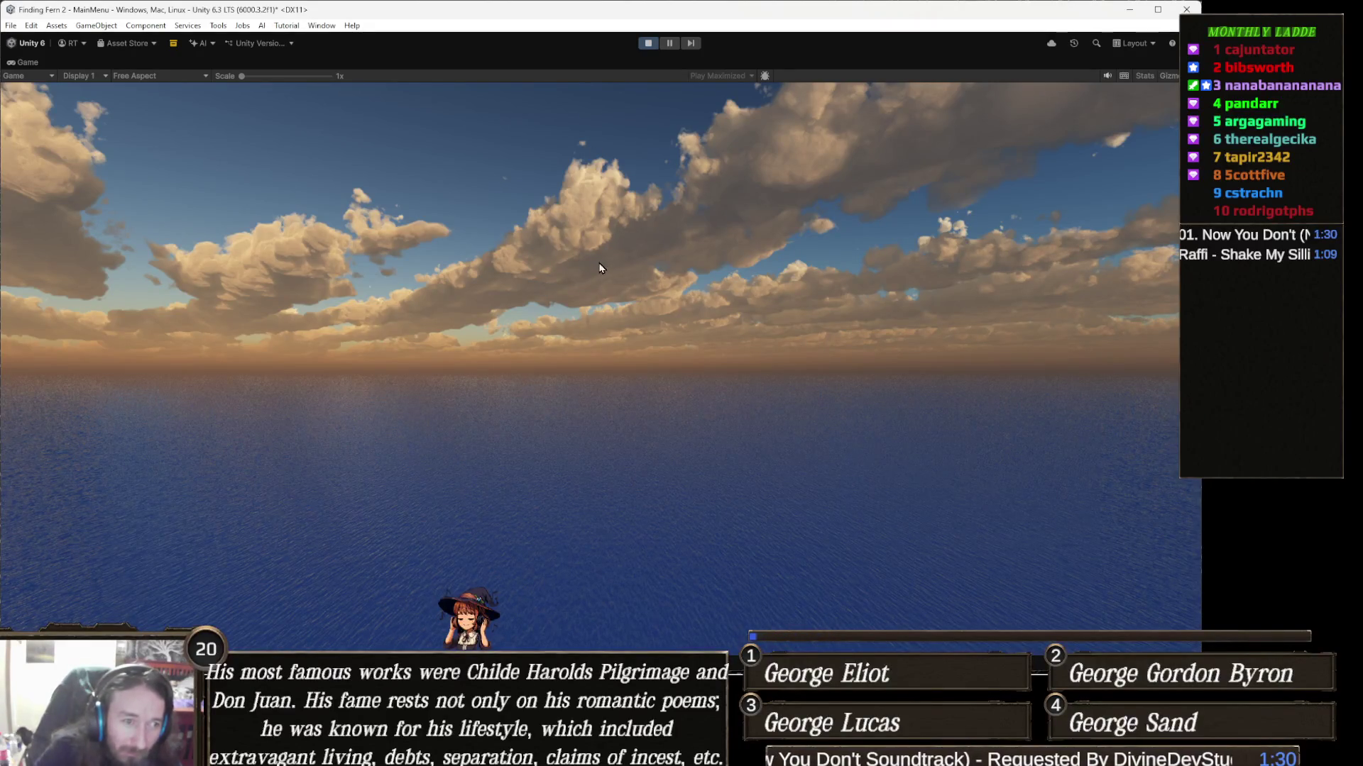
click(648, 44)
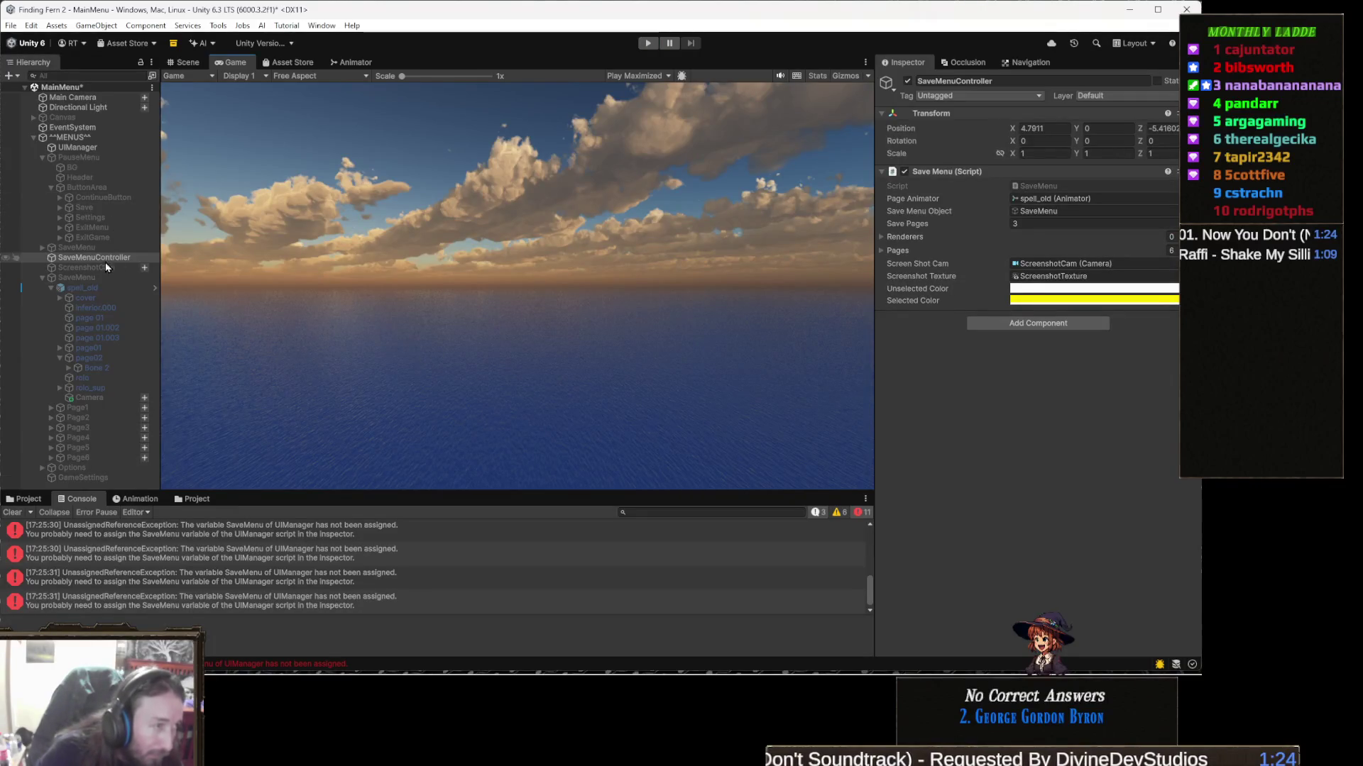
click(12, 513)
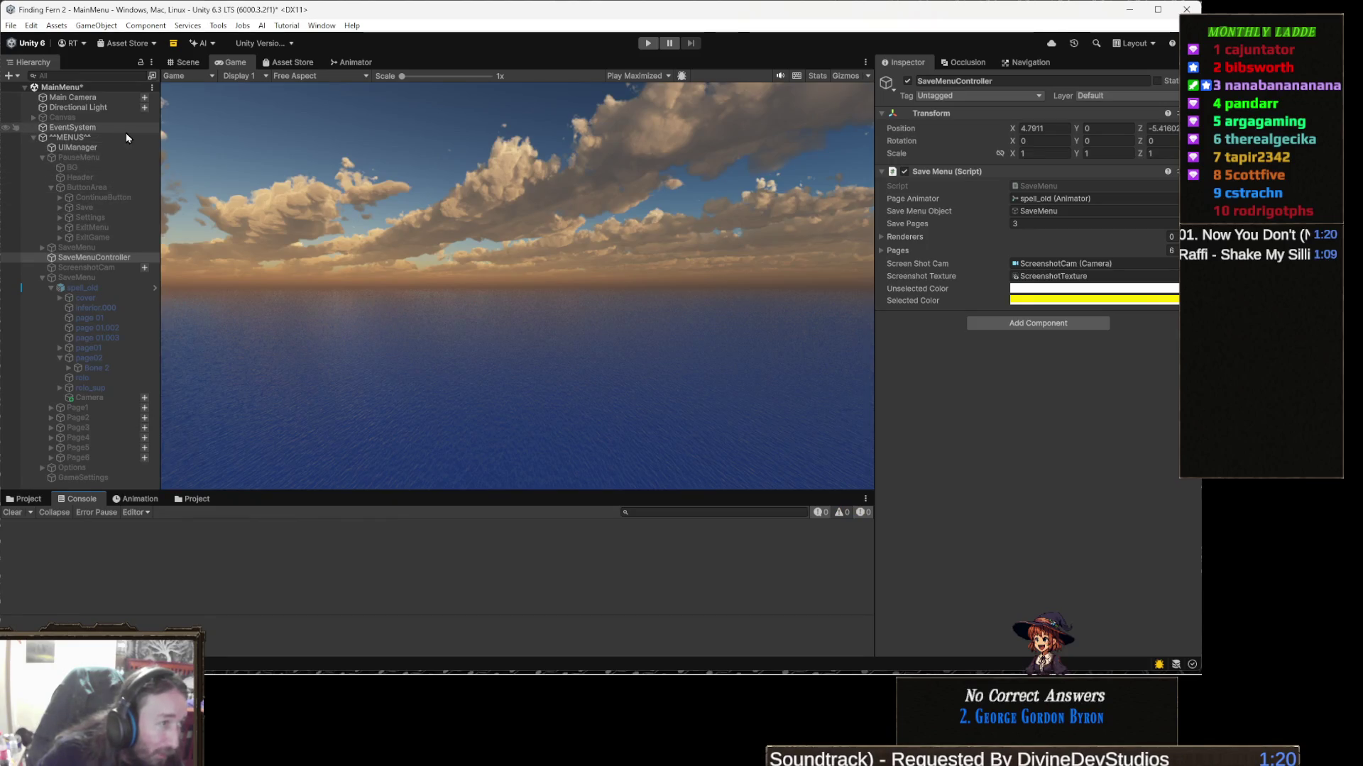
Step: Drag SaveMenu into UIManager's Save Menu field, then run and stop a Play test
click(119, 149)
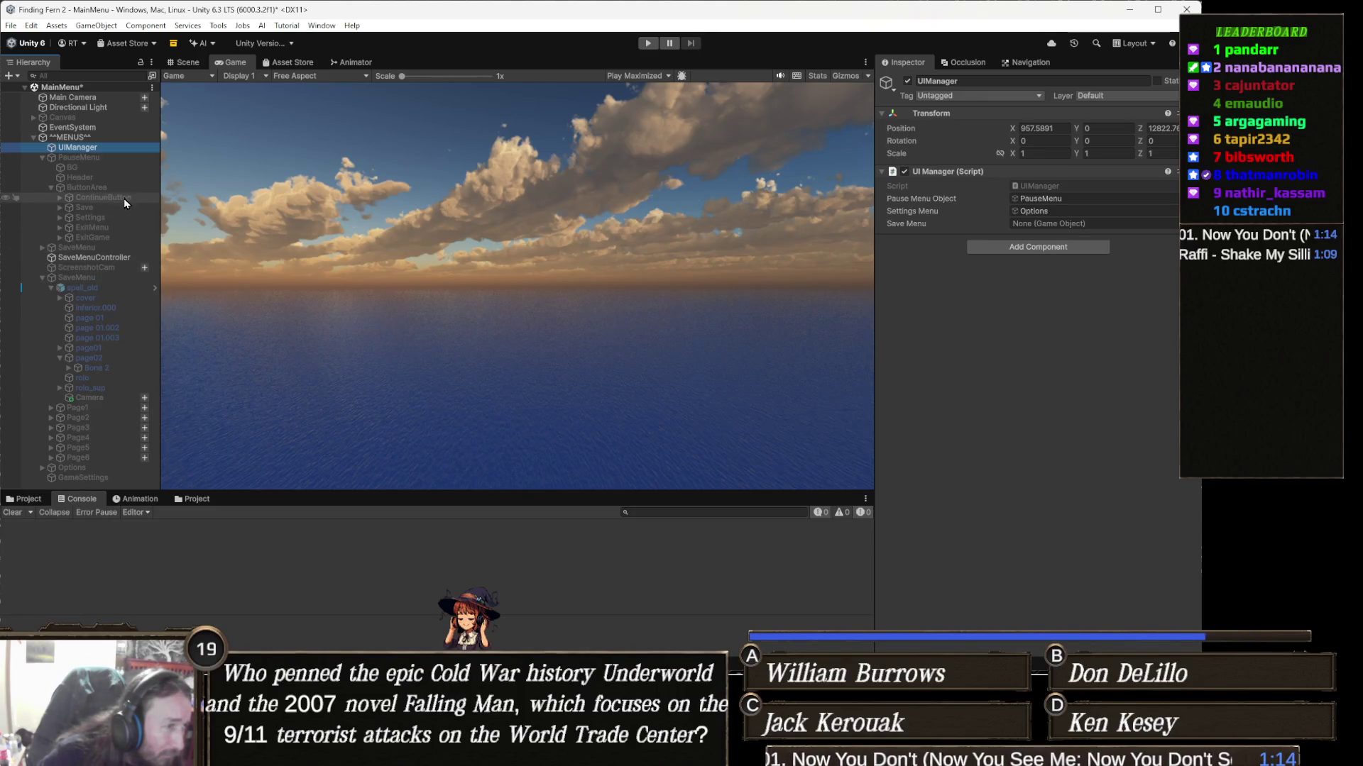
click(536, 253)
mouse_move(536, 253)
mouse_down()
mouse_move(1029, 262)
mouse_move(1086, 226)
mouse_up()
click(648, 43)
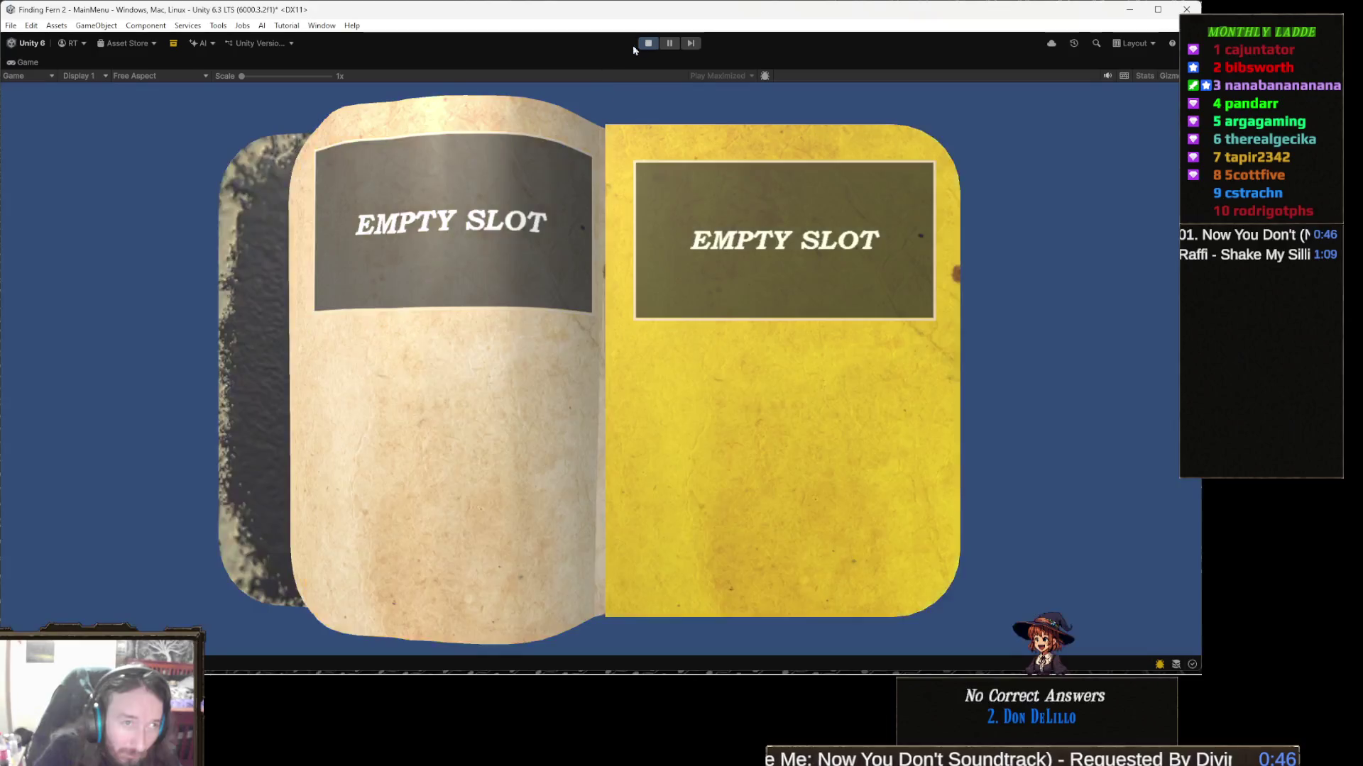
click(648, 43)
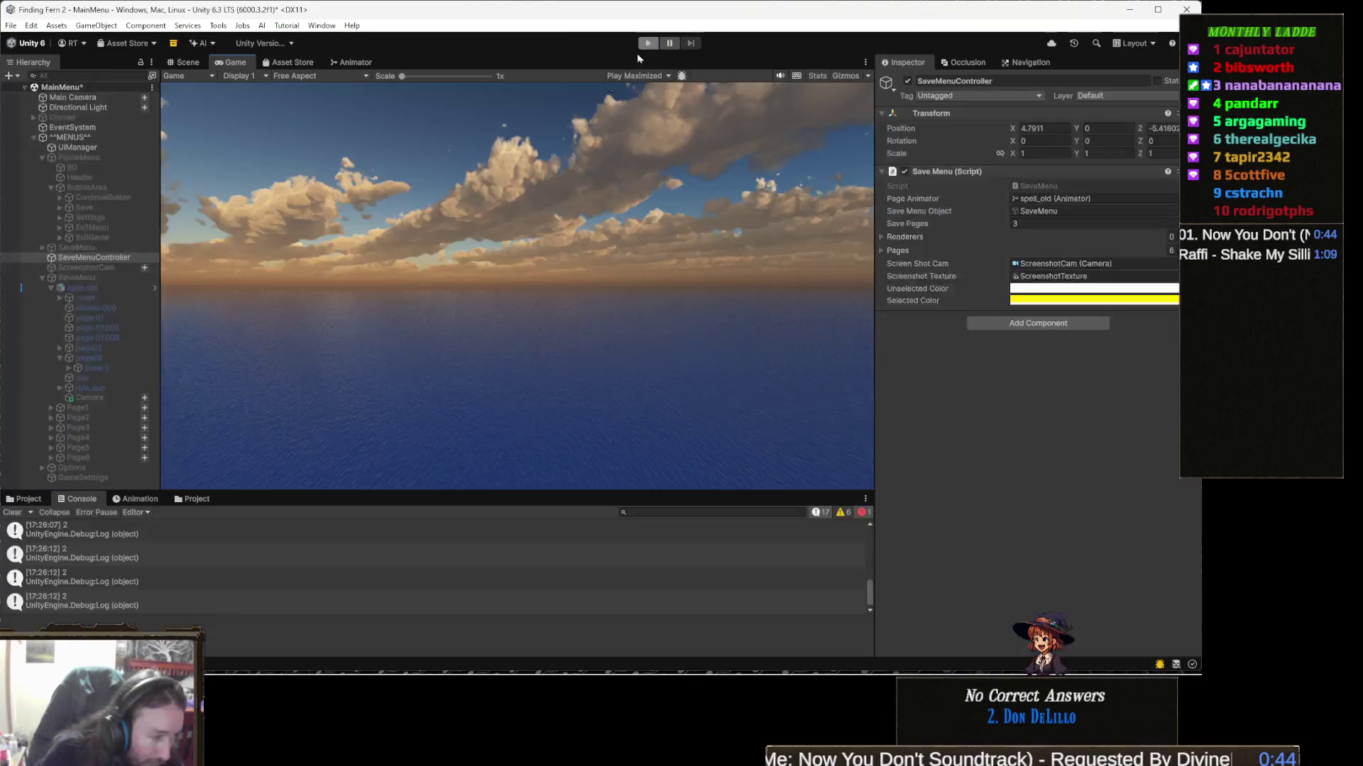
Step: Scroll through the test's console logs, then bring UIManager.cs back up in Visual Studio
scroll(106, 567, up, 5)
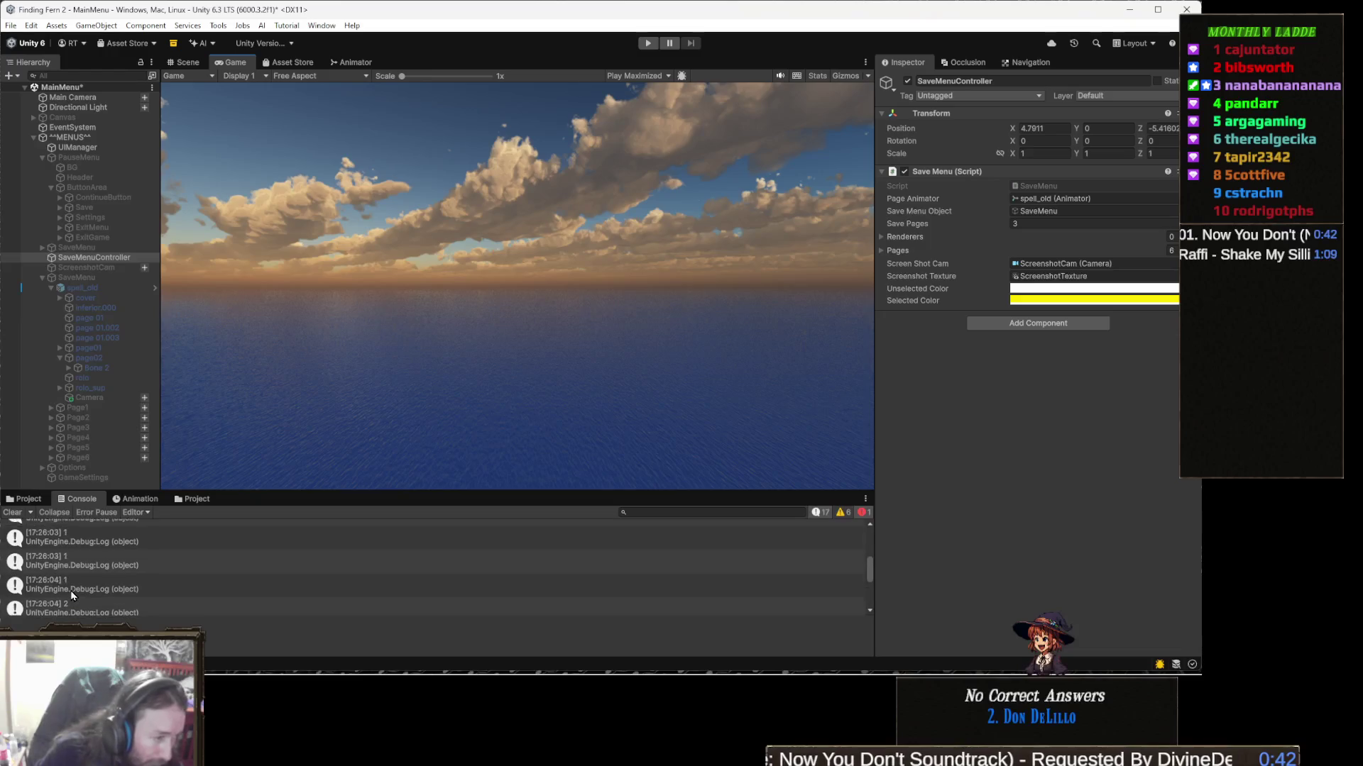
key(alt+Tab)
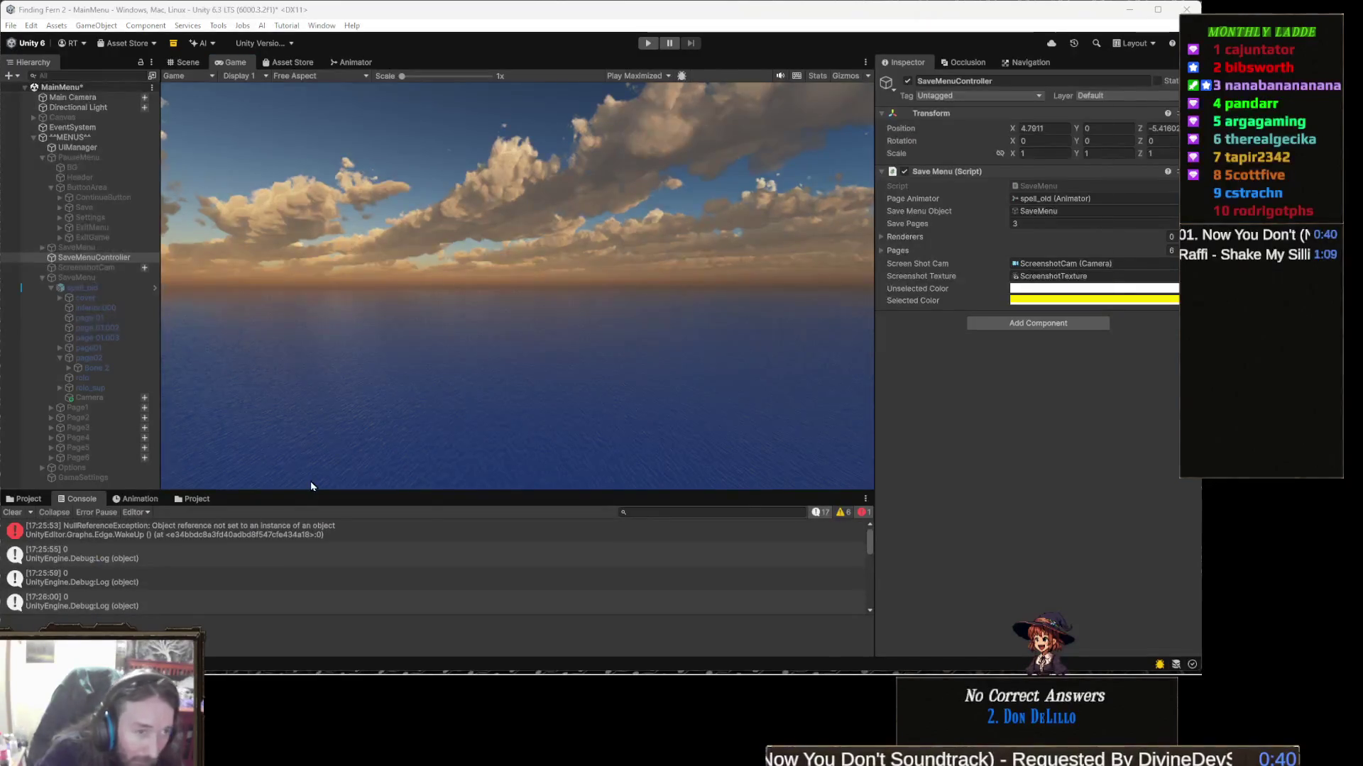
key(alt+Tab)
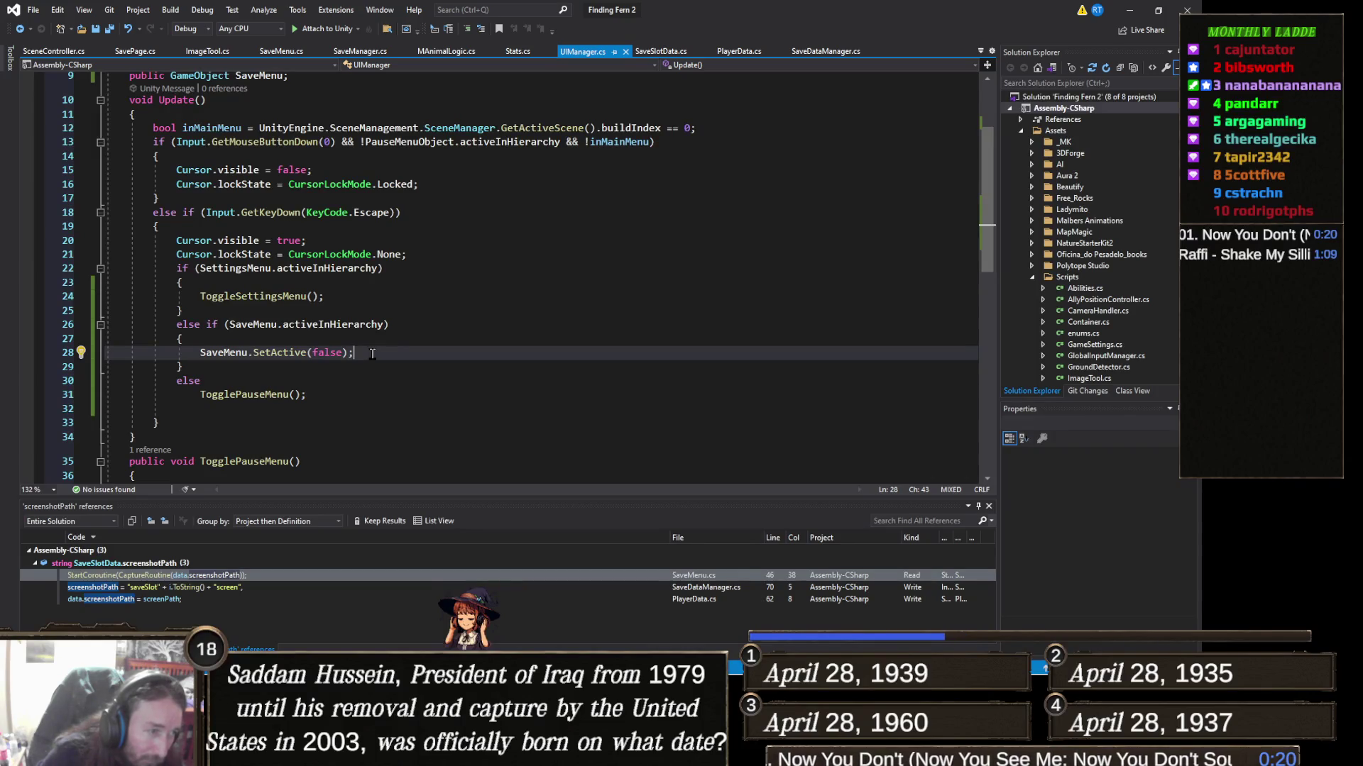
scroll(317, 389, down, 1)
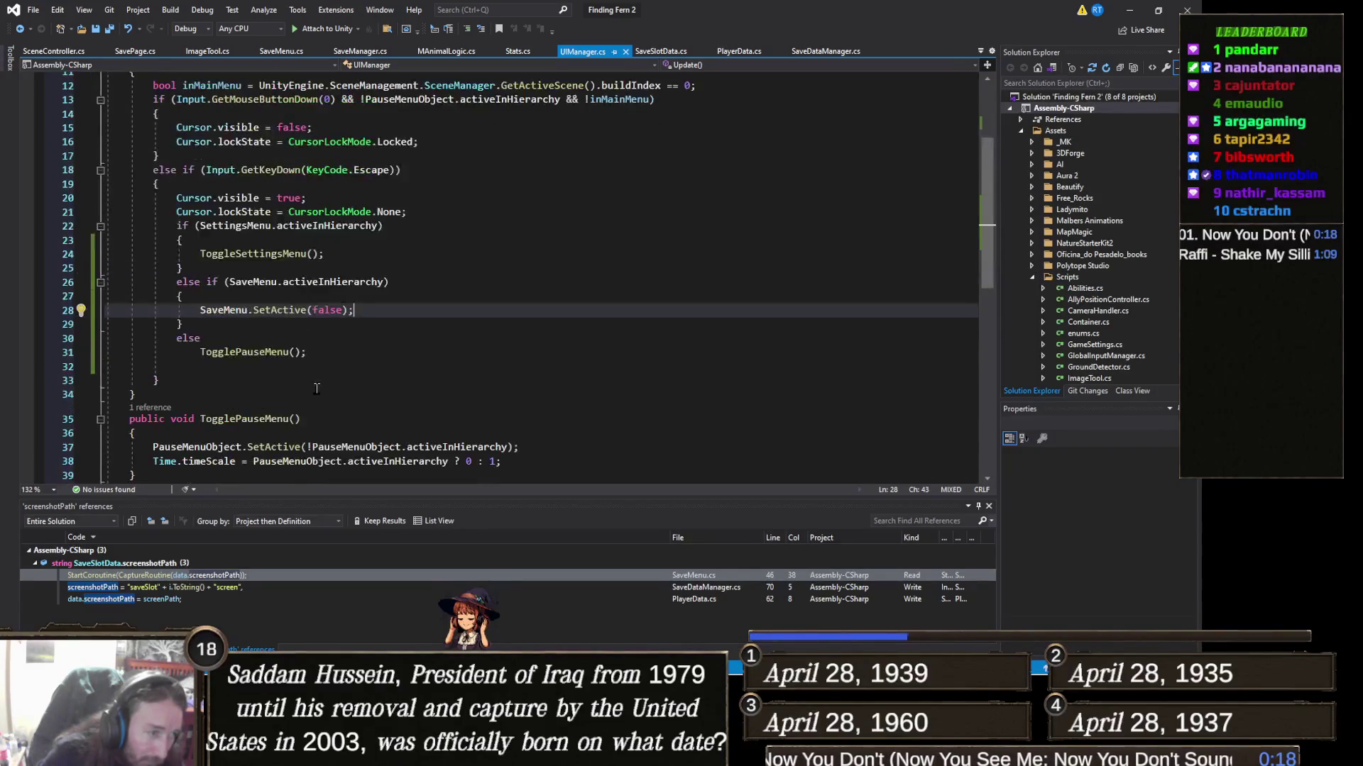
Step: Go back to the Unity editor after reviewing UIManager's Escape-handling code
key(alt+Tab)
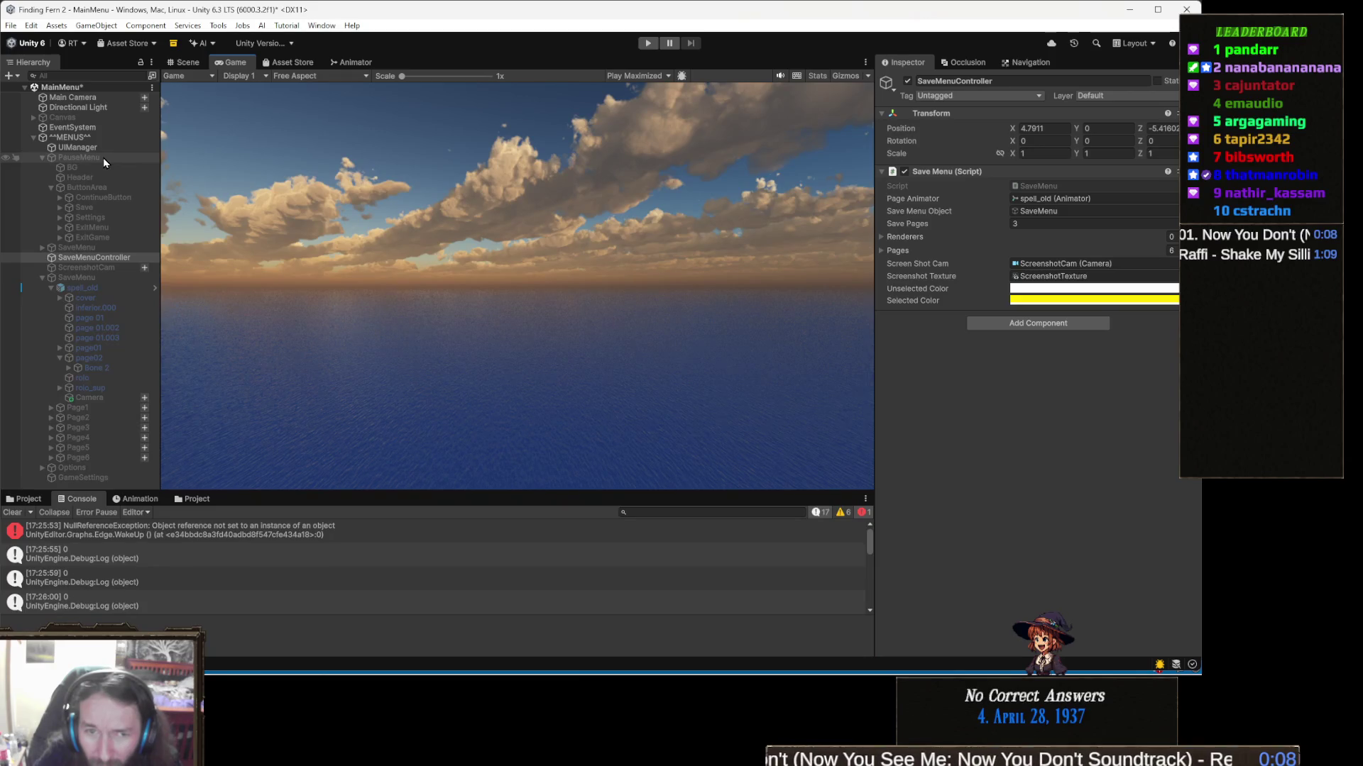
Step: Inspect the PauseMenu object's canvas components, then return to UIManager.cs
click(104, 157)
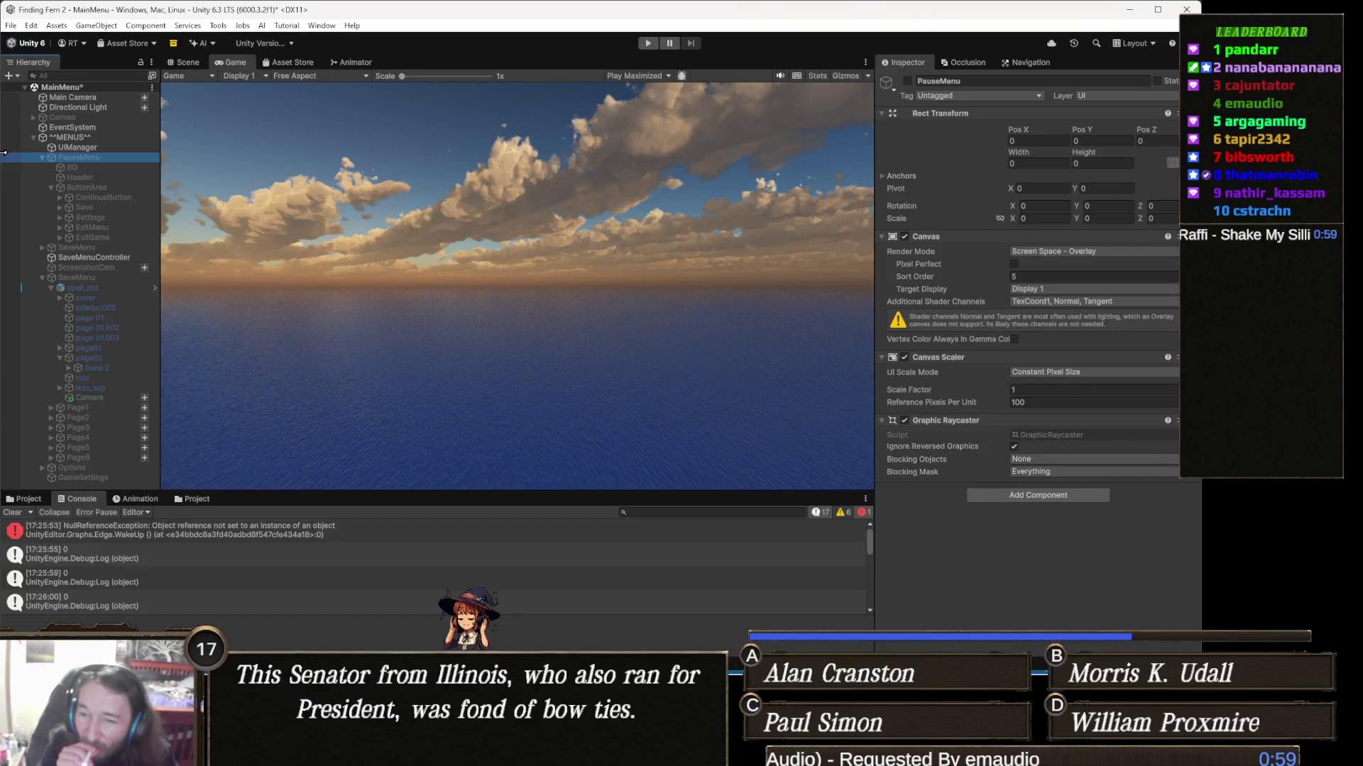
key(alt+Tab)
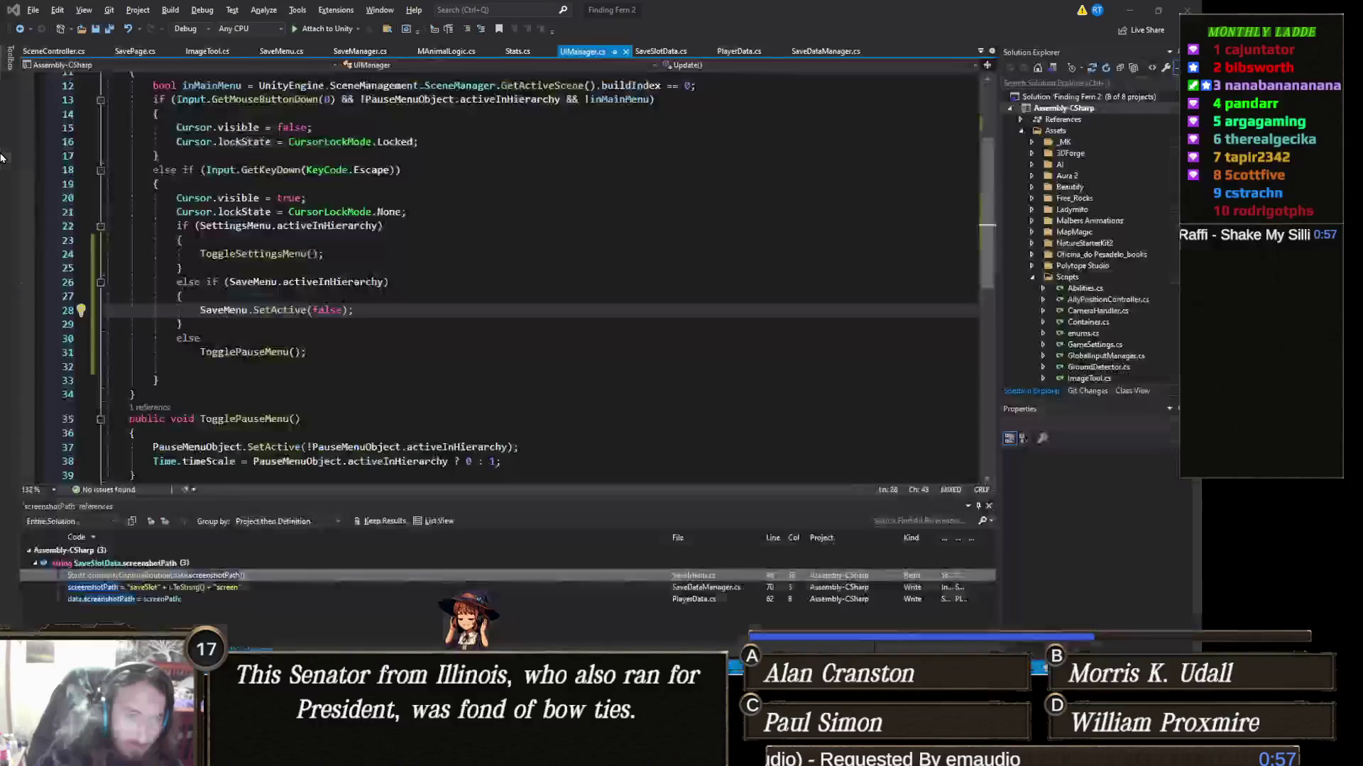
Step: Add Debug.Log("Toggling pause menu"); as TogglePauseMenu's first line and return to Unity to recompile
scroll(313, 331, down, 2)
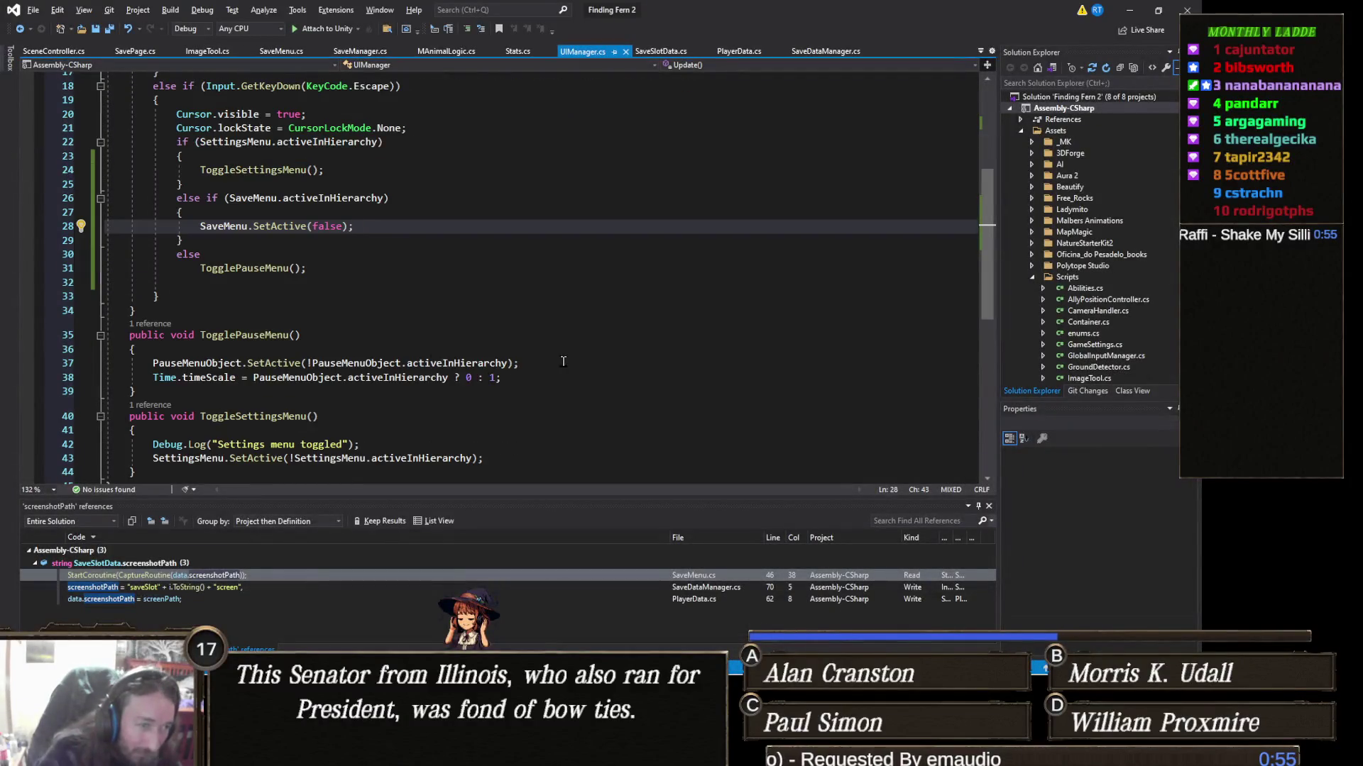
click(330, 345)
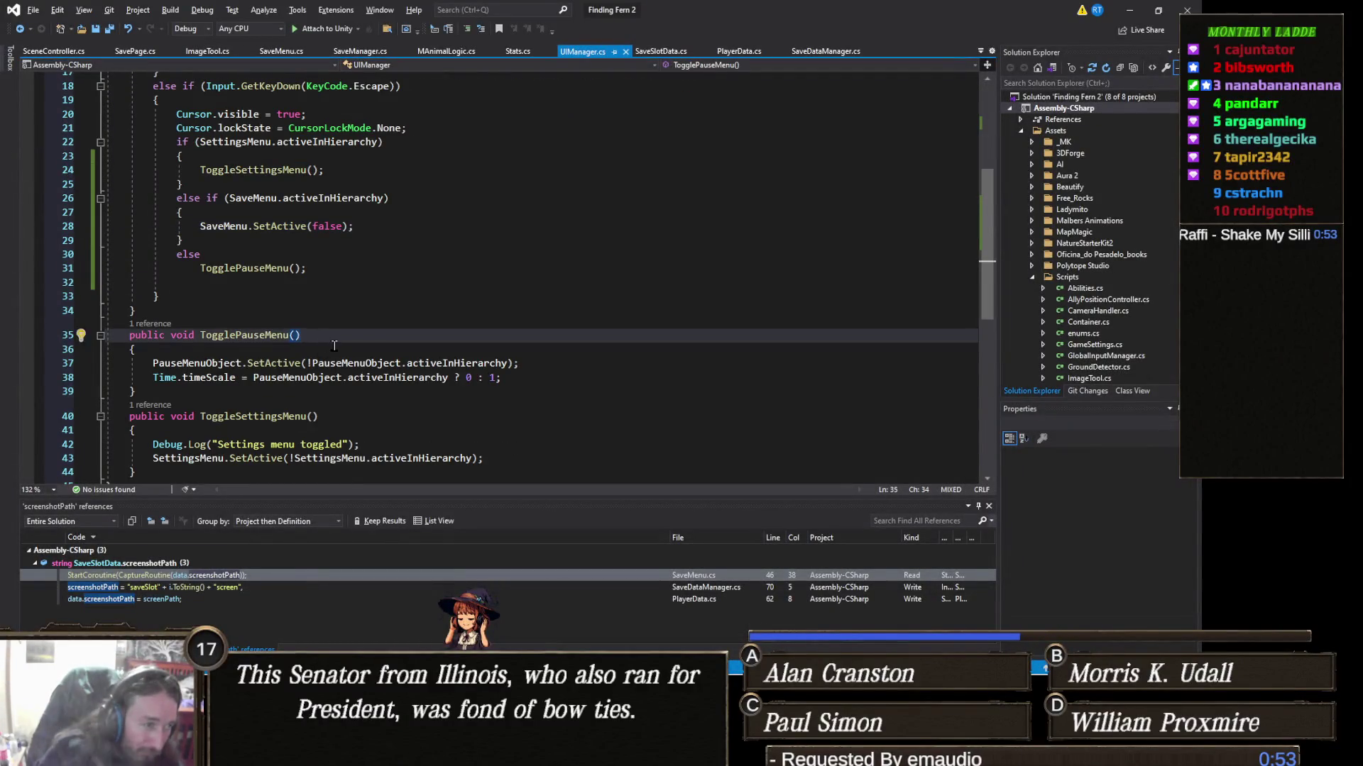
key(Return)
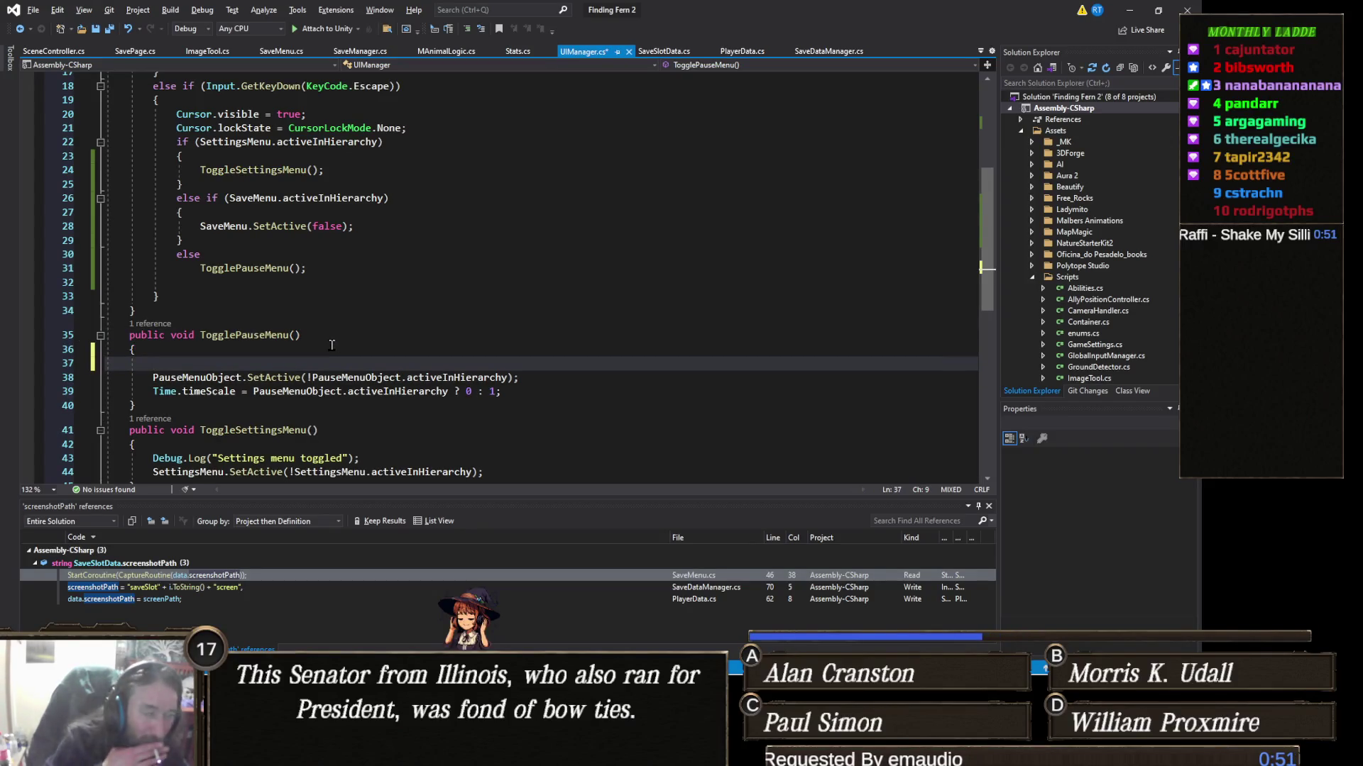
text(Debug)
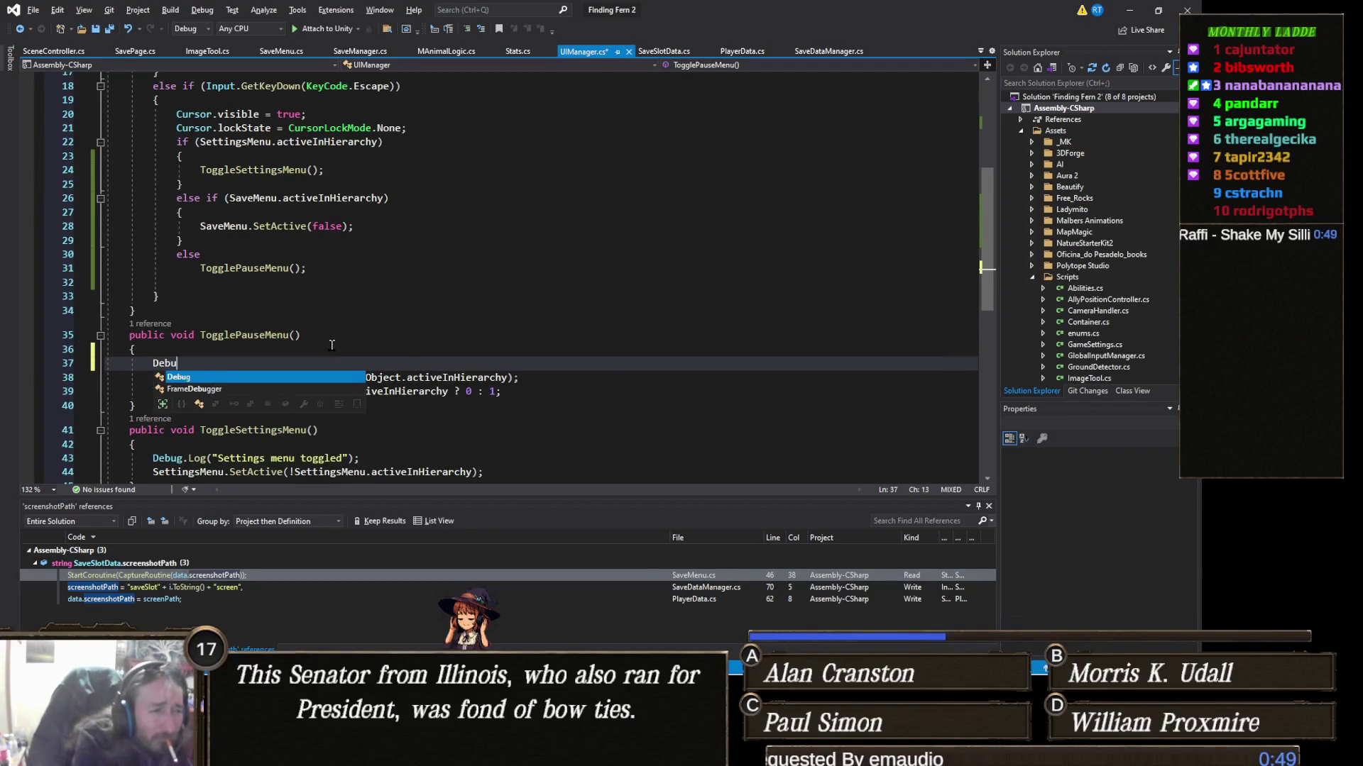
text(.Log:)
key(BackSpace)
text(("Toggling pause menu)
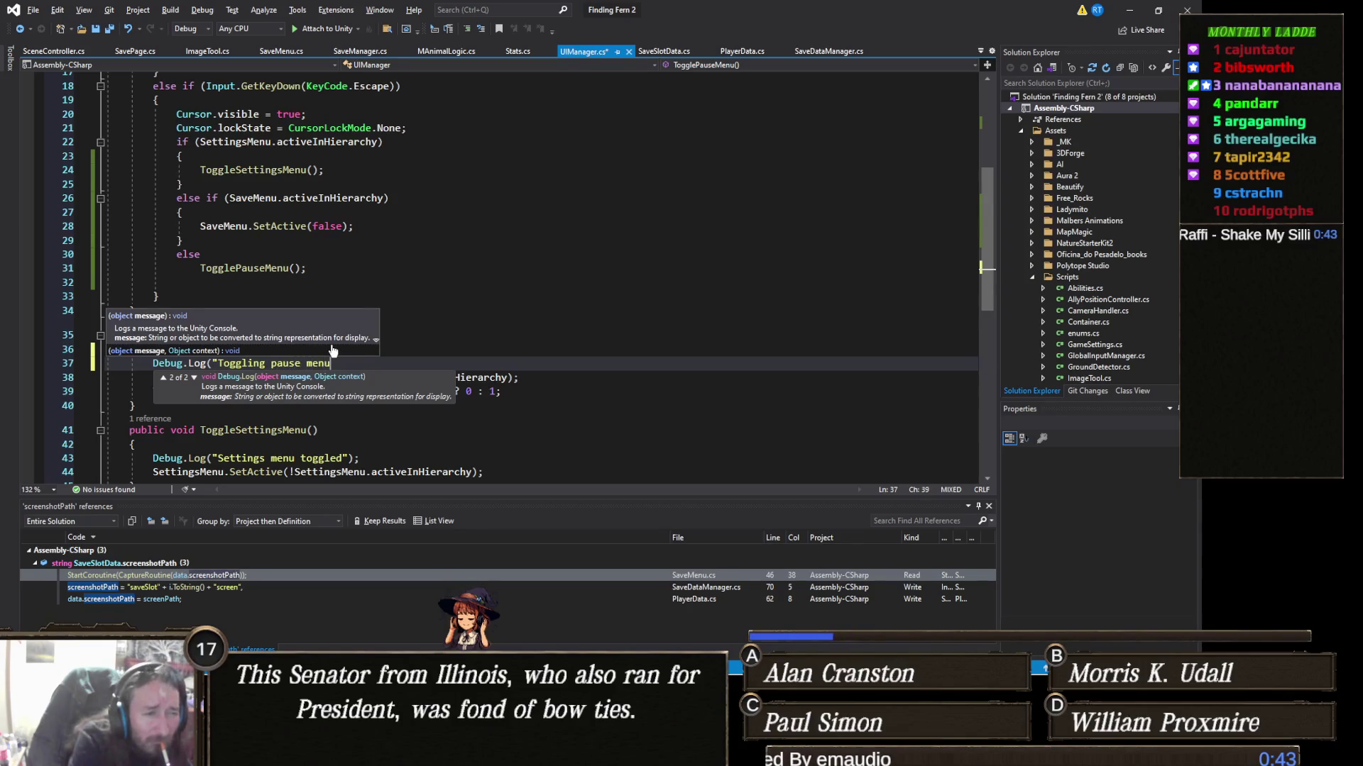
text(");)
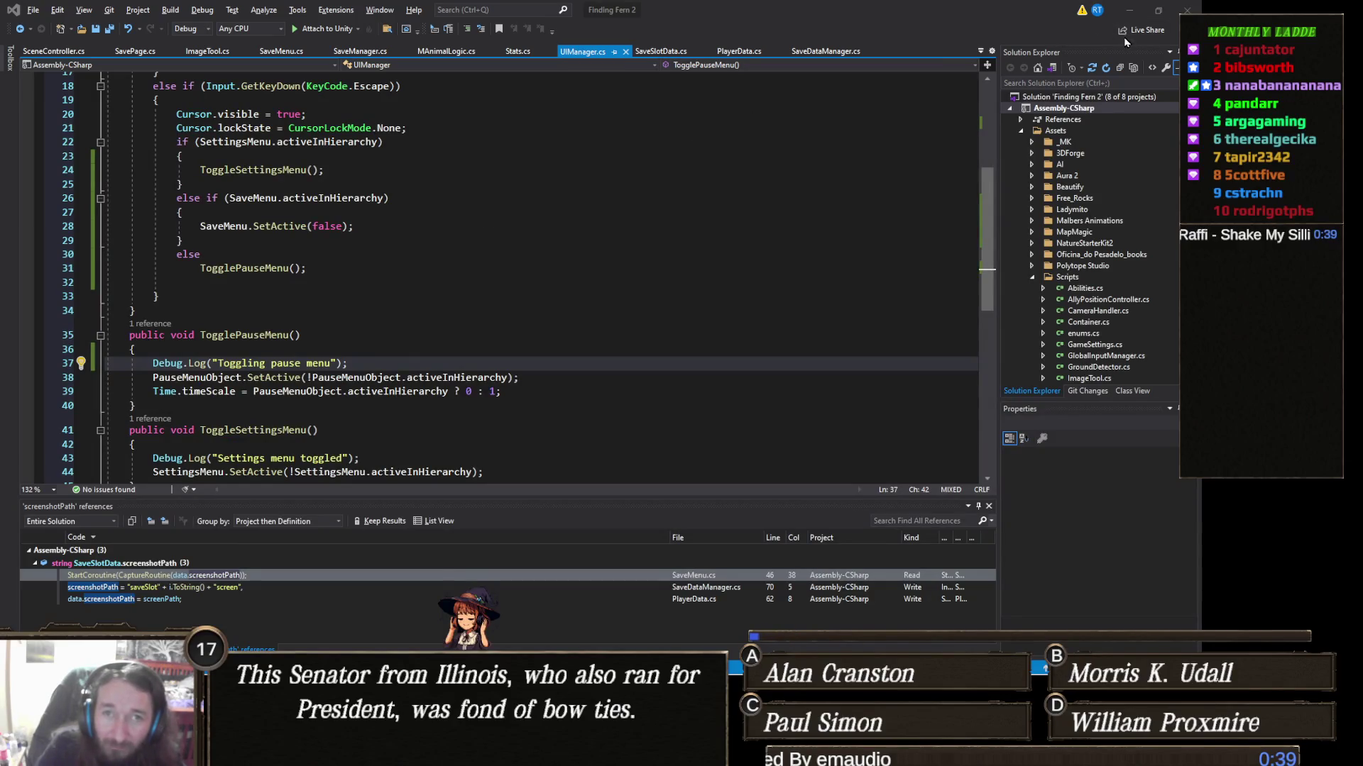
click(1128, 10)
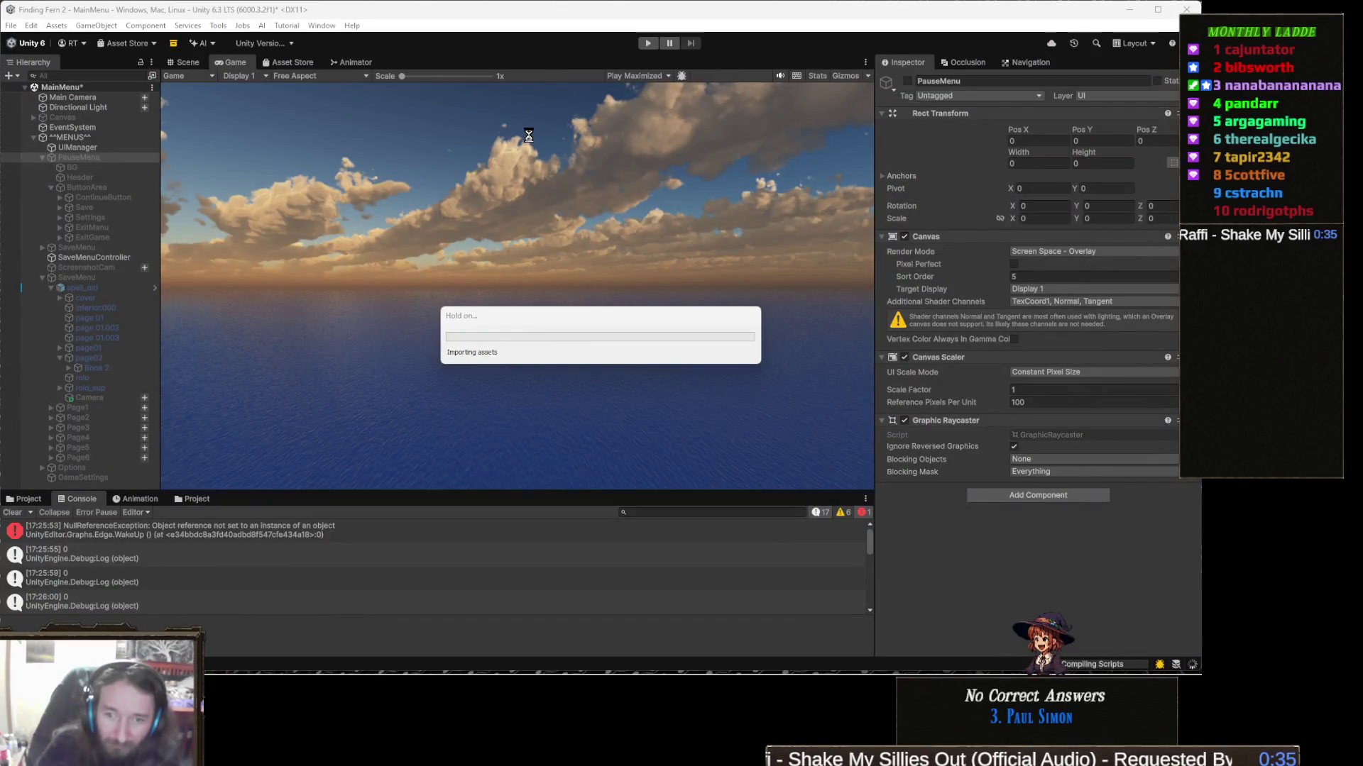
Step: Start Play mode, open the pause menu with Escape, and open the save book
click(646, 43)
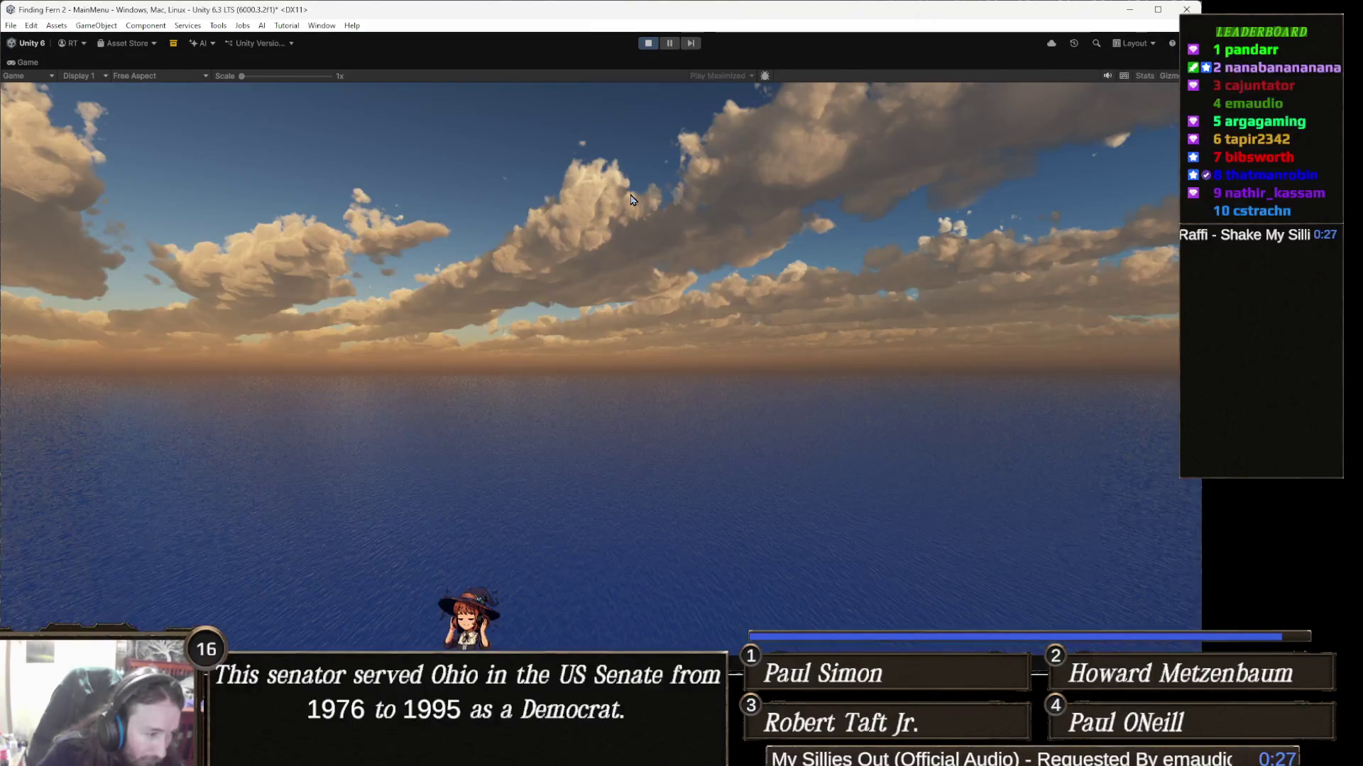
key(Escape)
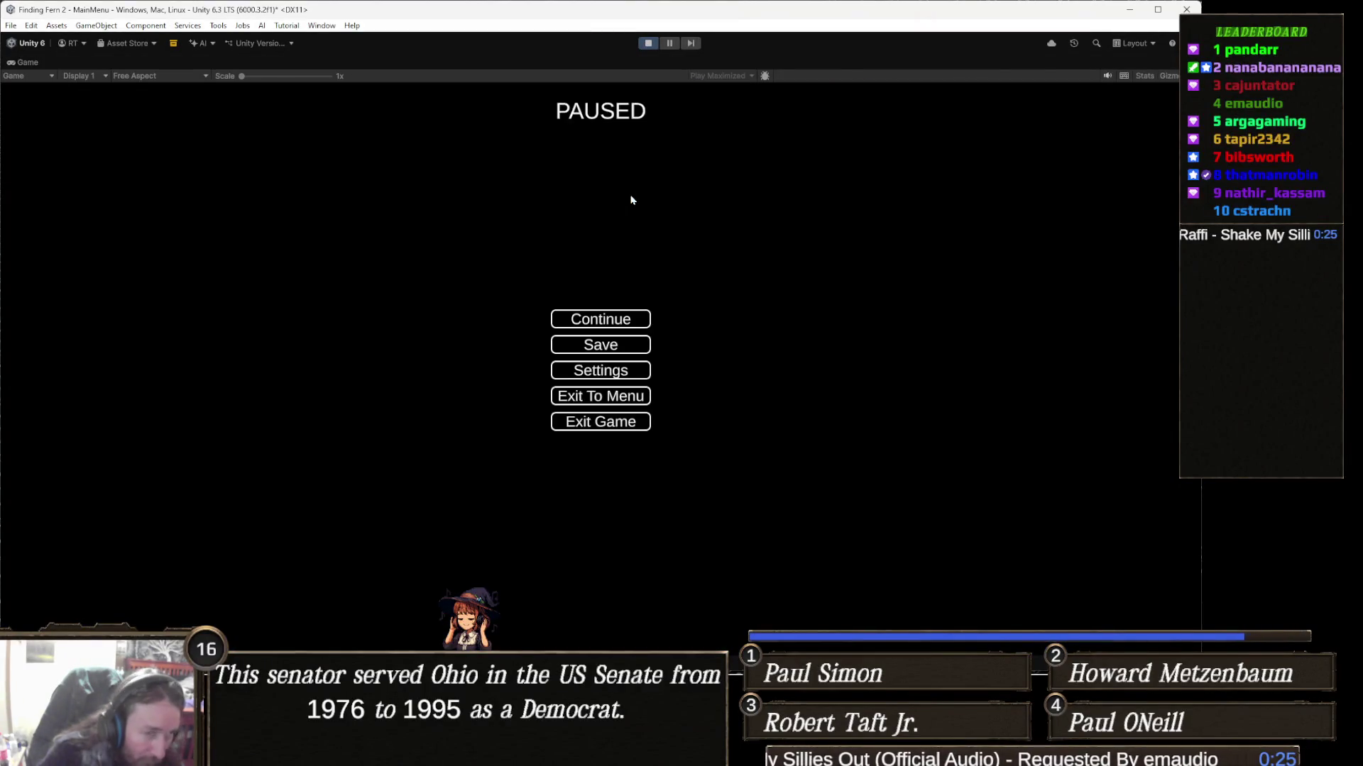
click(631, 346)
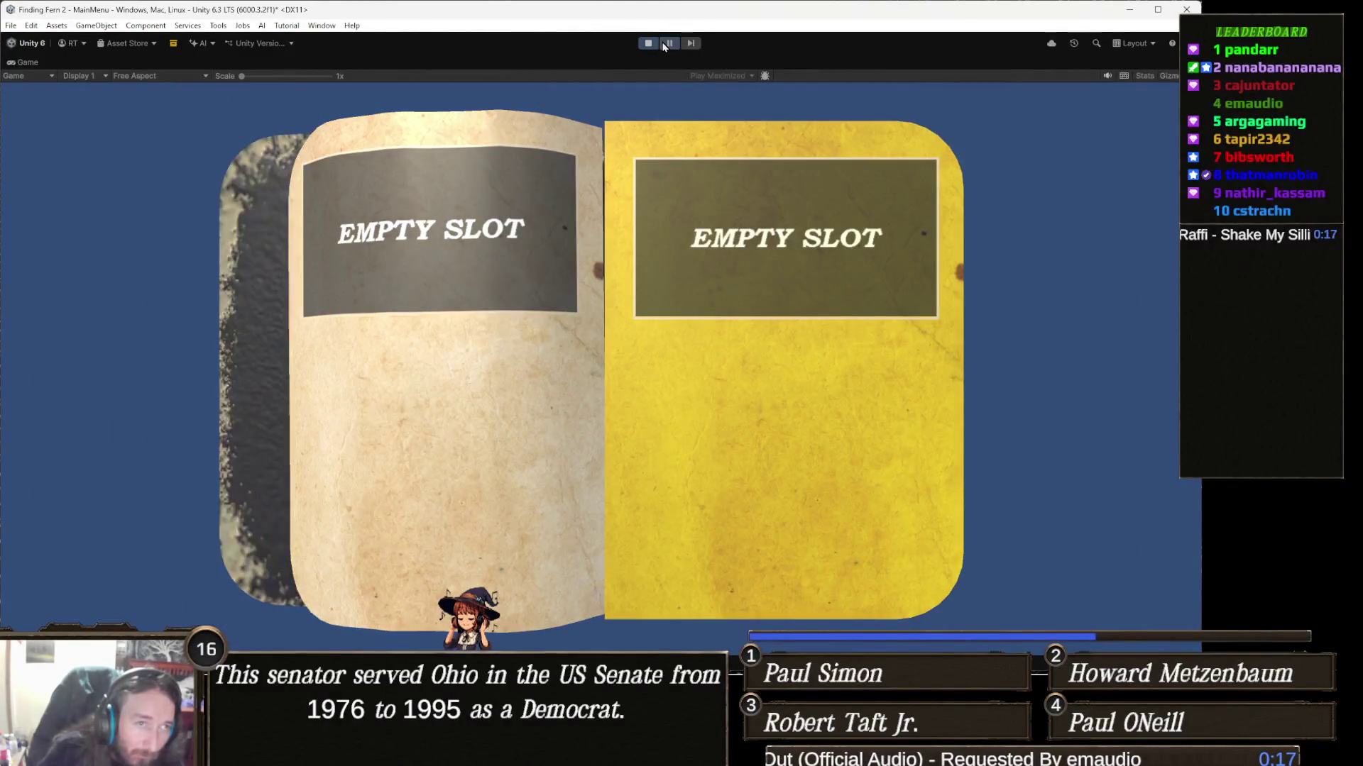
Step: Check that Escape closes the save book back to the pause menu, then stop Play mode
click(668, 43)
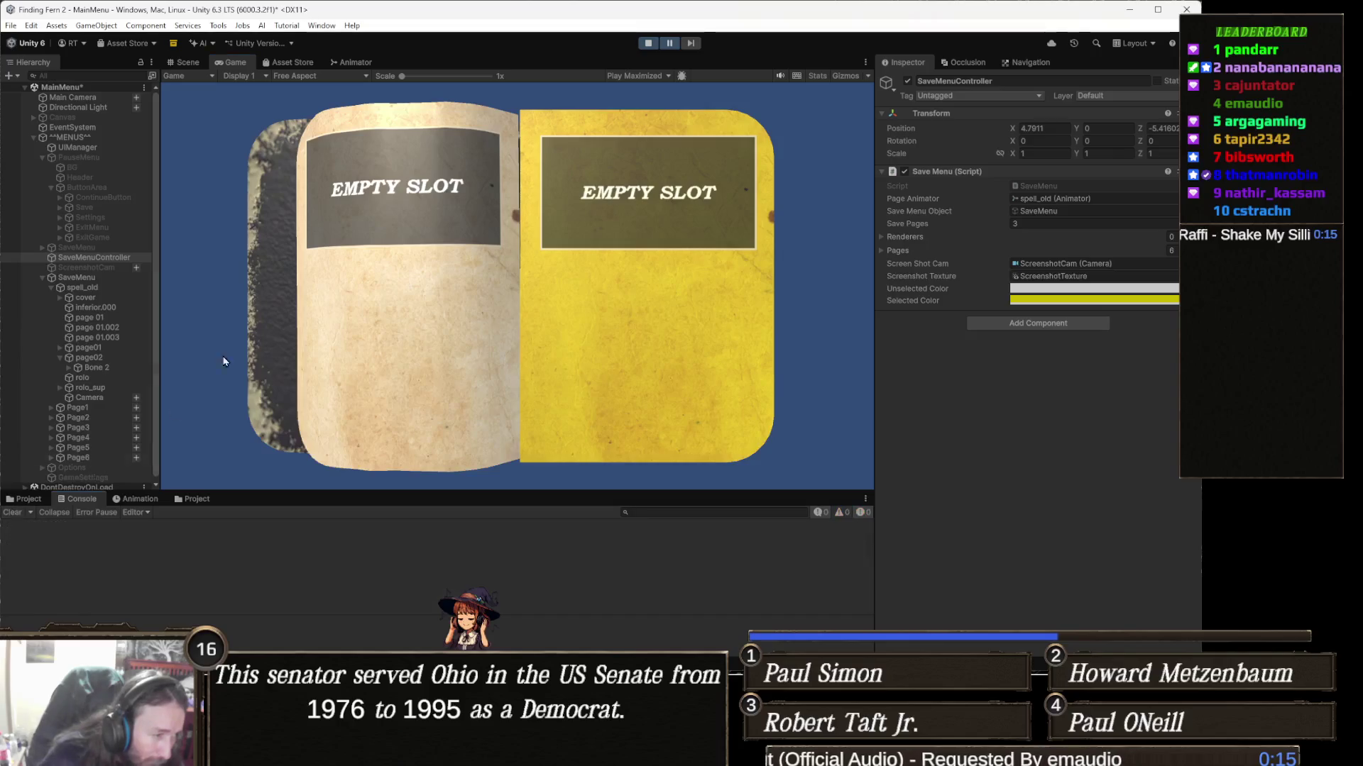
click(671, 44)
key(Escape)
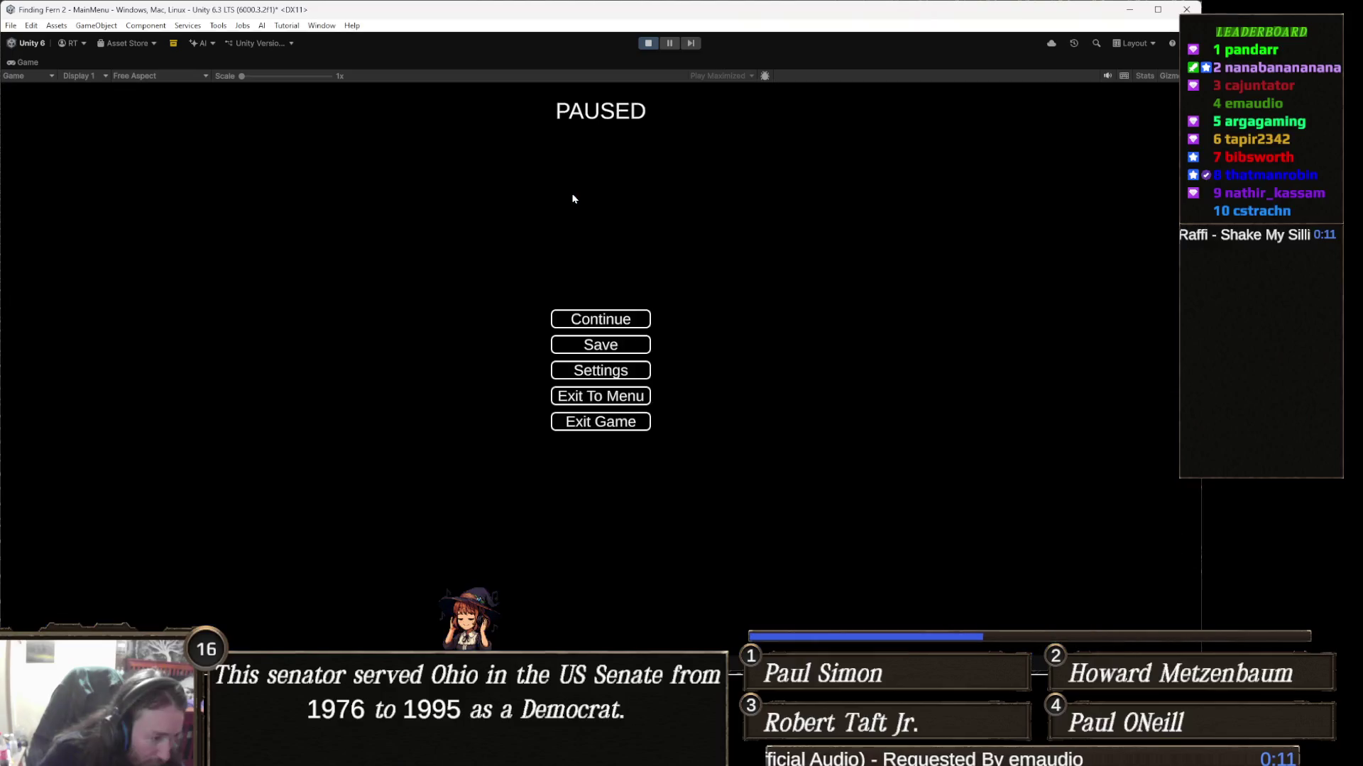
click(669, 43)
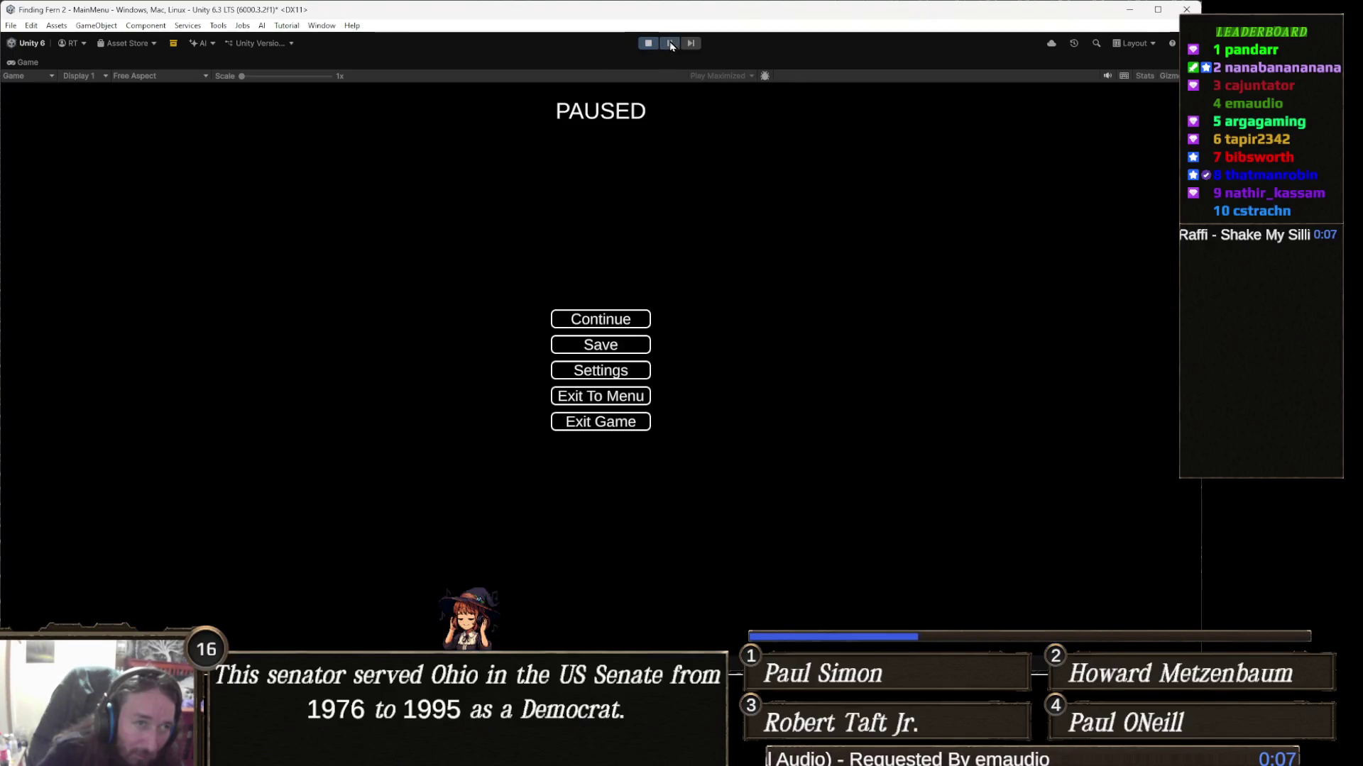
click(667, 47)
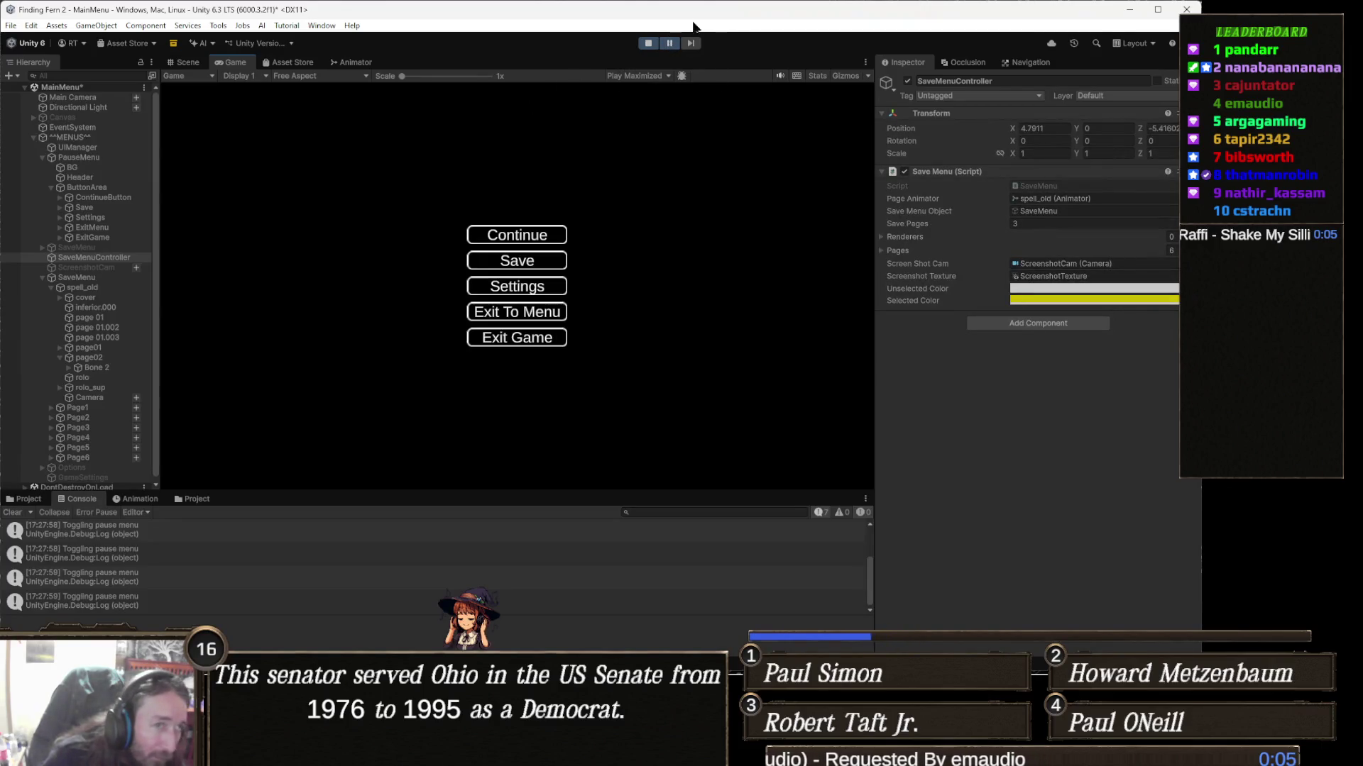
click(648, 43)
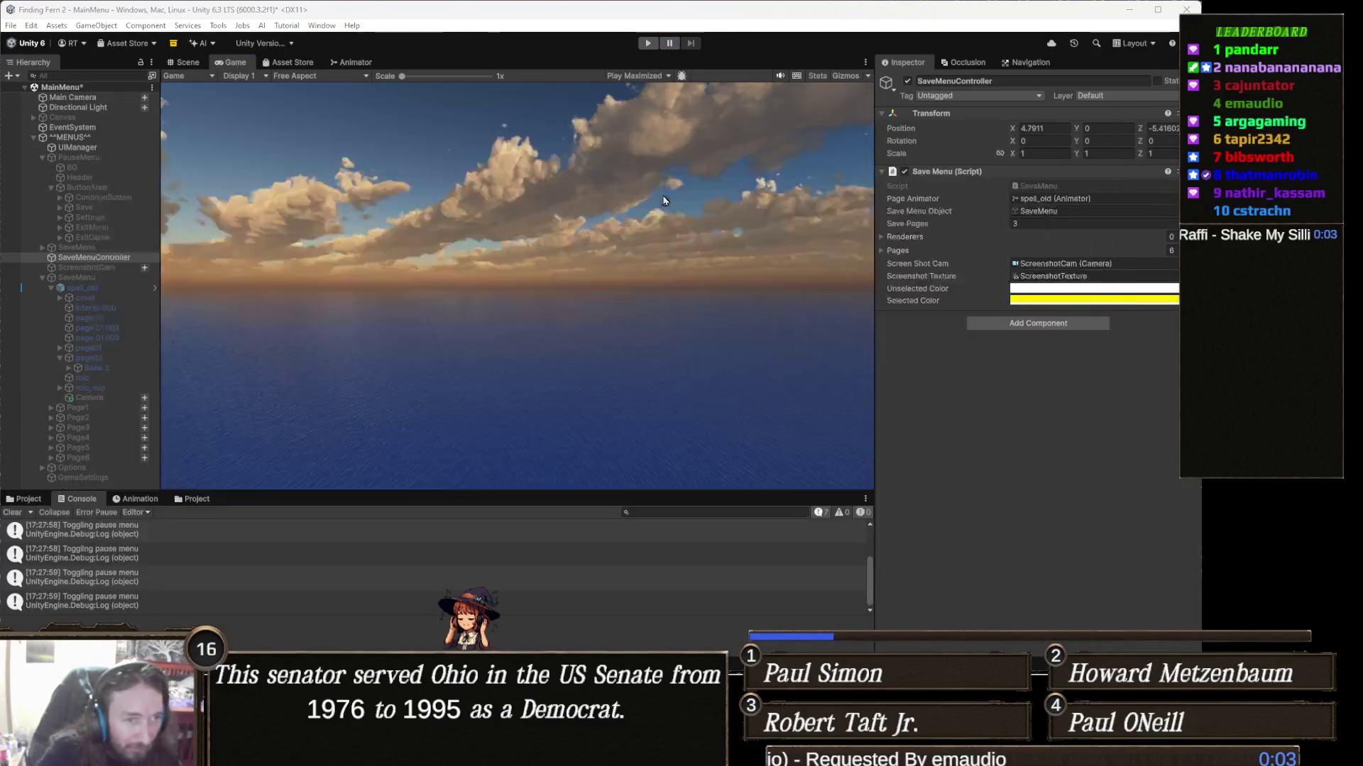
key(alt+Tab)
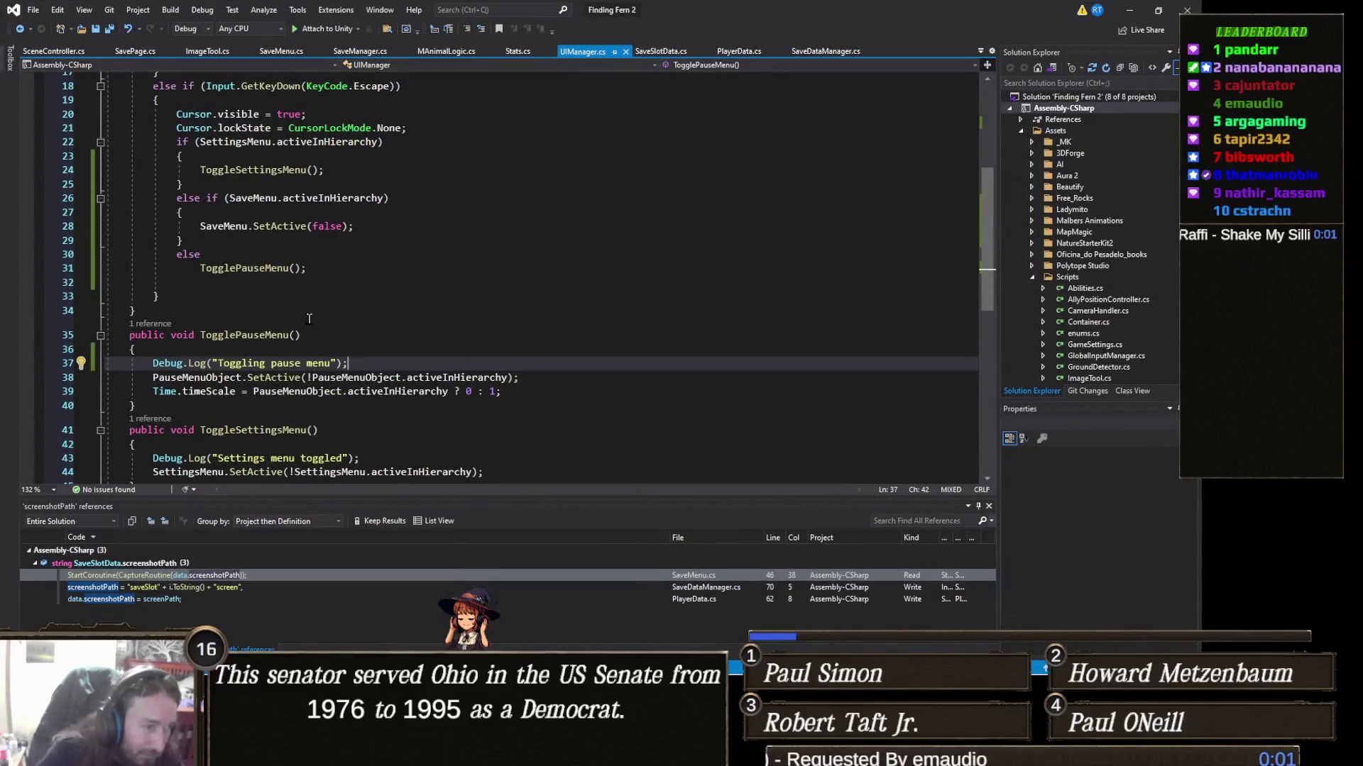
Step: Delete the "Toggling pause menu" Debug.Log line from TogglePauseMenu
click(64, 366)
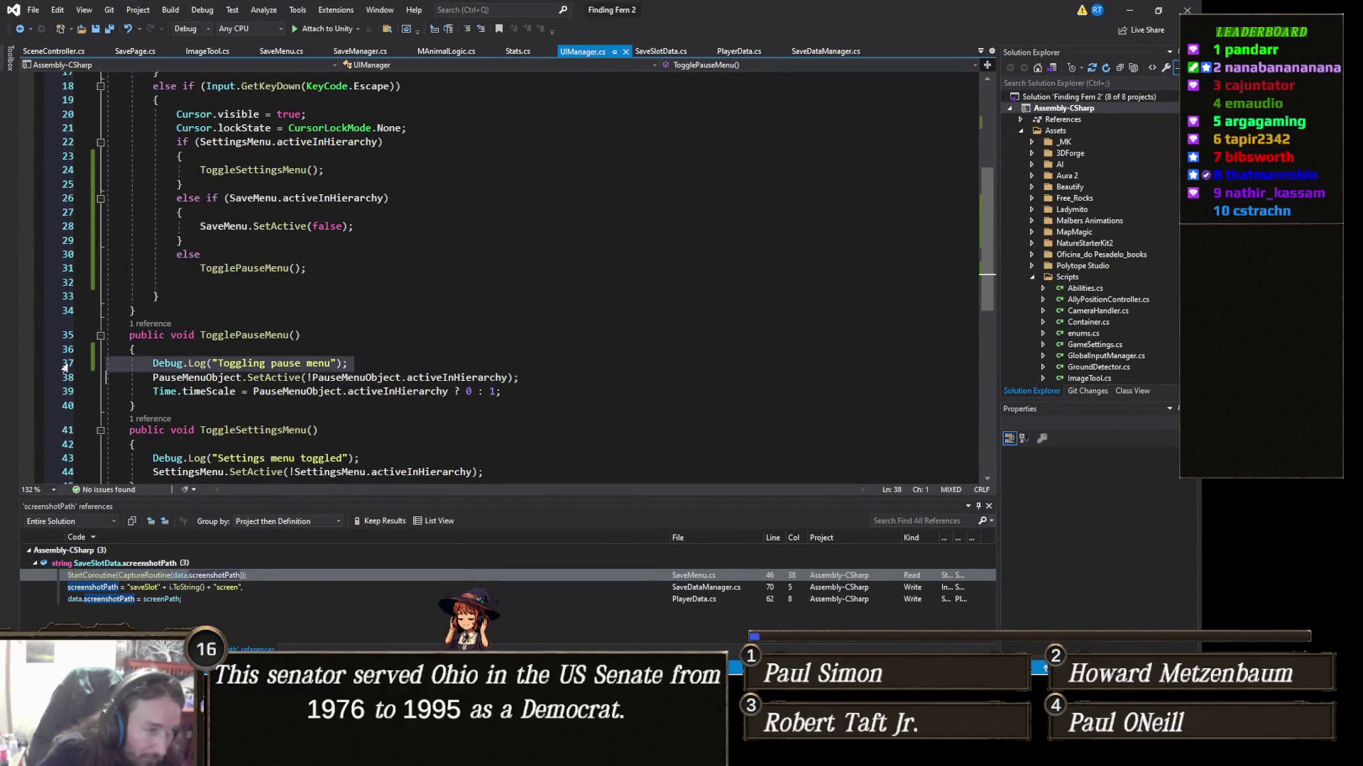
key(Delete)
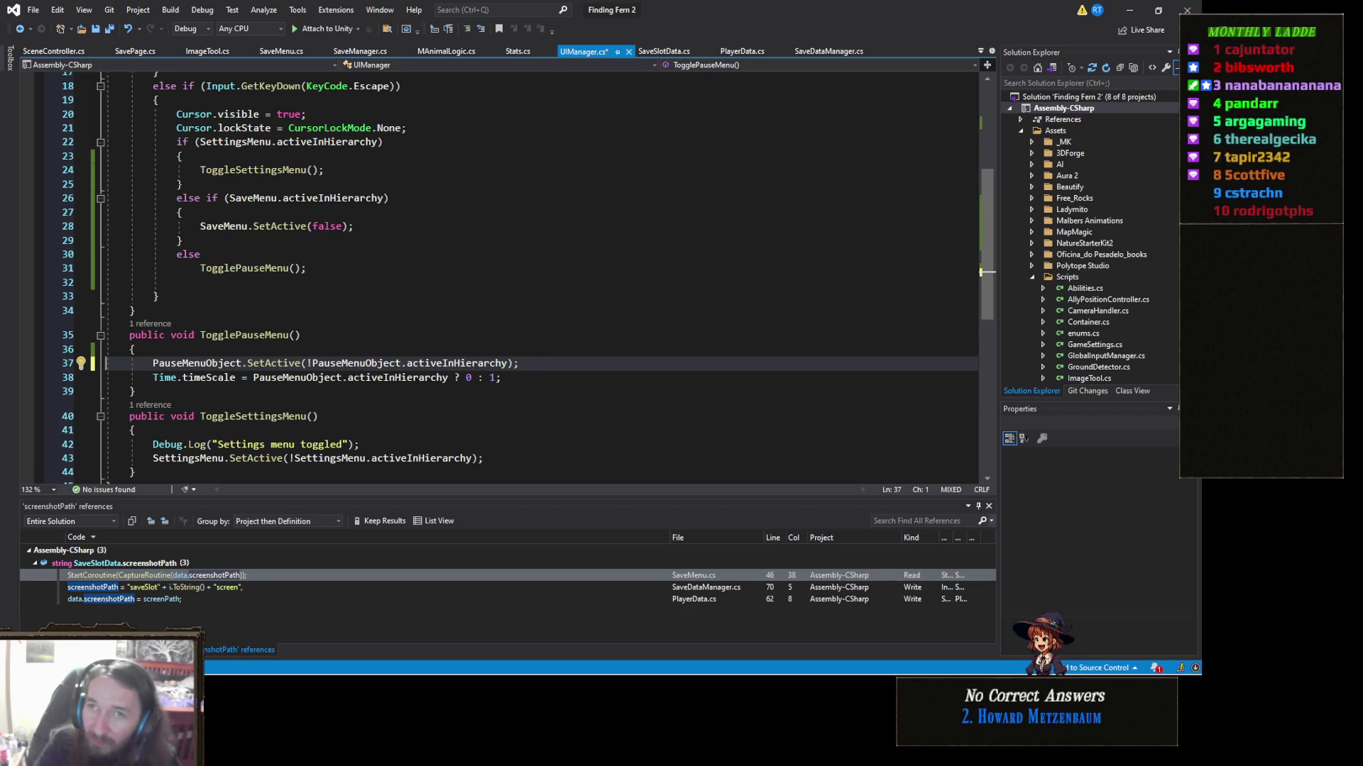
key(alt+Tab)
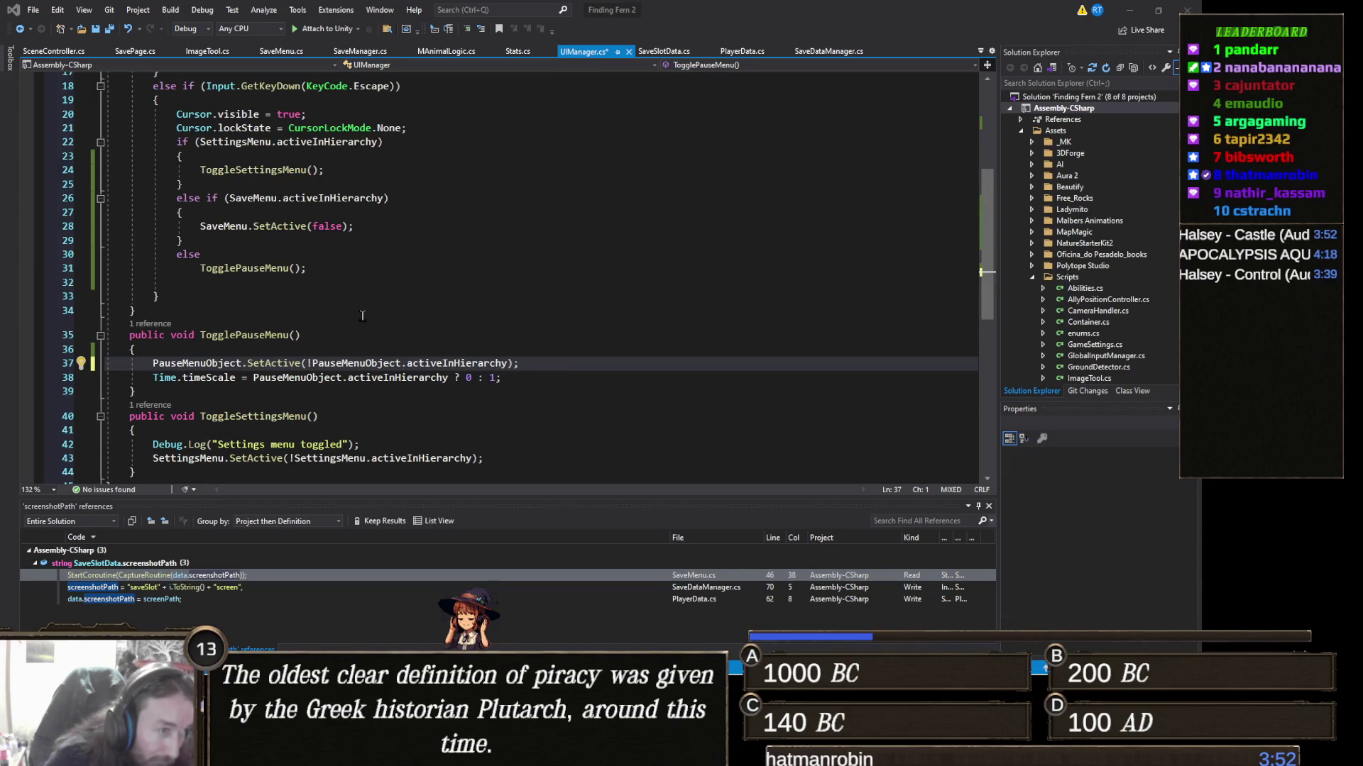
Step: Add Debug.Log("Save menu active"); inside the SaveMenu branch and save UIManager.cs
scroll(360, 316, up, 1)
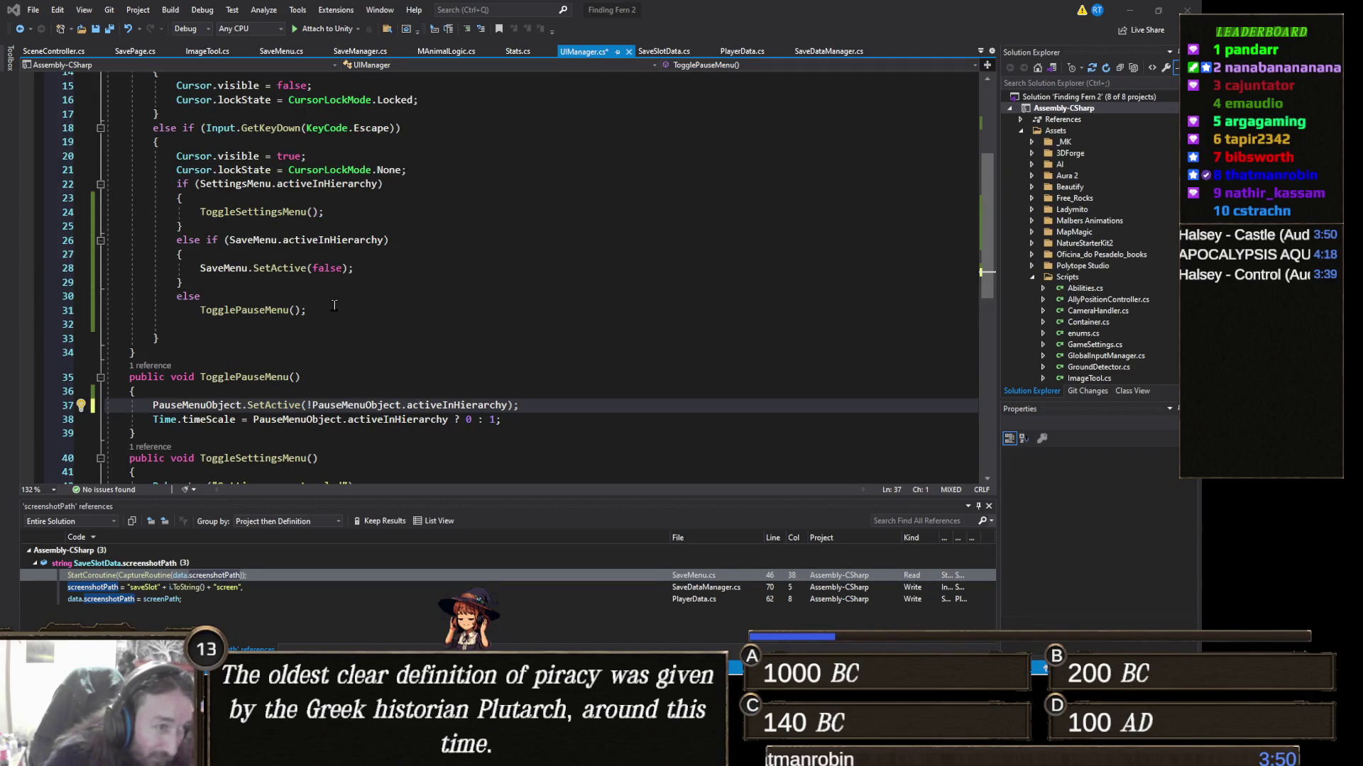
mouse_move(263, 239)
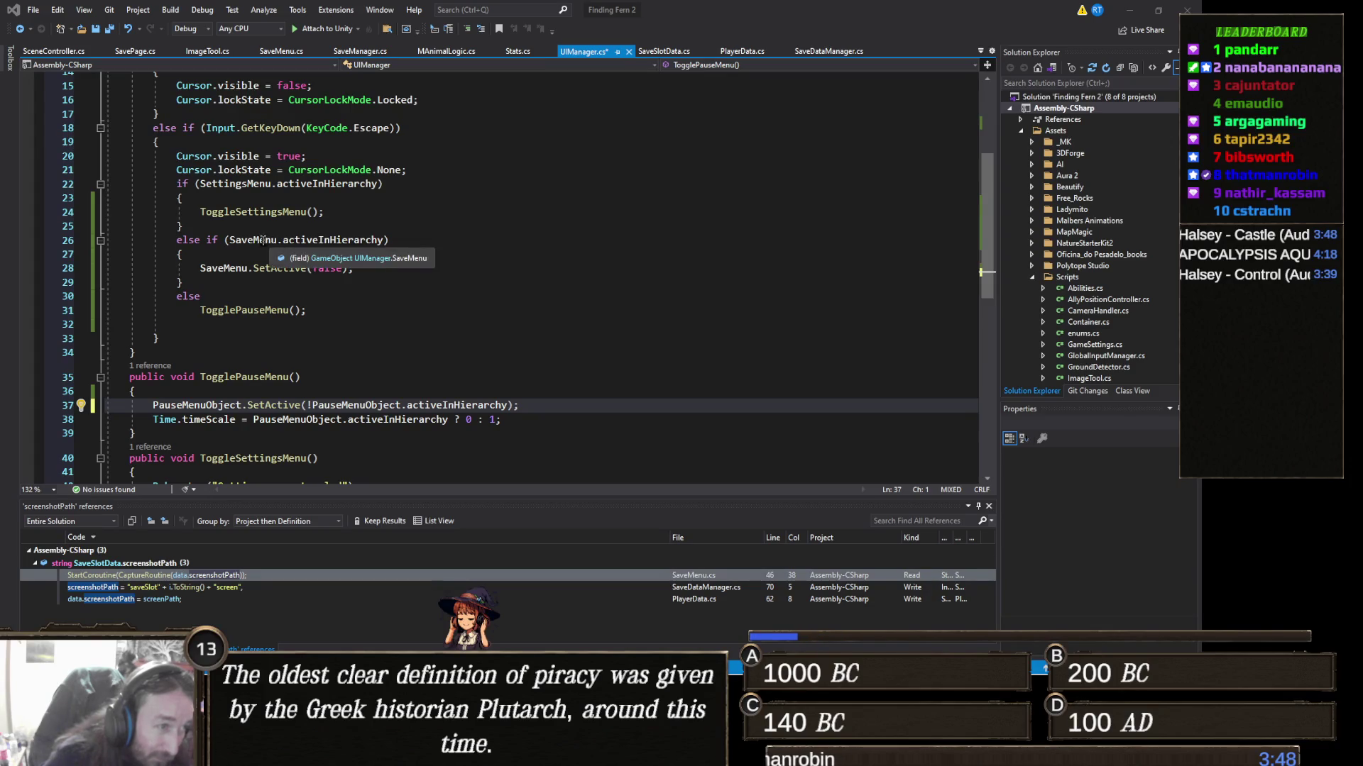
click(249, 255)
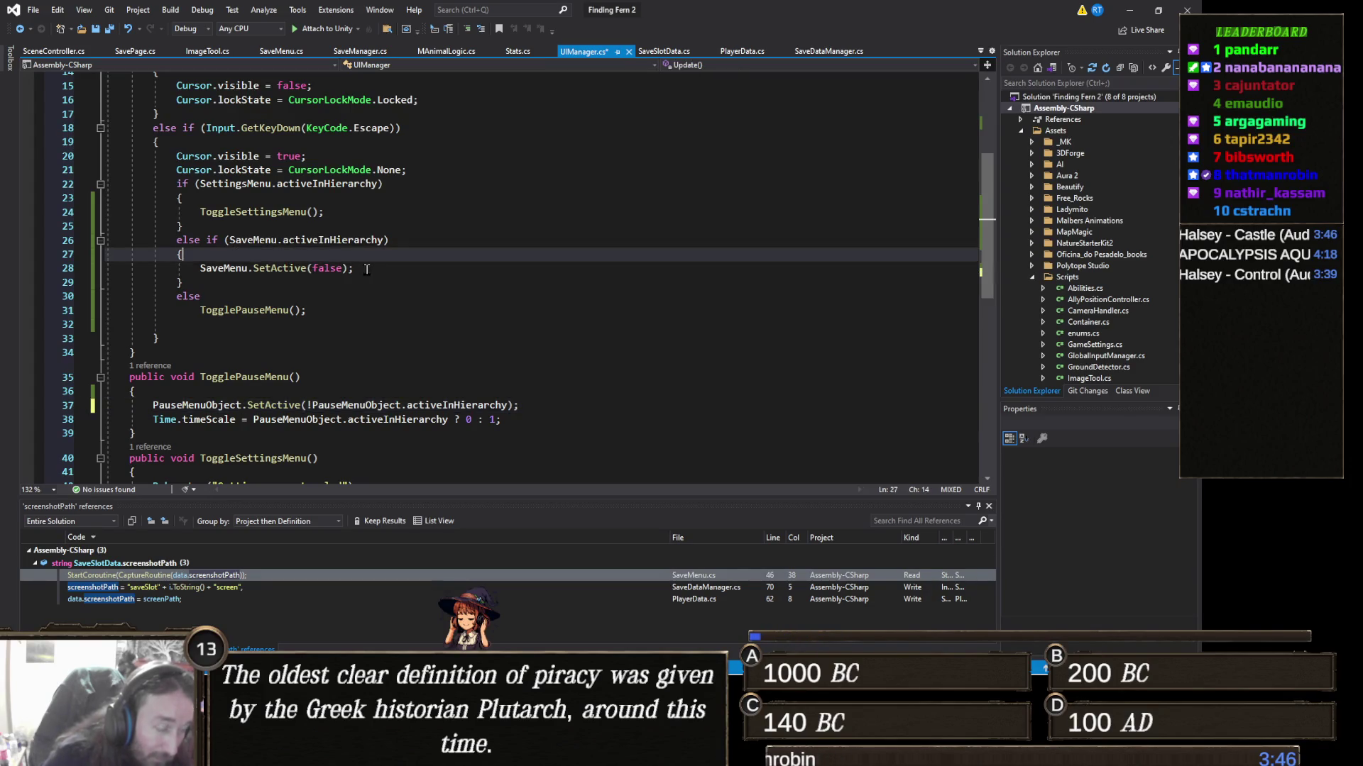
key(Return)
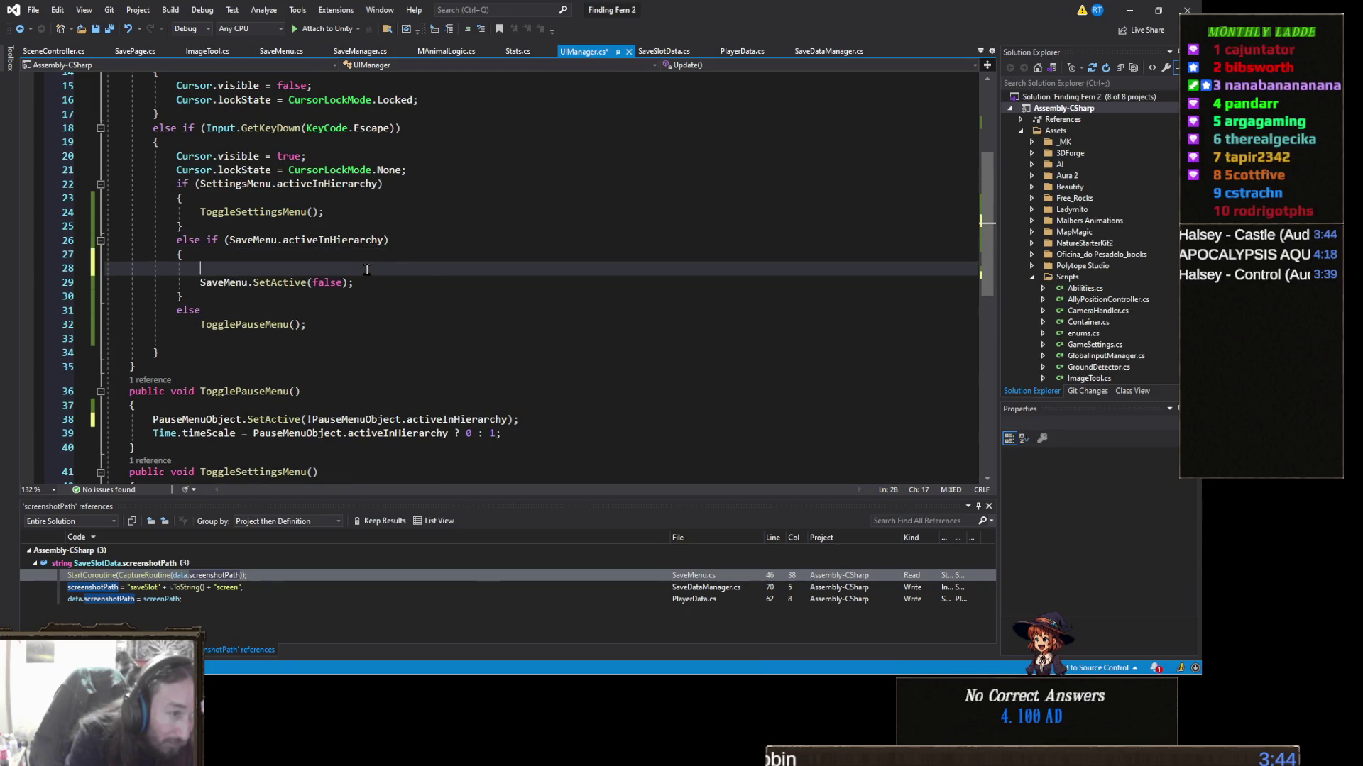
text(Debug.Log()
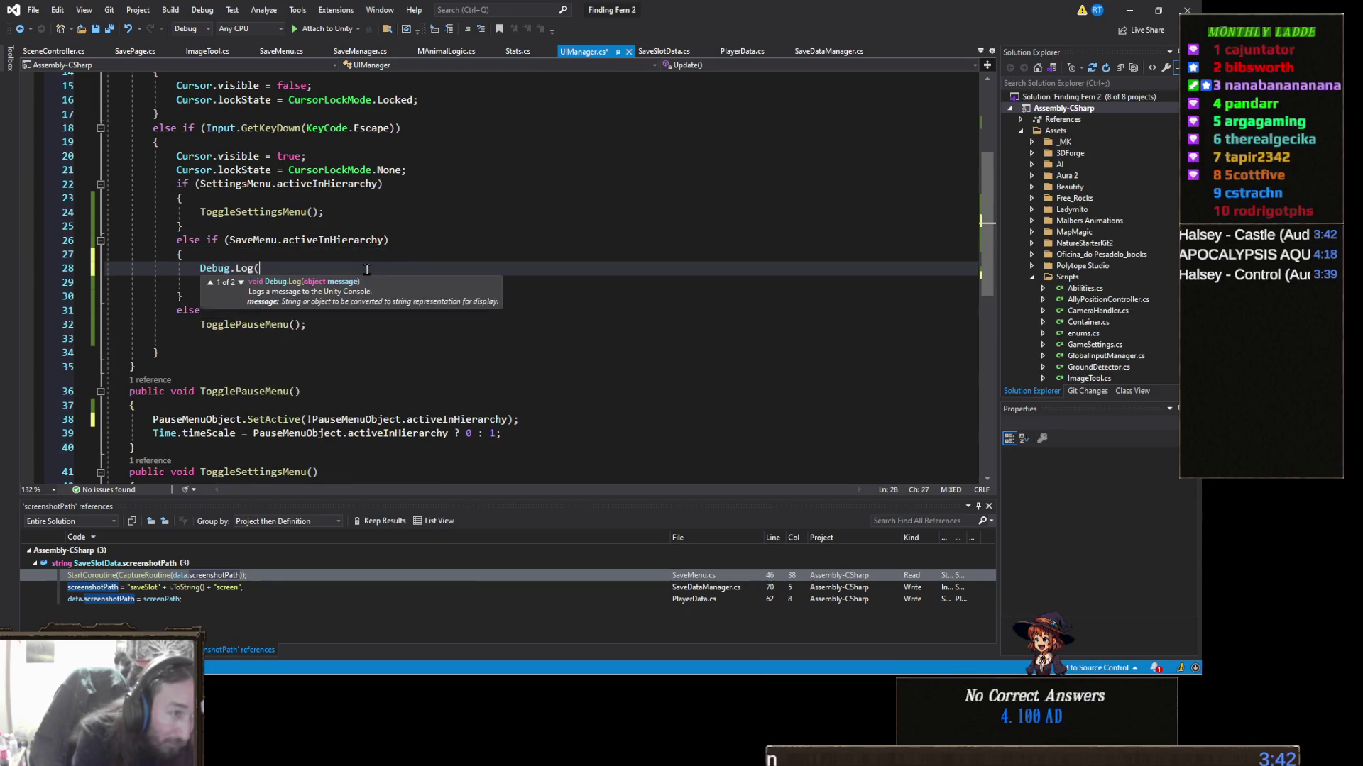
text("Save menu active)
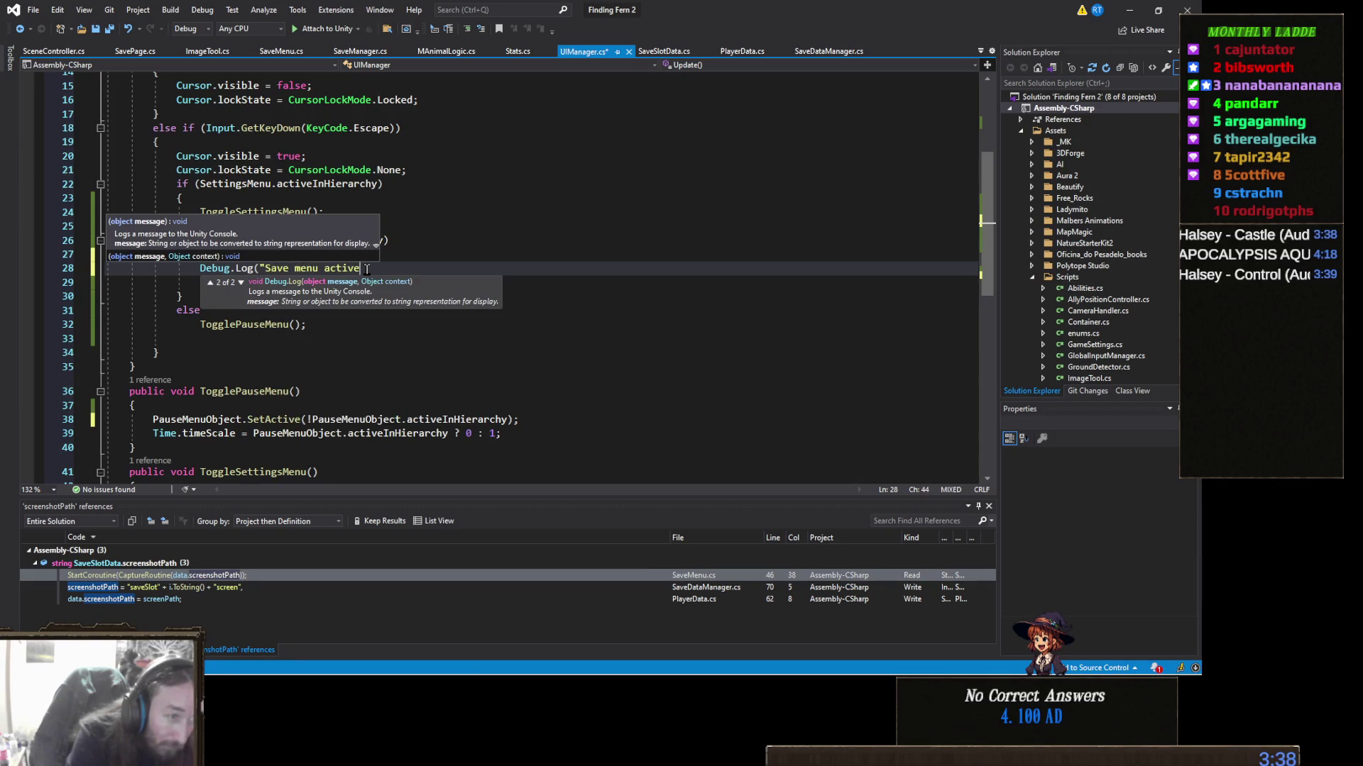
text(");)
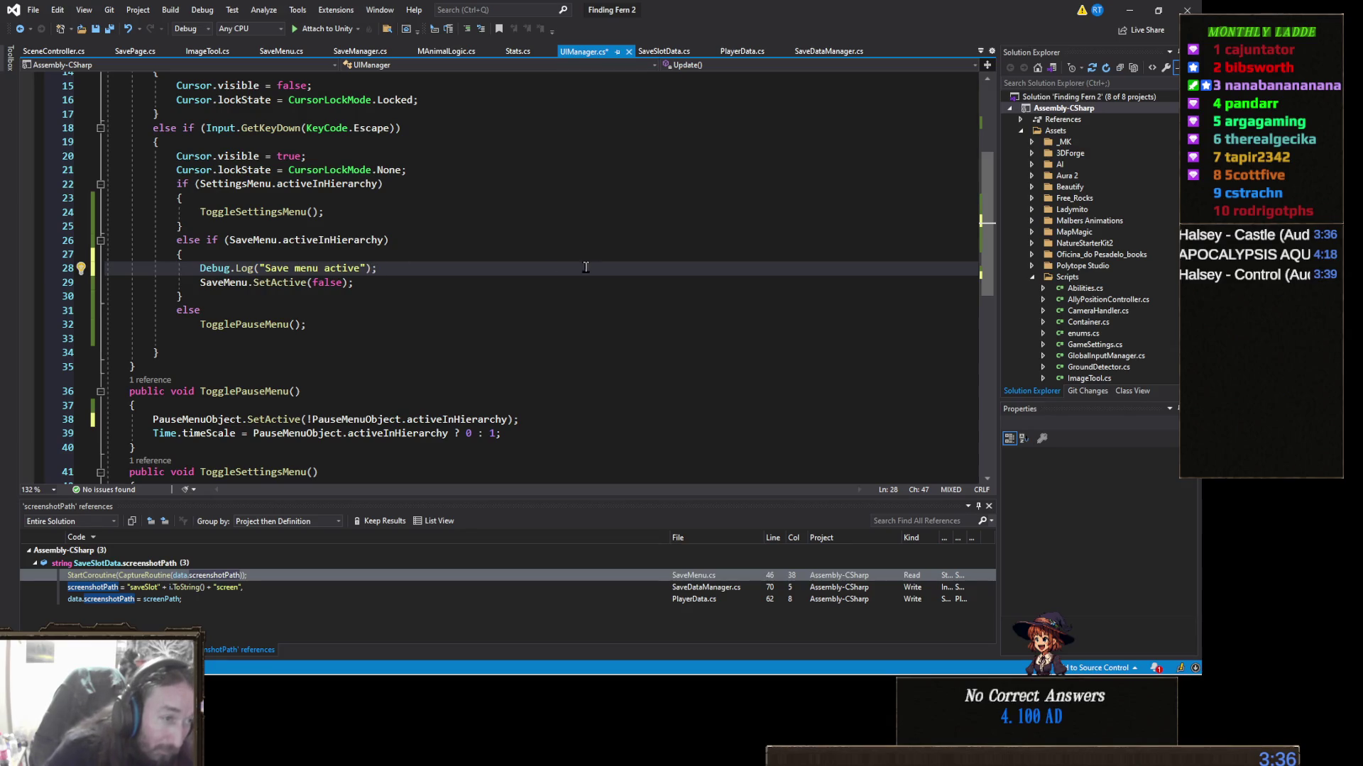
key(ctrl+s)
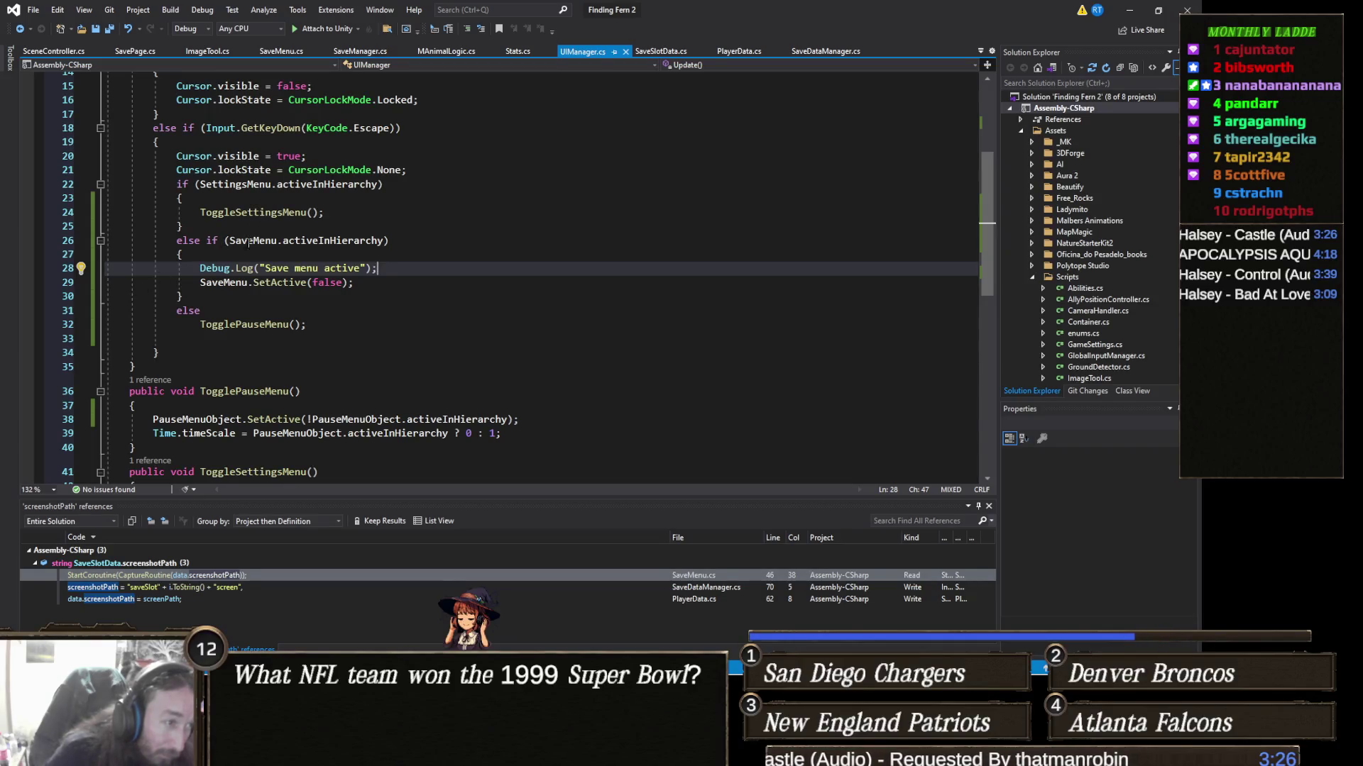
Step: Wrap the else branch's TogglePauseMenu call in braces, reformat lines 21–34, and save
click(305, 310)
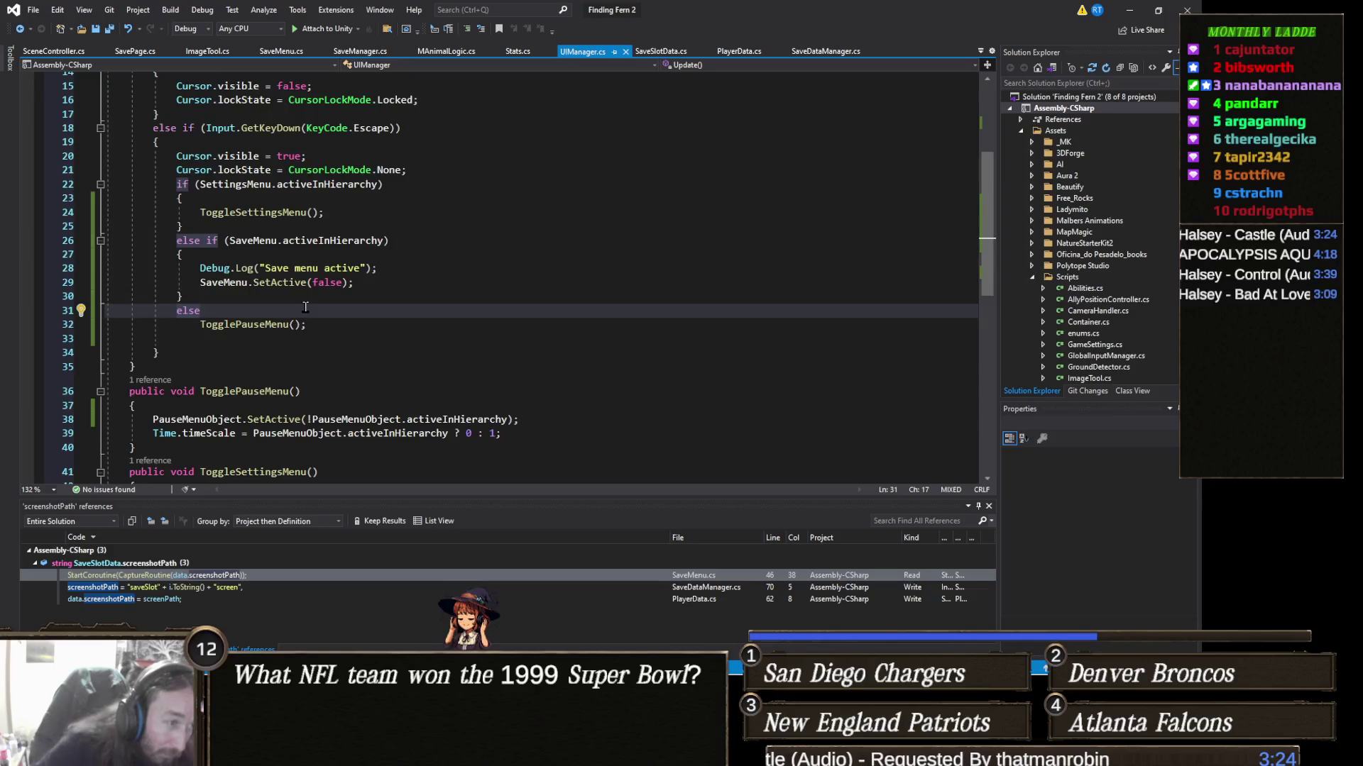
key(Return)
text({)
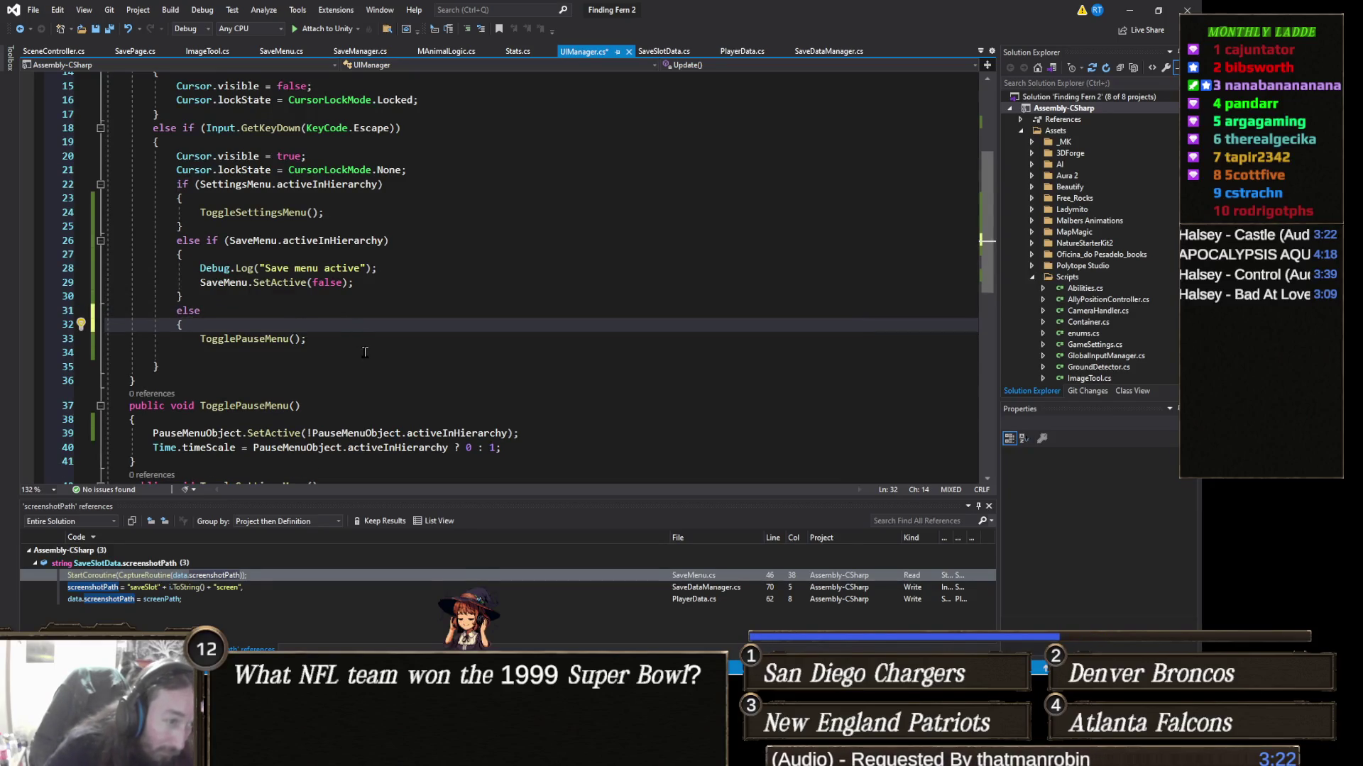
click(367, 343)
key(Return)
text(})
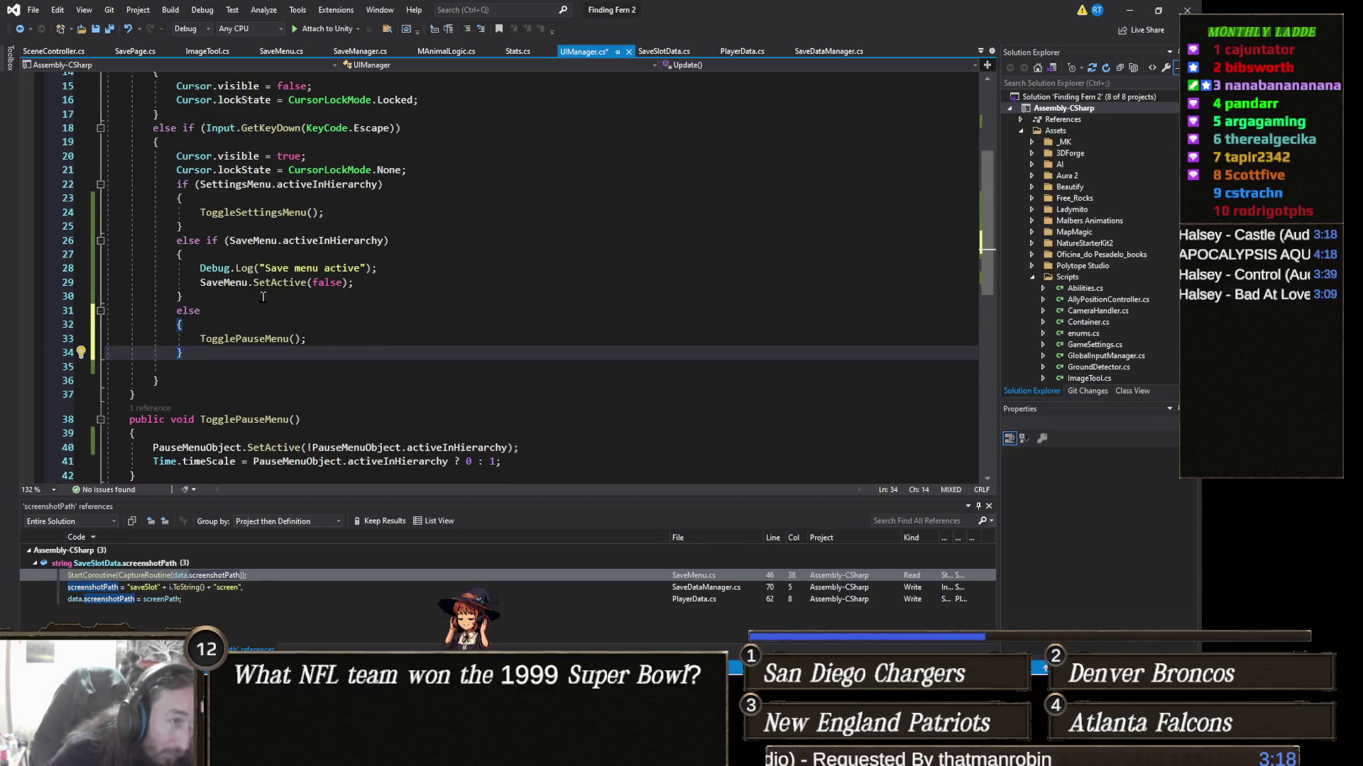
scroll(262, 297, up, 2)
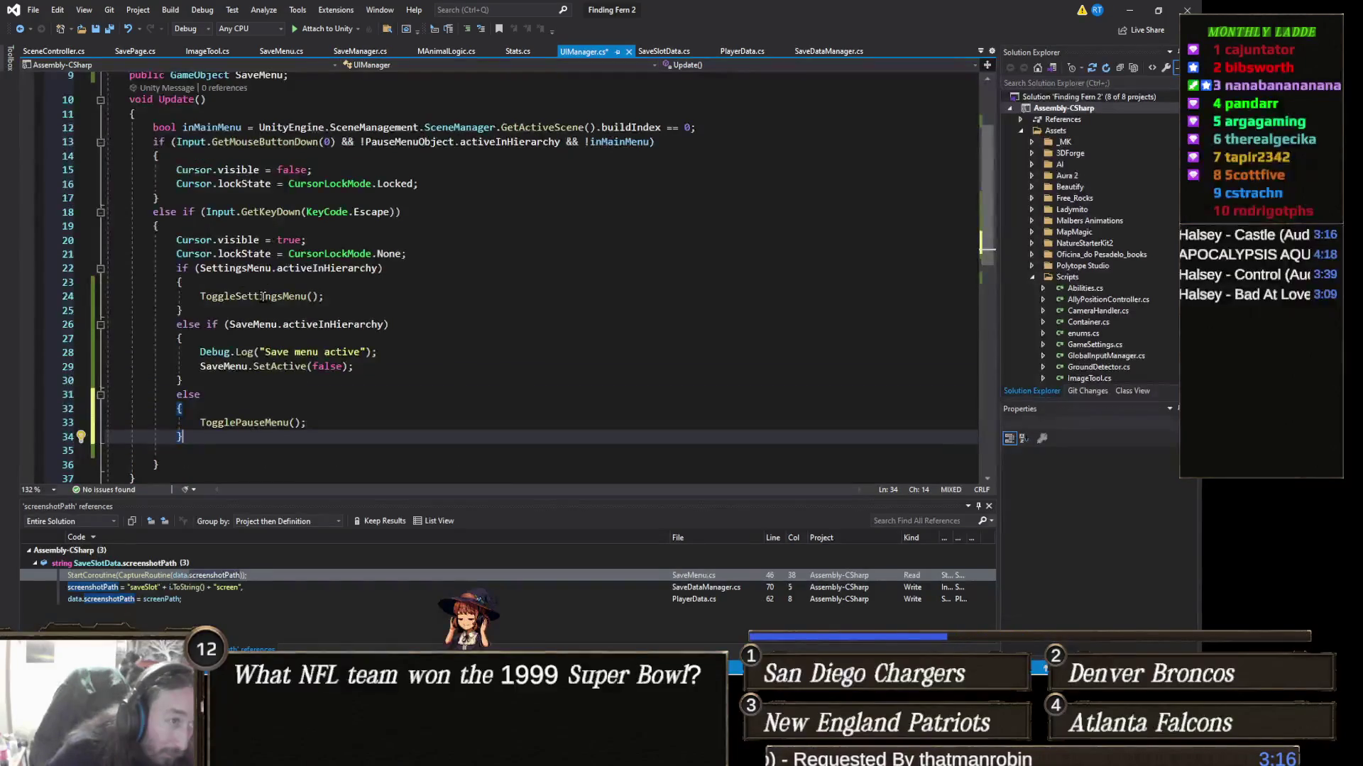
mouse_move(213, 438)
mouse_down()
mouse_move(107, 335)
mouse_move(69, 267)
mouse_up()
key(ctrl+k)
key(ctrl+f)
key(ctrl+s)
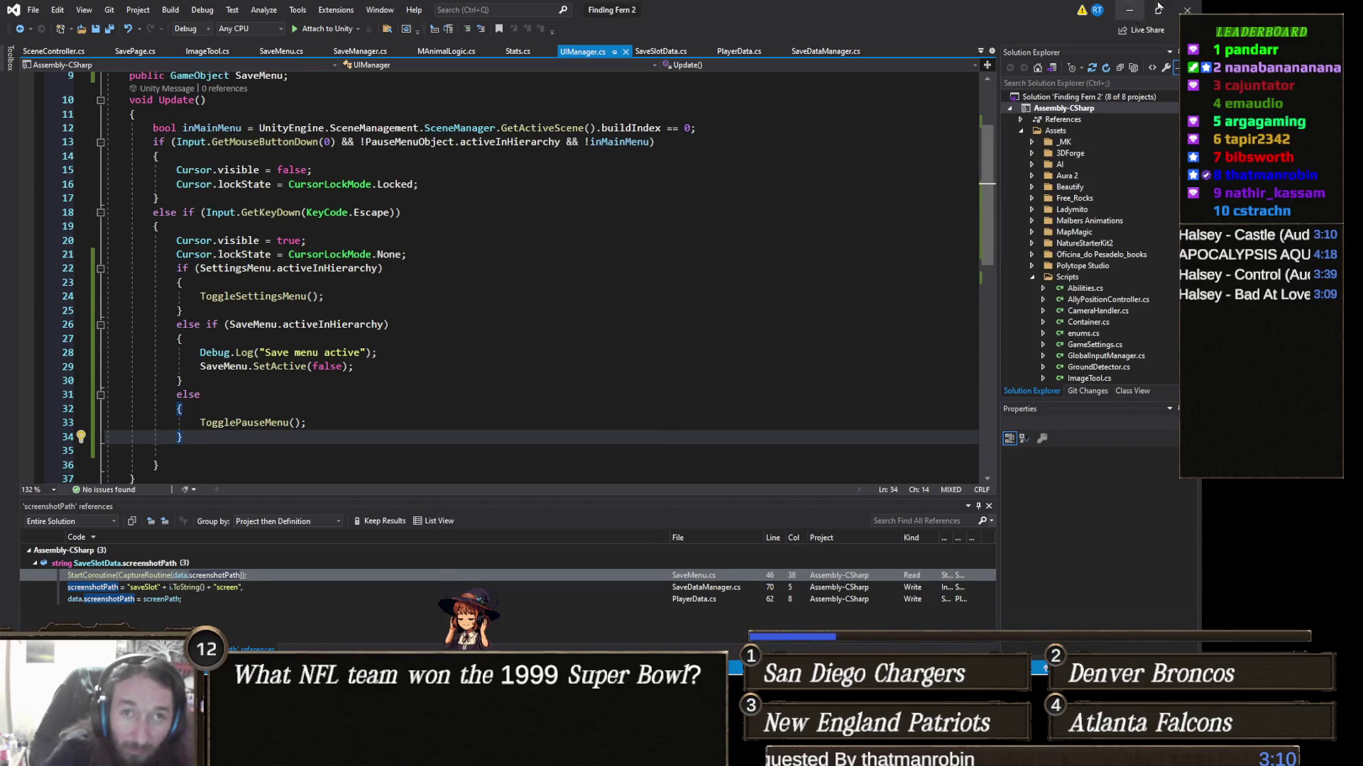
click(1128, 10)
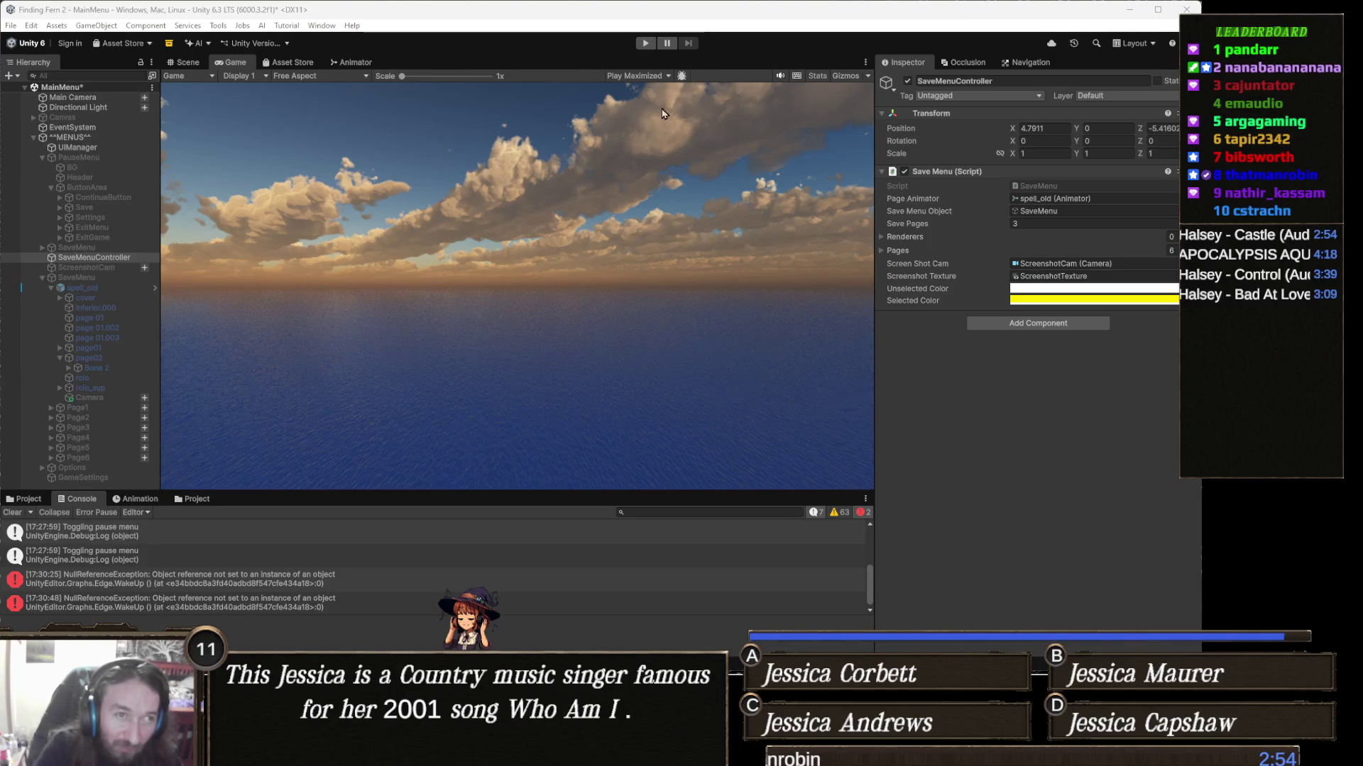
Step: Play-test Escape opening the PAUSED menu and closing the save book, then return to UIManager.cs in Visual Studio
click(646, 42)
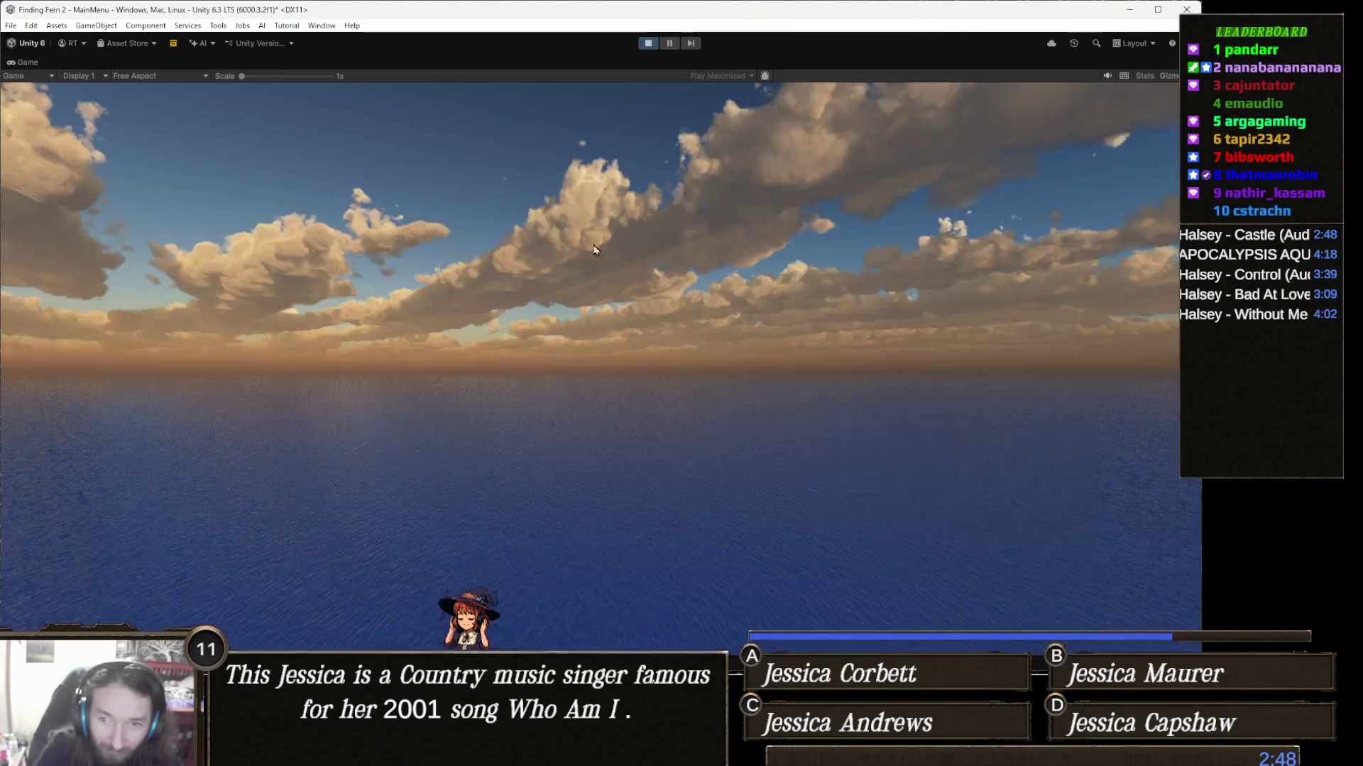
key(Escape)
key(Escape)
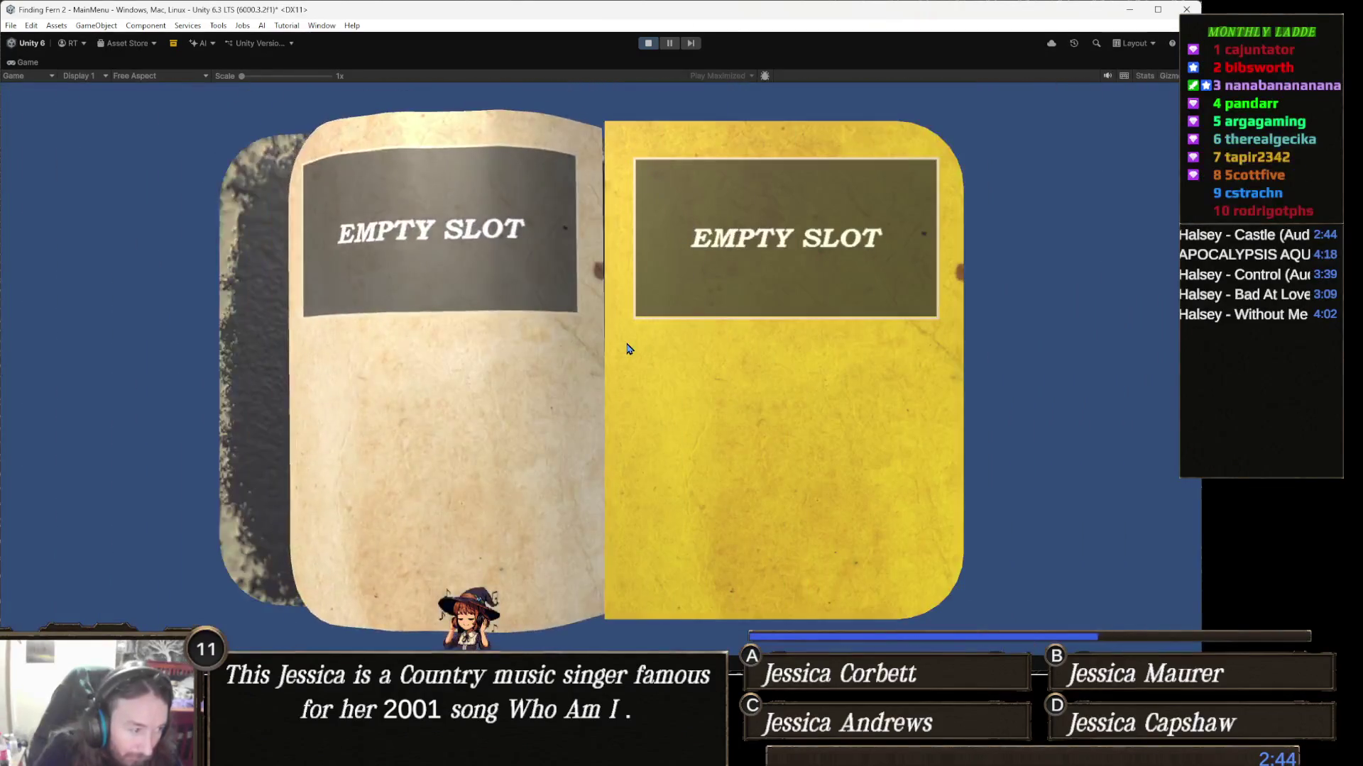
key(Escape)
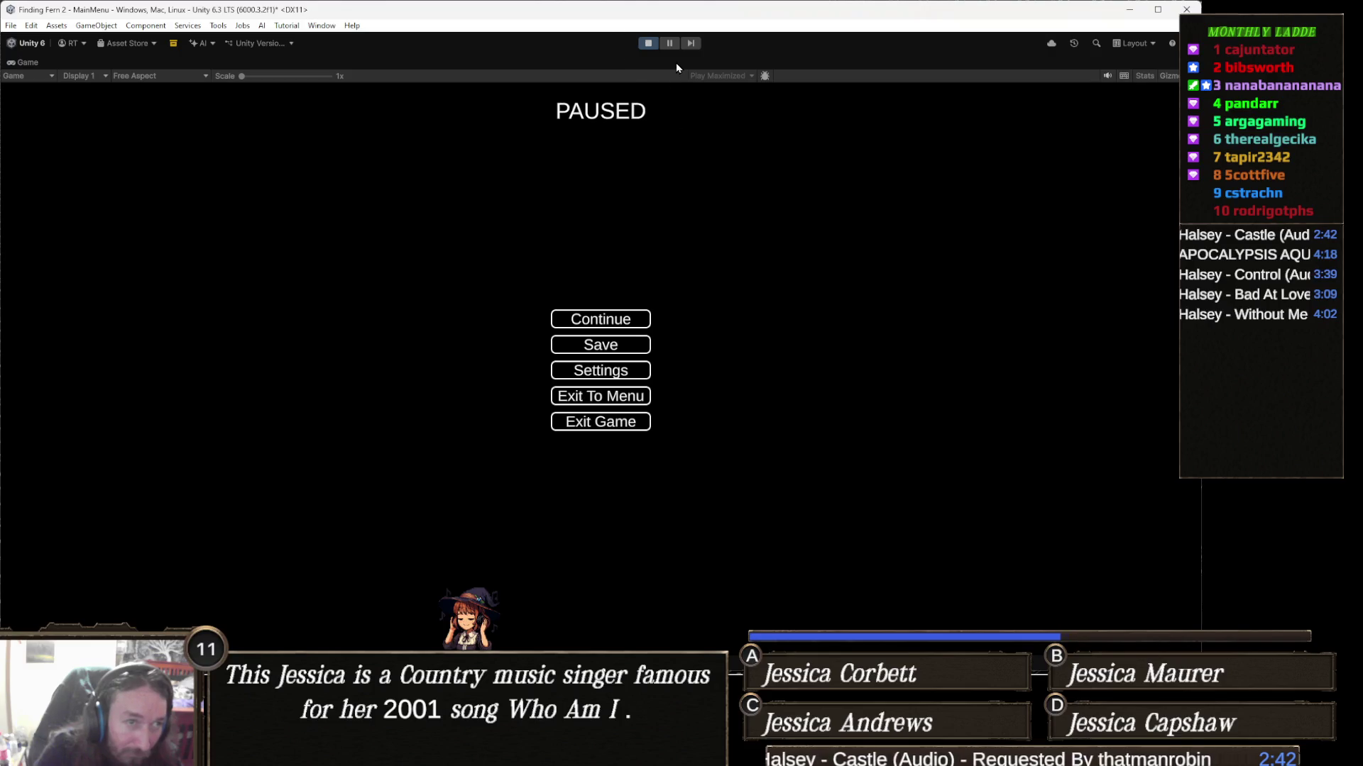
key(Escape)
key(Escape)
click(648, 44)
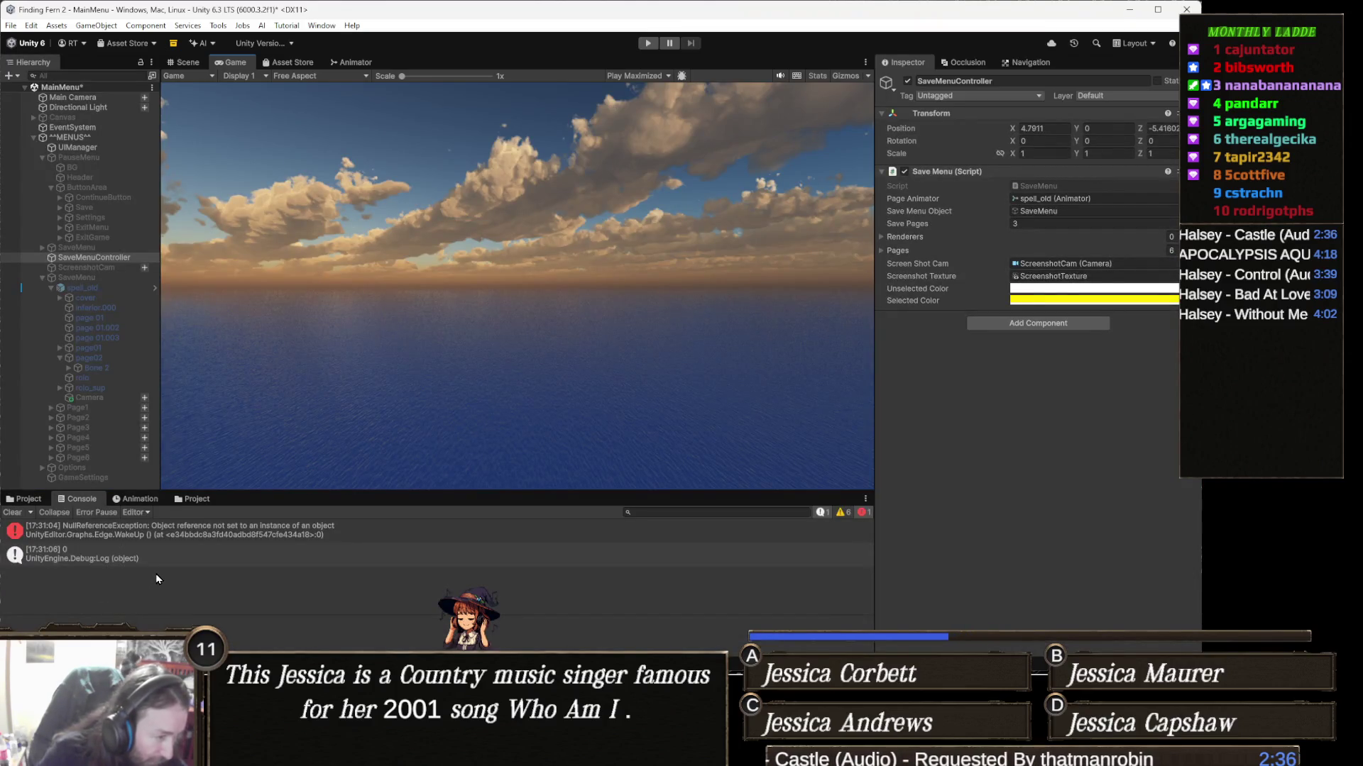
key(alt+Tab)
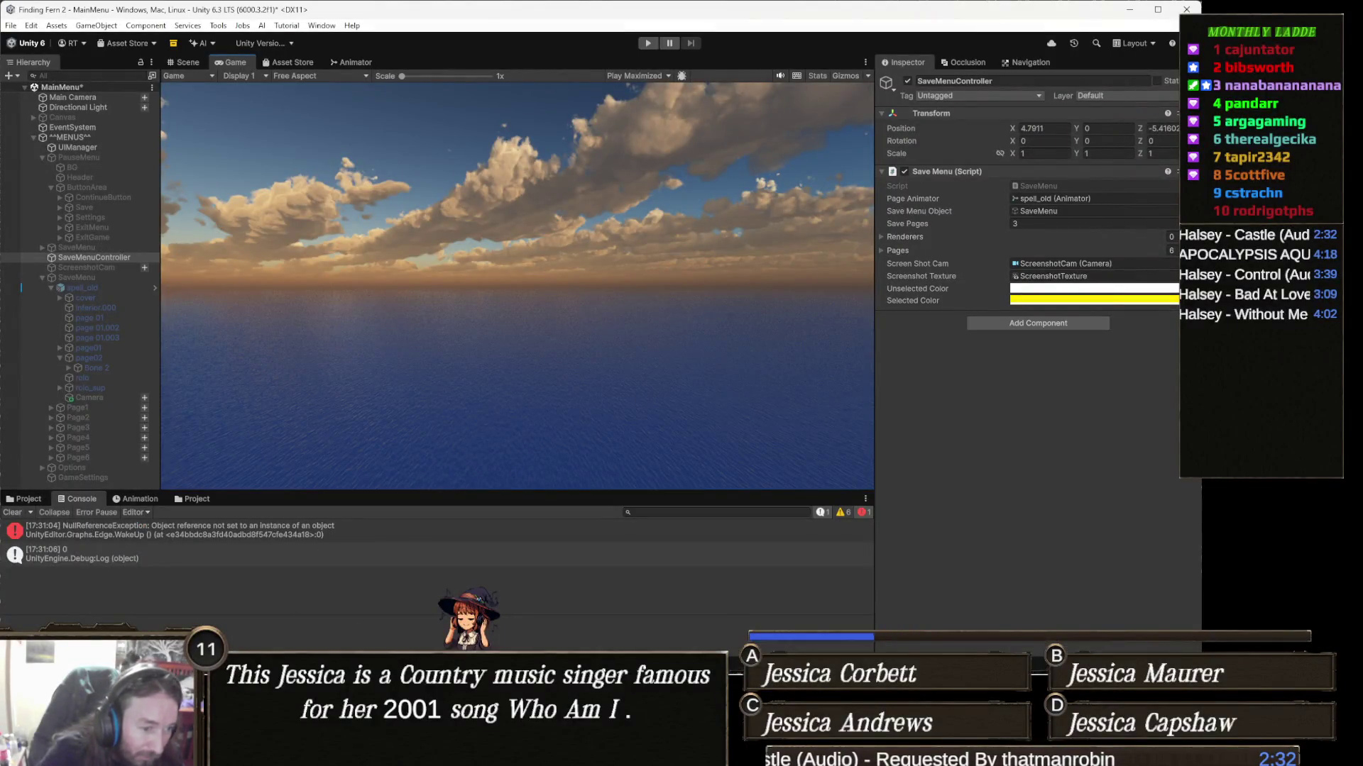
click(528, 753)
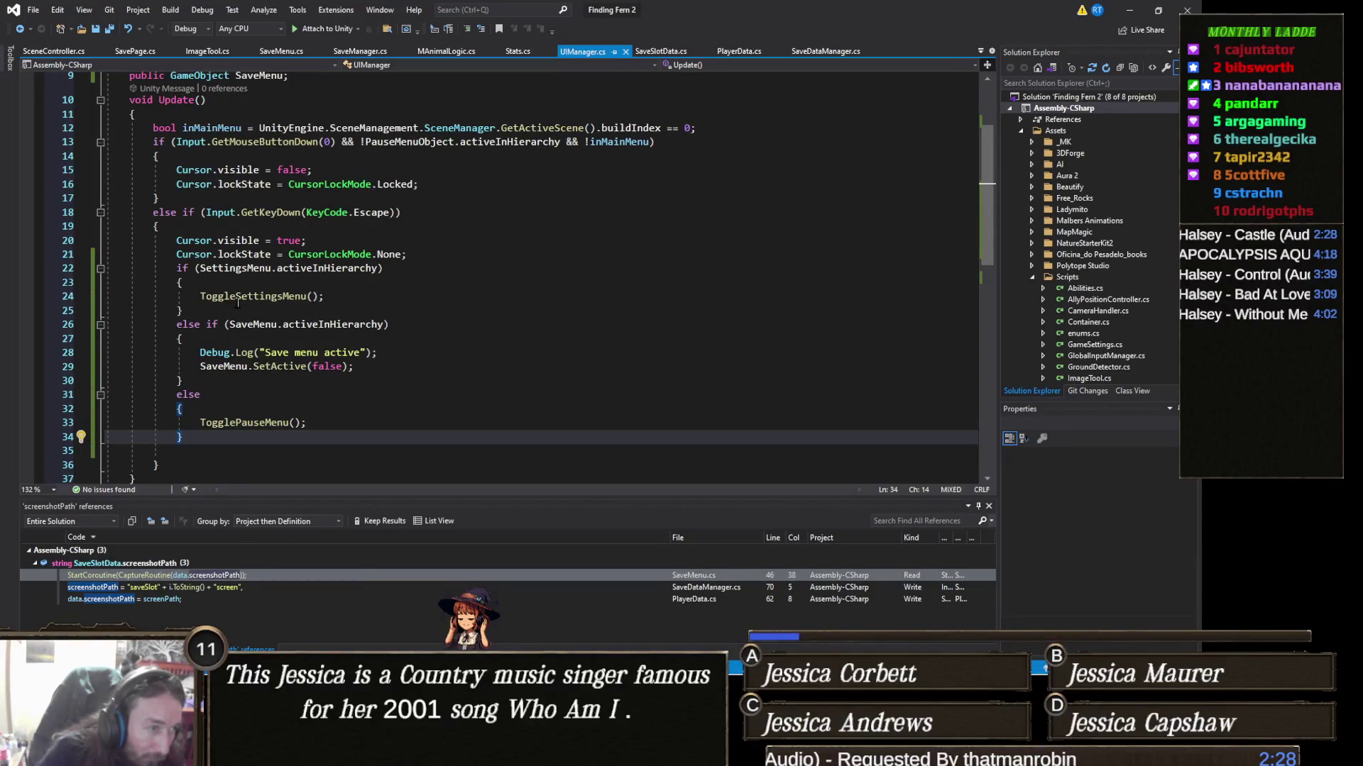
Step: Cut the SaveMenu.SetActive(false) line, remove the save-menu Debug.Log line and delete the else-if SaveMenu block
triple_click(293, 366)
key(Up)
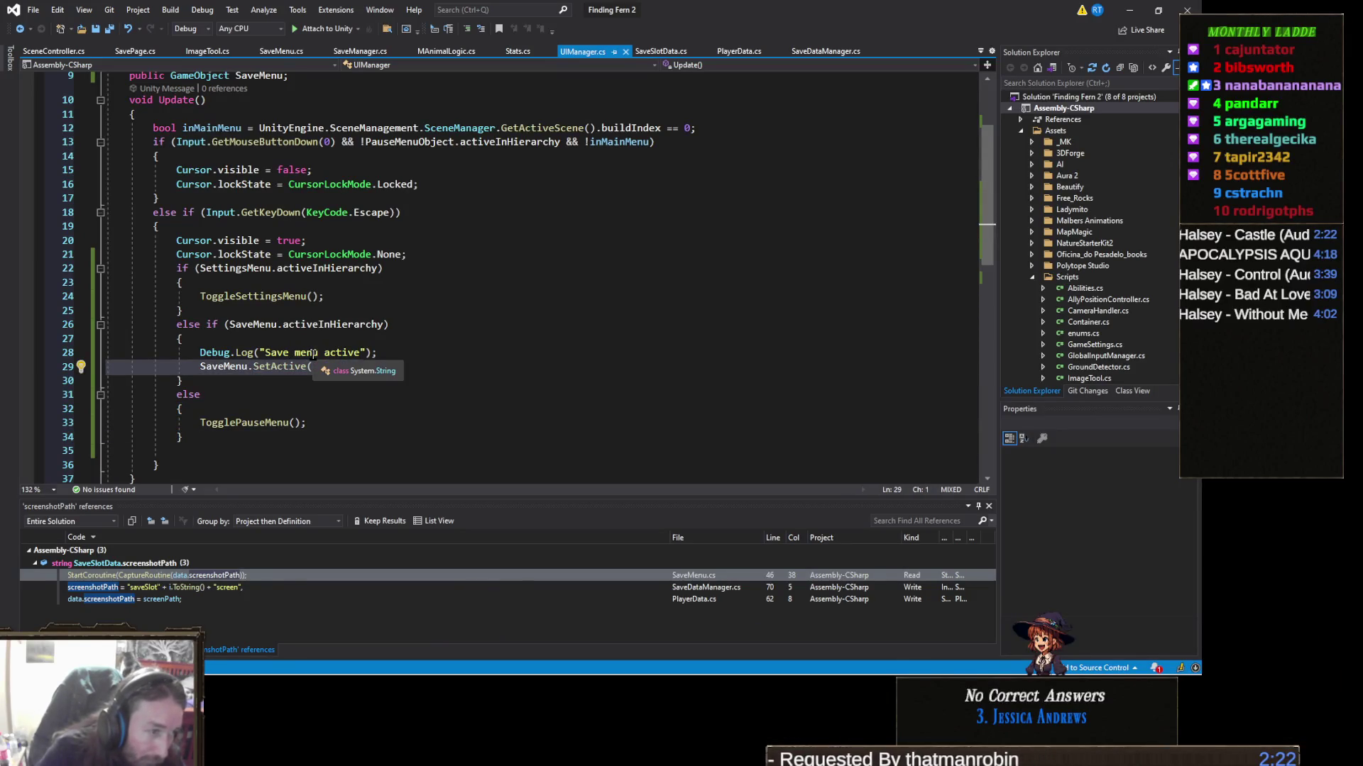
key(ctrl+x)
key(Up)
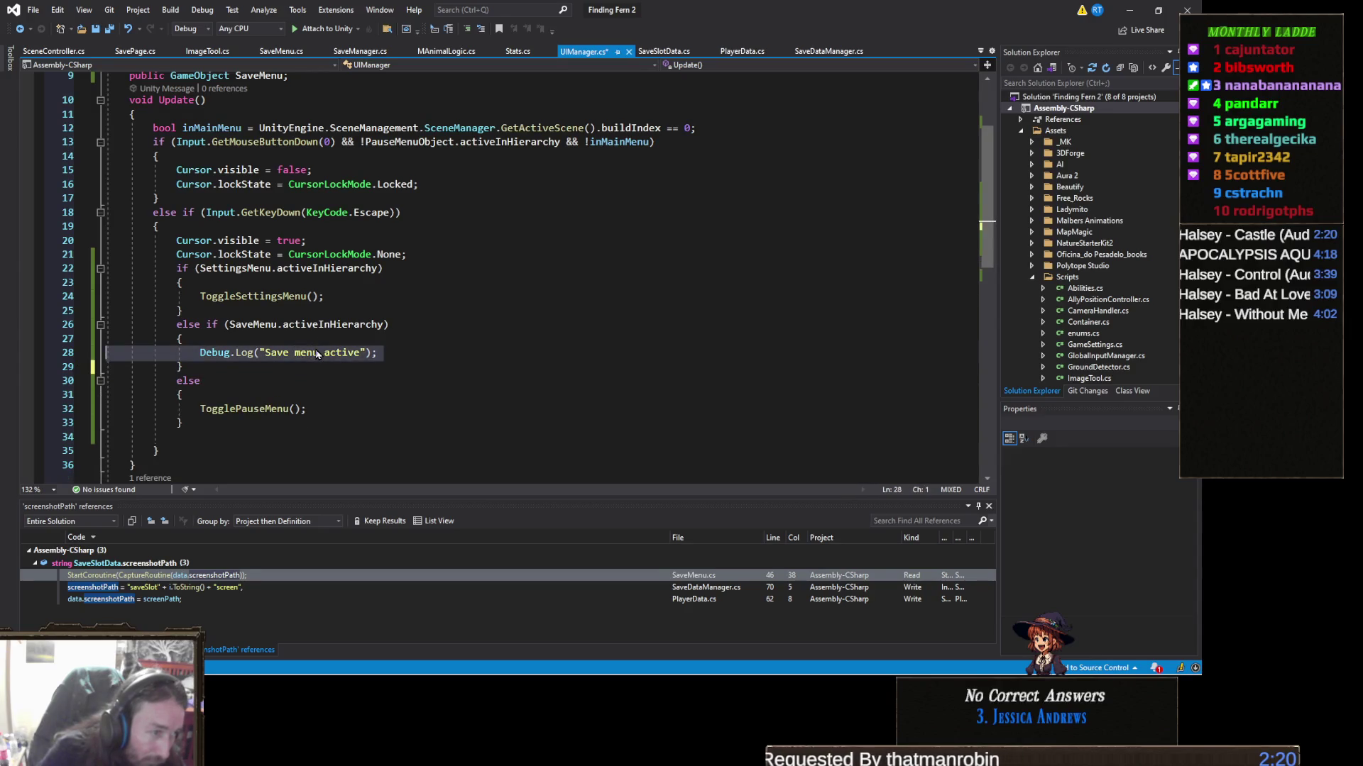
key(ctrl+x)
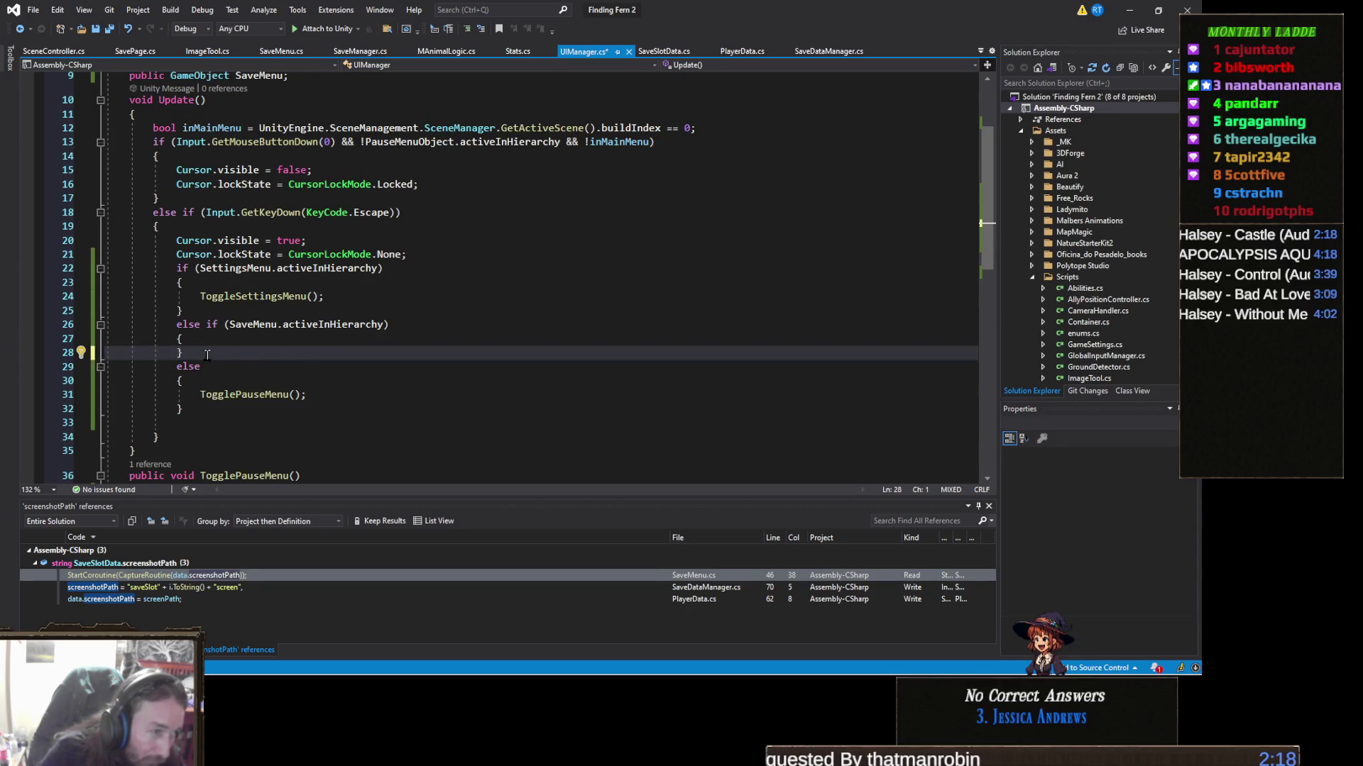
drag(207, 355, 26, 320)
key(ctrl+x)
key(ctrl+x)
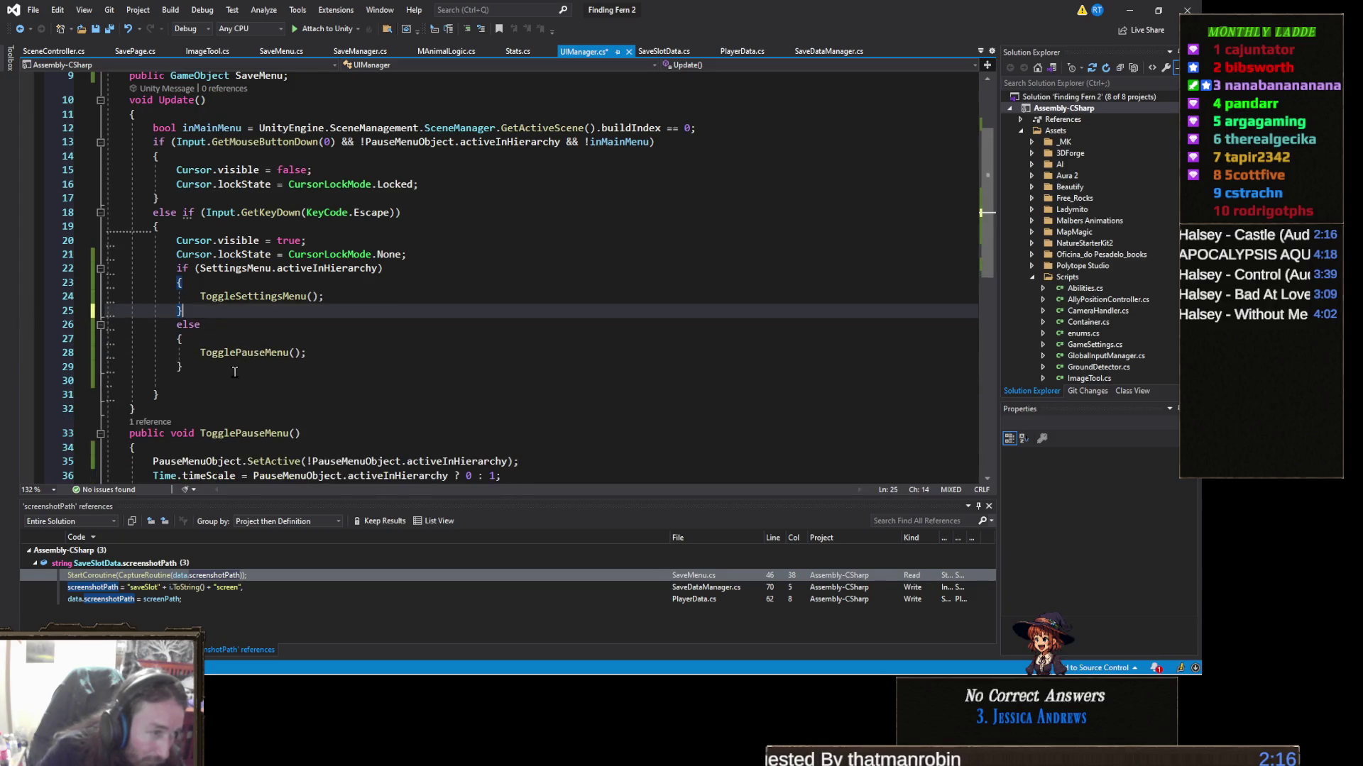
Step: Paste SaveMenu.SetActive(false); on a new line after the if/else, then return to Unity
click(234, 369)
key(Down)
key(ctrl+v)
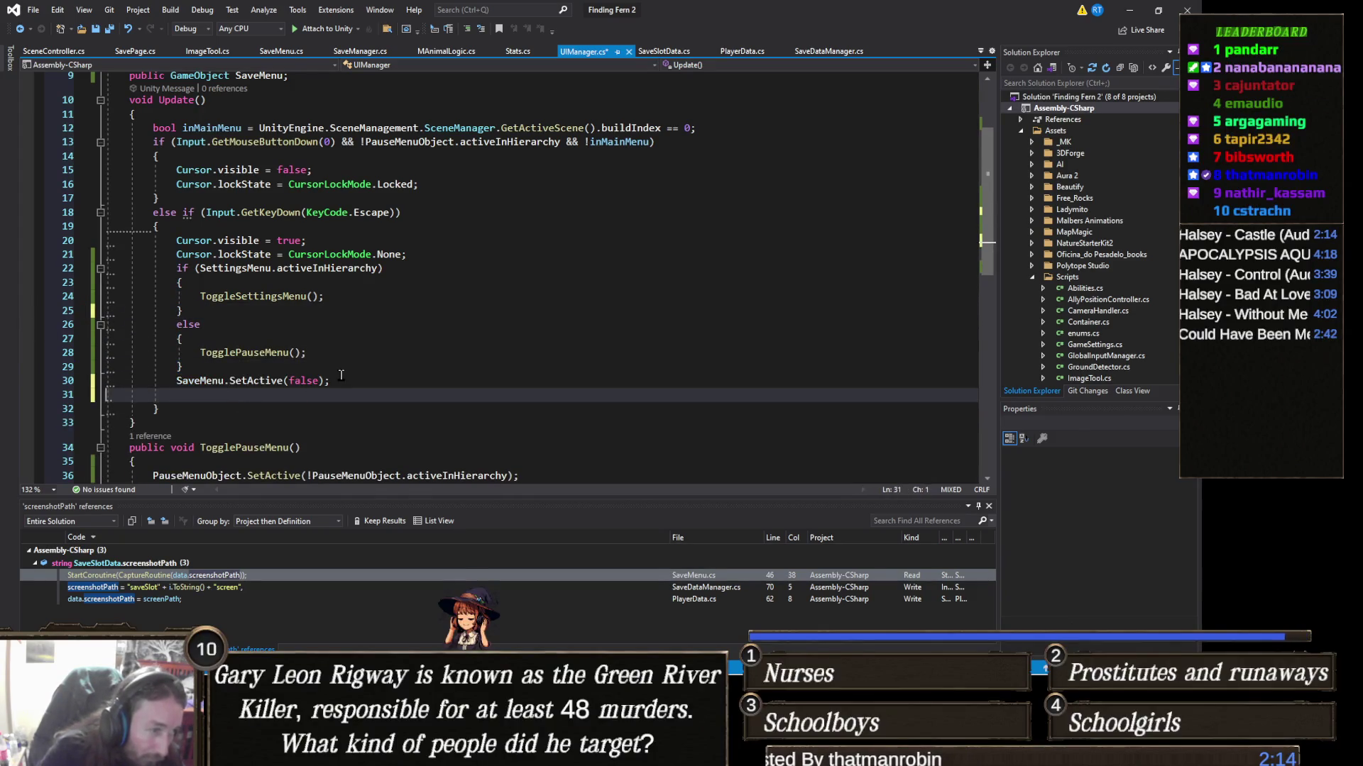
key(alt+Tab)
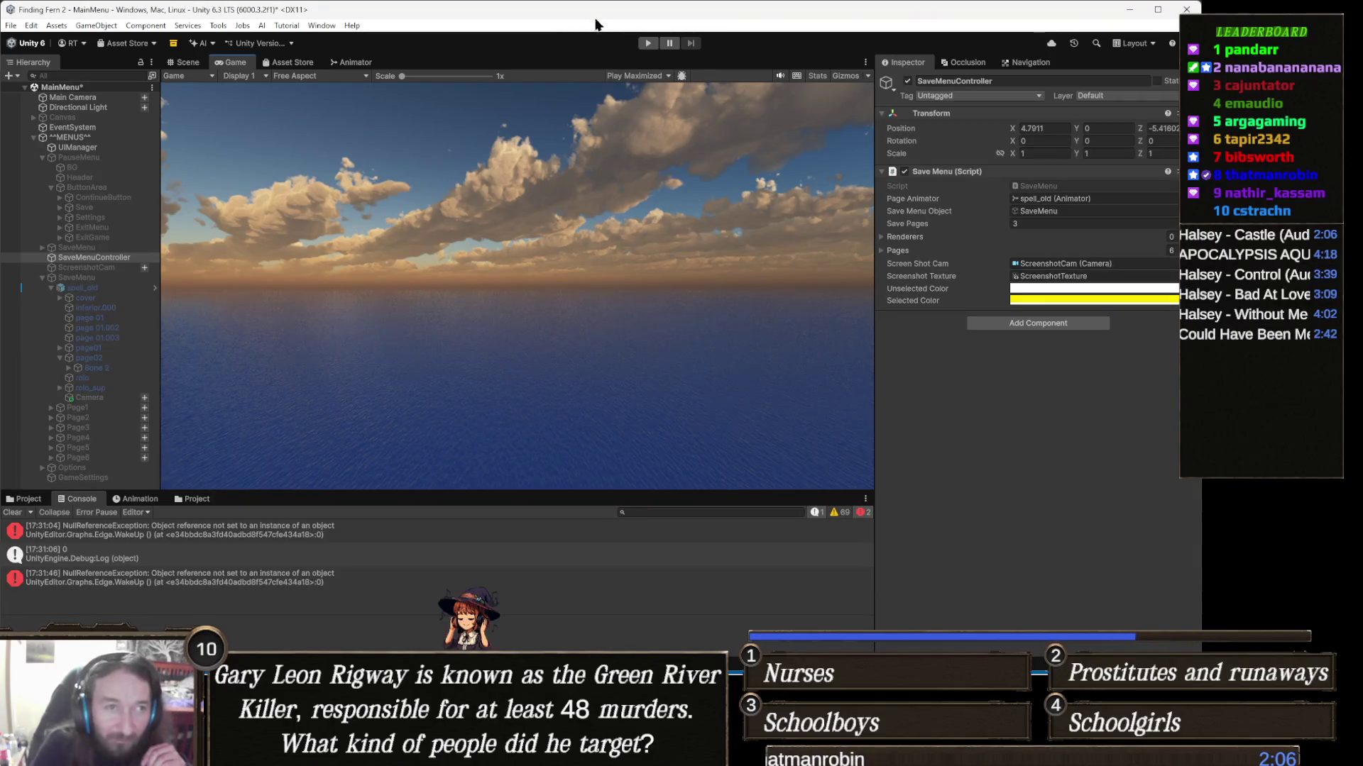
Step: Play-test that Escape opens the pause menu, Save opens the slot book, and Escape returns to PAUSED
click(648, 46)
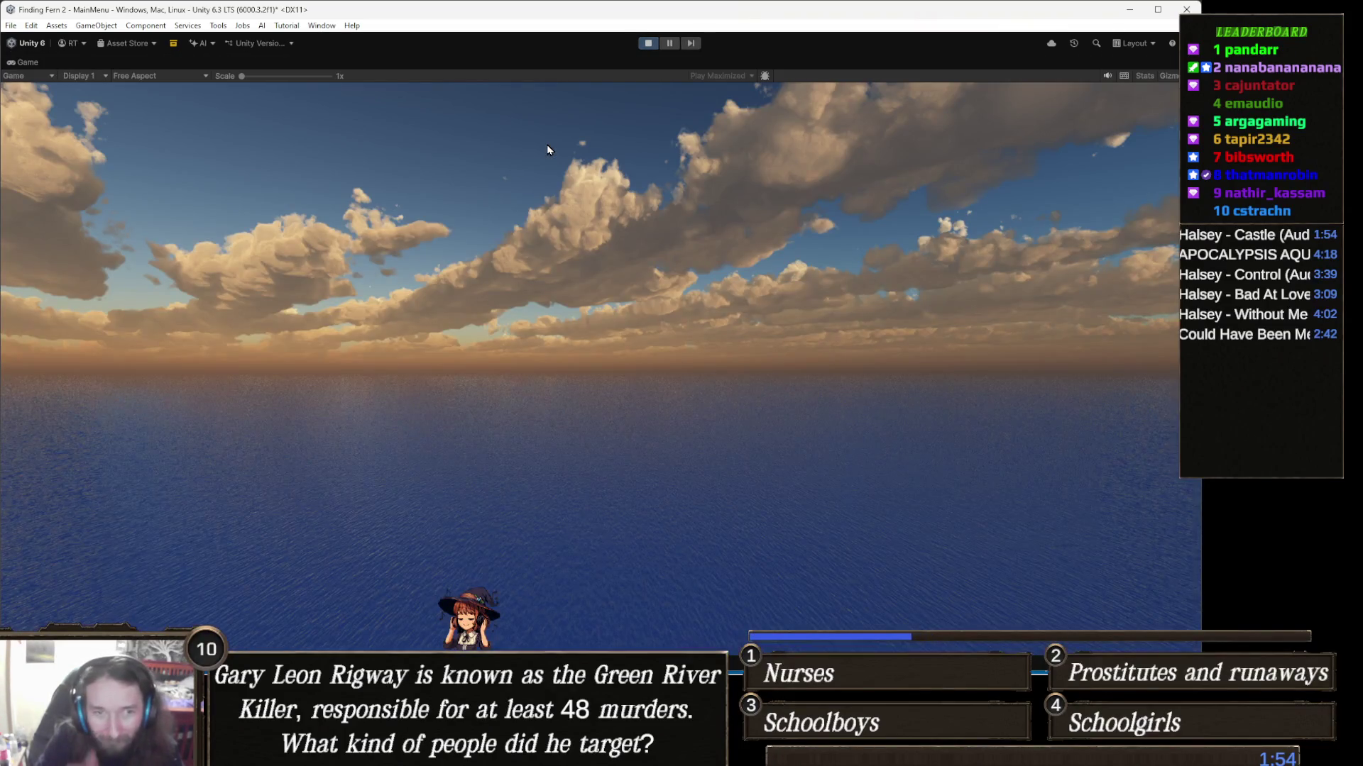
key(Escape)
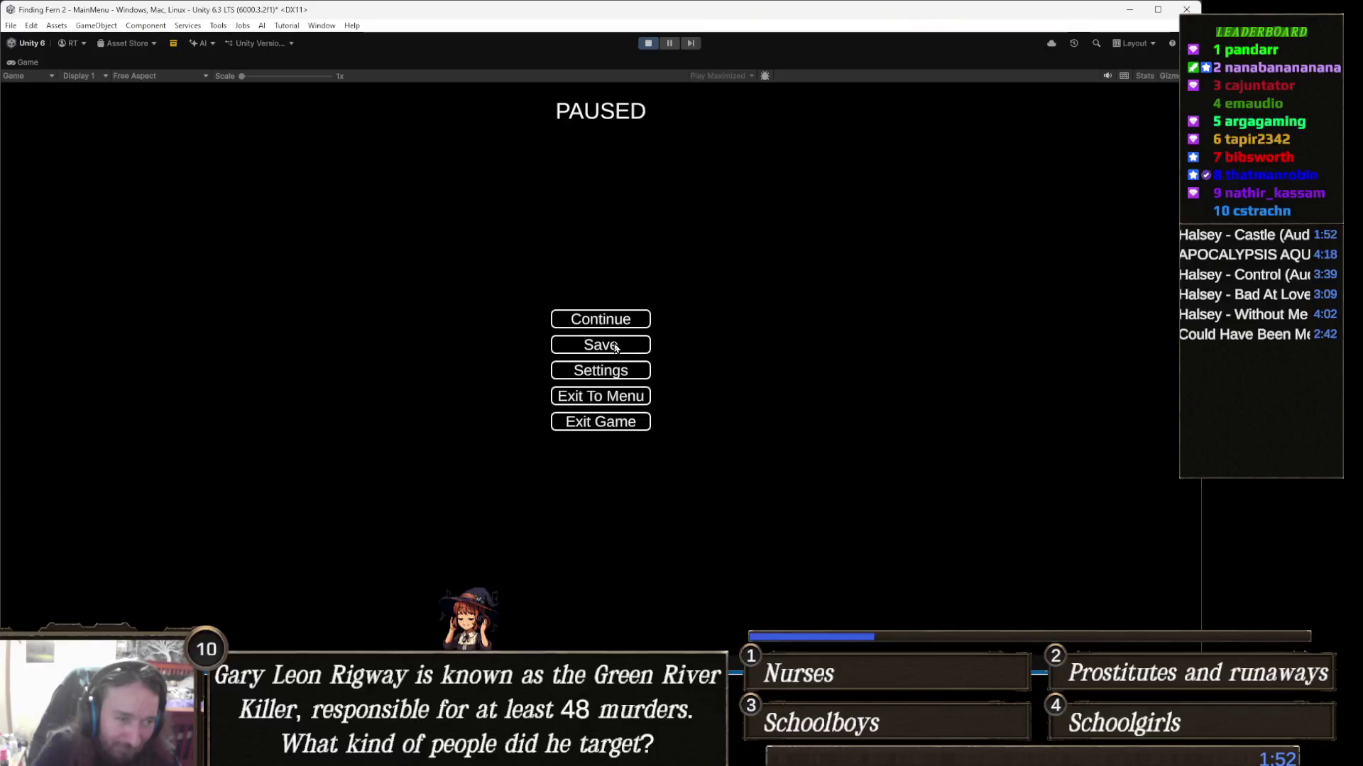
click(614, 347)
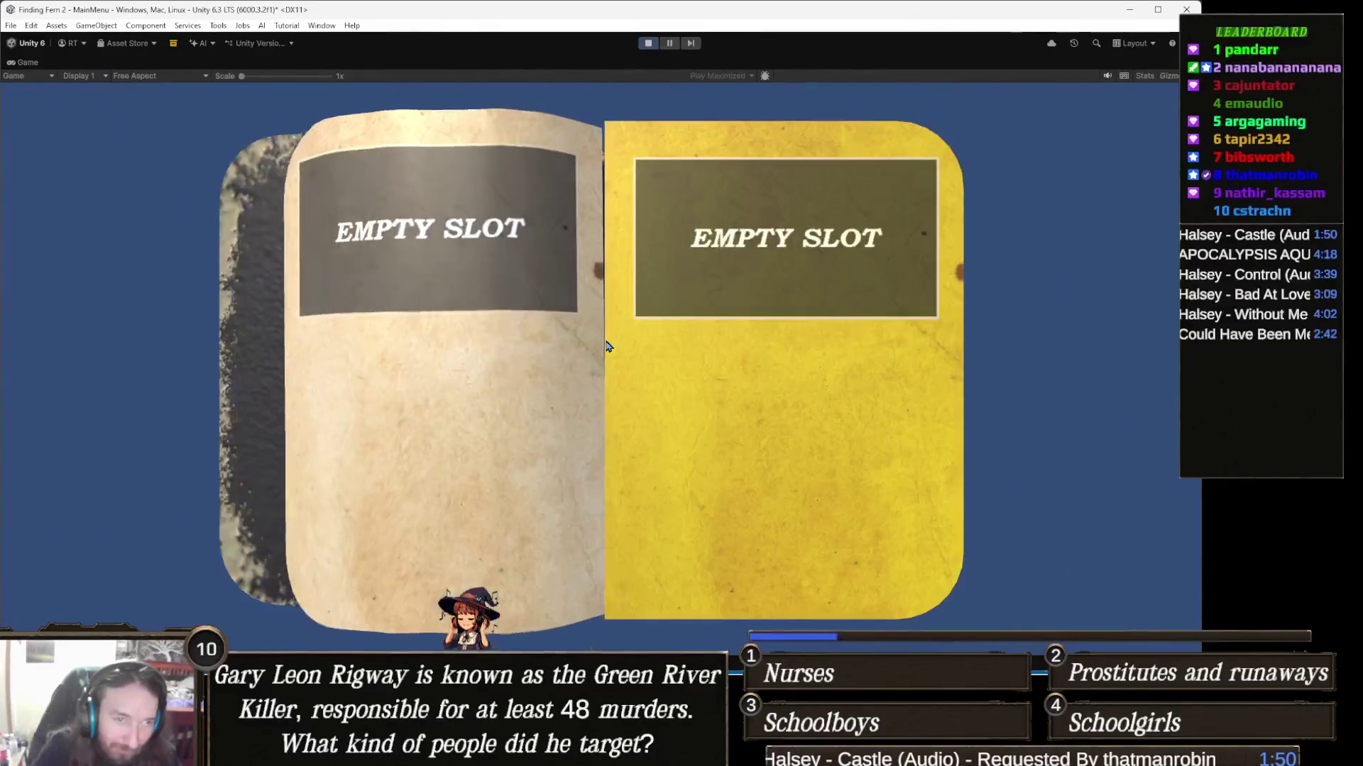
key(Escape)
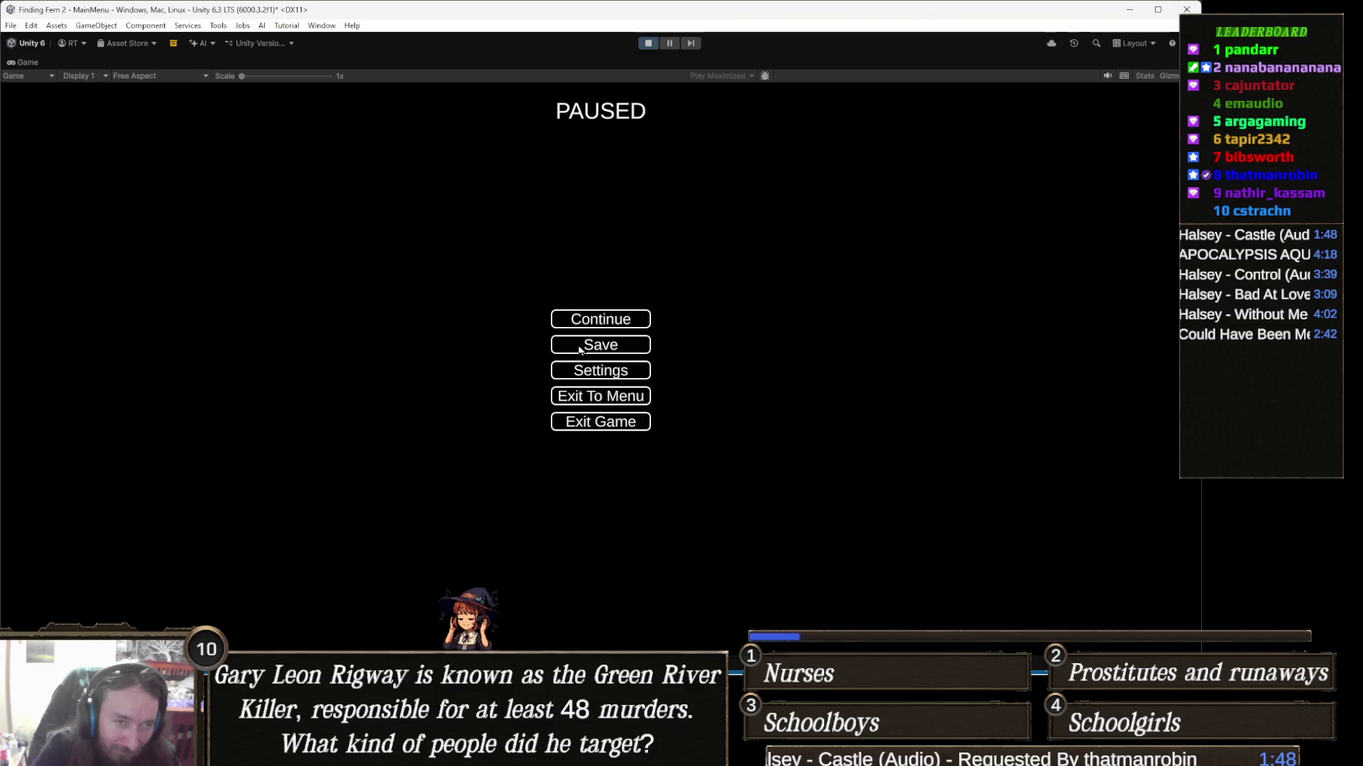
click(581, 349)
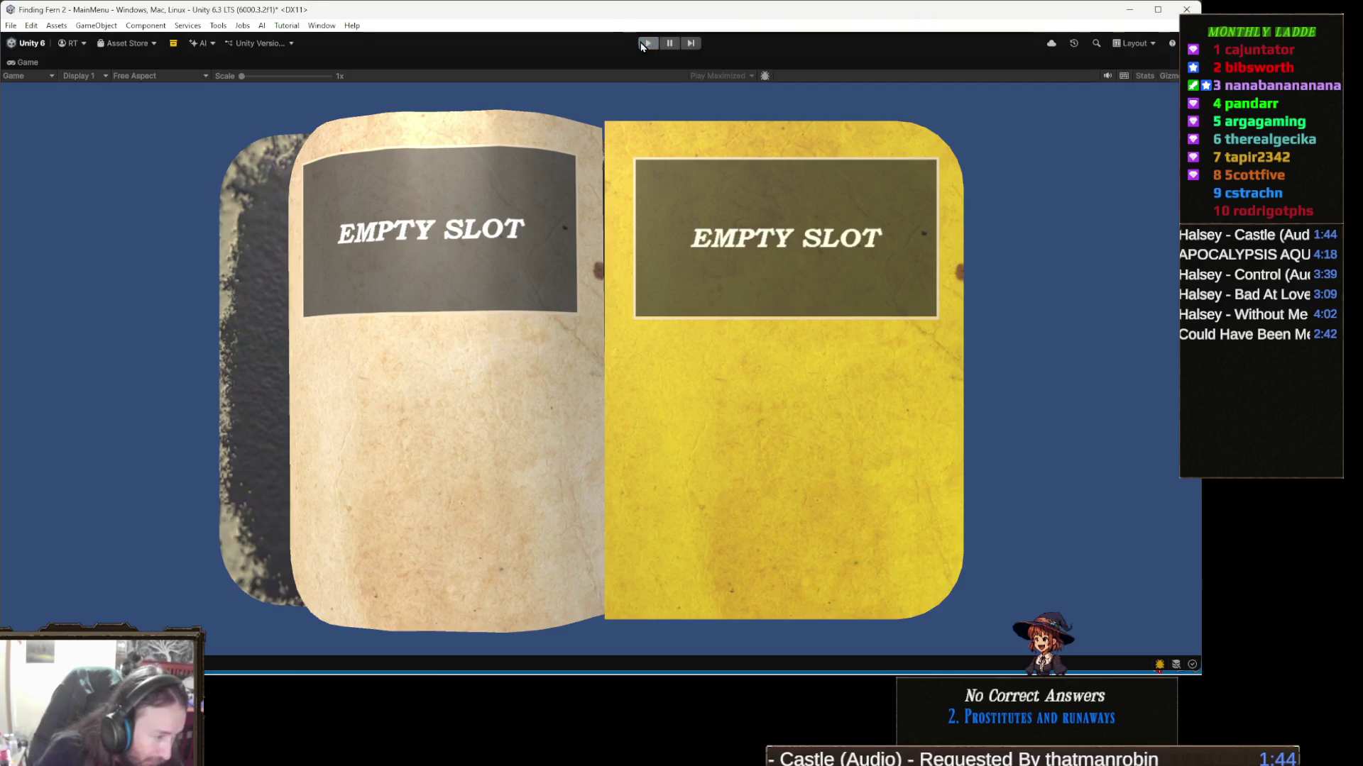
click(642, 44)
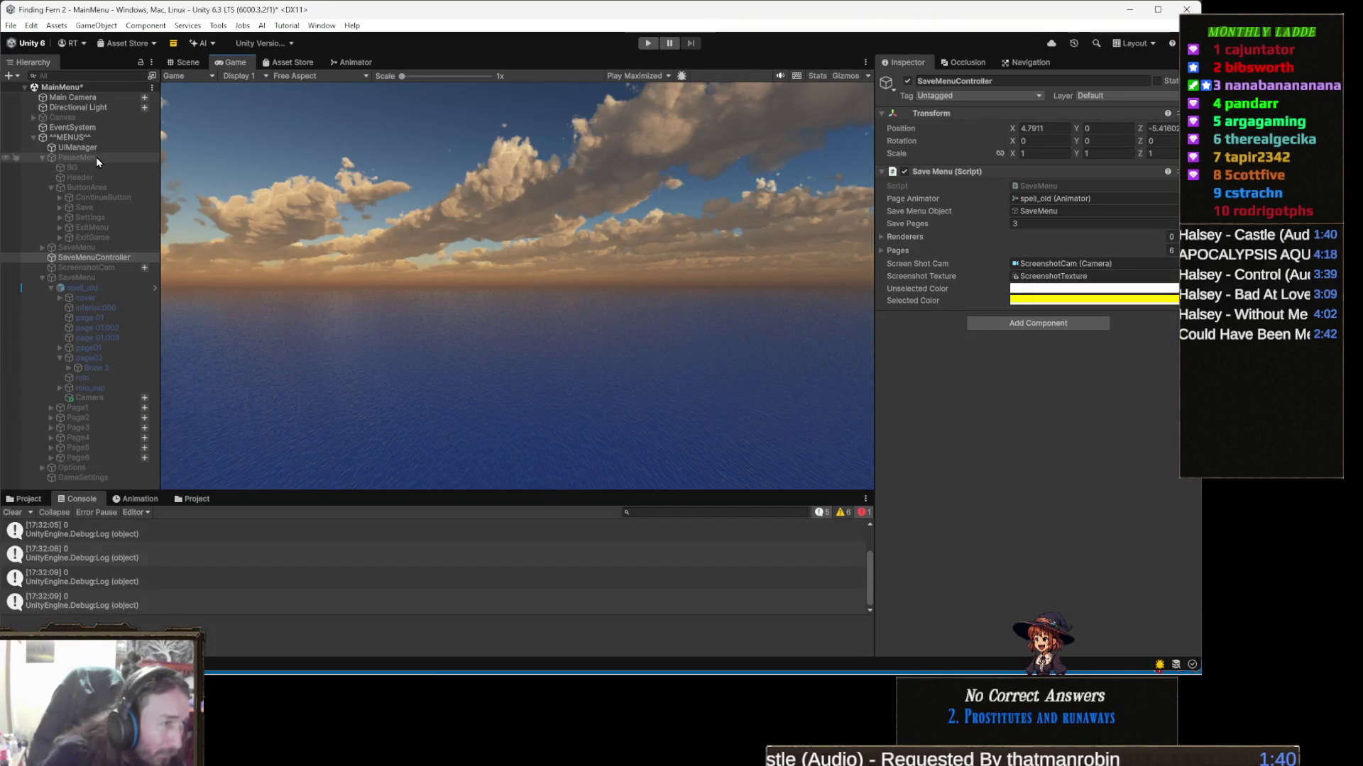
Step: Find SaveMenu in the Hierarchy below PauseMenu and tick its active checkbox in the Inspector
click(78, 158)
key(Left)
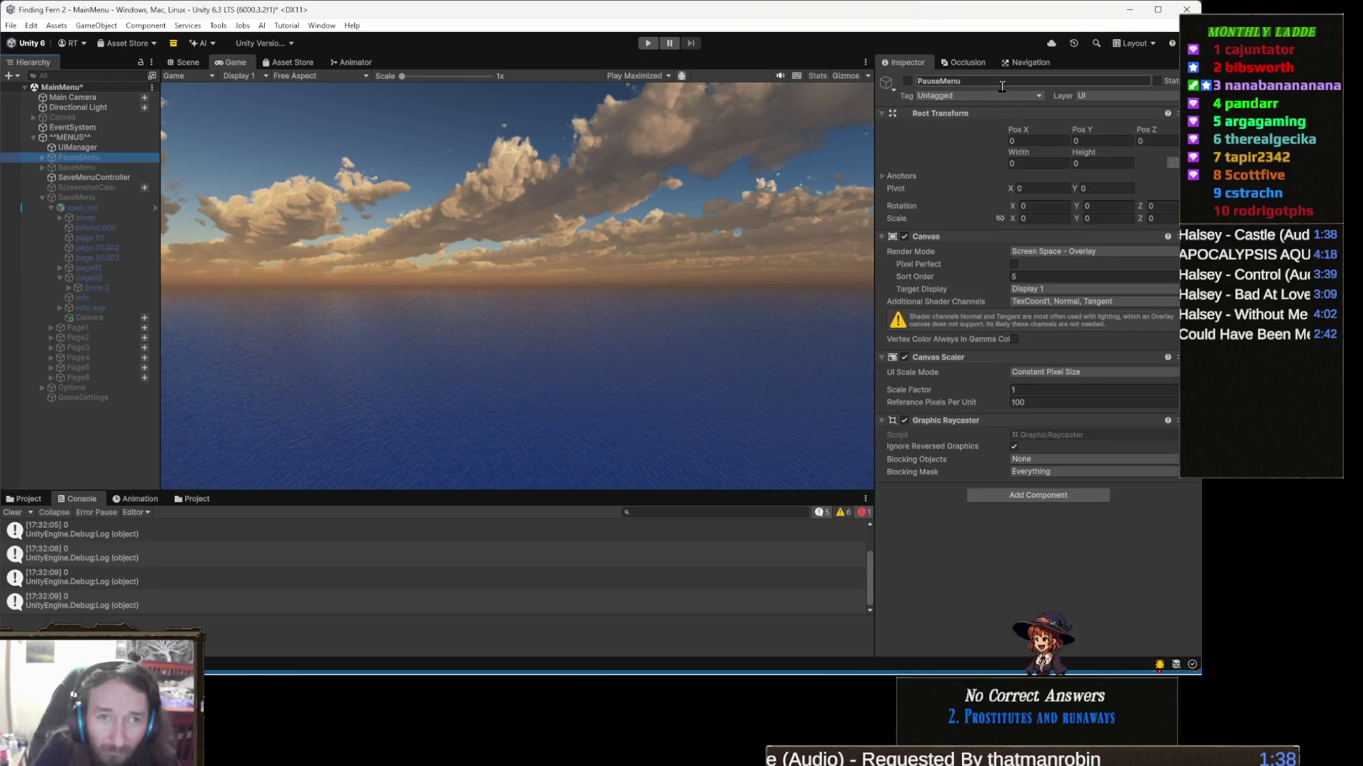
key(Down)
key(Down)
key(Down)
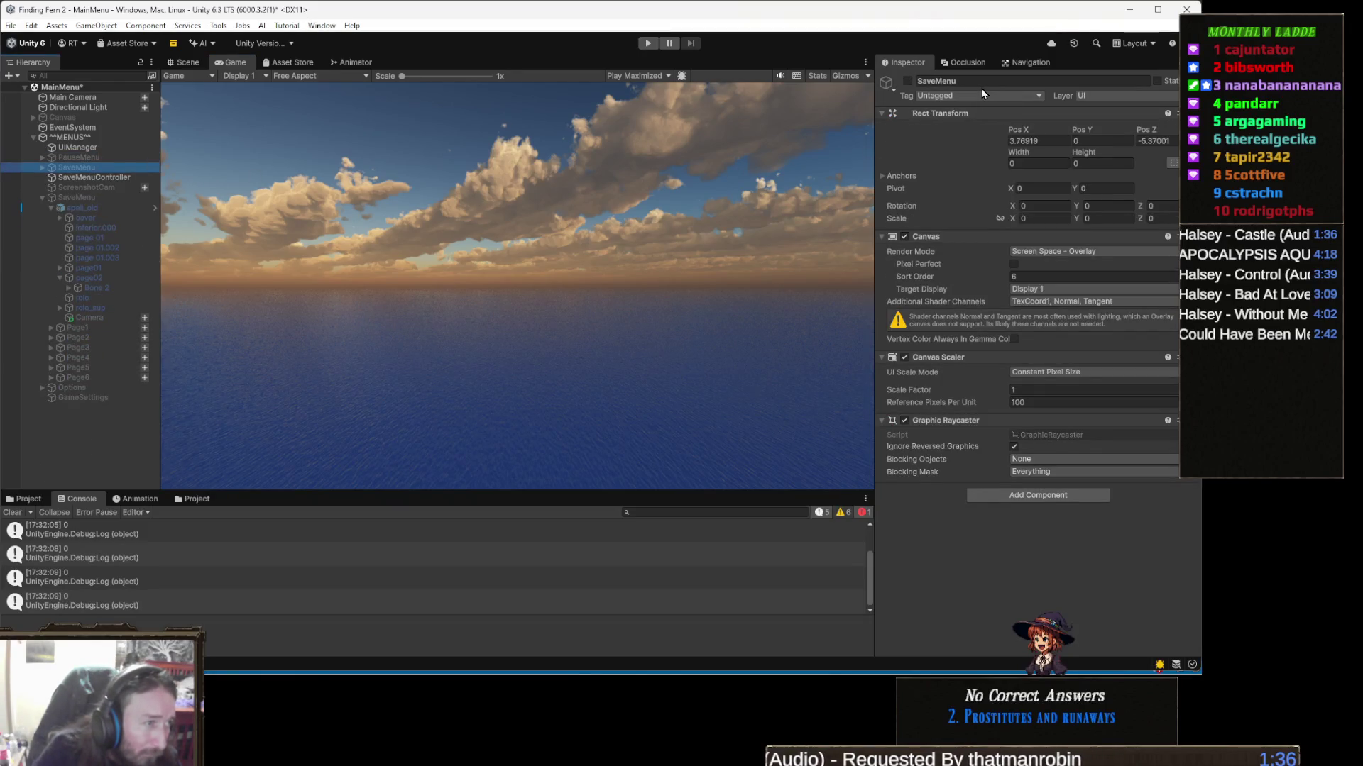
key(Down)
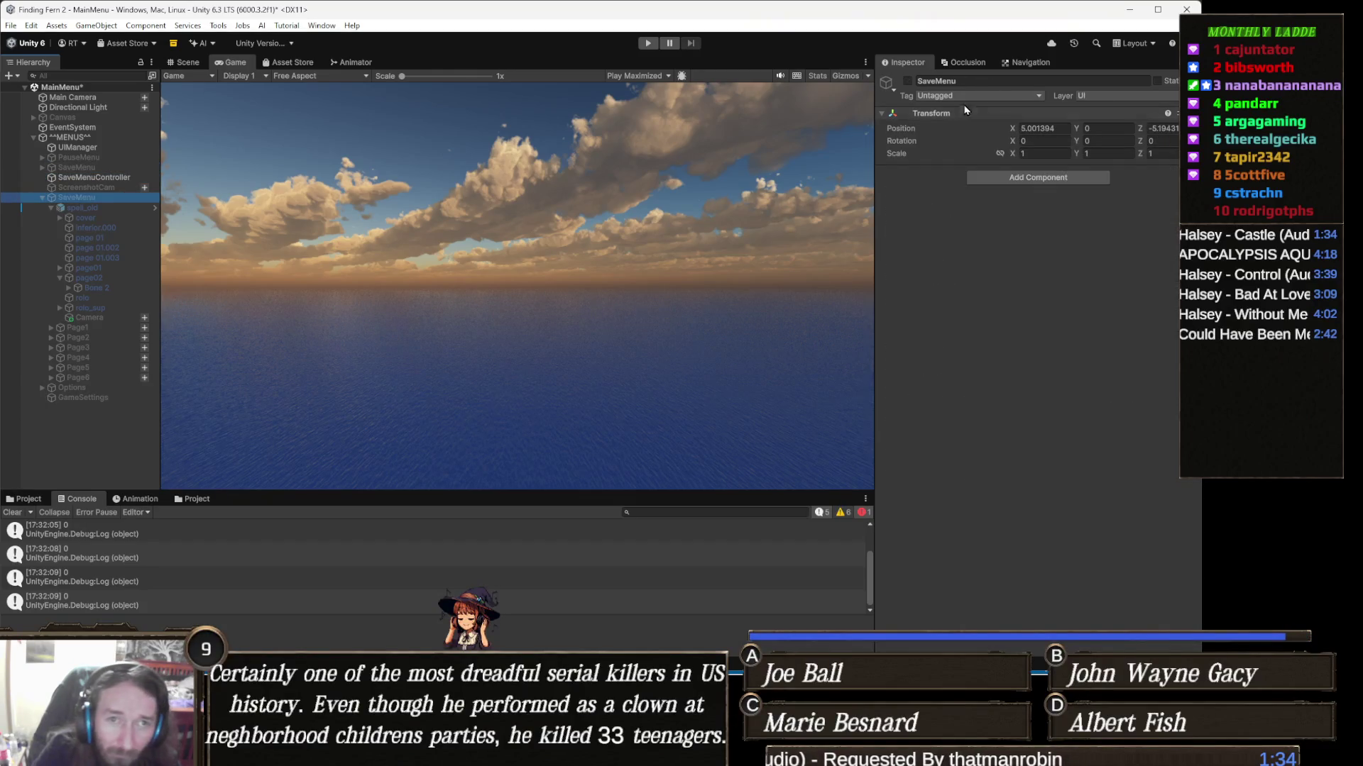
key(Left)
key(Right)
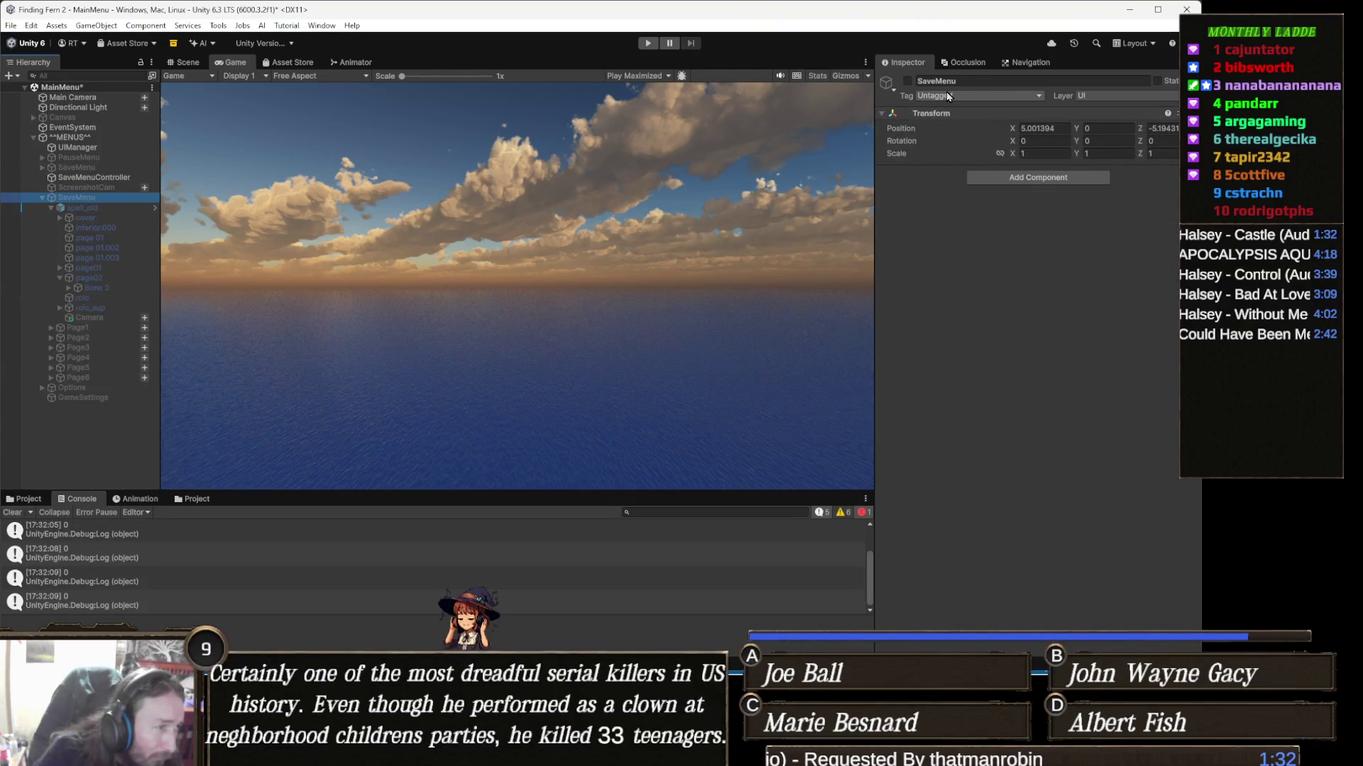
key(Left)
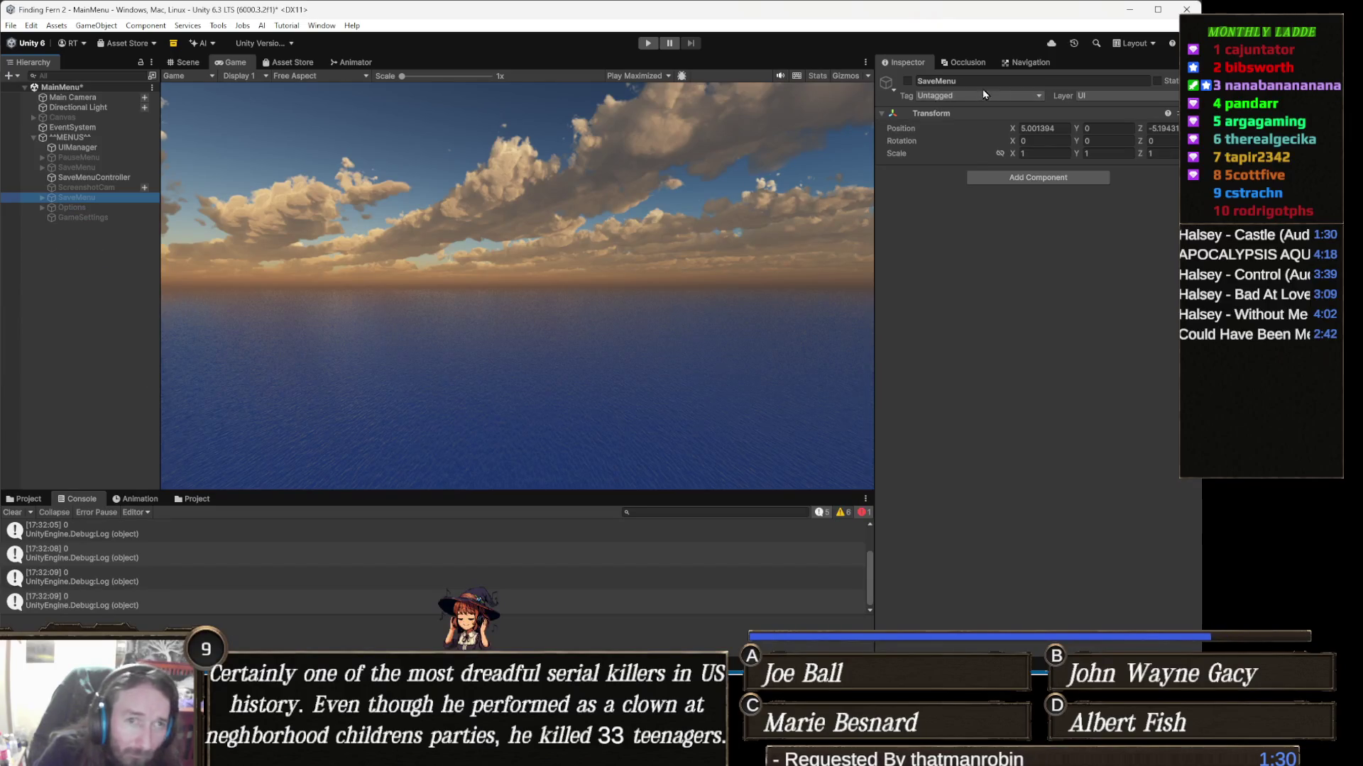
click(907, 82)
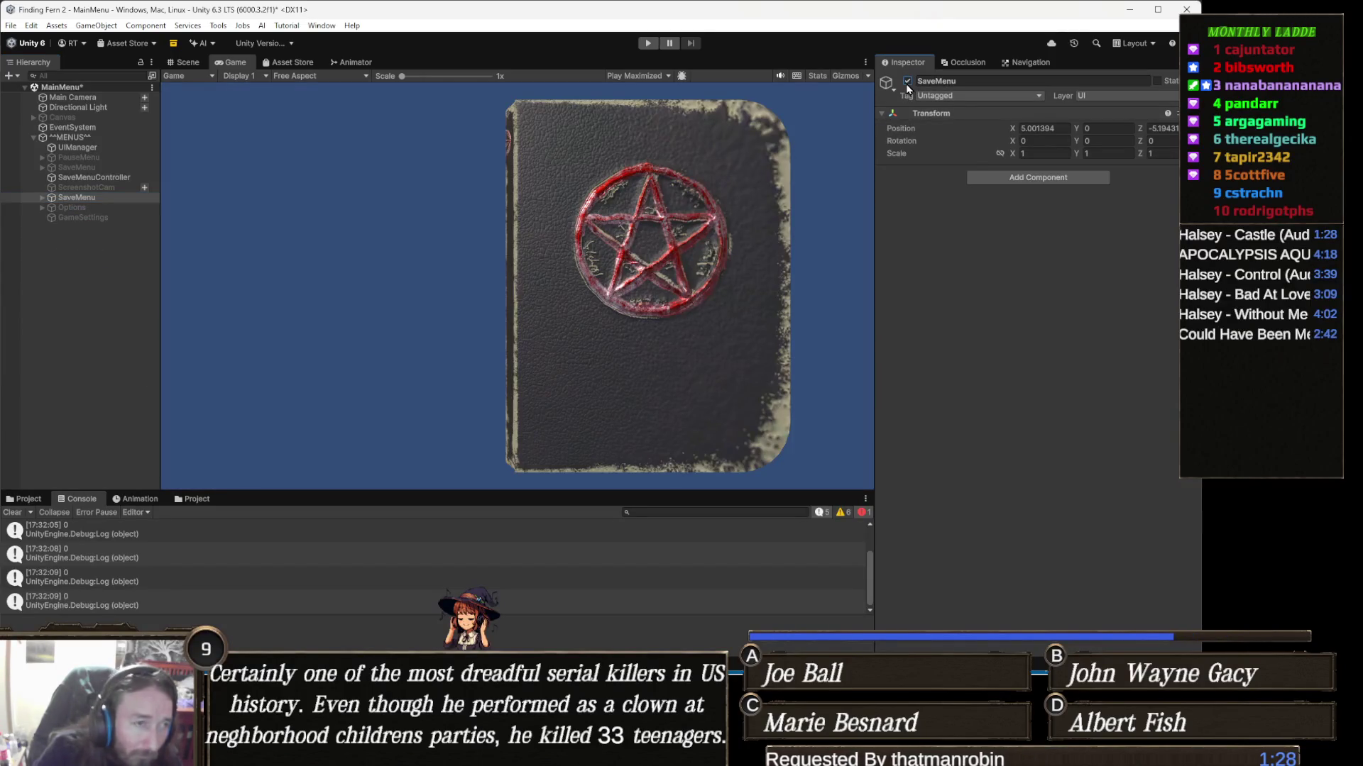
Step: Expand SaveMenu to inspect its spell_old child, then clear the Console messages
click(110, 196)
key(Right)
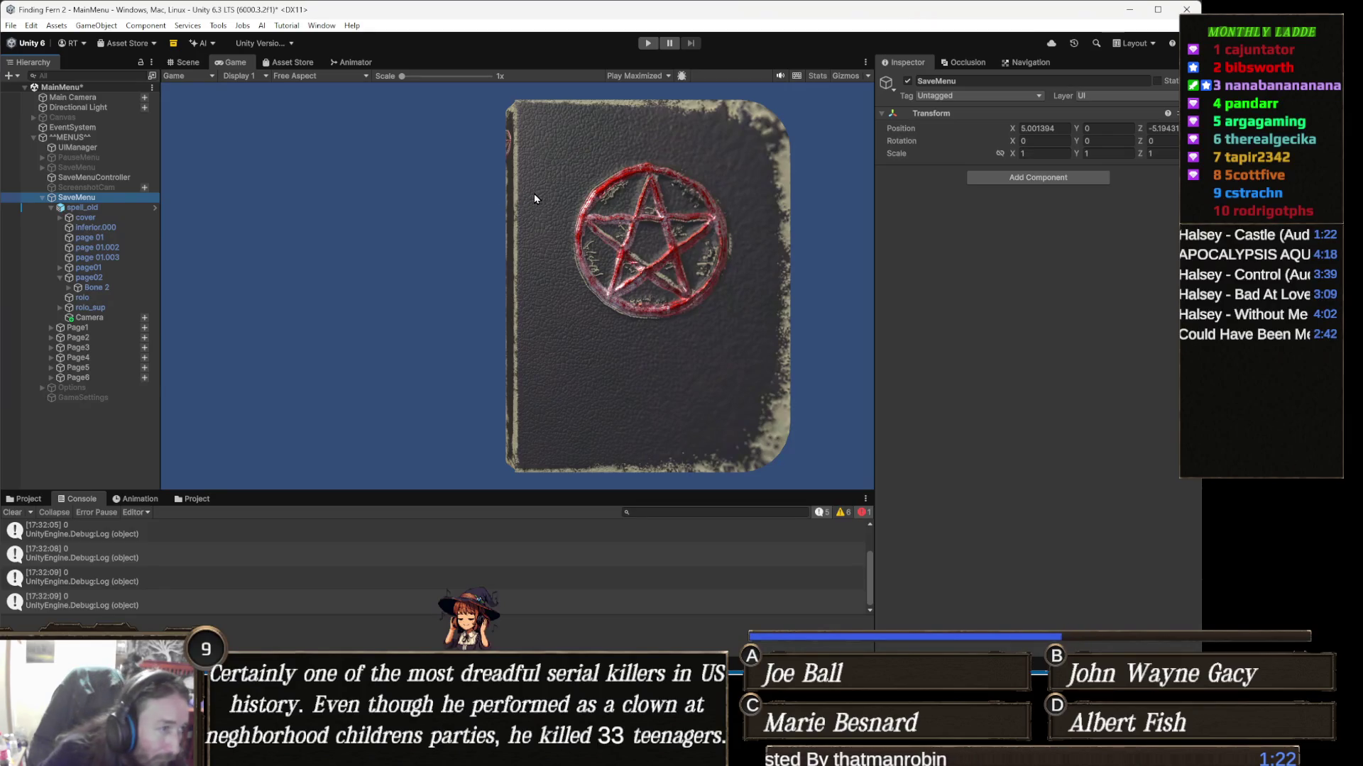
key(Down)
key(Up)
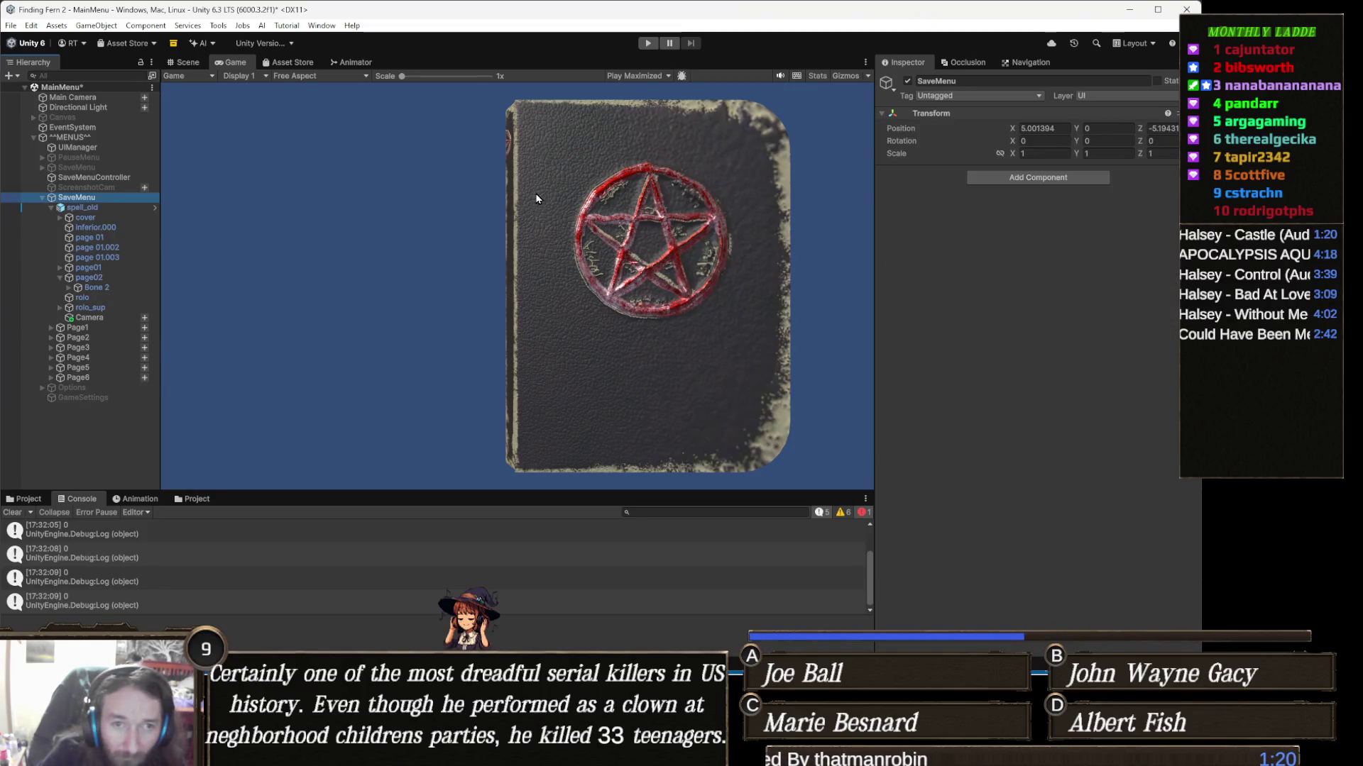
key(Left)
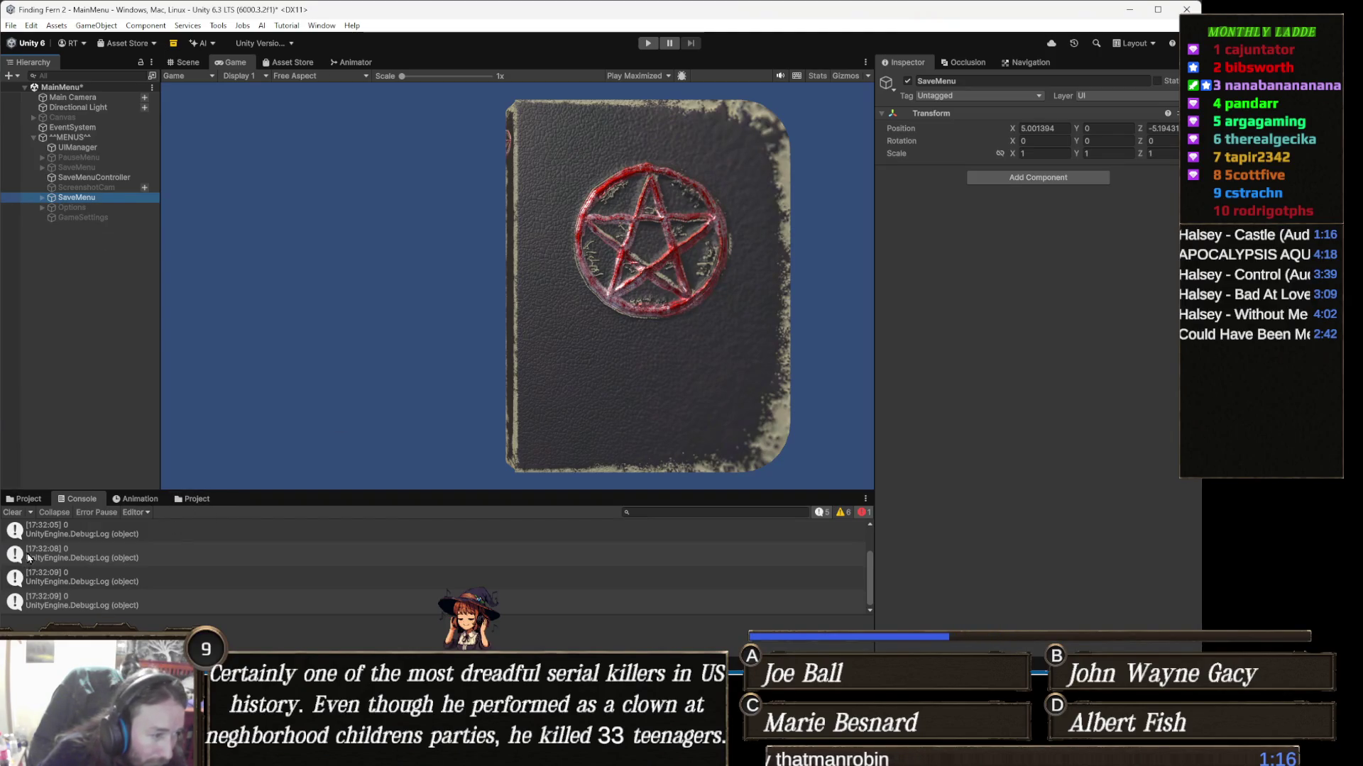
click(7, 514)
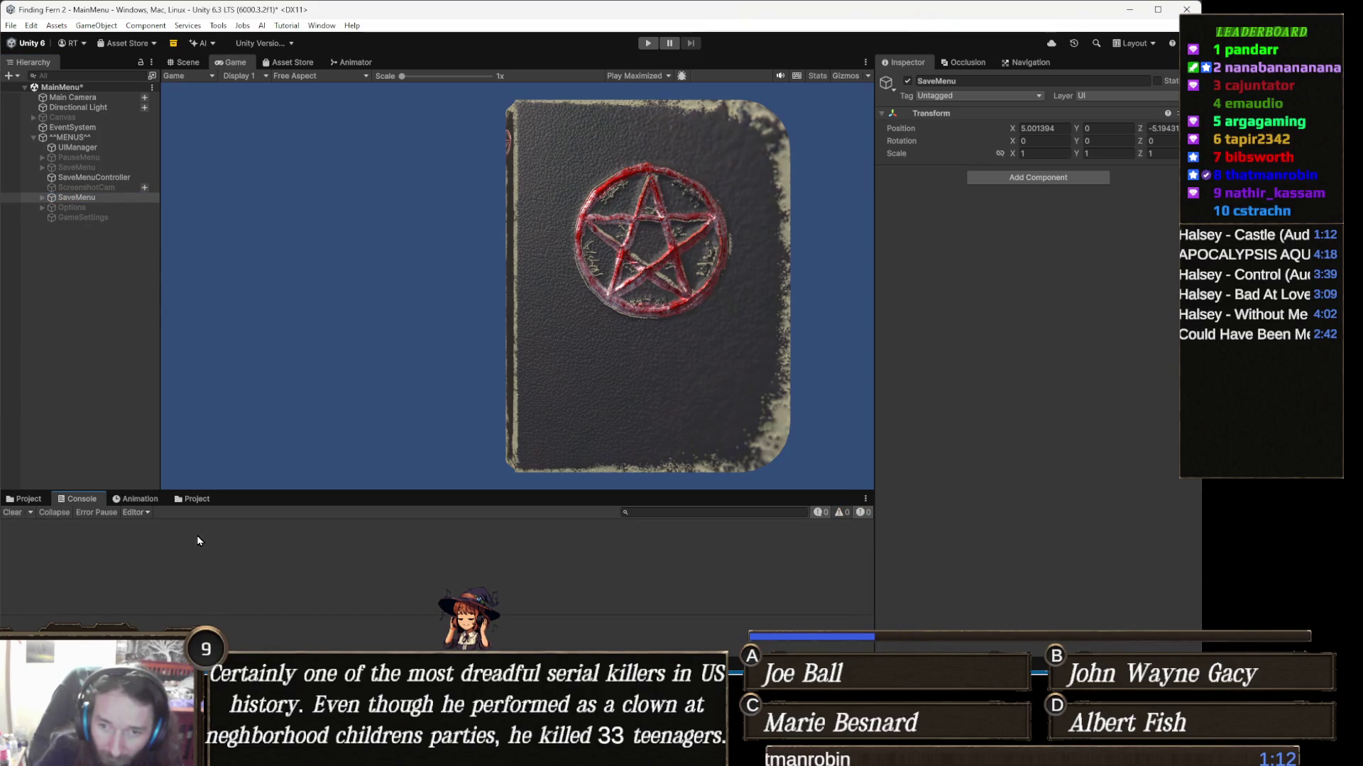
Step: Confirm UIManager under ^^MENUS^^ references PauseMenu, Options and SaveMenu, then return to Visual Studio
key(alt+Tab)
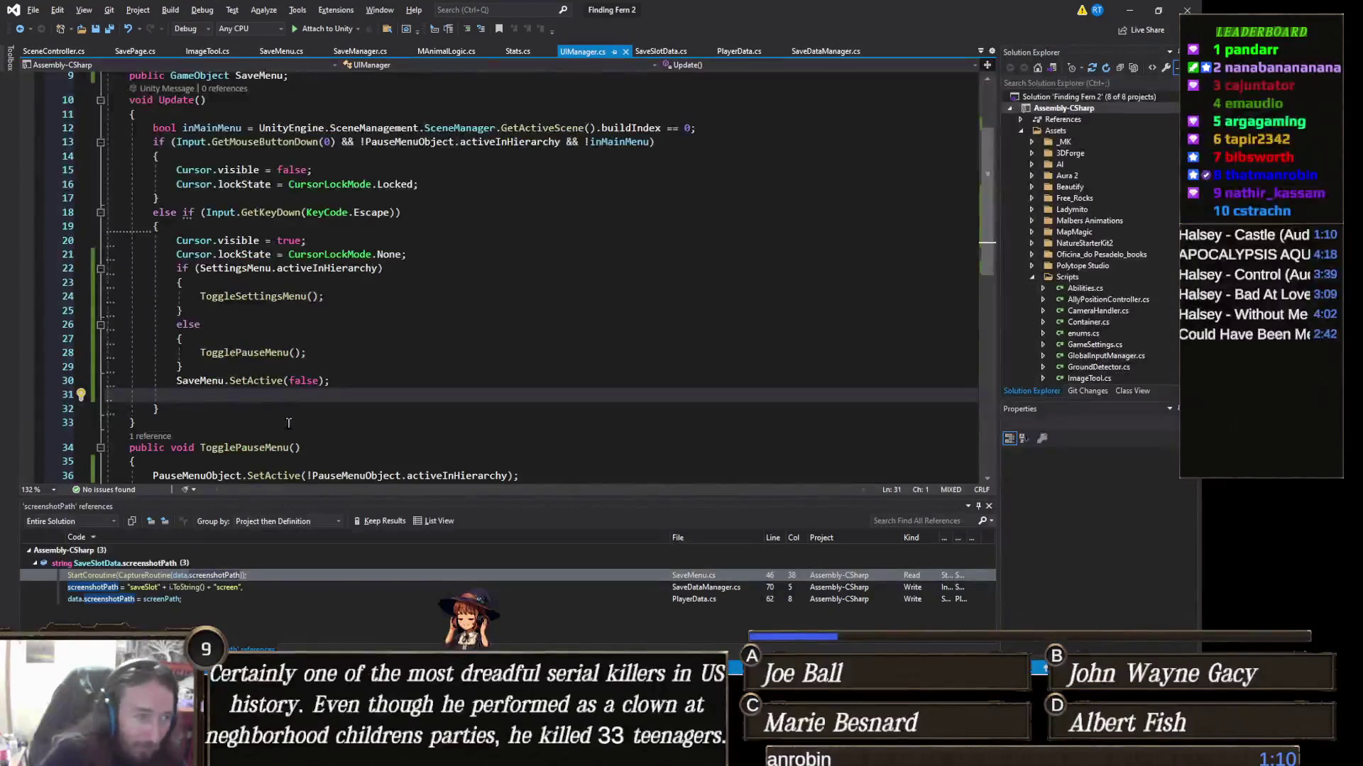
key(alt+Tab)
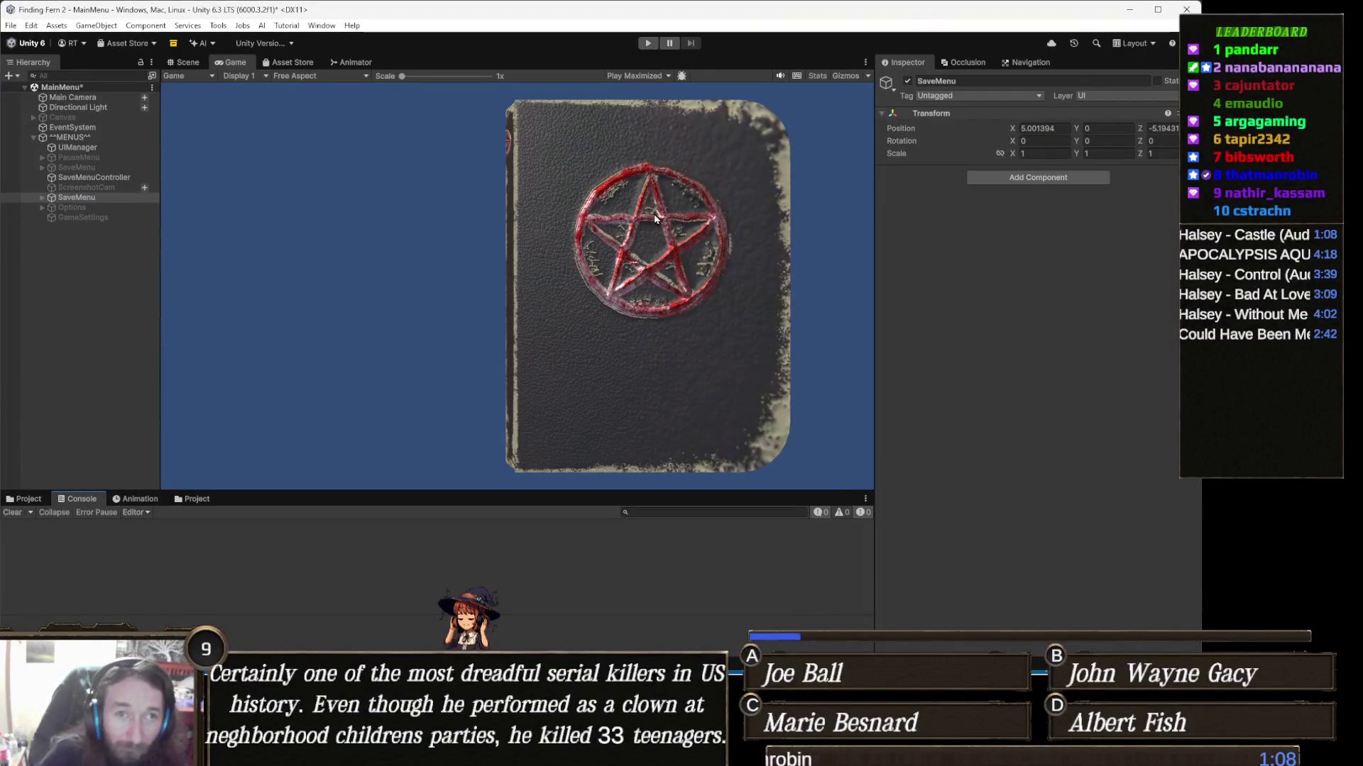
click(103, 137)
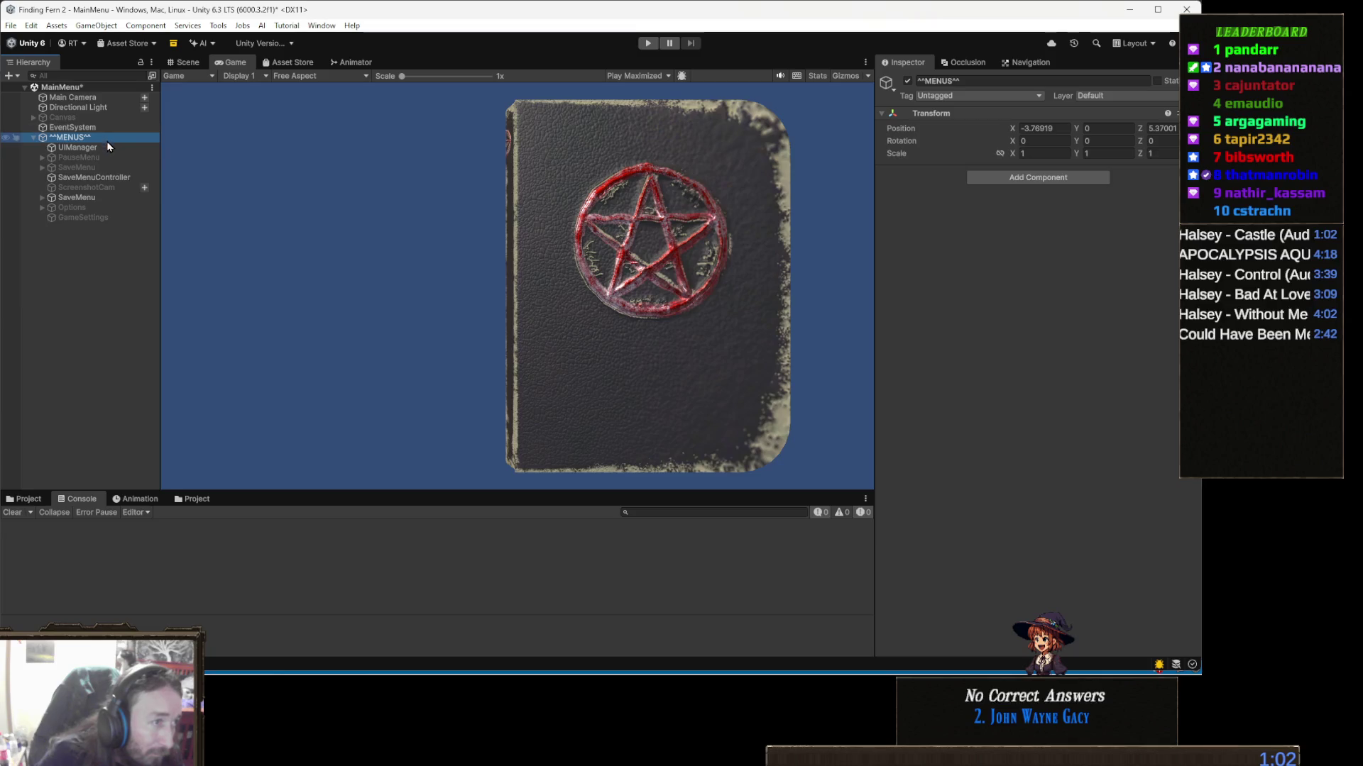
click(108, 147)
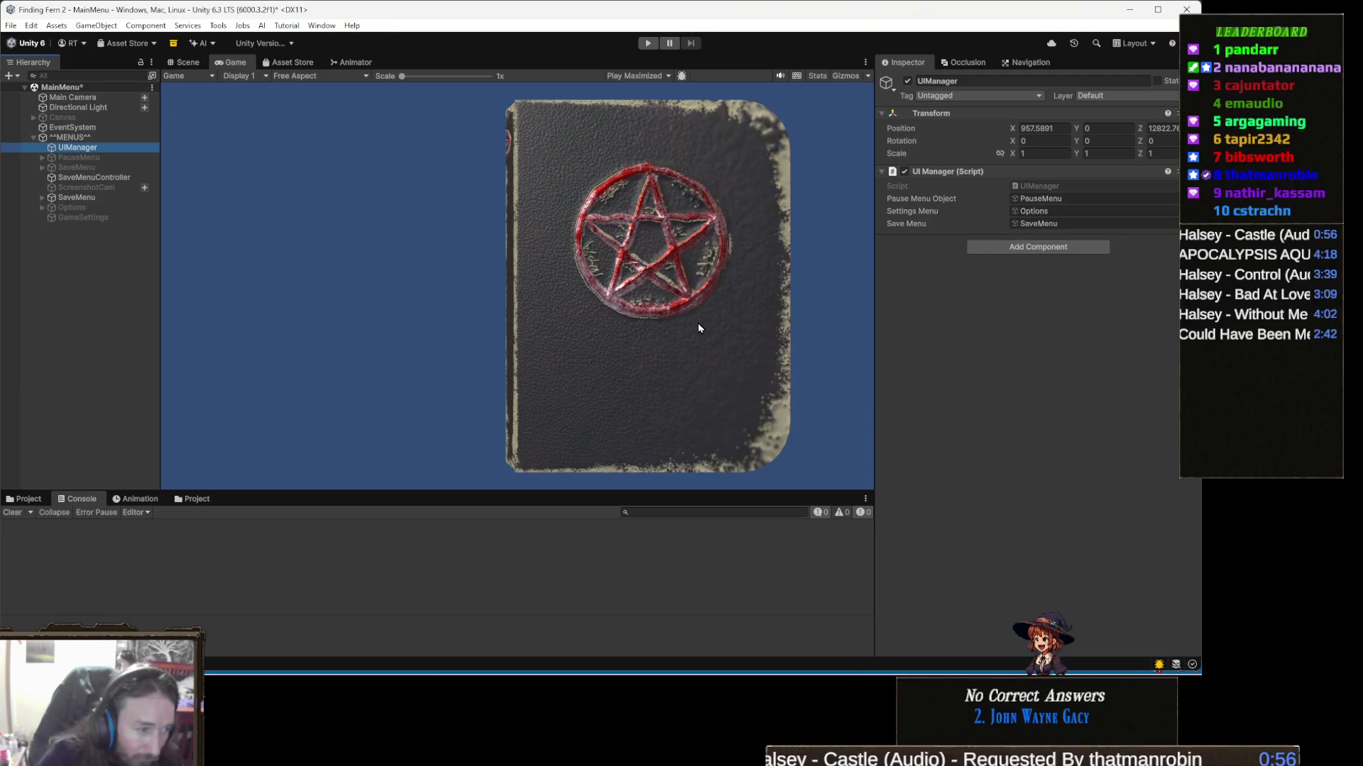
key(alt+Tab)
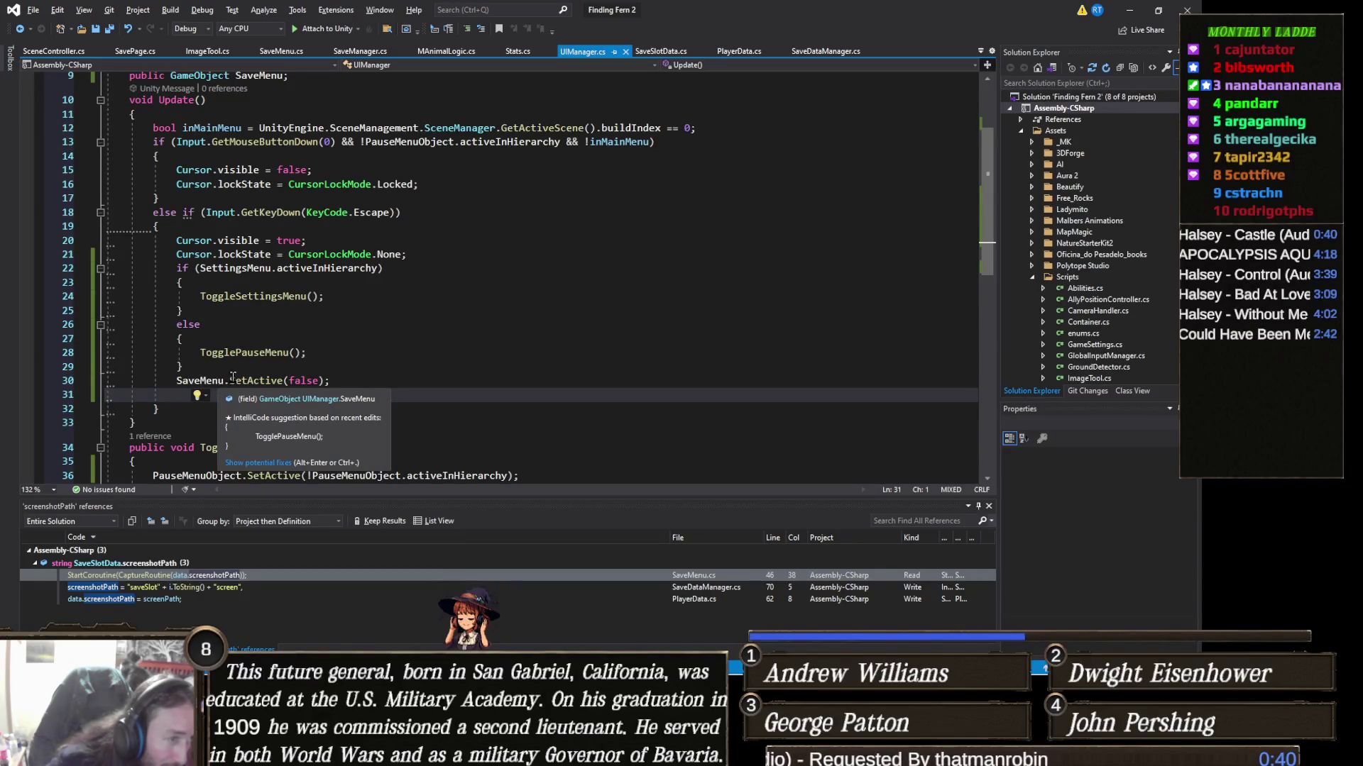
click(277, 409)
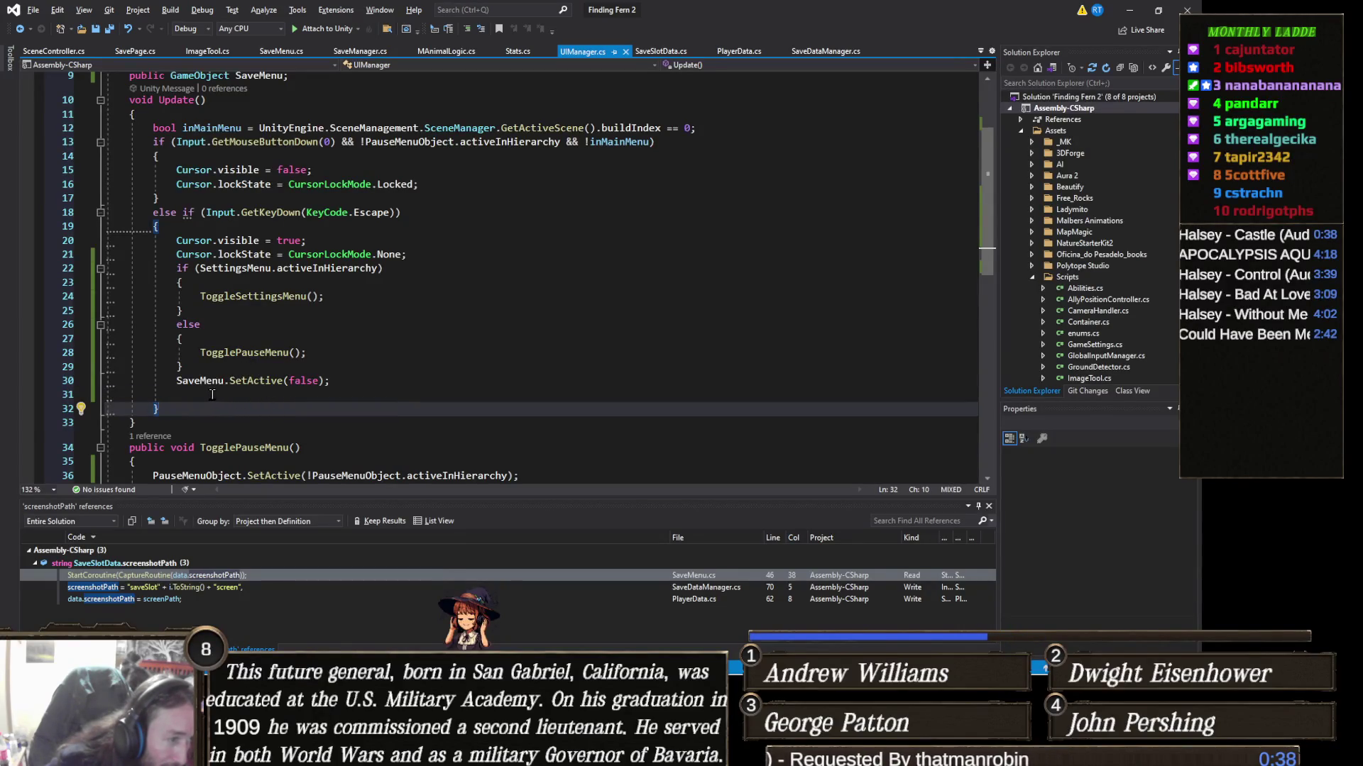
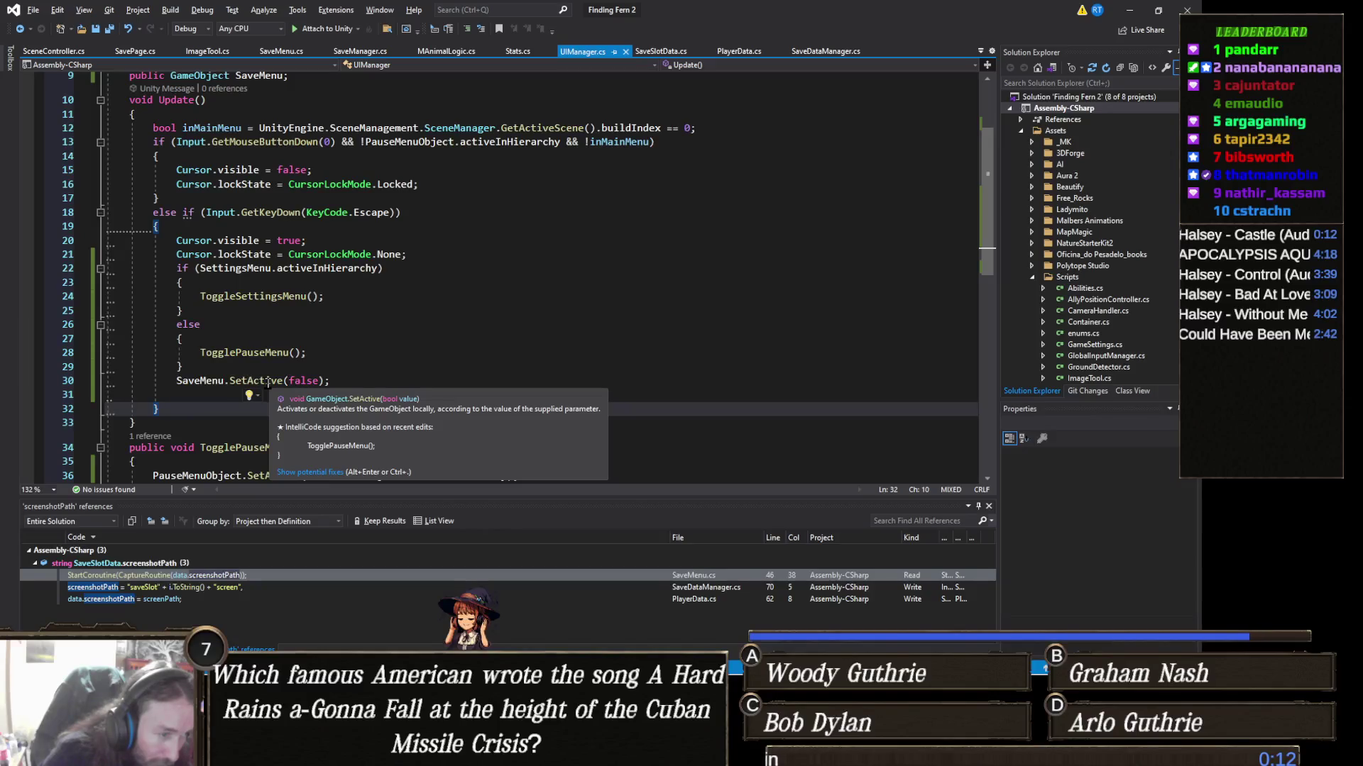
Step: Apply Visual Studio's suggested simplification of the Escape branch, then undo it
click(330, 473)
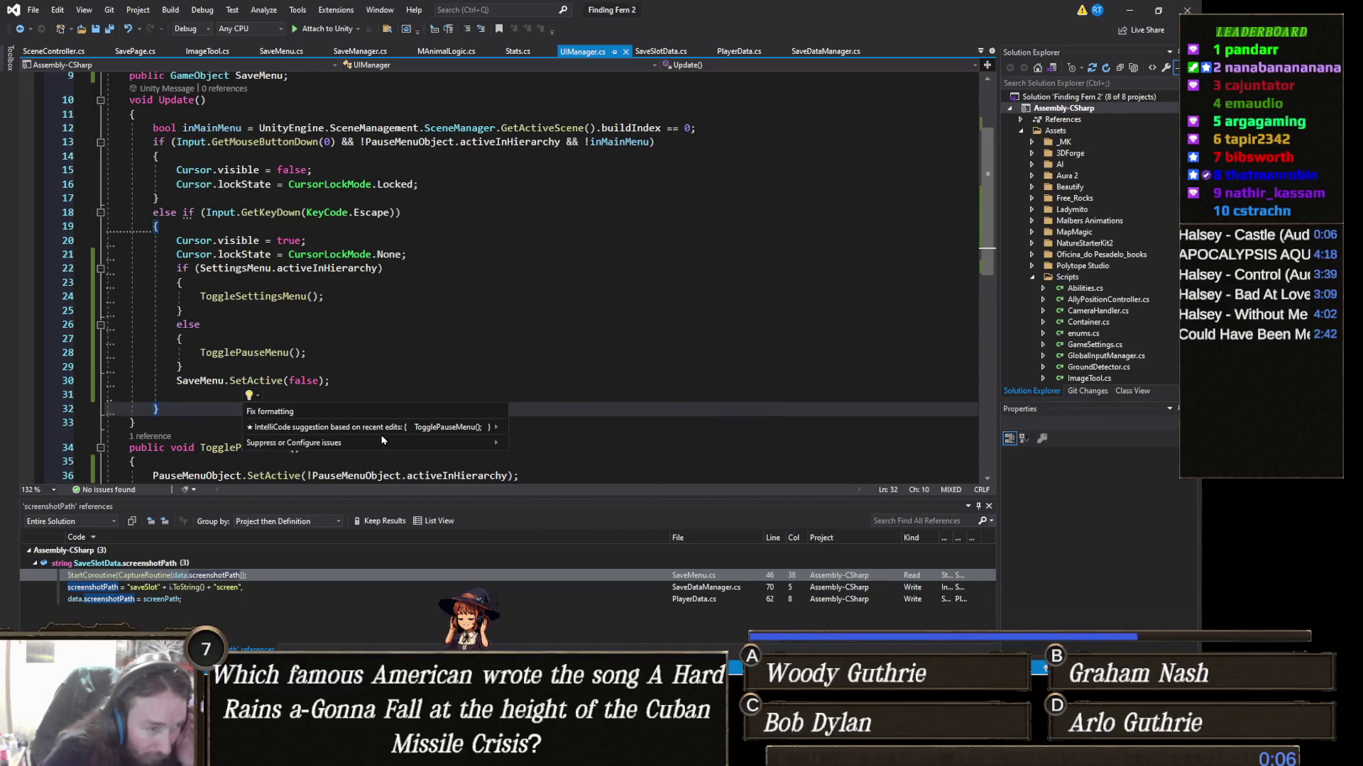
mouse_move(381, 430)
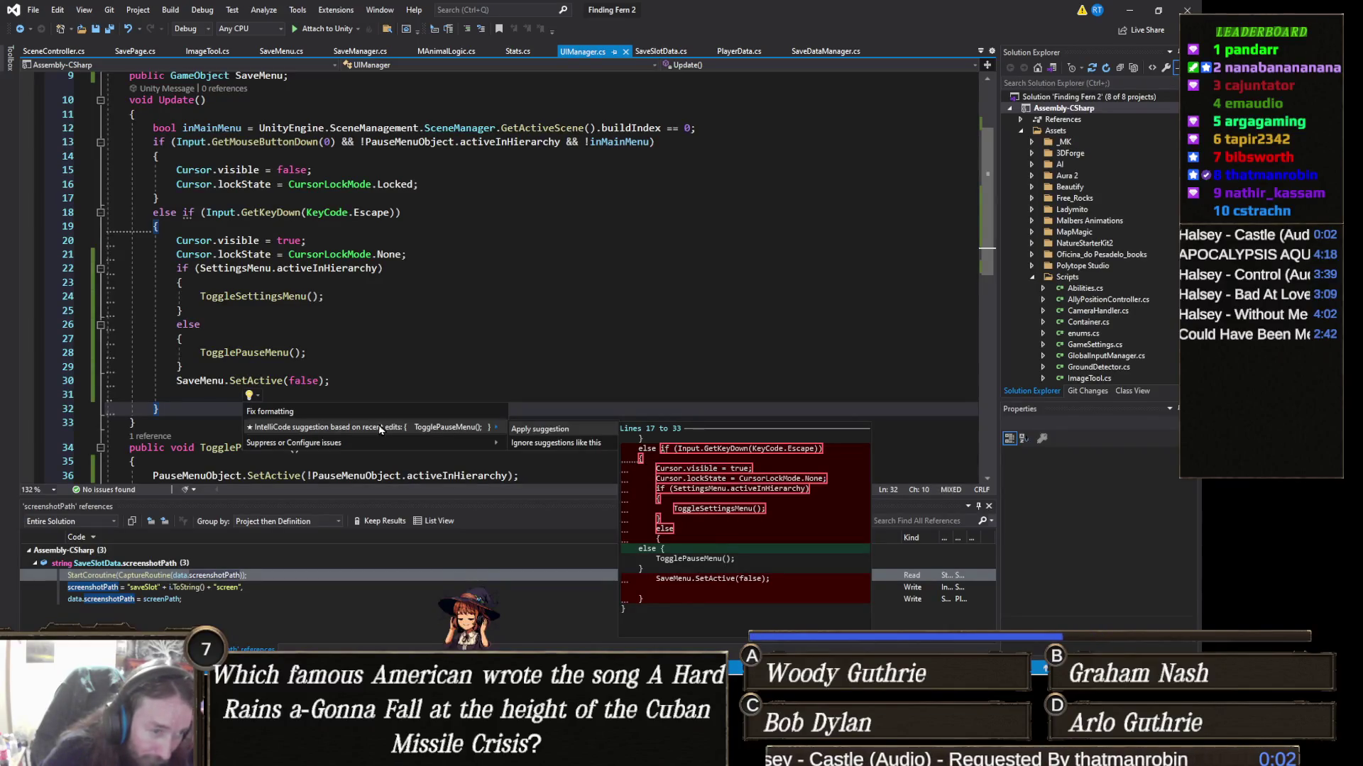
click(527, 429)
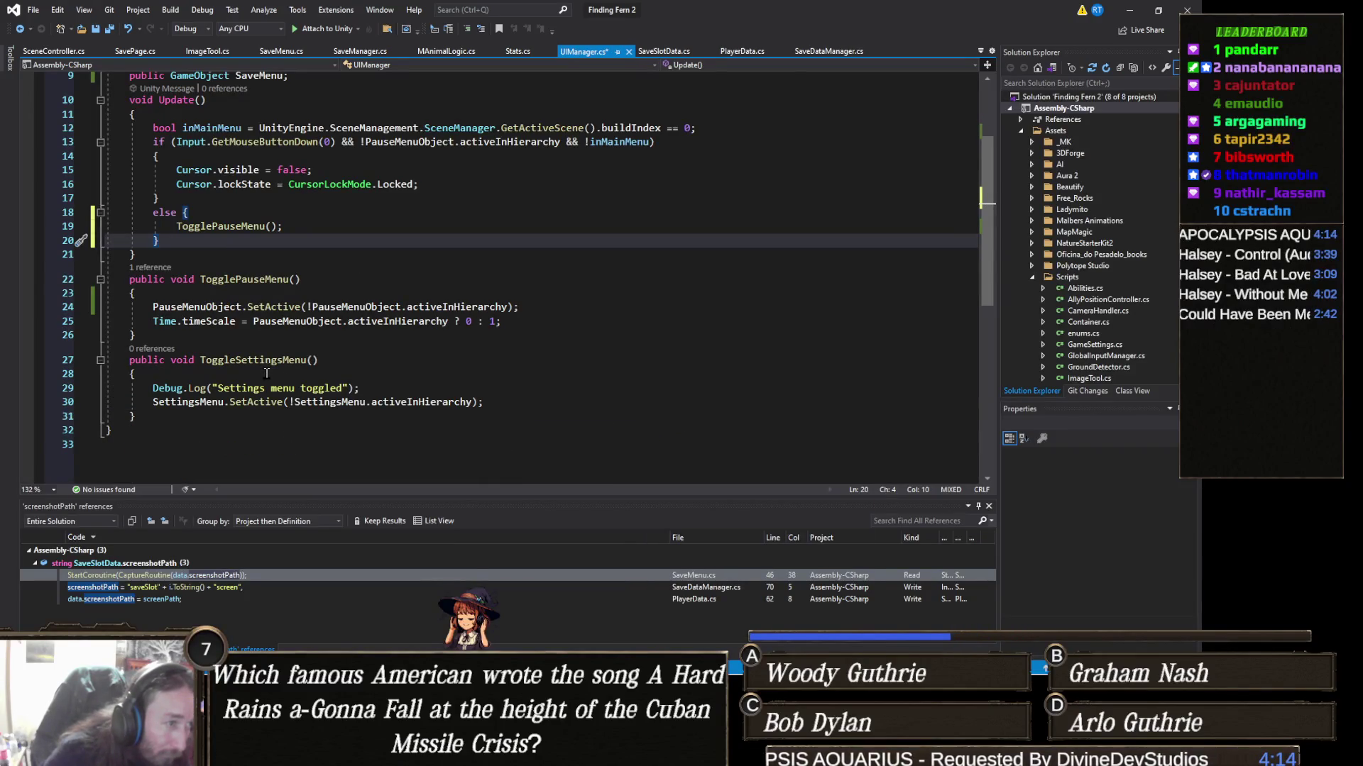
scroll(262, 374, up, 3)
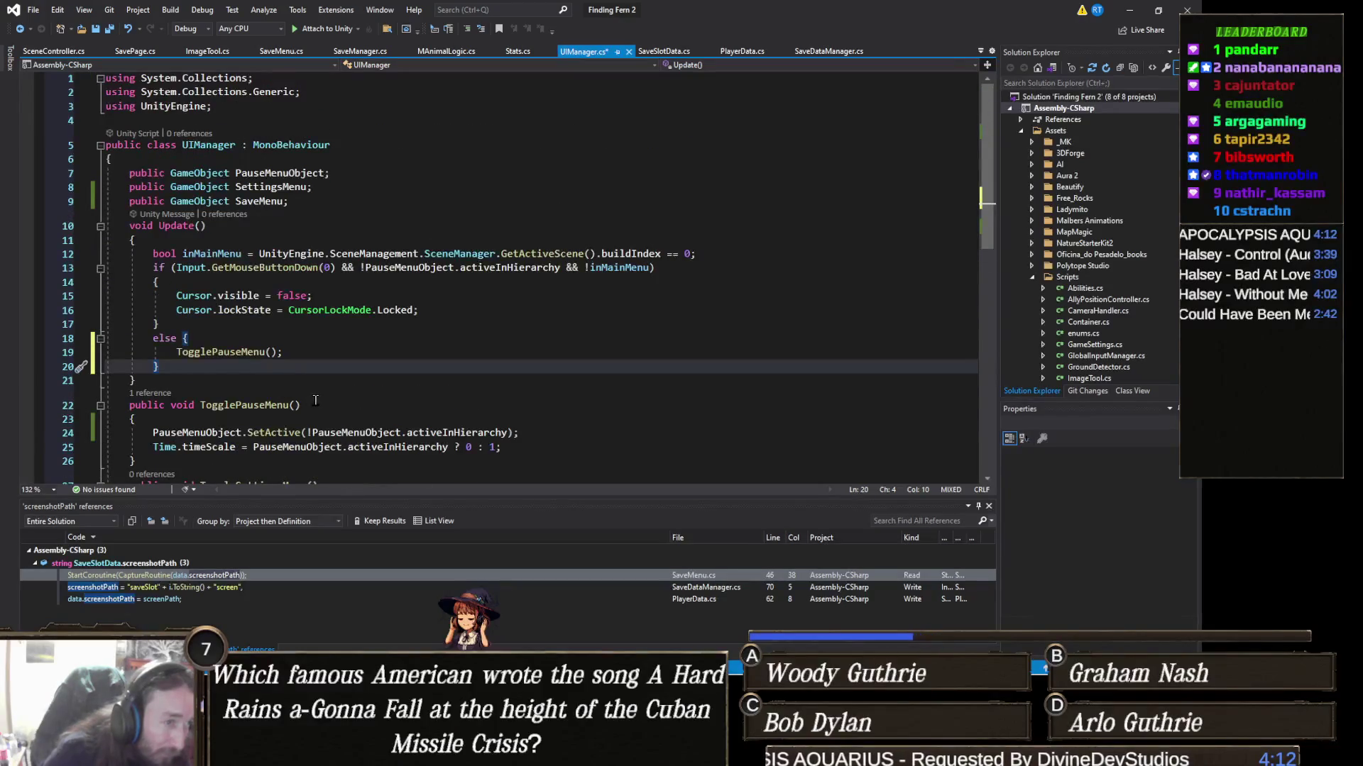
key(ctrl+z)
scroll(265, 374, down, 3)
mouse_move(181, 412)
mouse_down()
mouse_move(135, 426)
mouse_move(107, 156)
mouse_move(86, 105)
mouse_up()
click(293, 424)
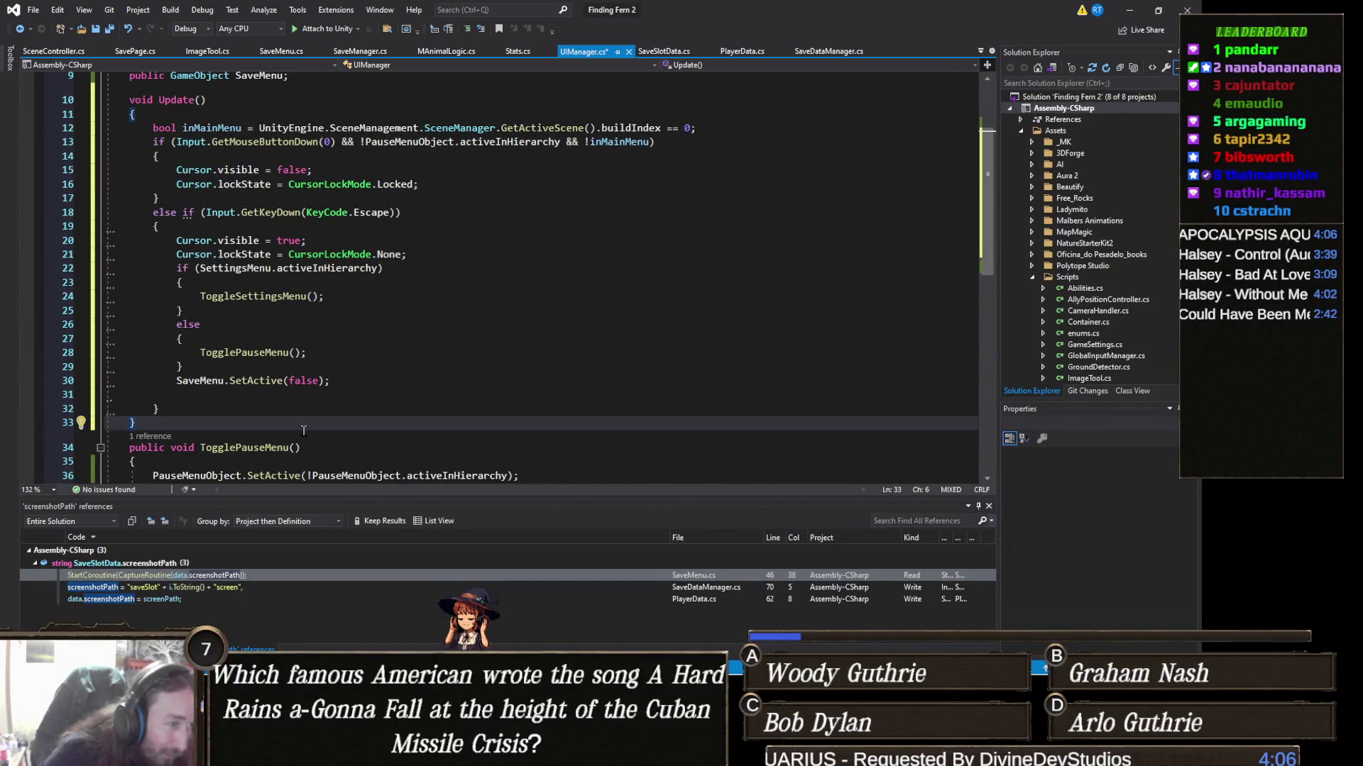
click(447, 326)
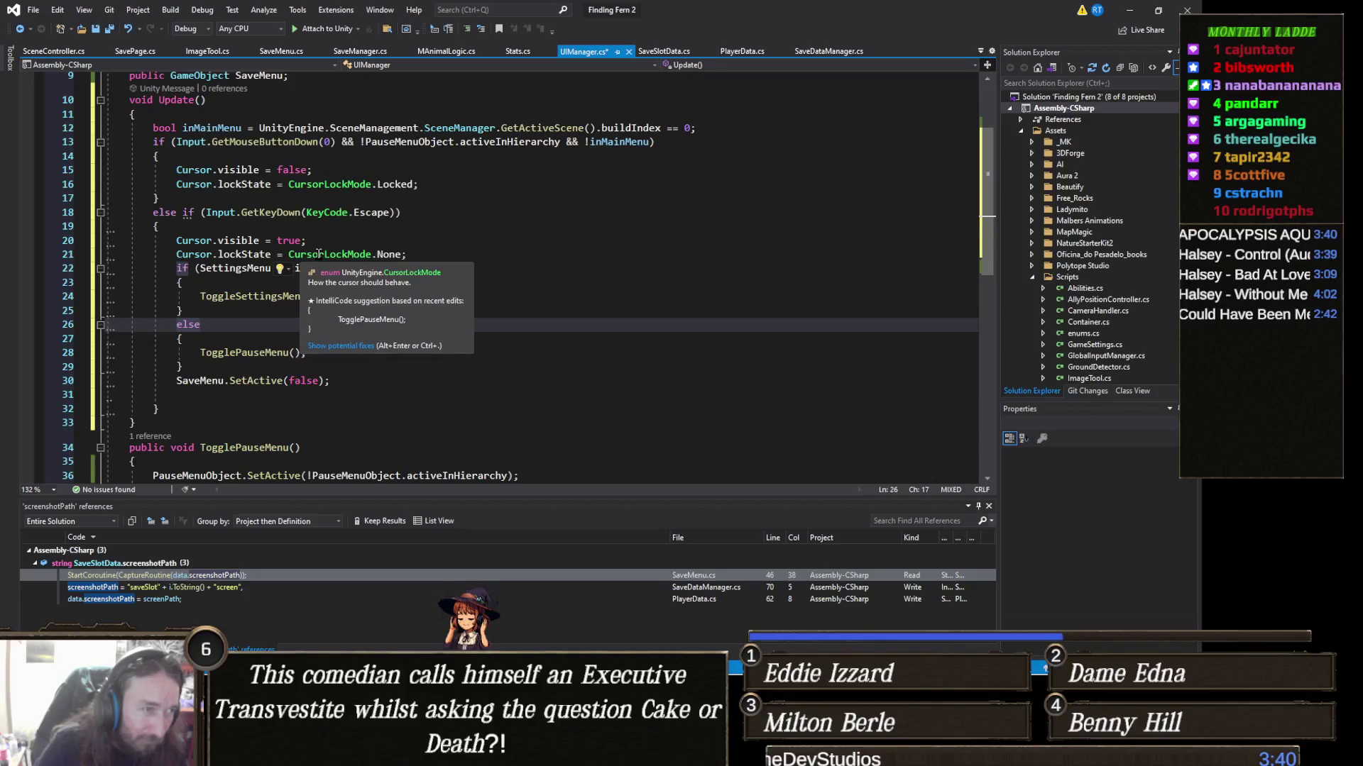
Step: Add Debug.Log(SaveMenu.activeInHierarchy); after the SaveMenu hide line and save UIManager.cs
click(340, 379)
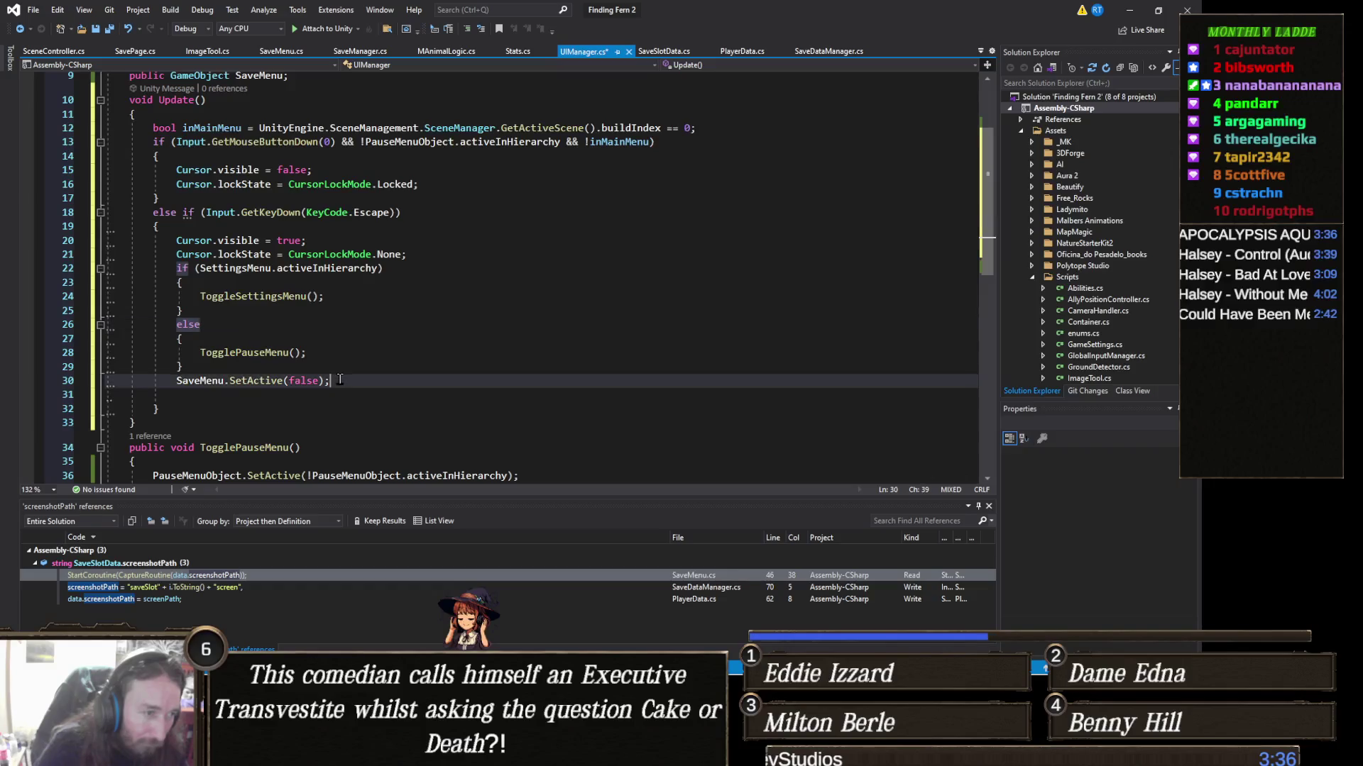
key(Return)
text(Deb)
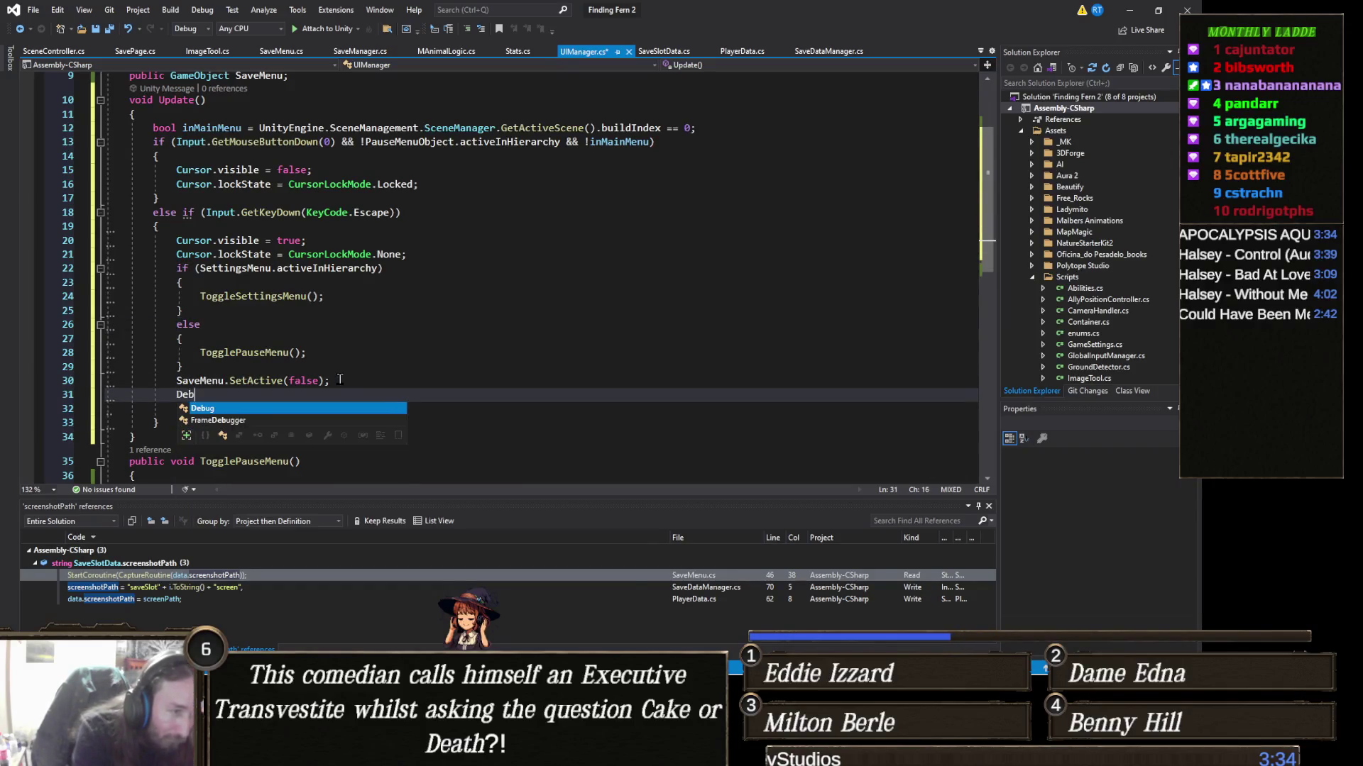
text(ug.Log(s)
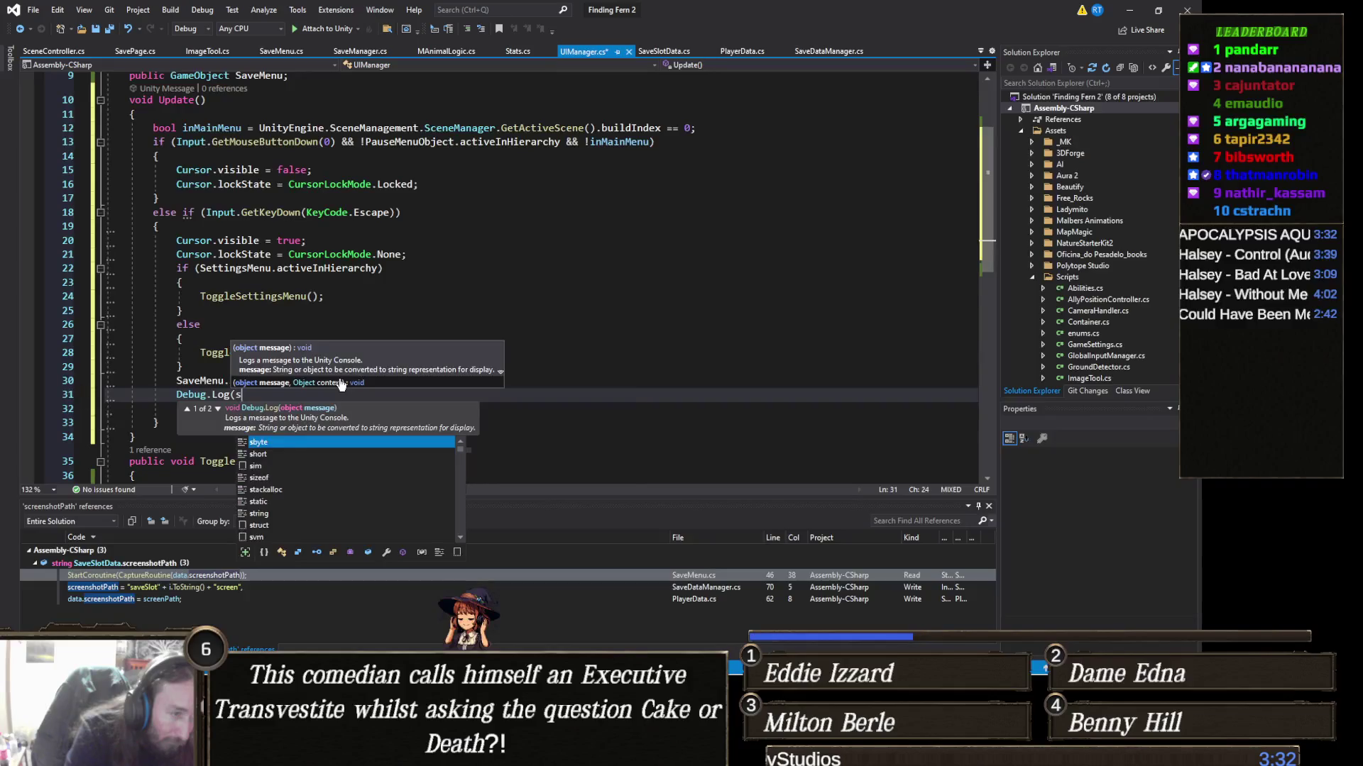
text(avem.active)
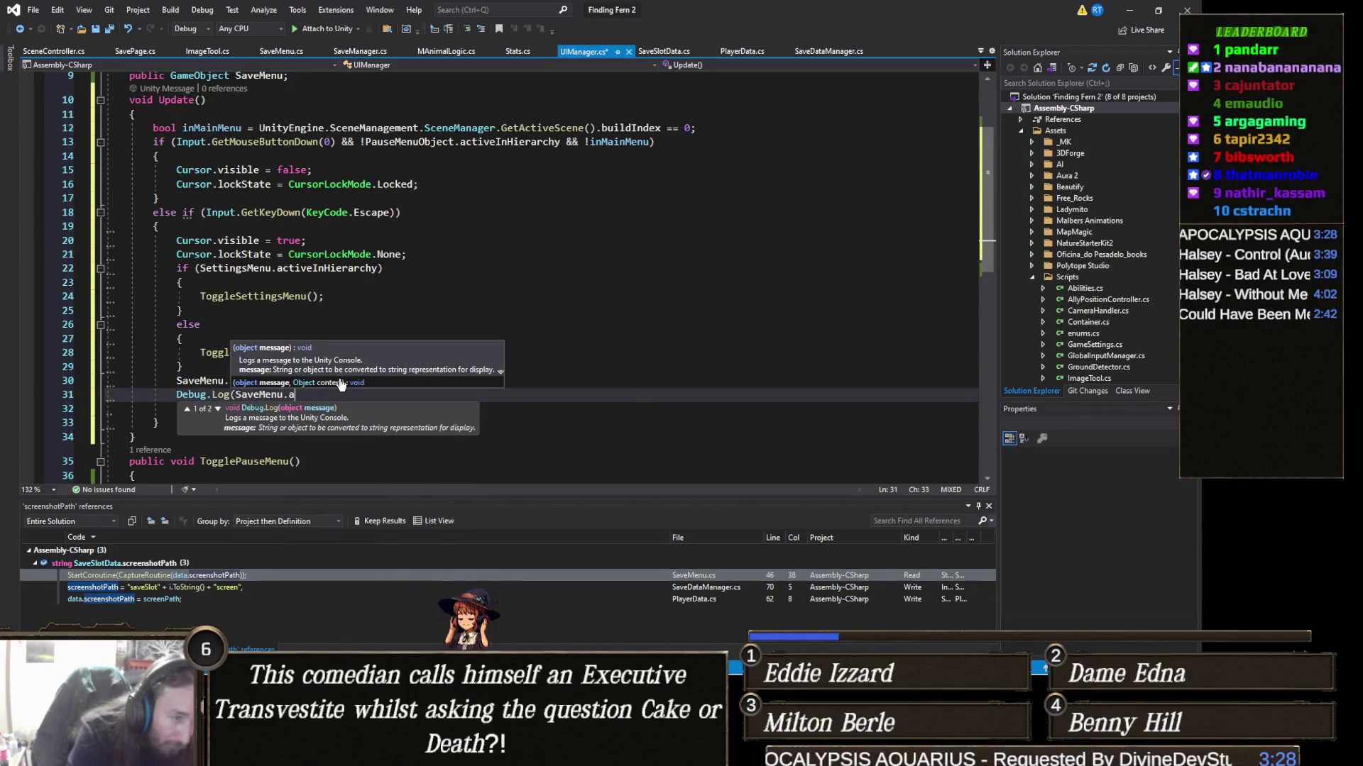
key(BackSpace)
text(e)
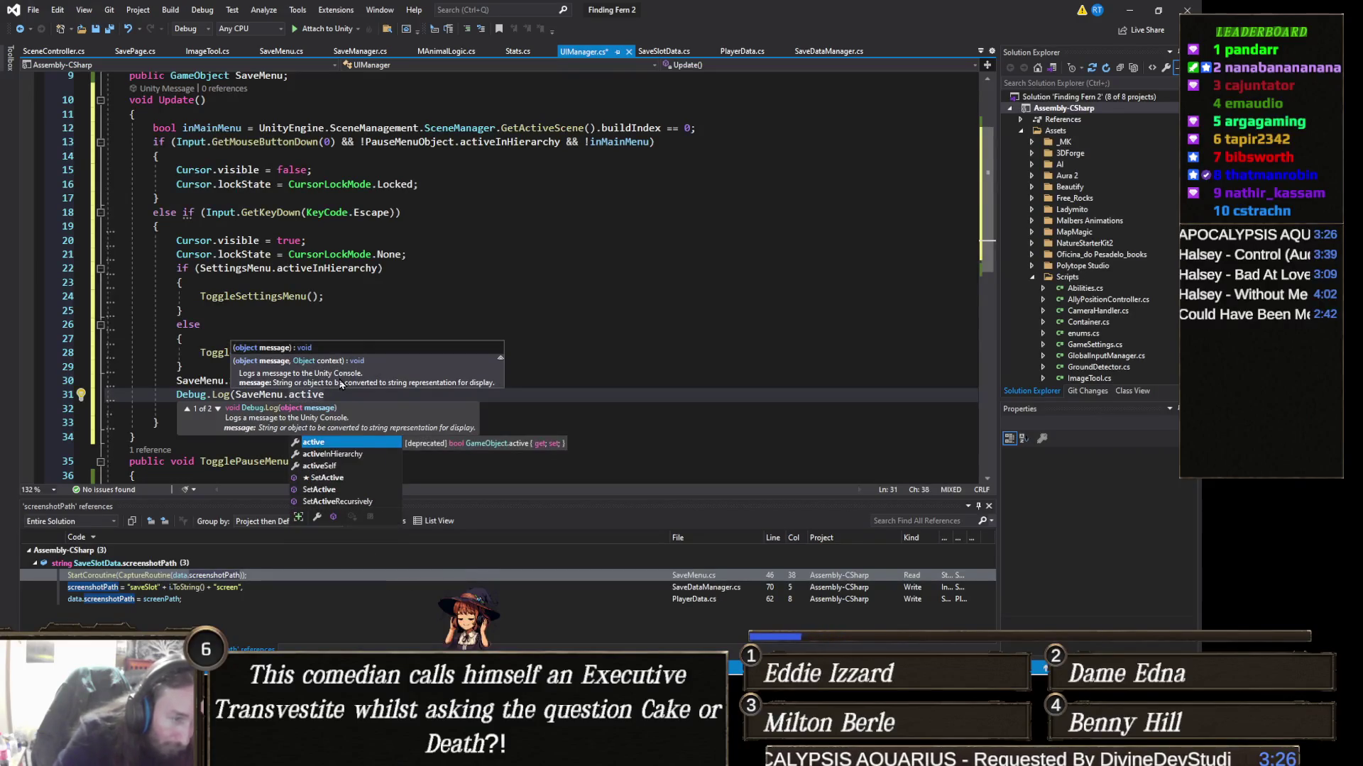
double_click(362, 454)
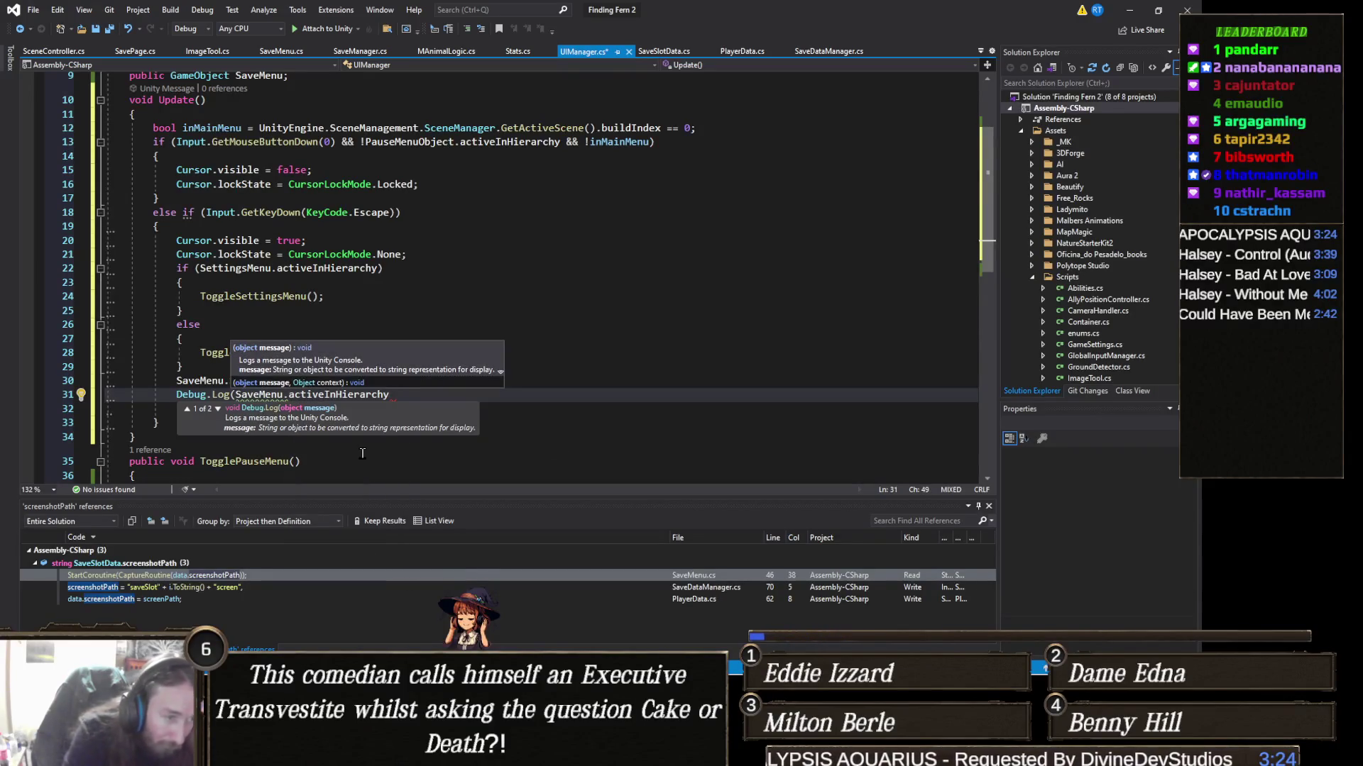
text()')
key(BackSpace)
text(;)
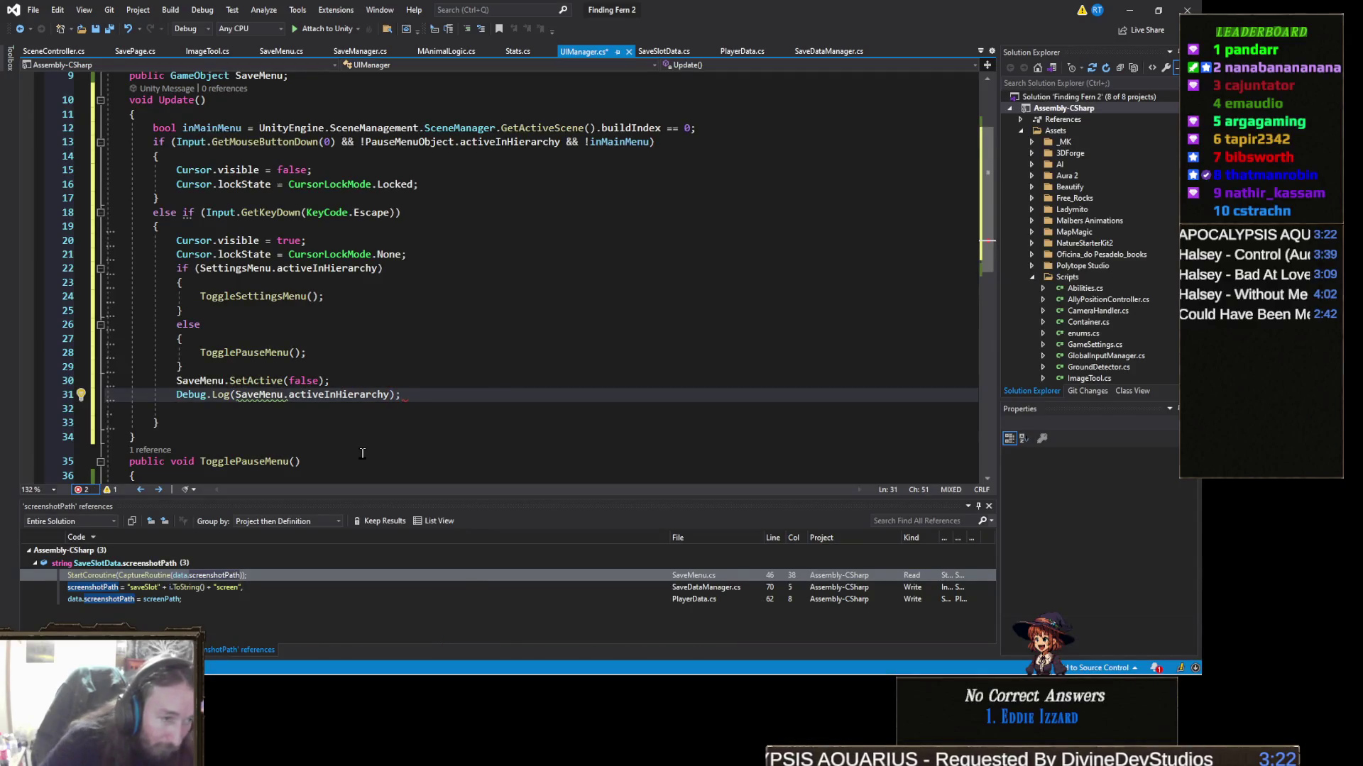
key(ctrl+s)
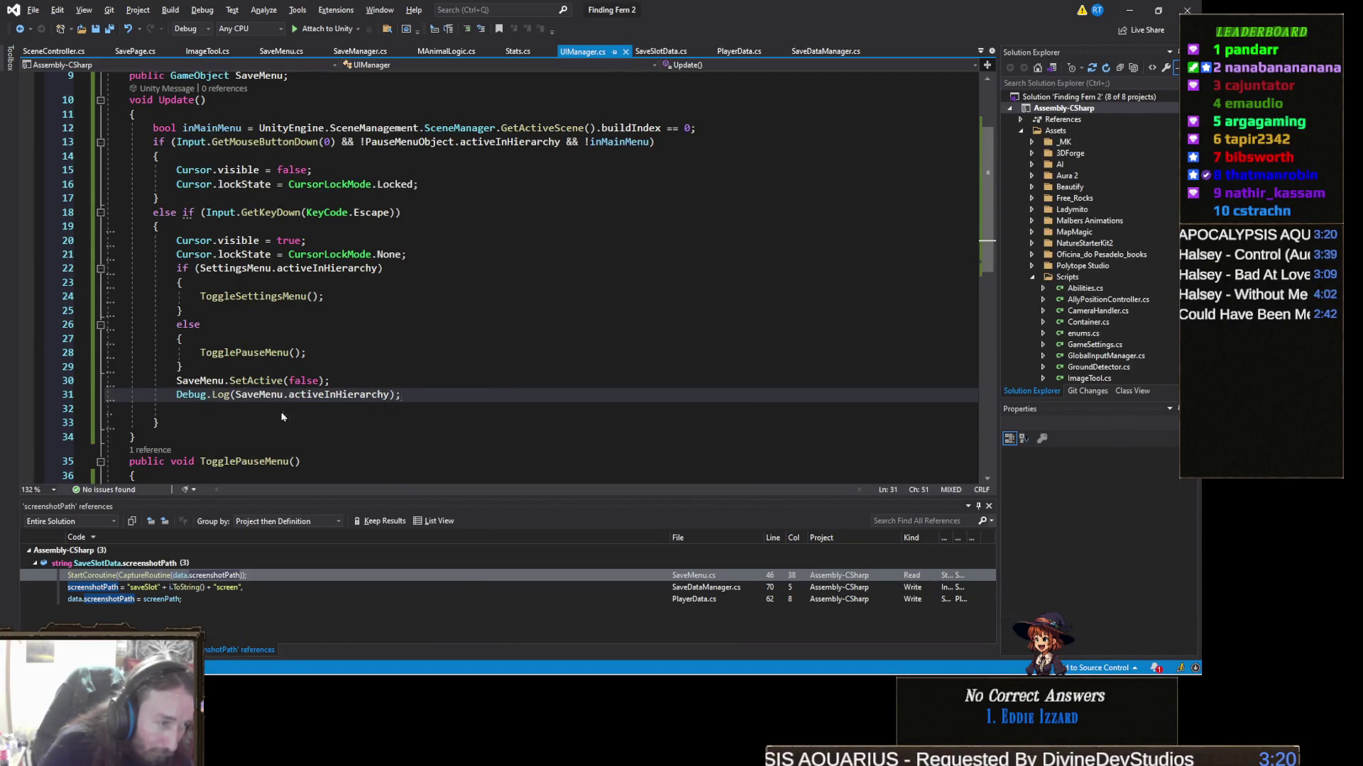
click(1129, 10)
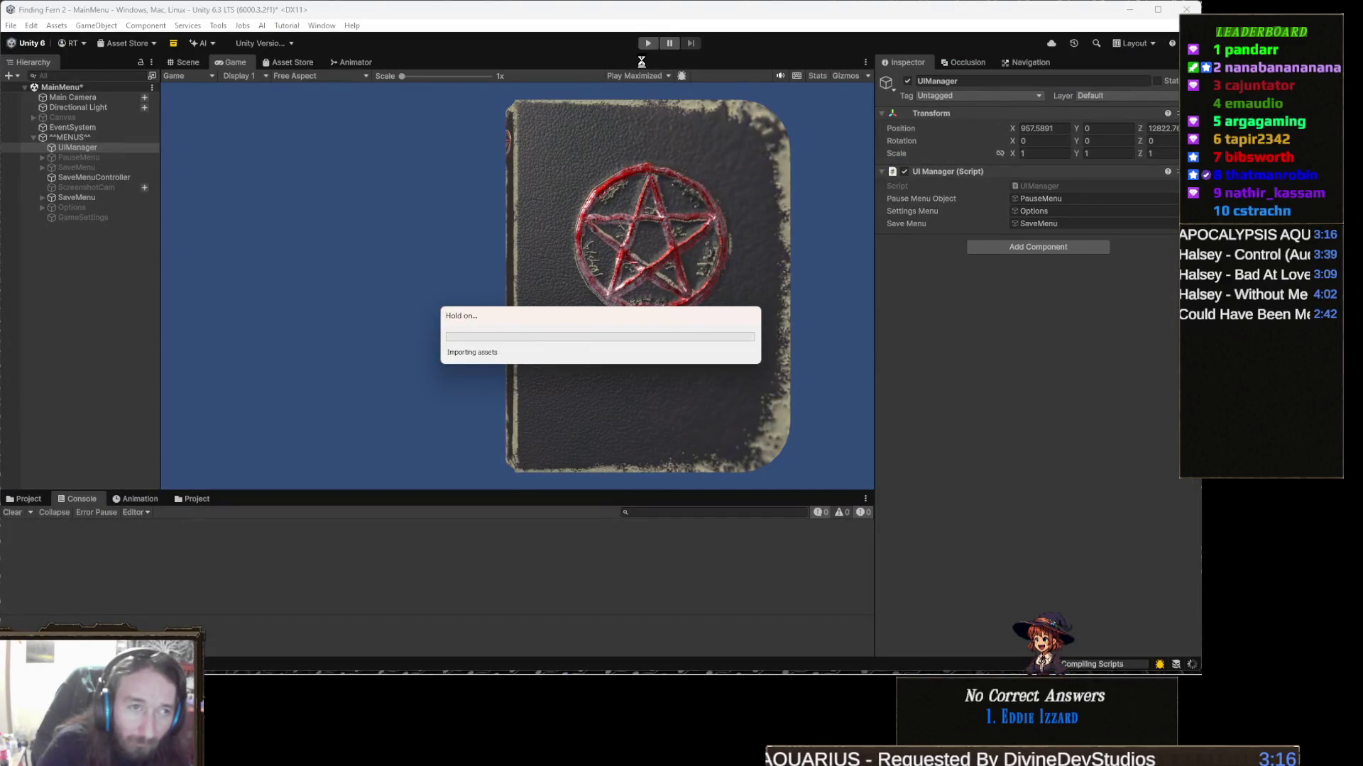
Step: Leave SaveMenuController active, deactivate the SaveMenu object, and enter play mode
click(908, 82)
click(907, 82)
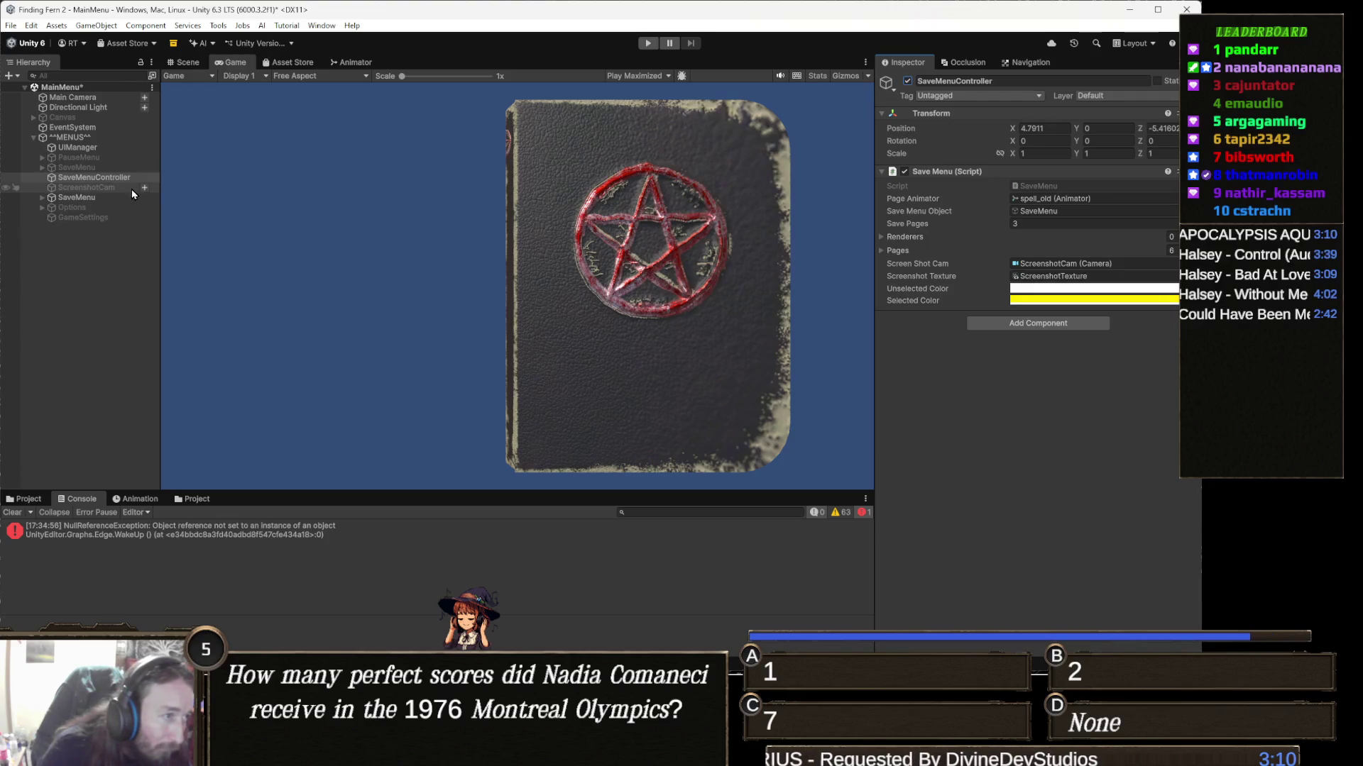
click(103, 198)
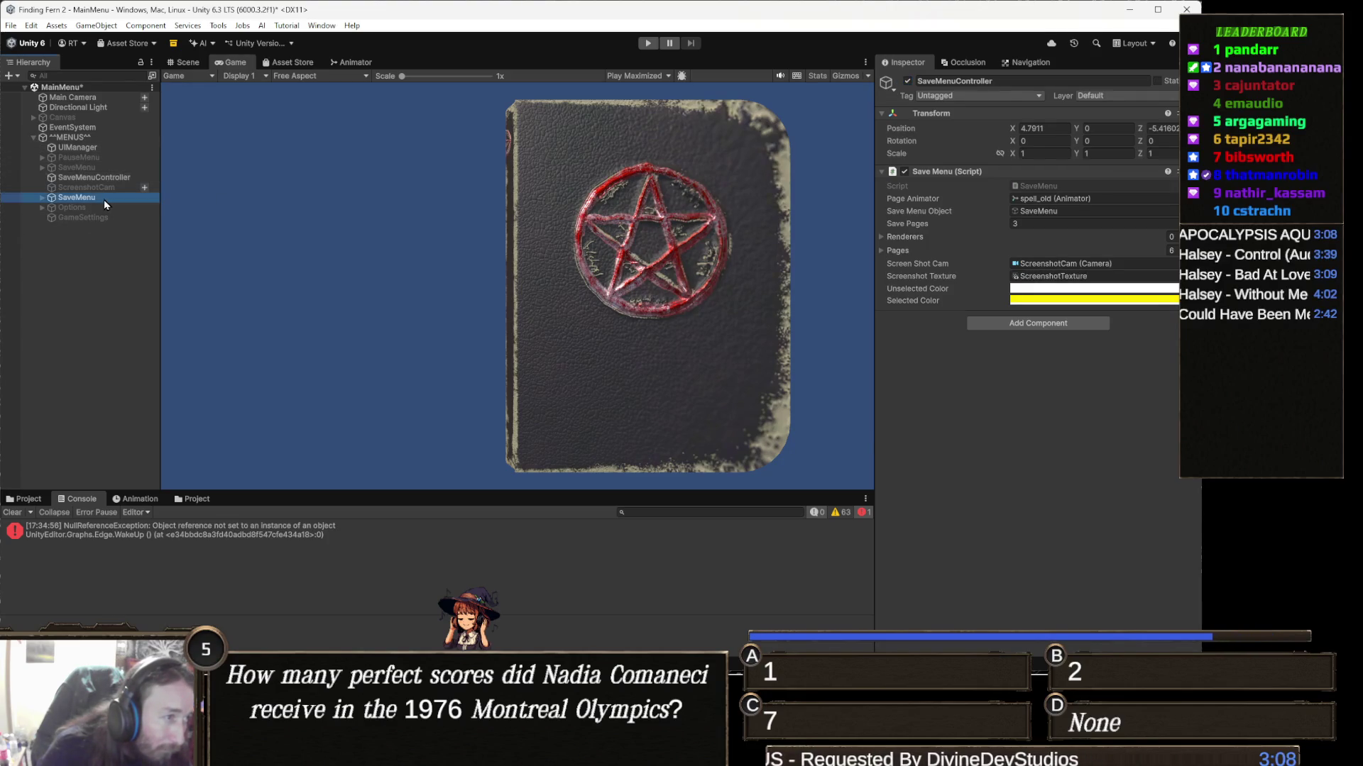
click(908, 81)
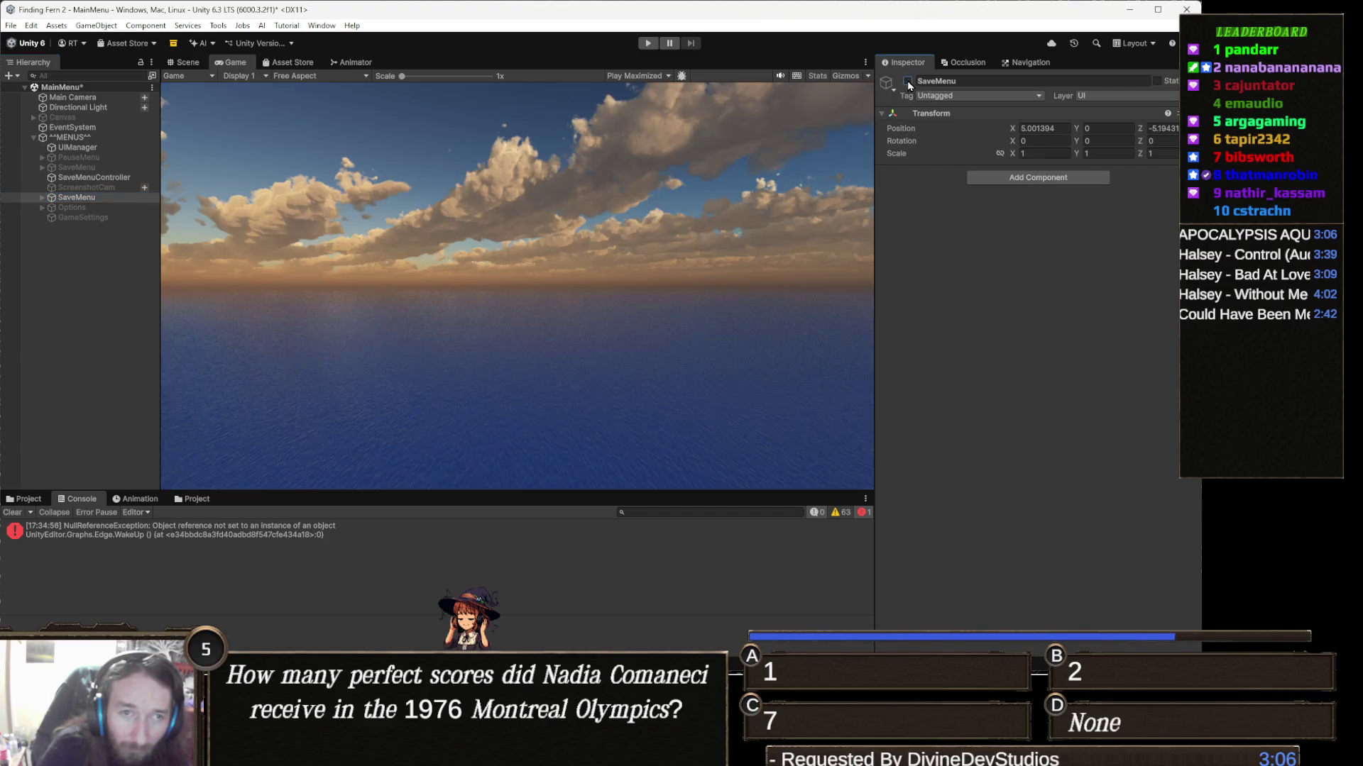
click(647, 44)
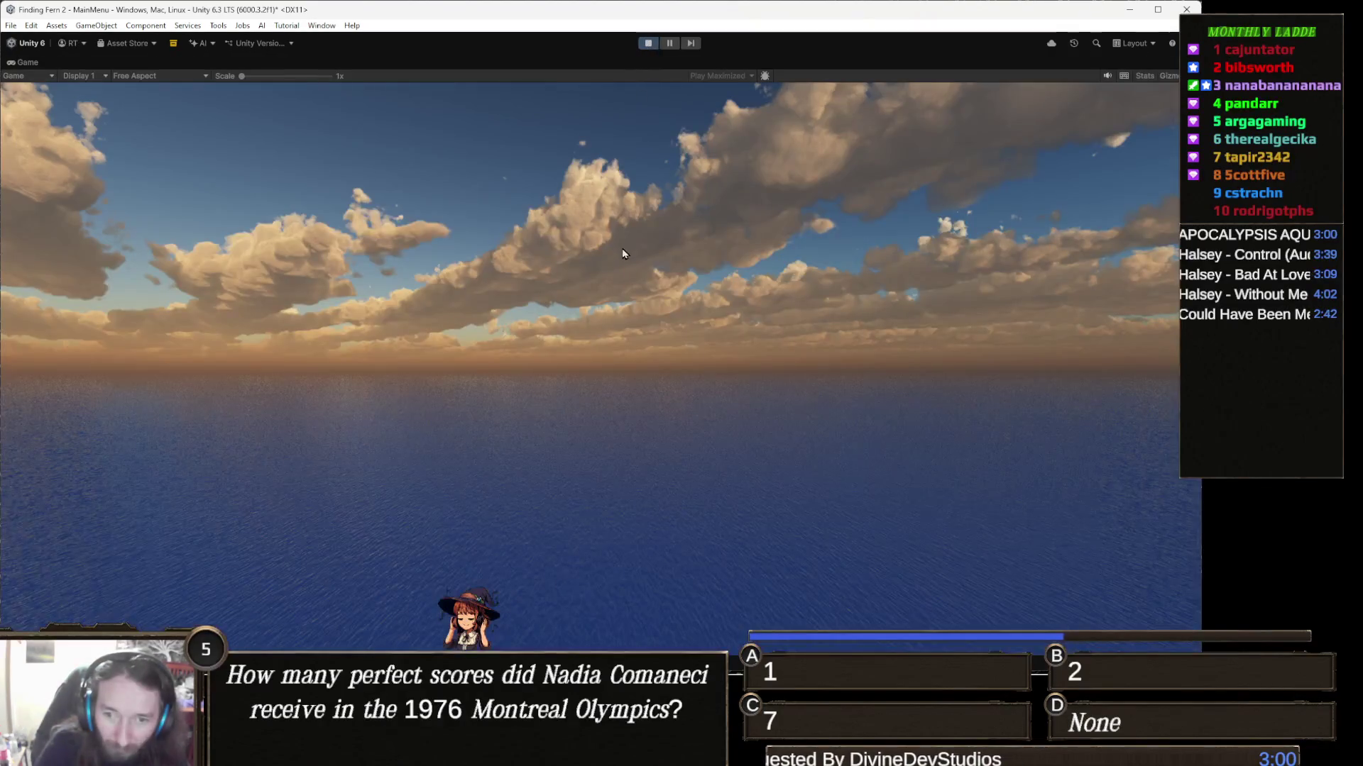
Step: Toggle the pause menu, open the save book, back out to the pause menu, and stop play mode
key(Escape)
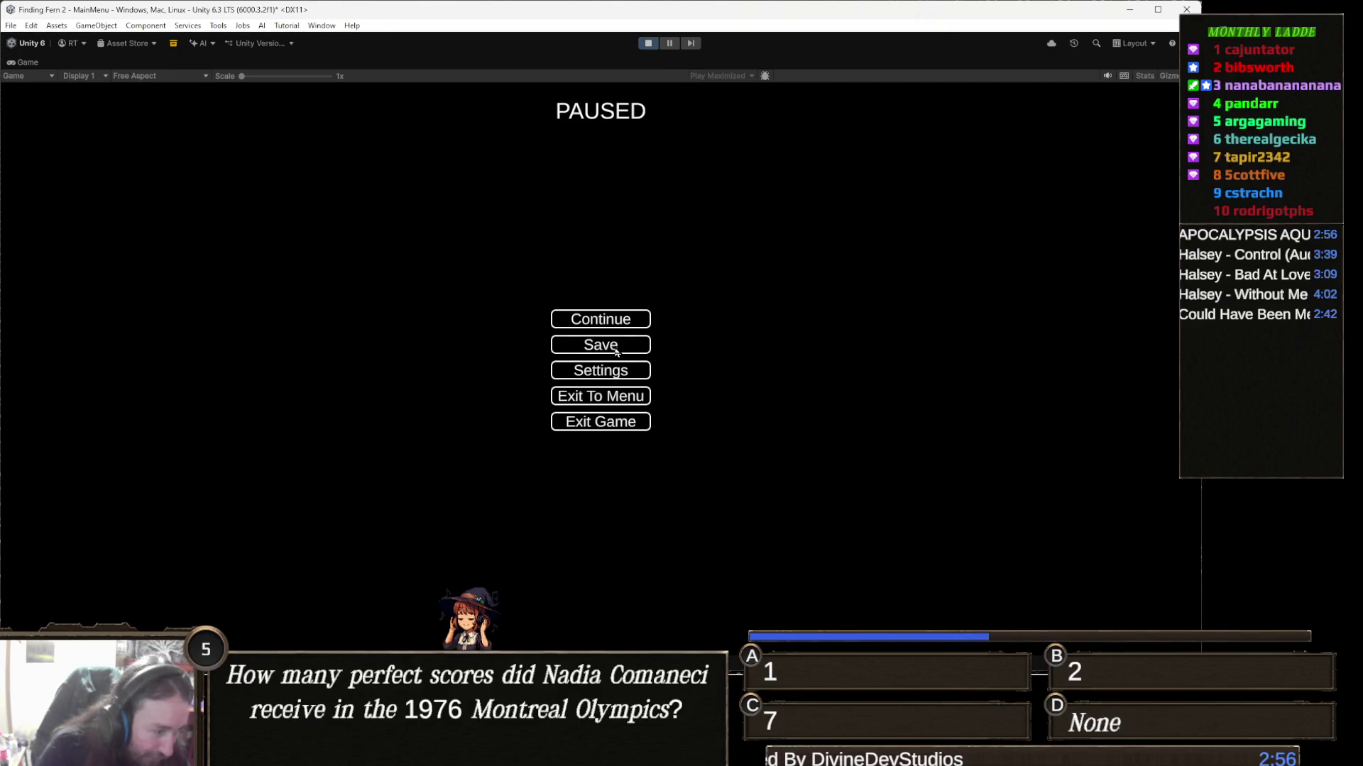
key(Escape)
key(Escape)
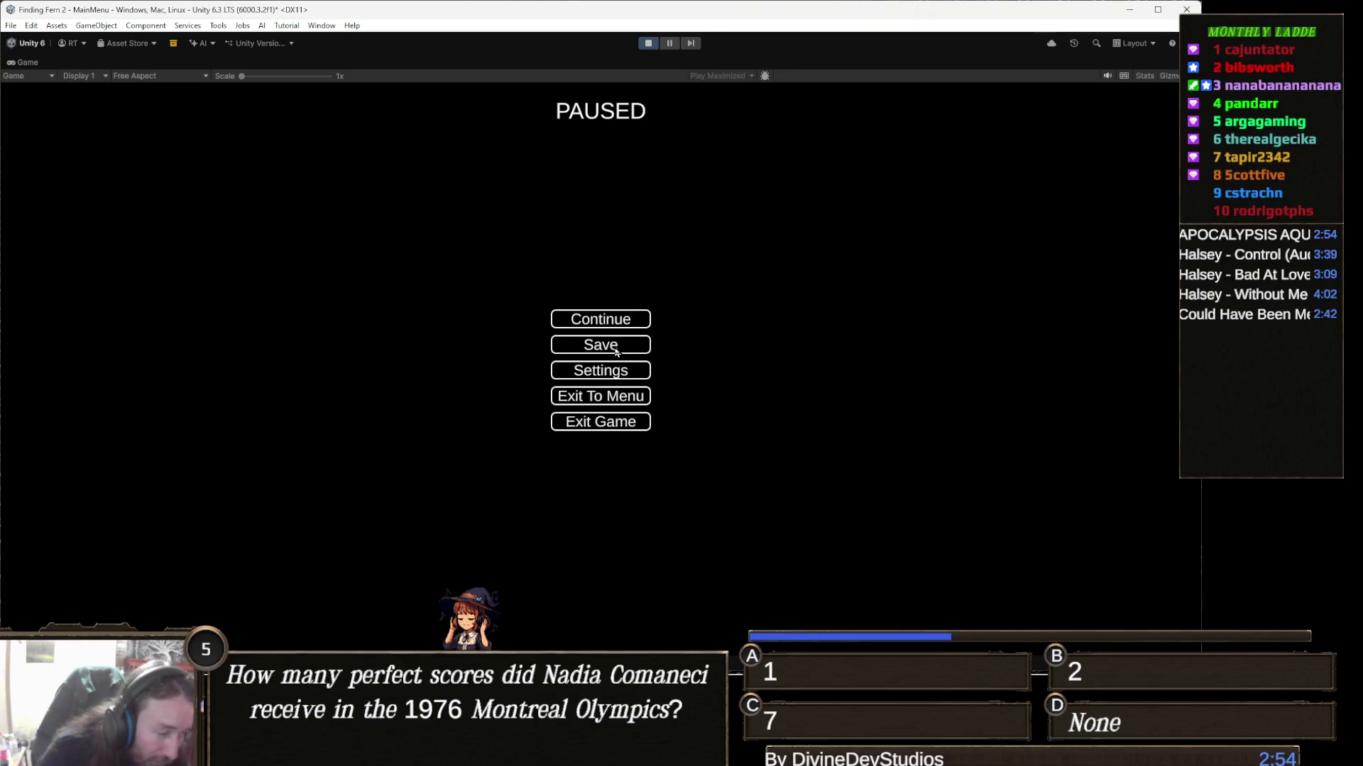
click(616, 352)
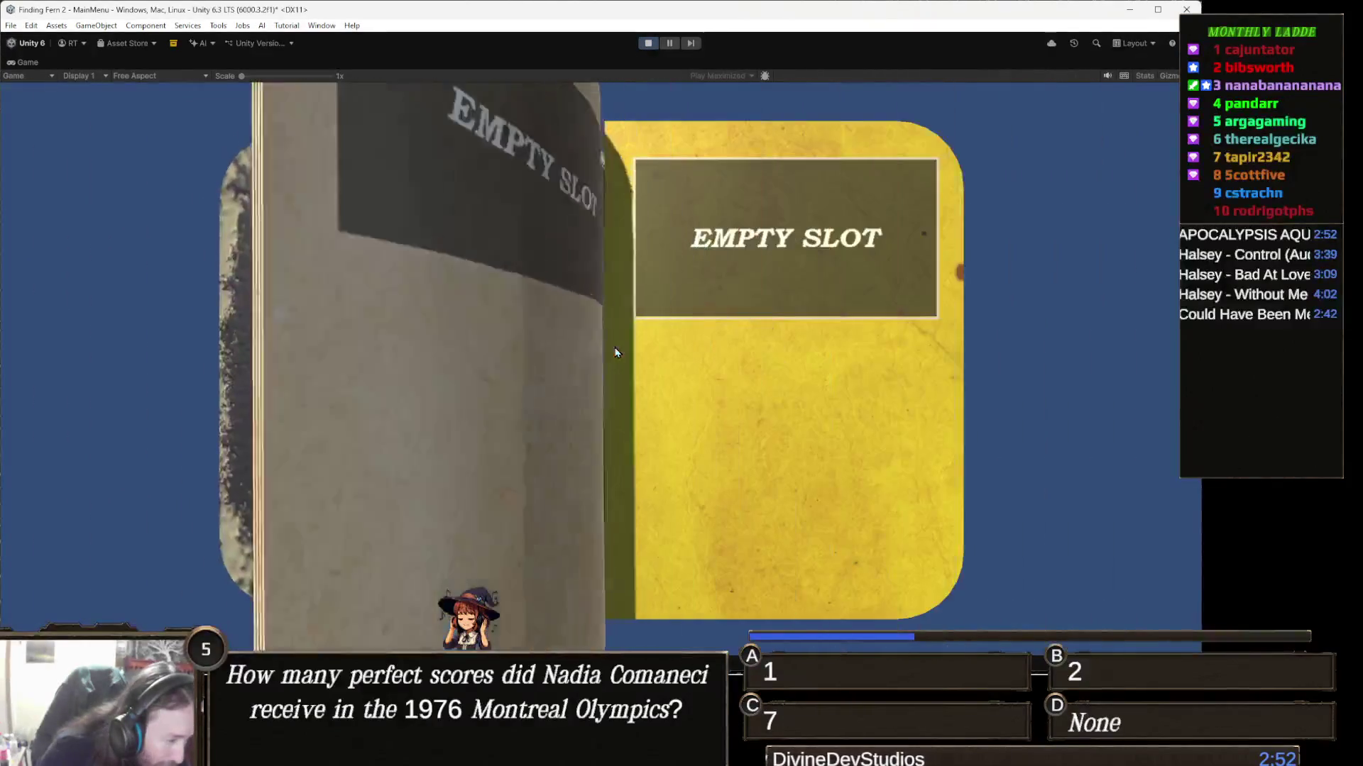
key(Escape)
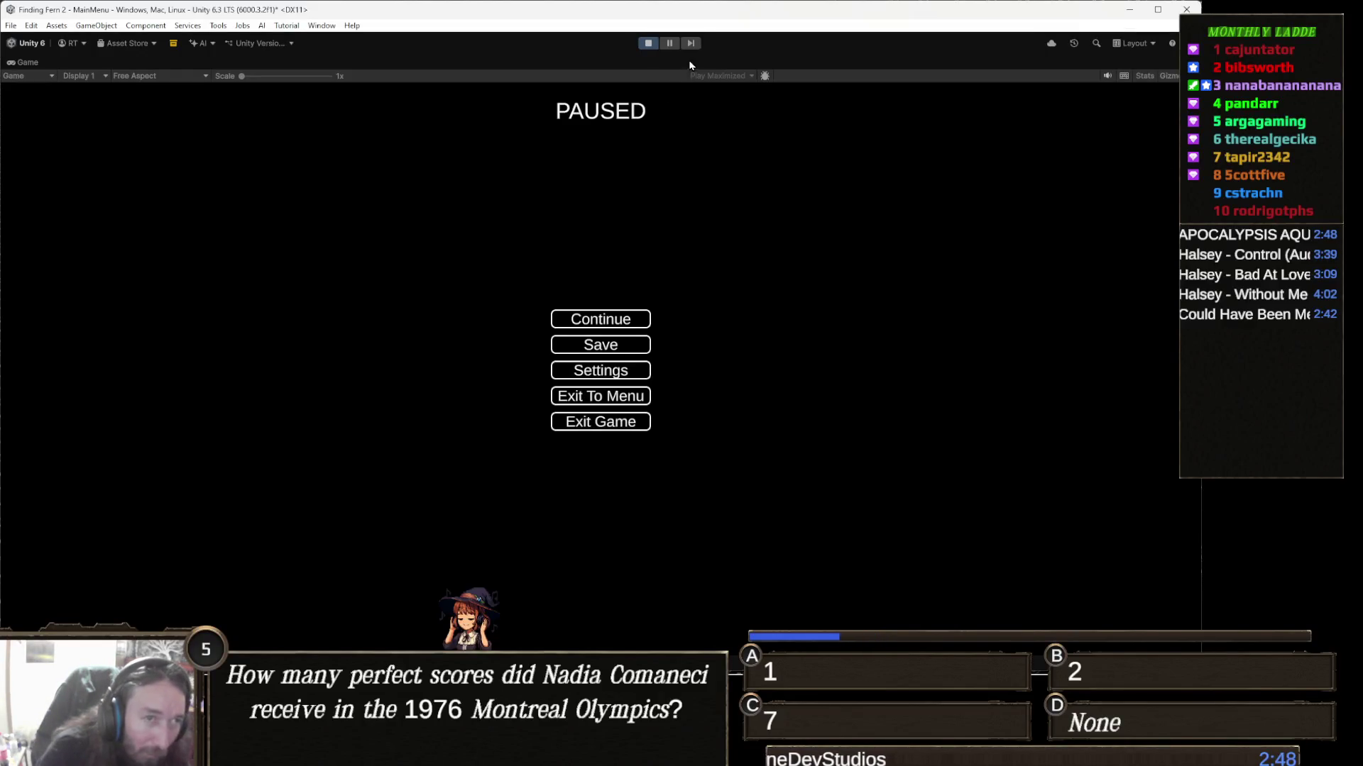
click(649, 43)
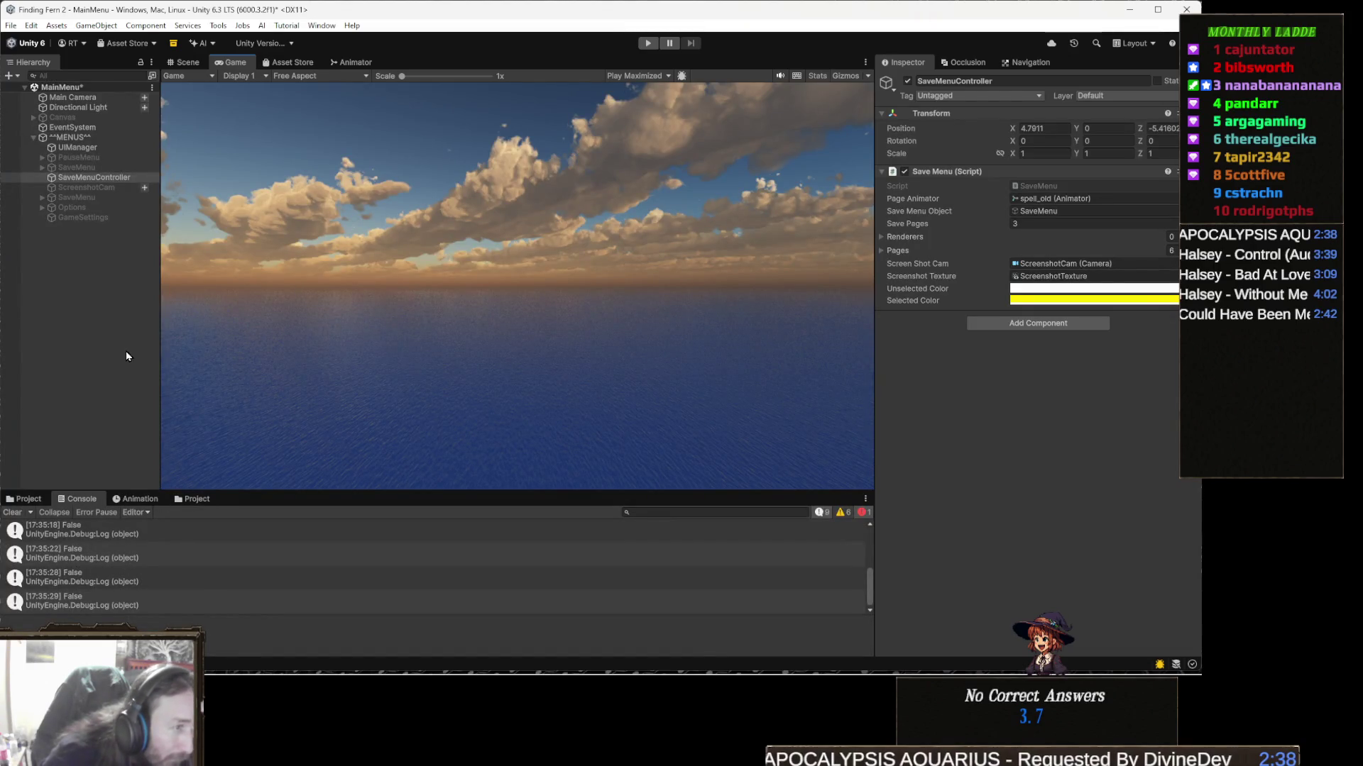
Step: Replay, pause the game, and trace UIManager's Save Menu reference to its SaveMenu object
click(648, 43)
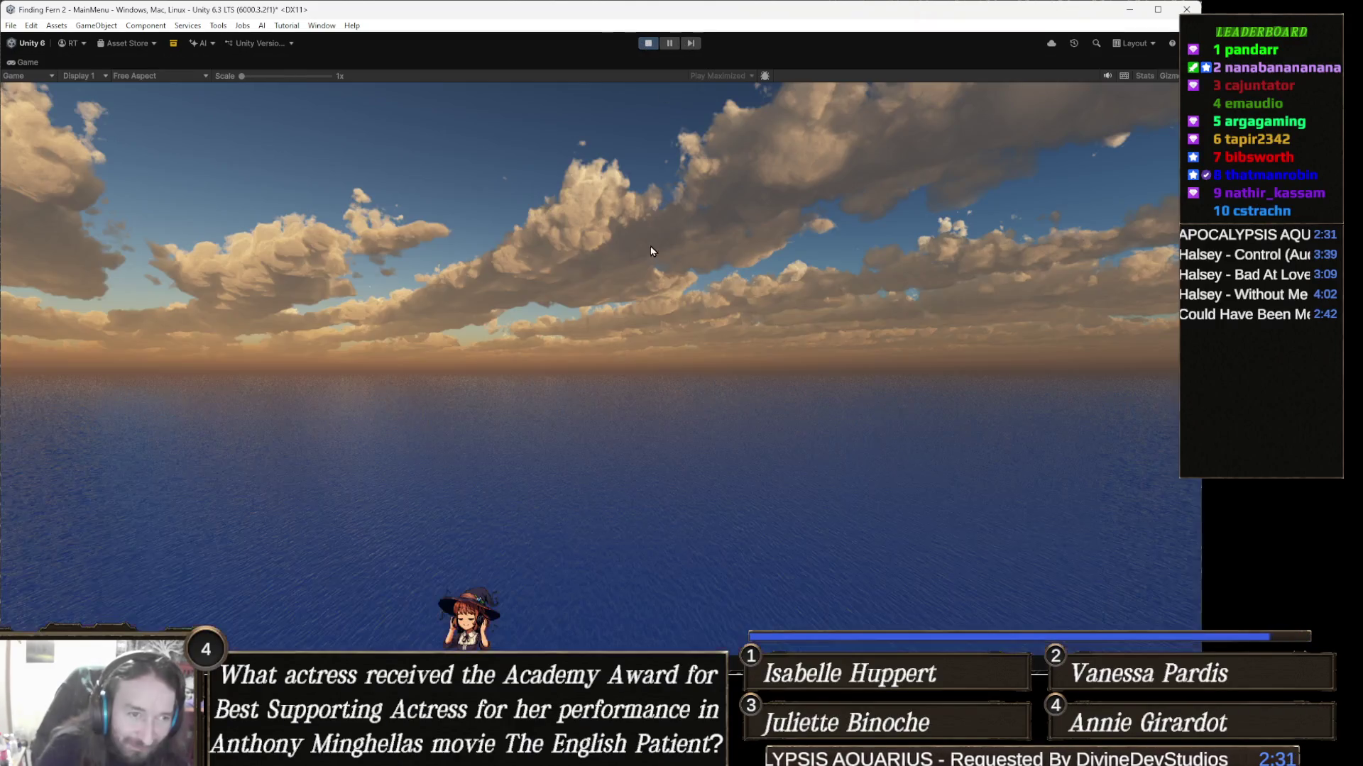
key(Escape)
click(624, 325)
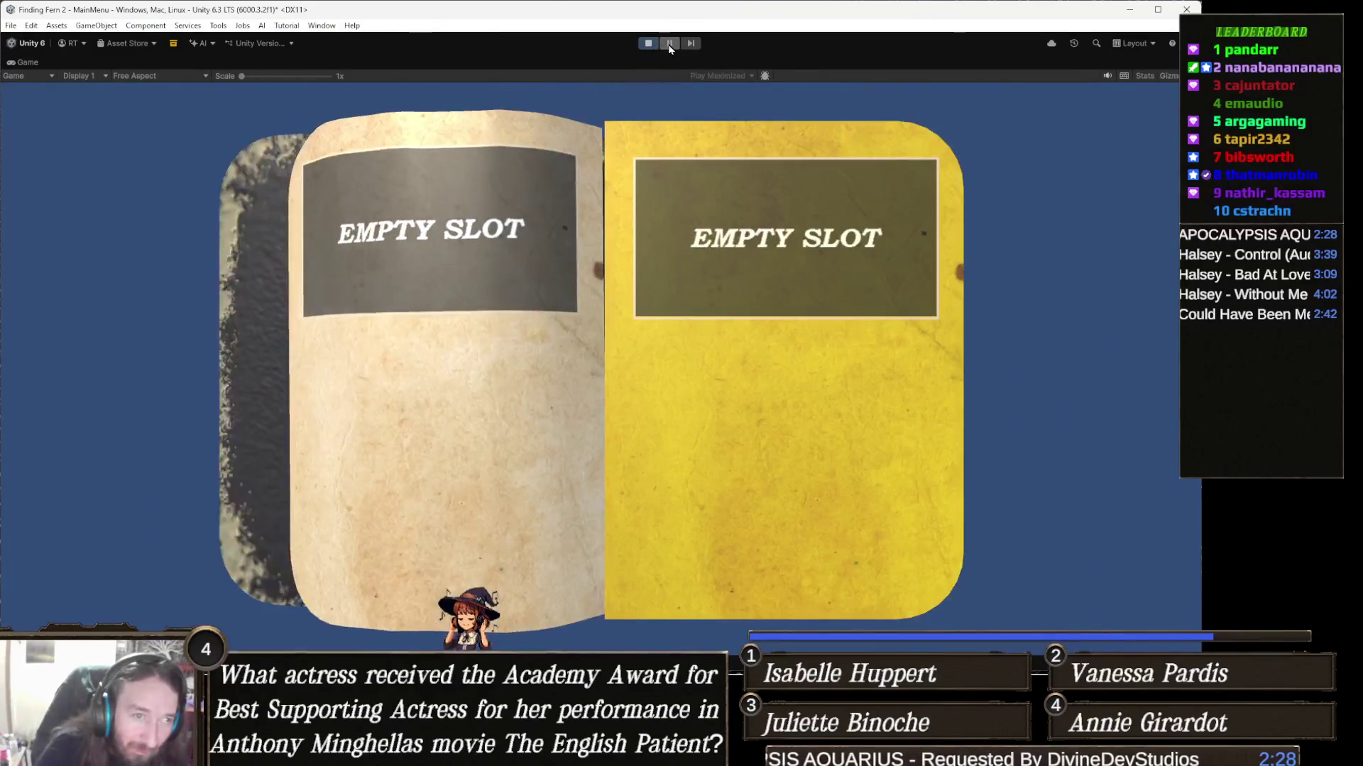
click(669, 44)
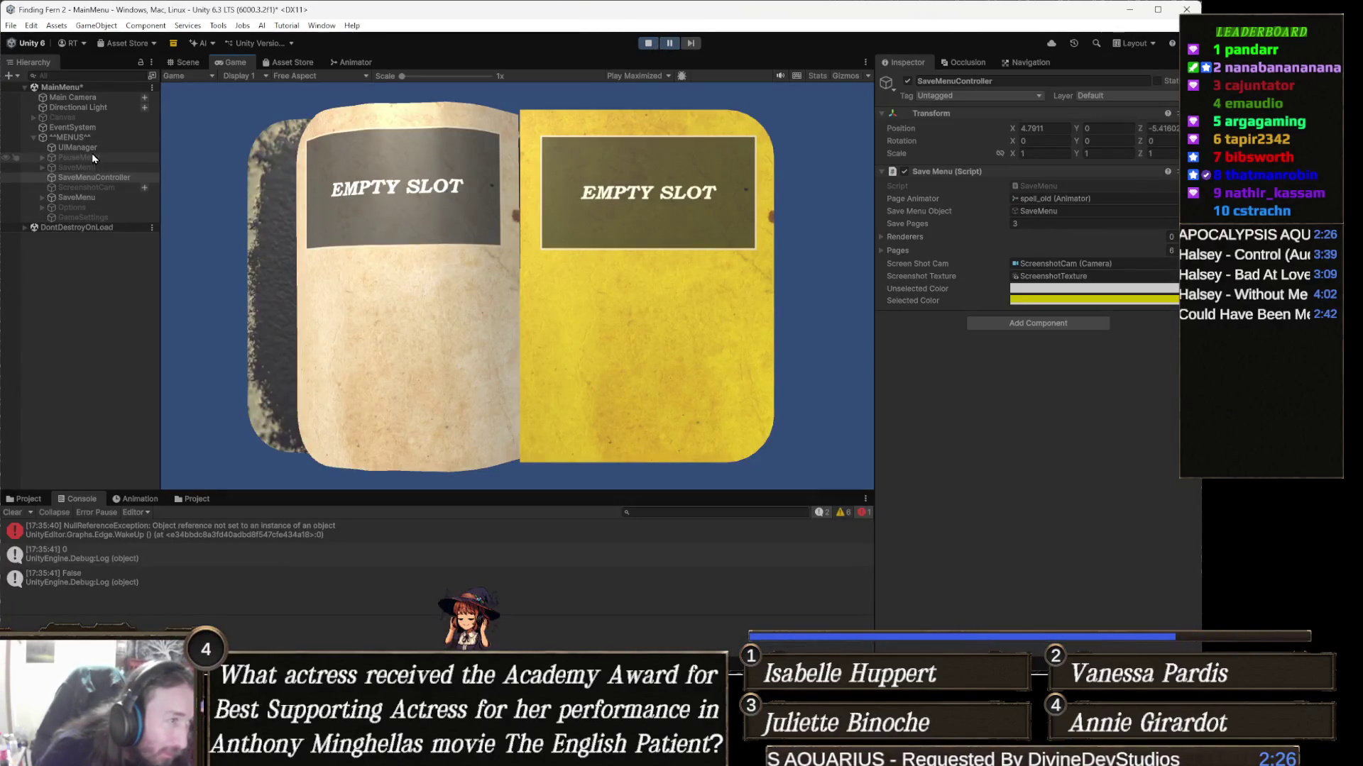
click(85, 147)
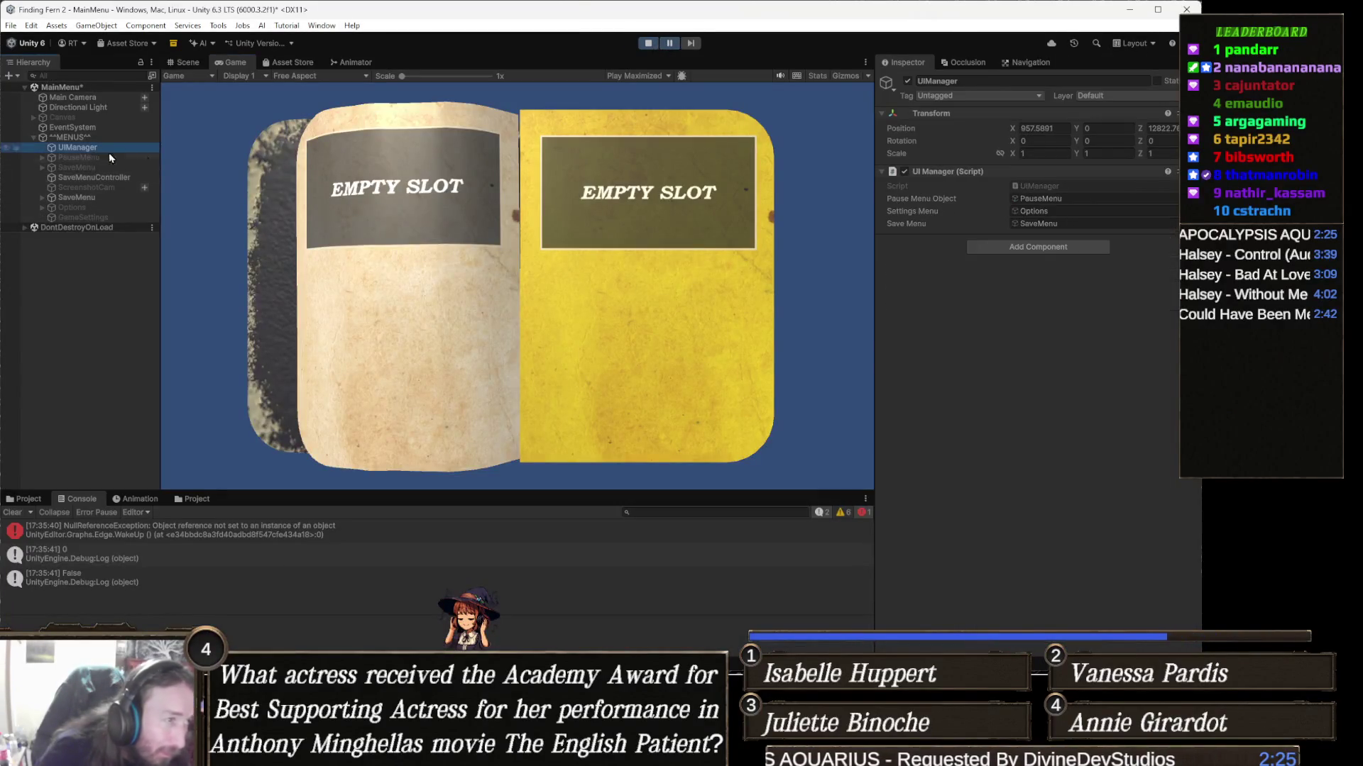
click(1046, 224)
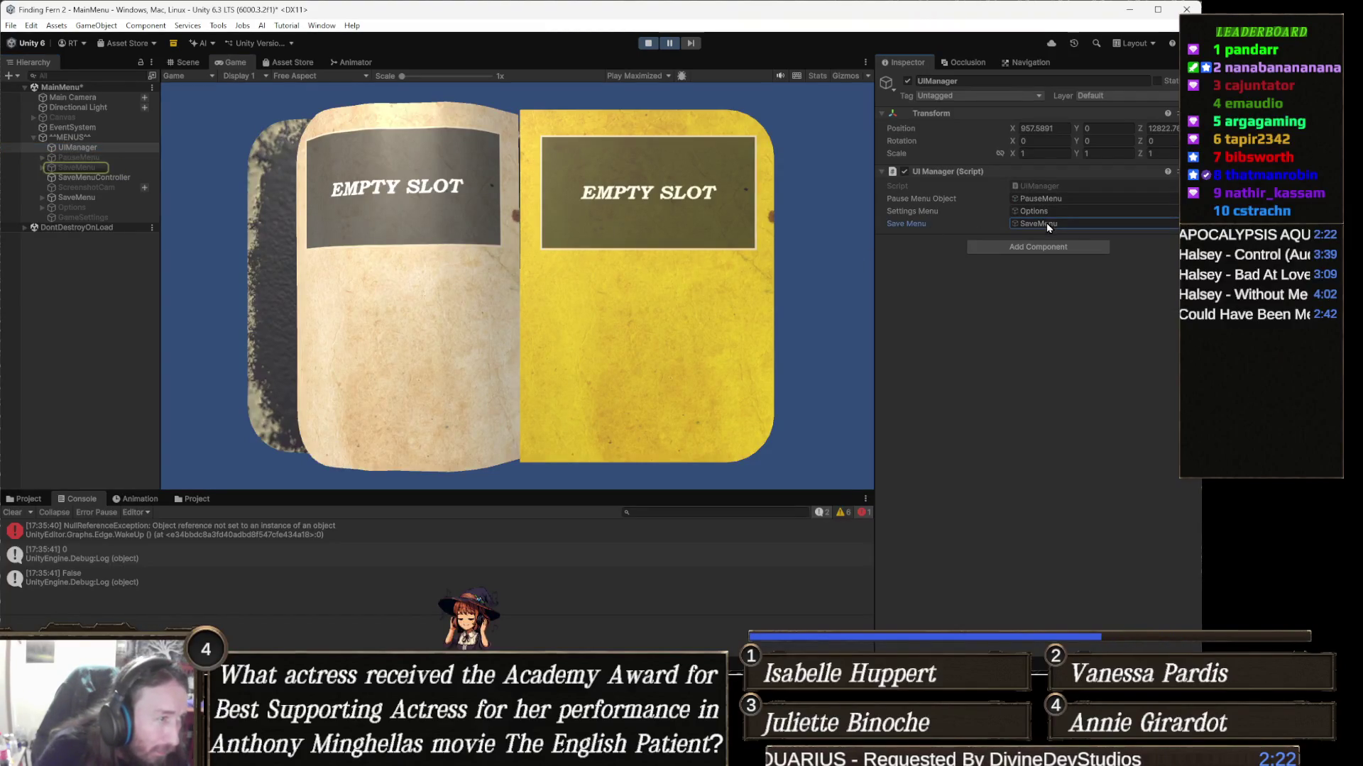
click(116, 169)
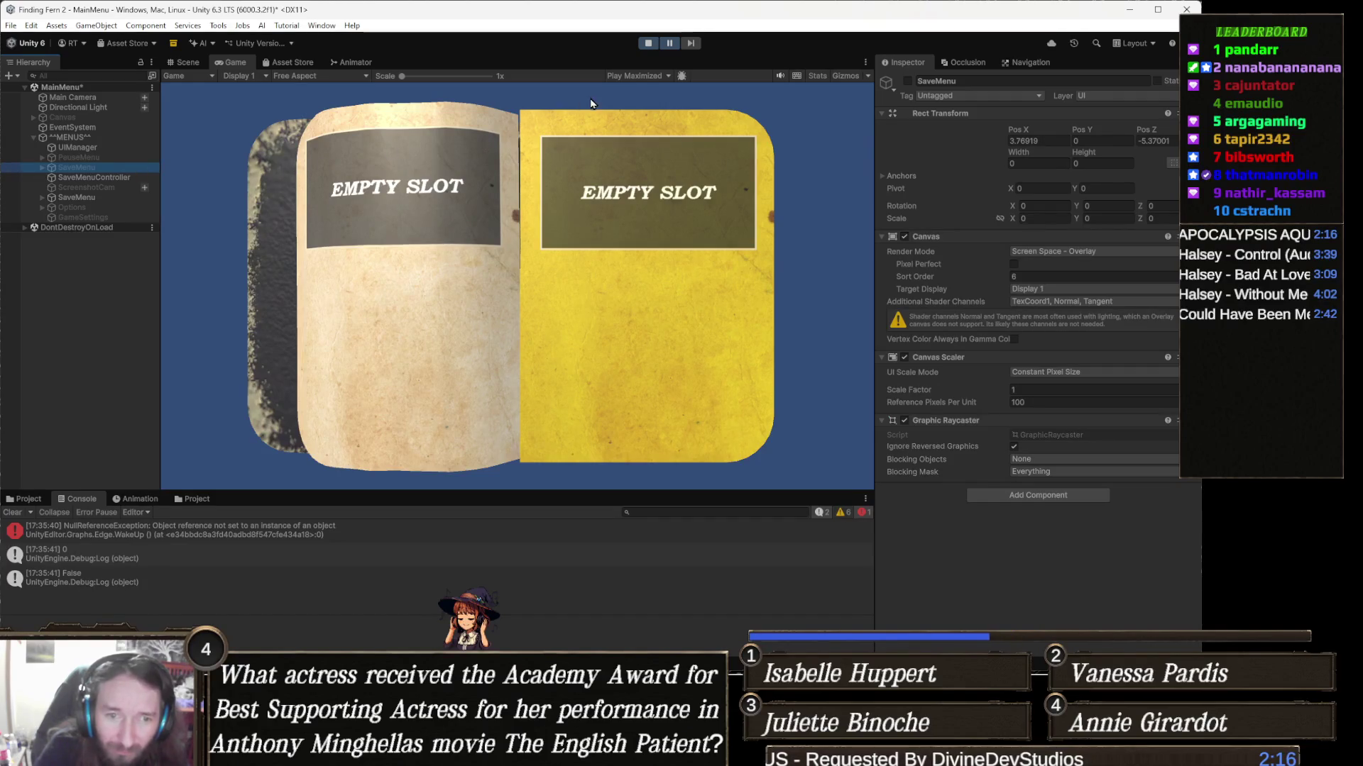
click(648, 43)
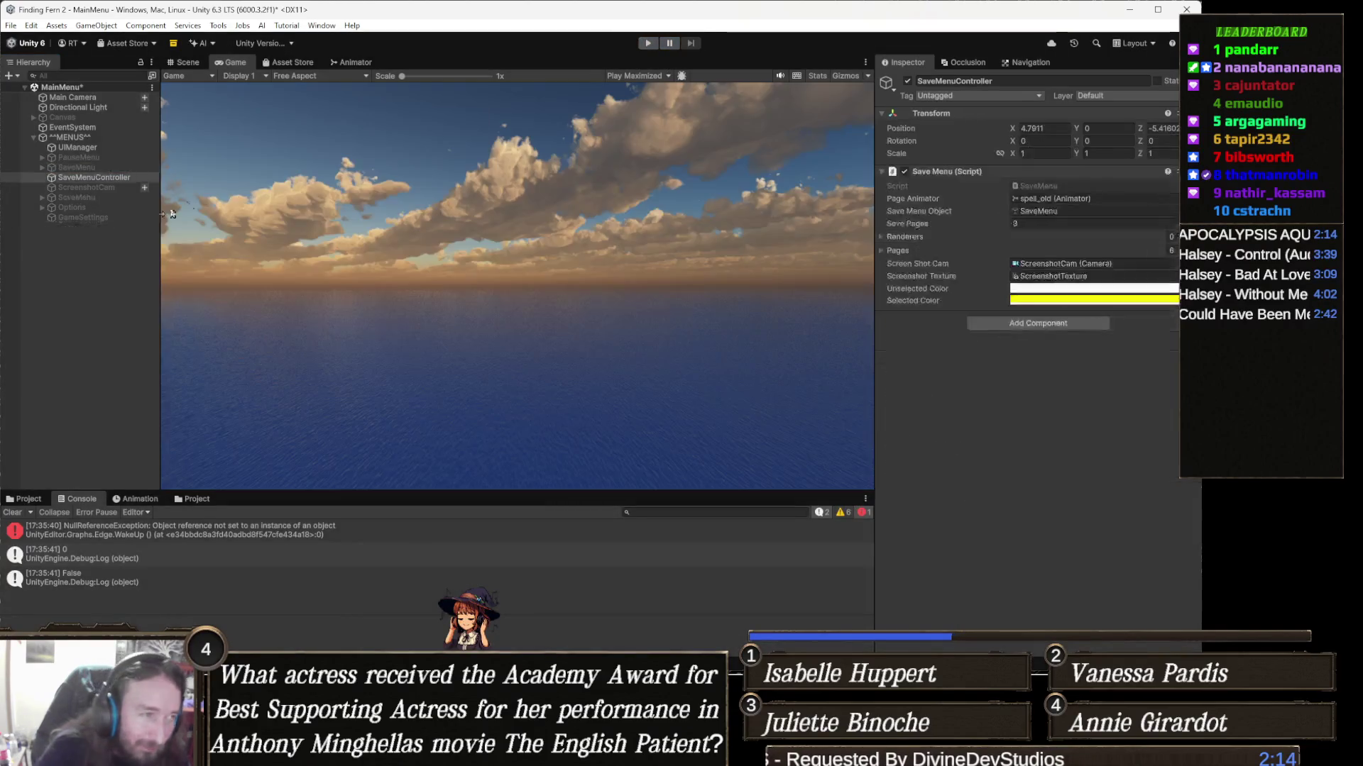
Step: Drag the other SaveMenu object into UIManager's Save Menu field and enter play mode
click(99, 150)
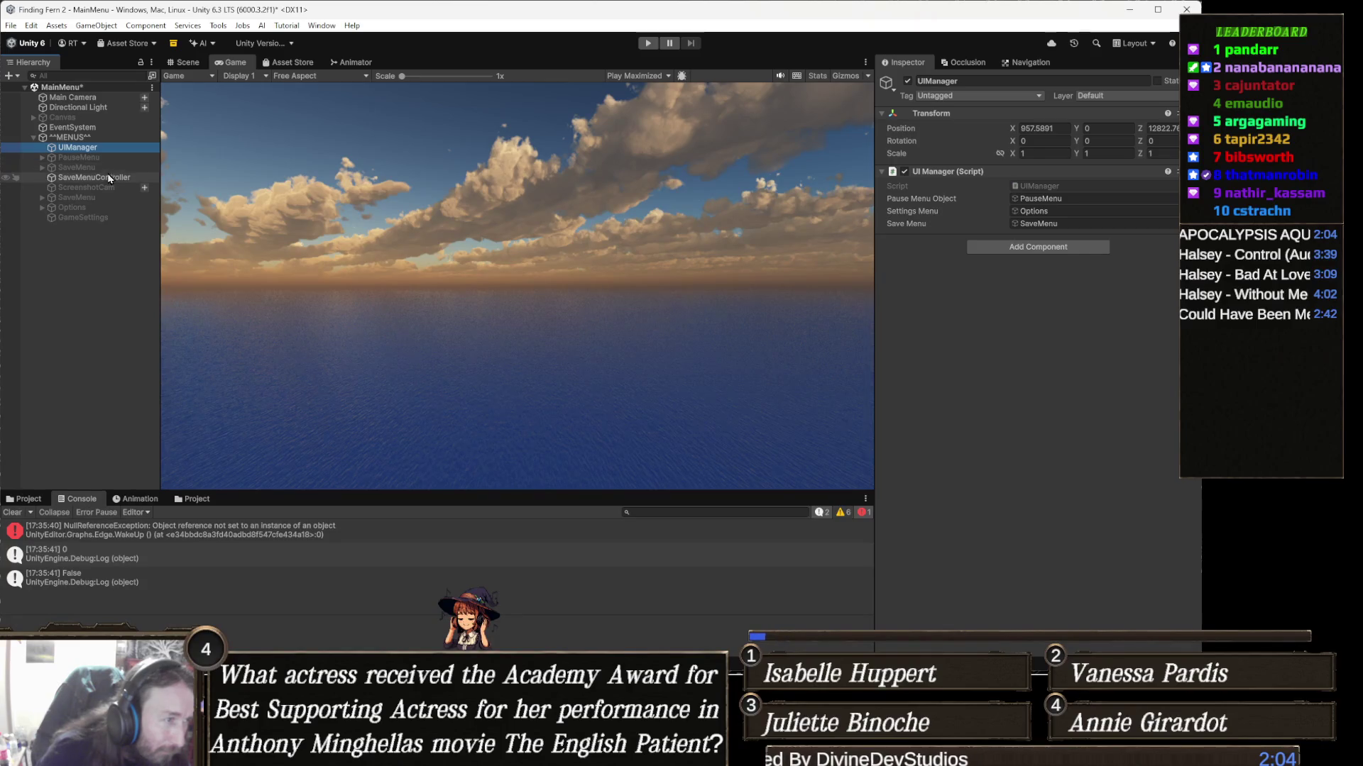
click(98, 198)
mouse_move(98, 199)
mouse_down()
mouse_move(692, 266)
mouse_move(1086, 252)
mouse_move(1070, 228)
mouse_up()
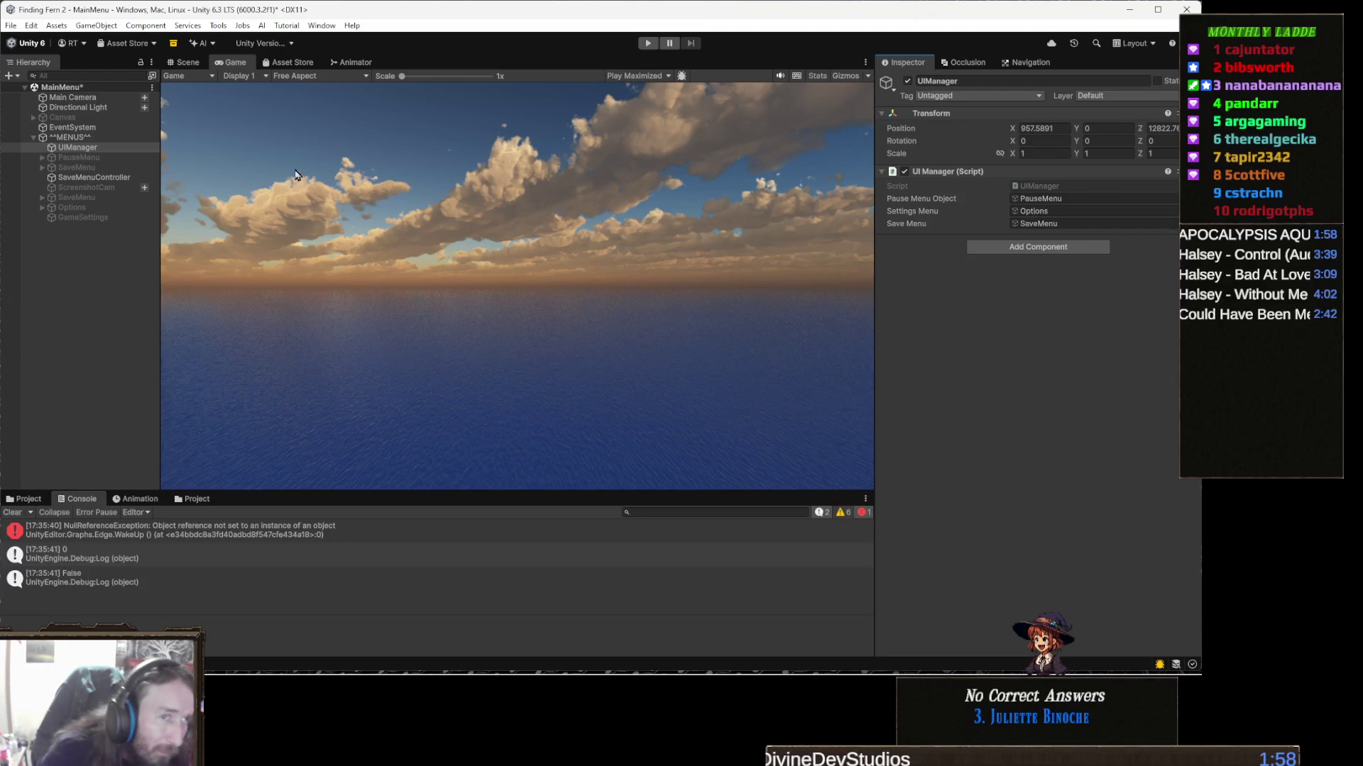
click(648, 44)
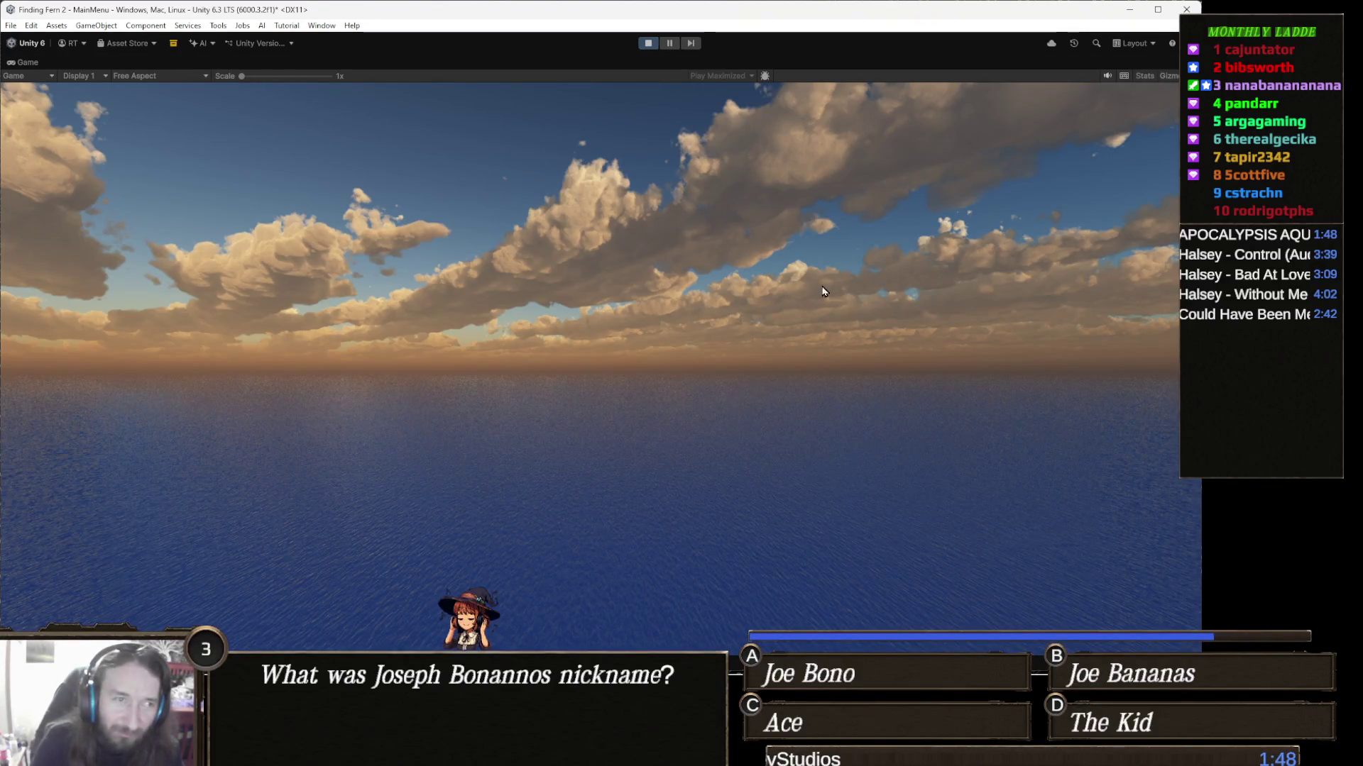
Step: Open and close the save book from the pause menu four times, then stop play mode
key(Escape)
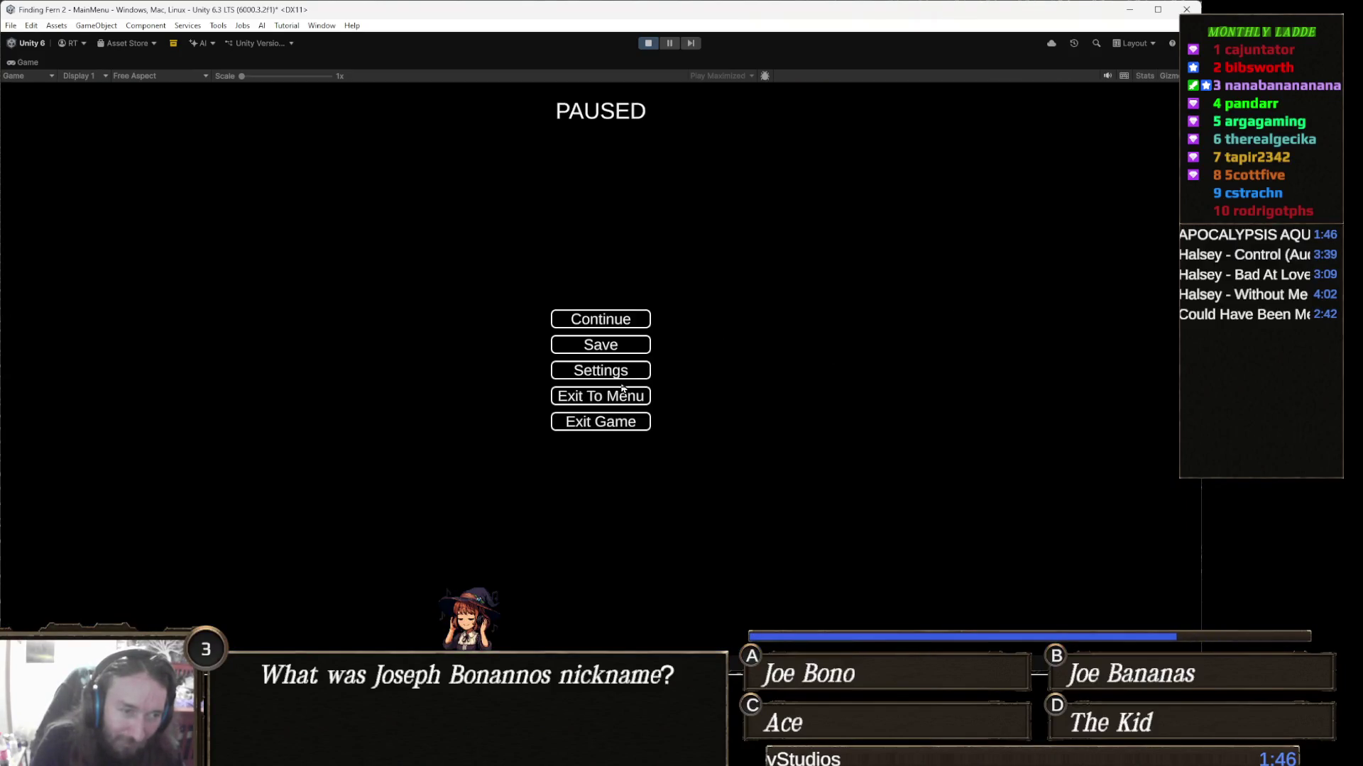
click(613, 348)
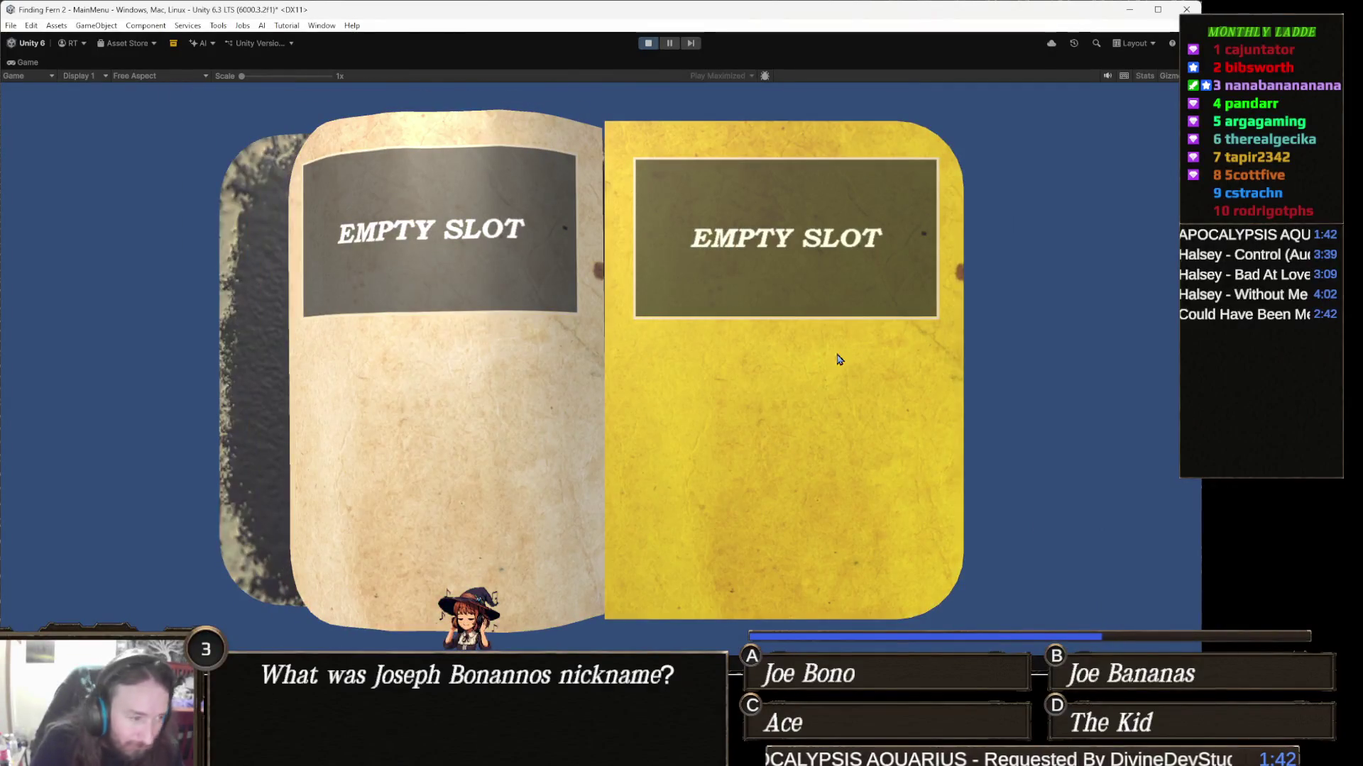
key(Escape)
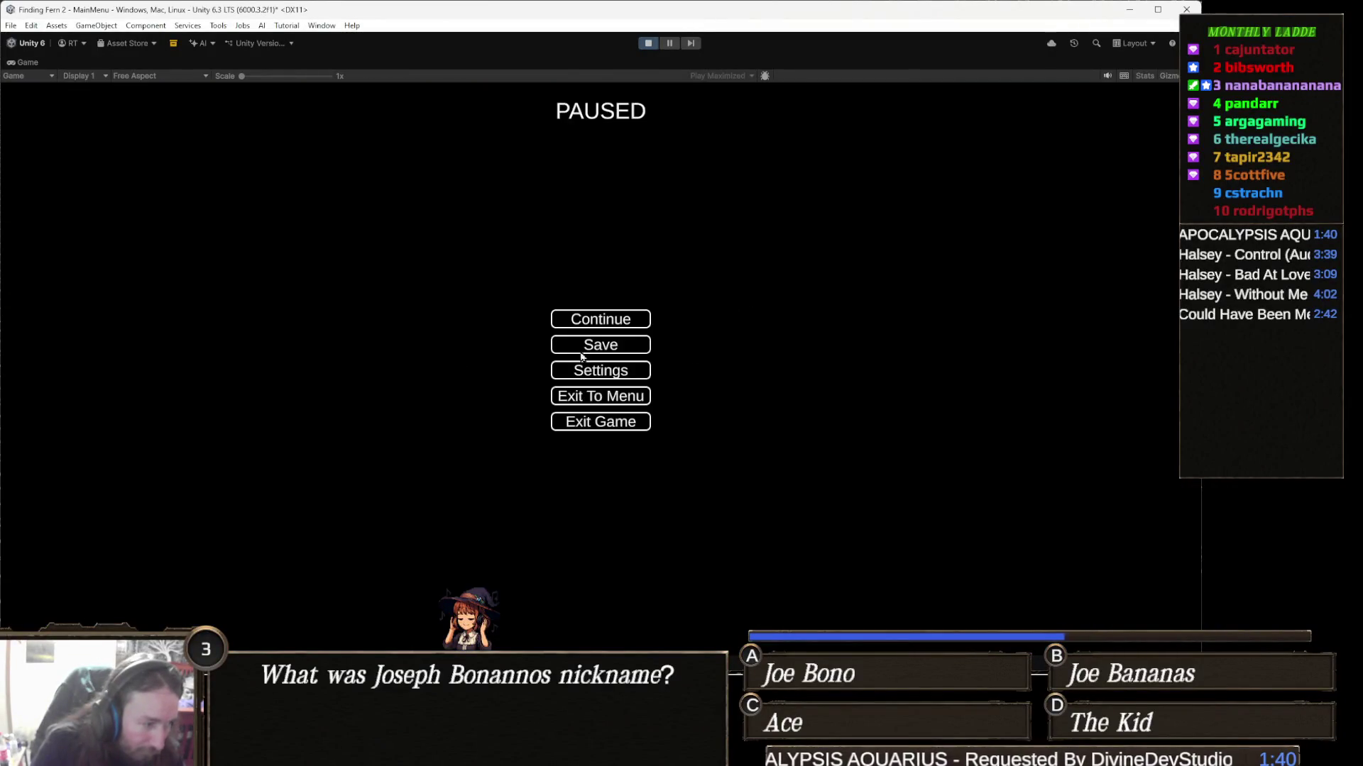
key(Escape)
key(Escape)
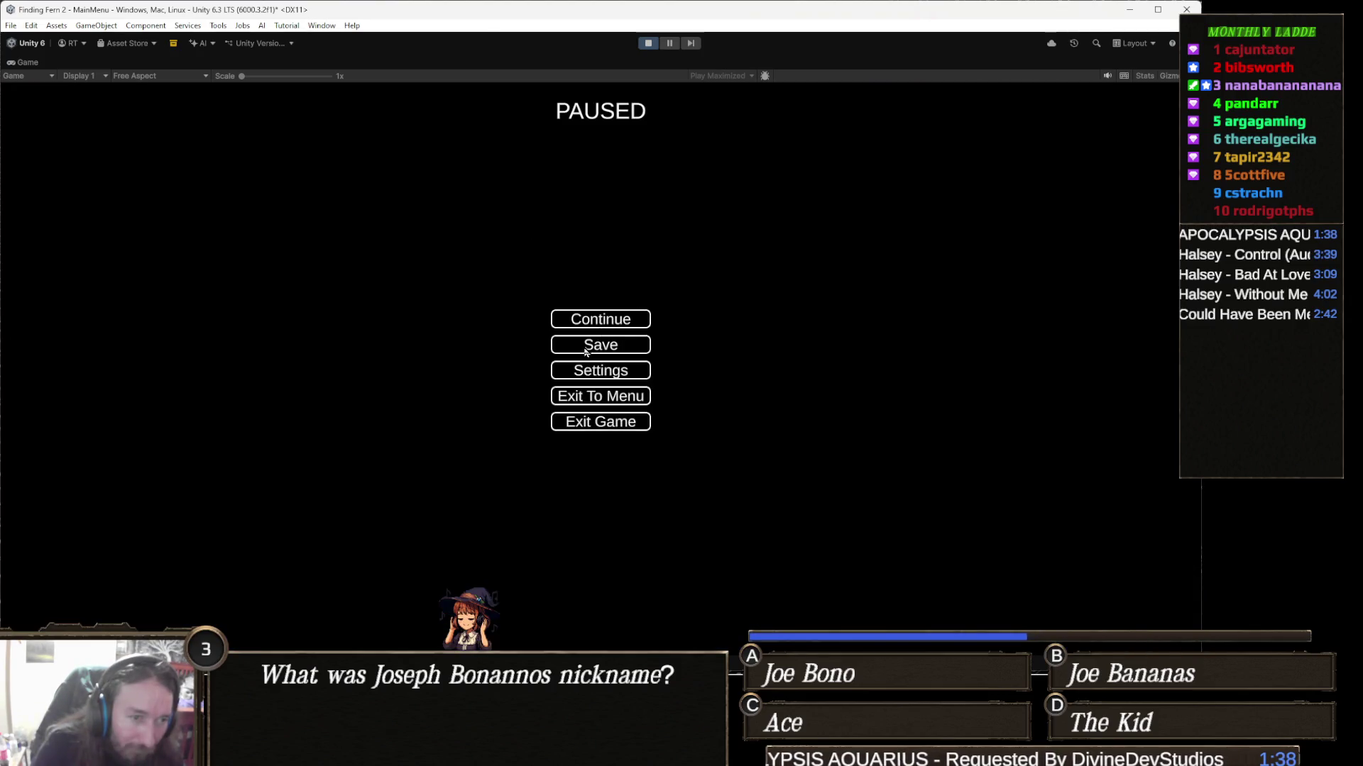
click(587, 352)
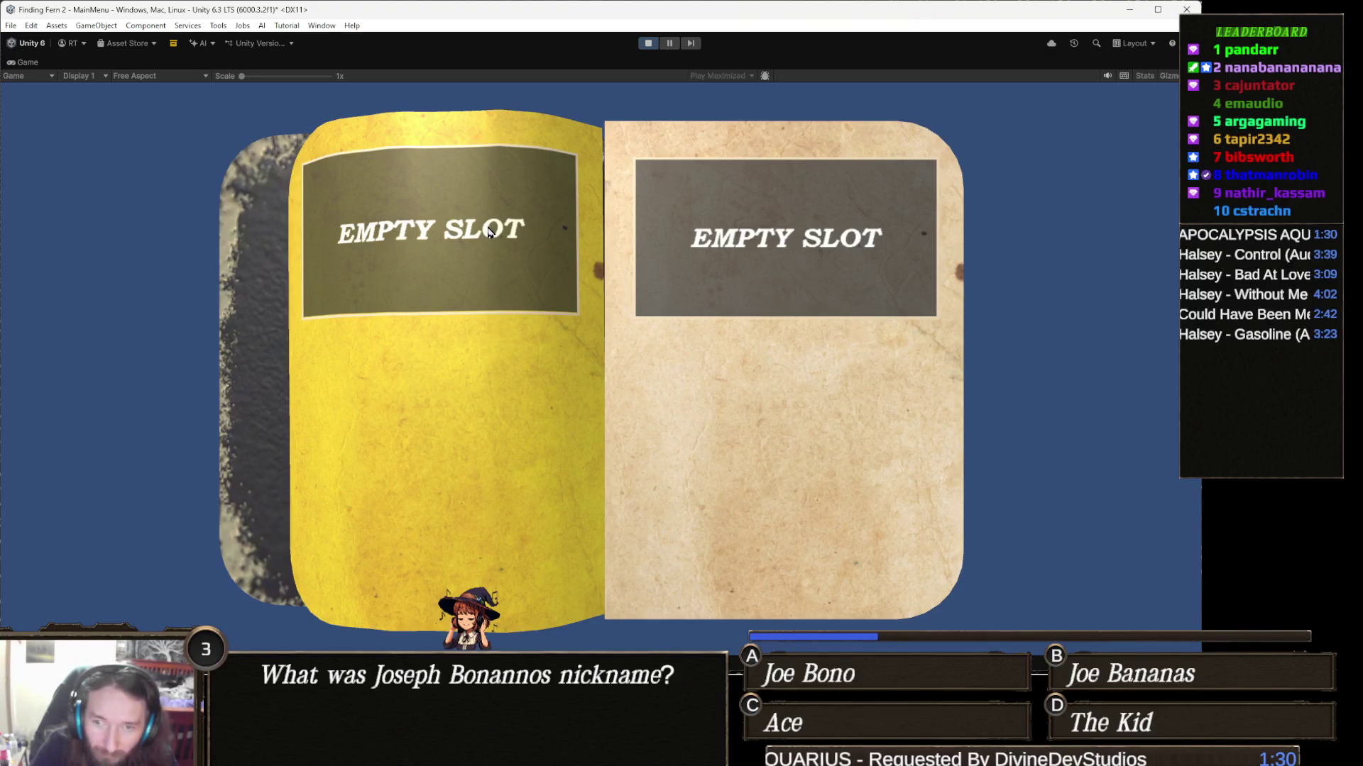
key(Escape)
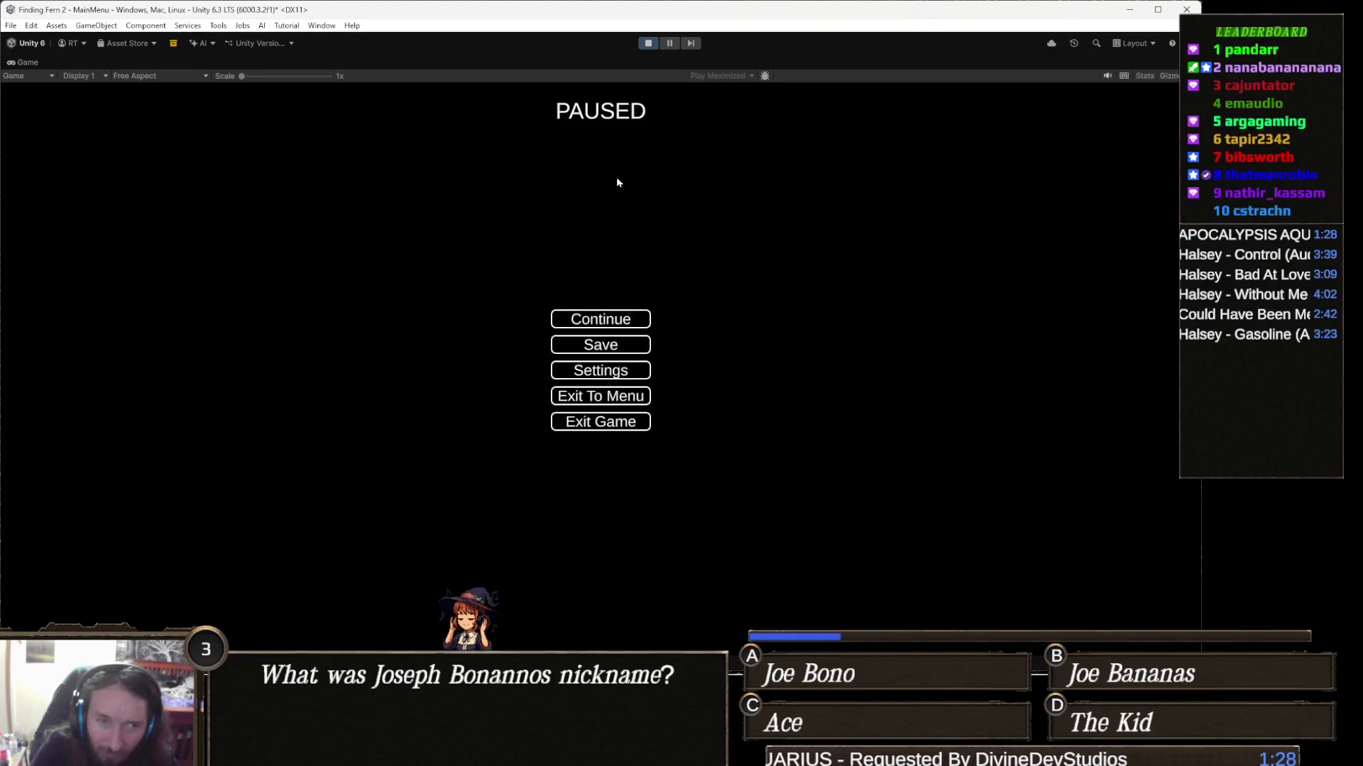
click(584, 346)
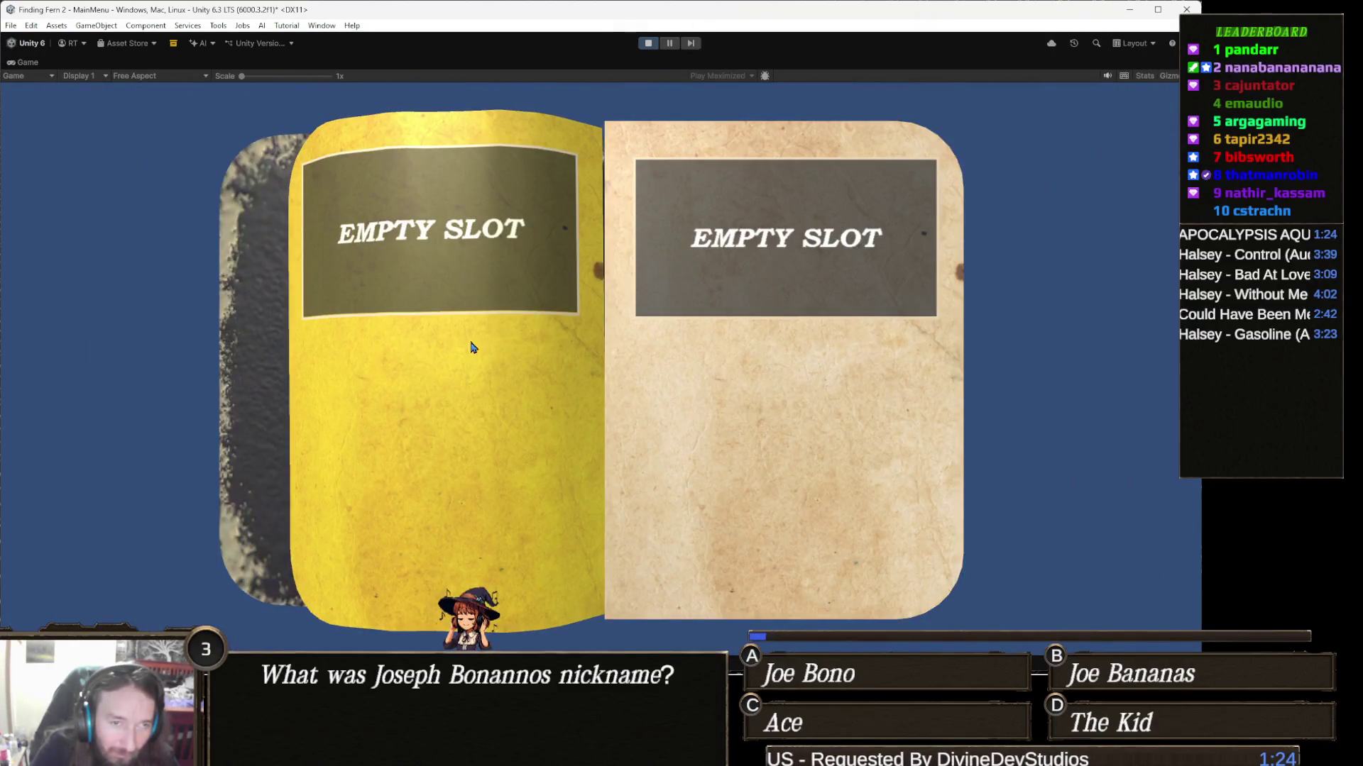
key(Escape)
click(609, 349)
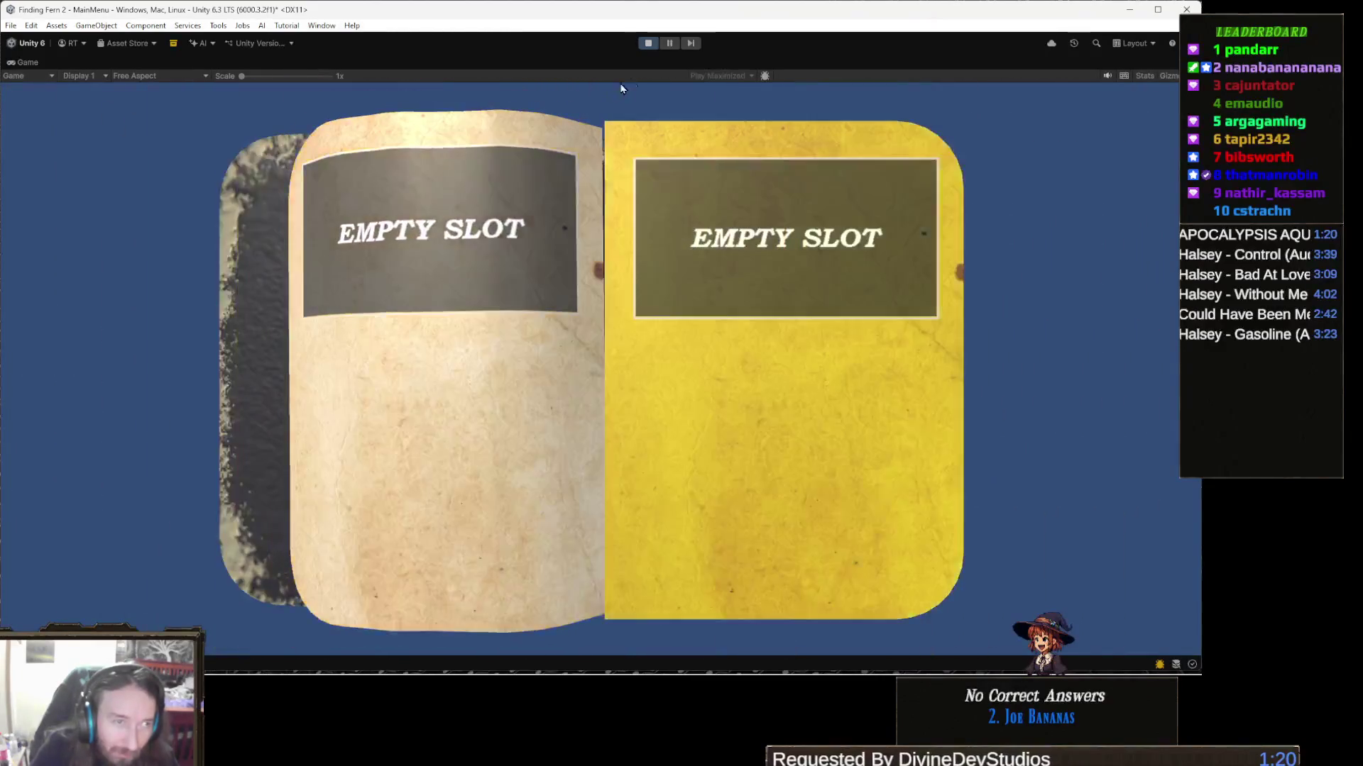
click(647, 43)
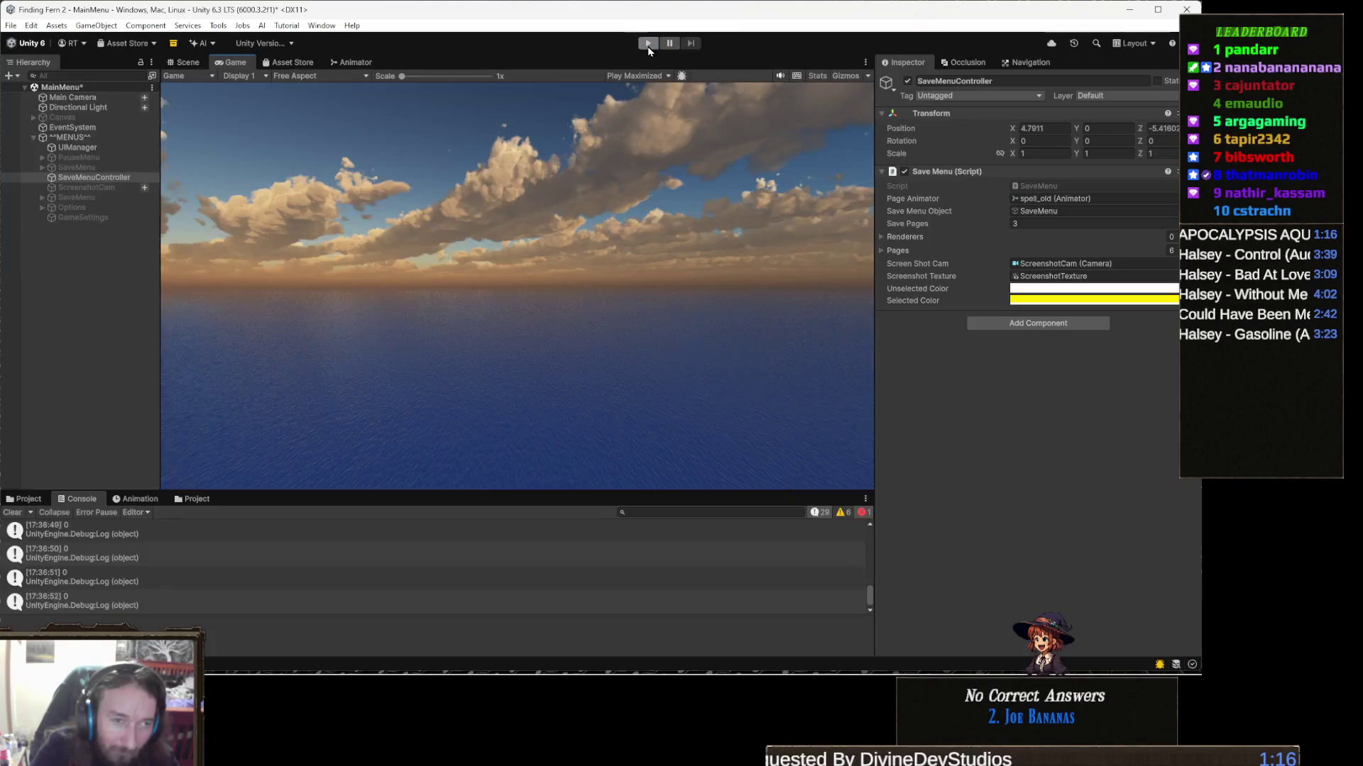
Step: Switch from the Unity editor to Visual Studio with Alt+Tab
mouse_move(615, 678)
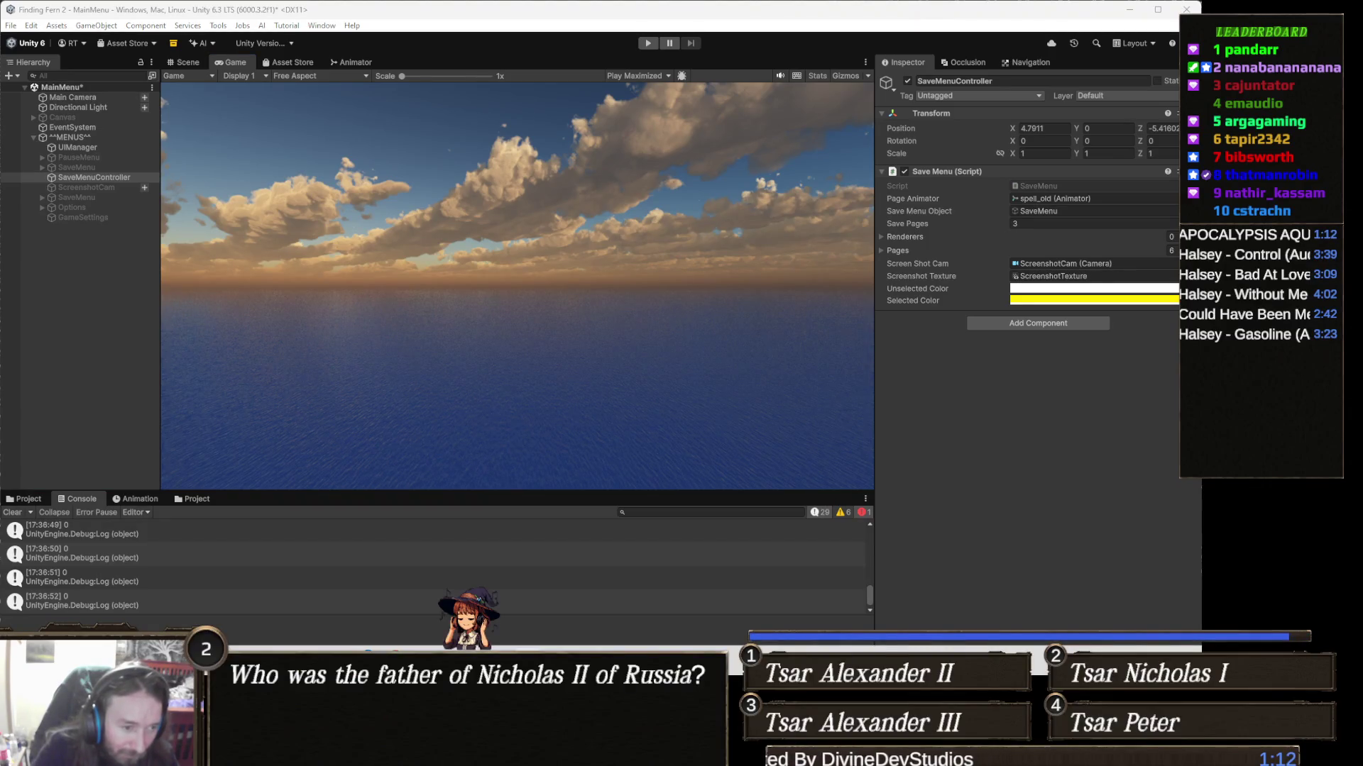
key(alt+Tab)
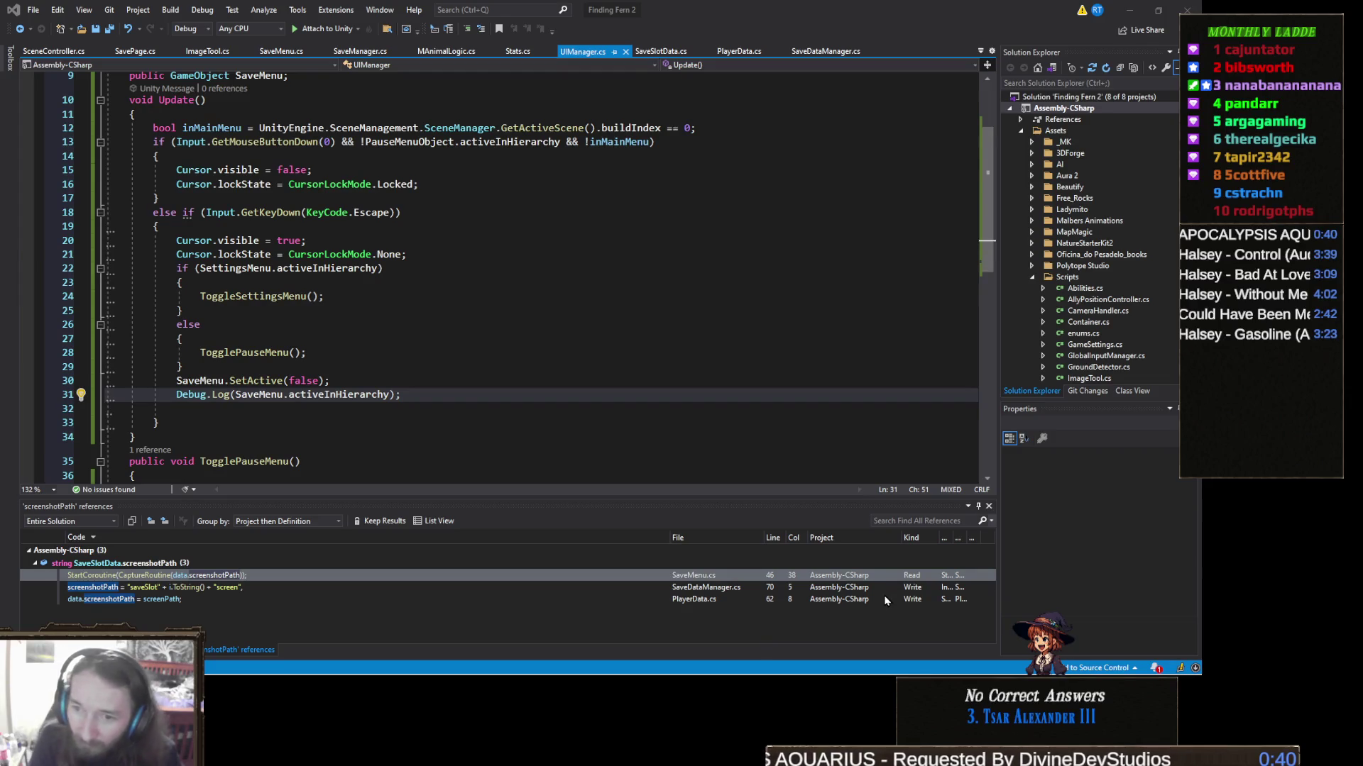
Step: Bring Visual Studio forward and switch to the SaveMenu.cs script's Init method
mouse_move(433, 677)
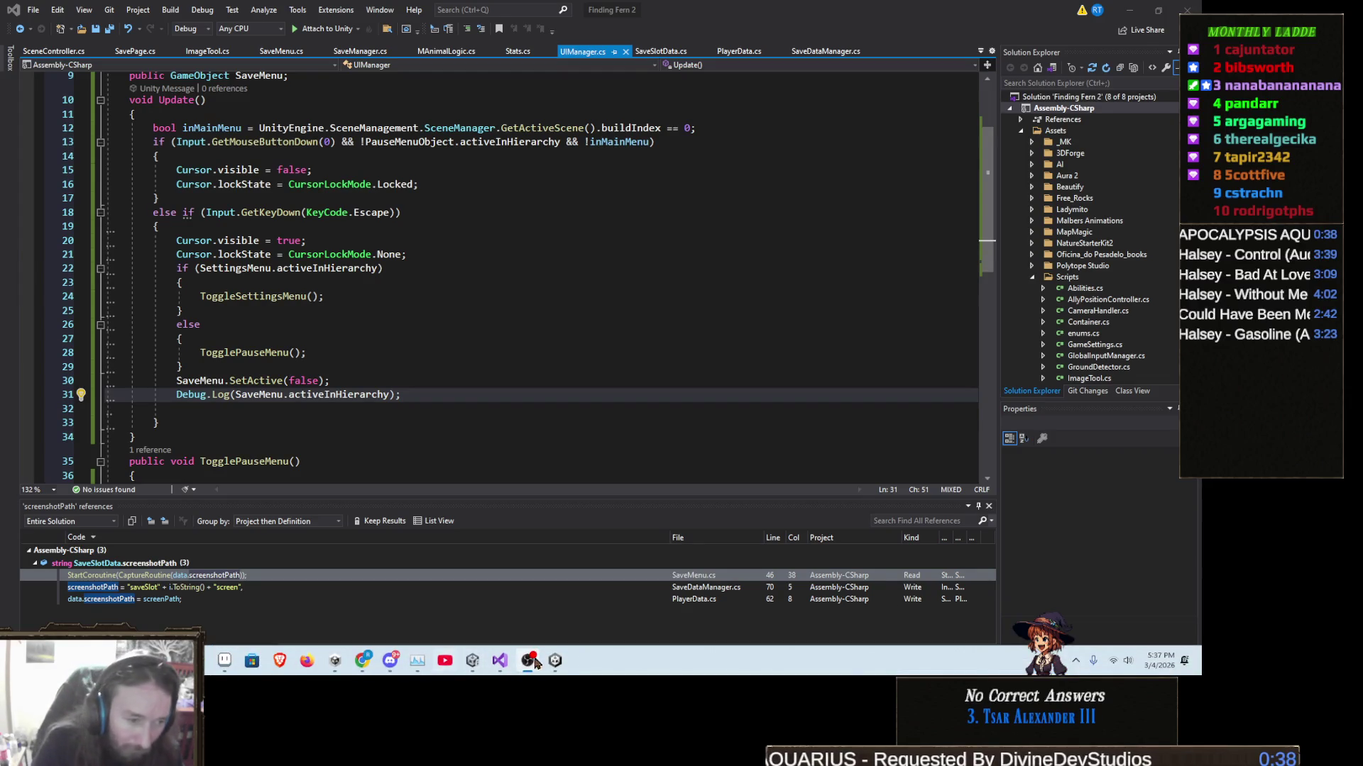
click(501, 662)
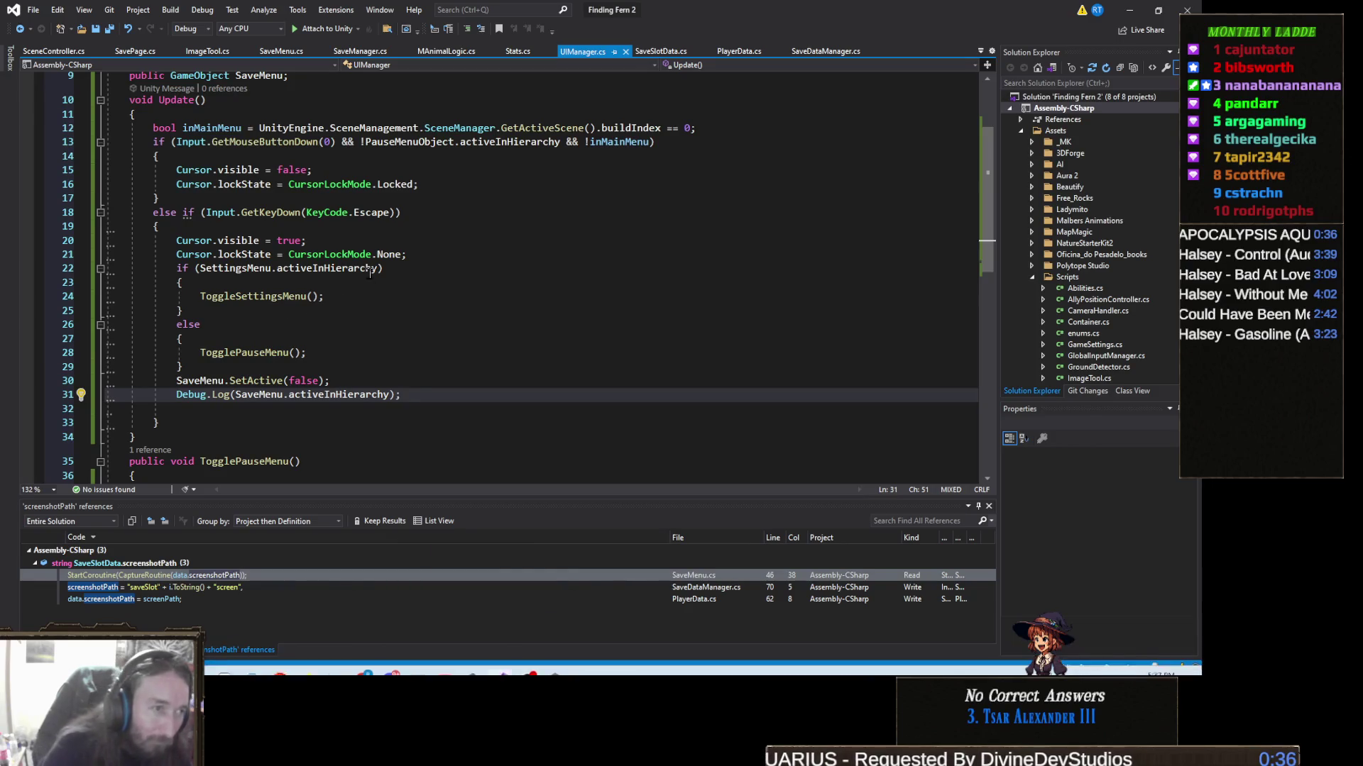
key(ctrl+Tab)
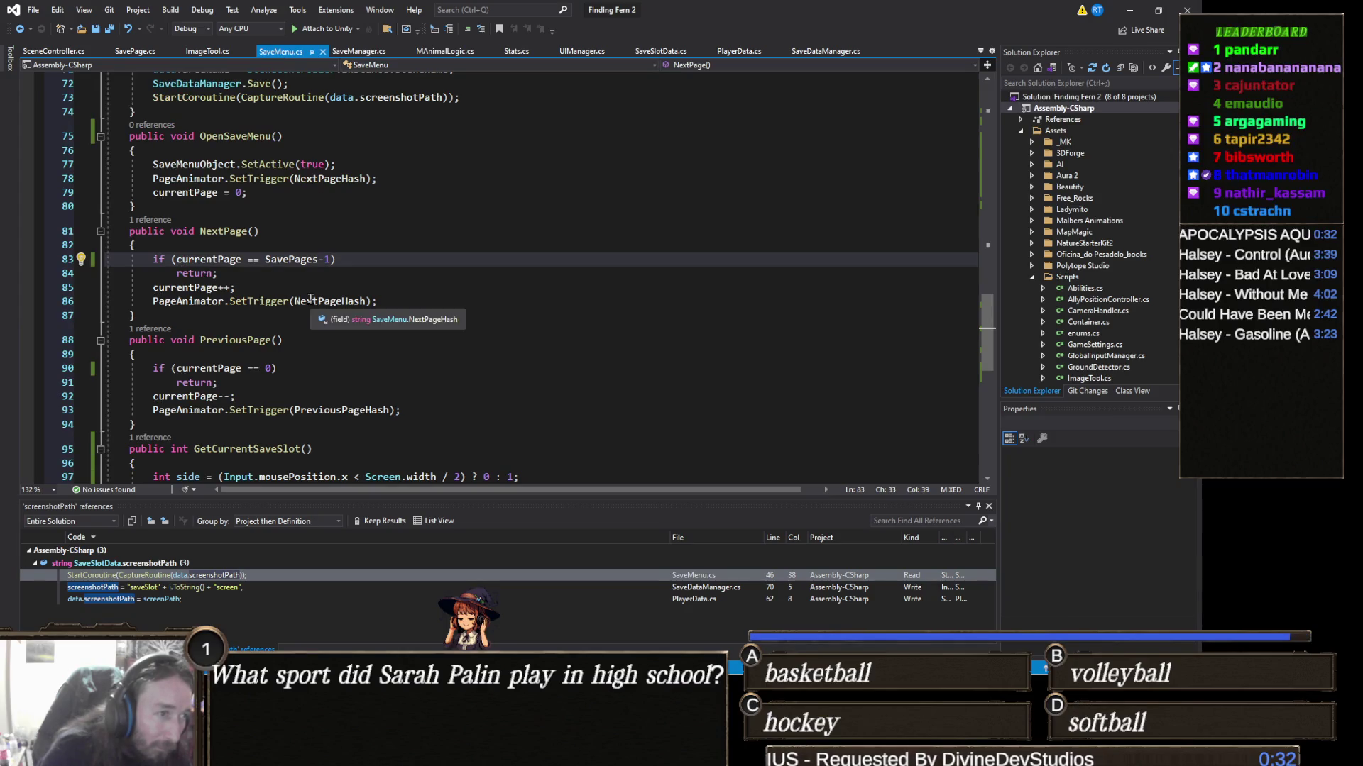
scroll(302, 262, up, 4)
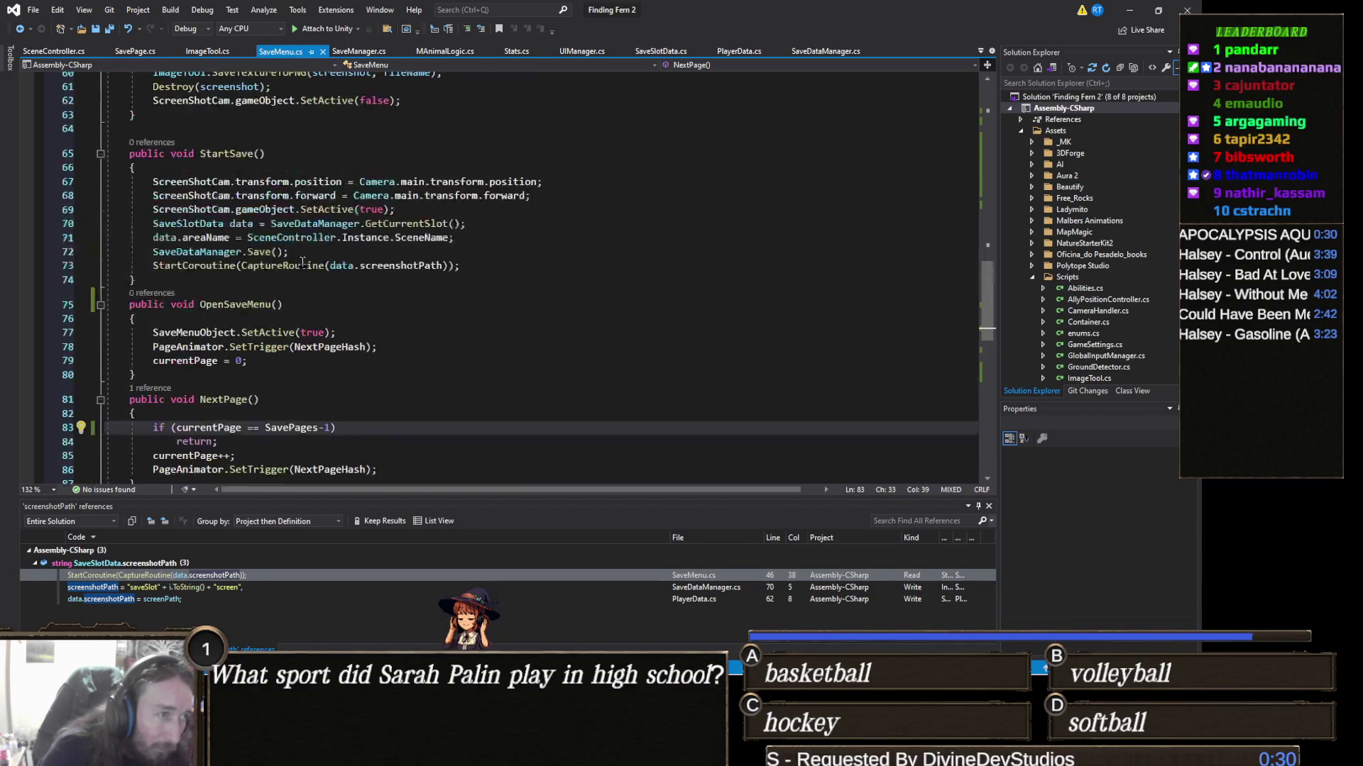
scroll(301, 262, up, 9)
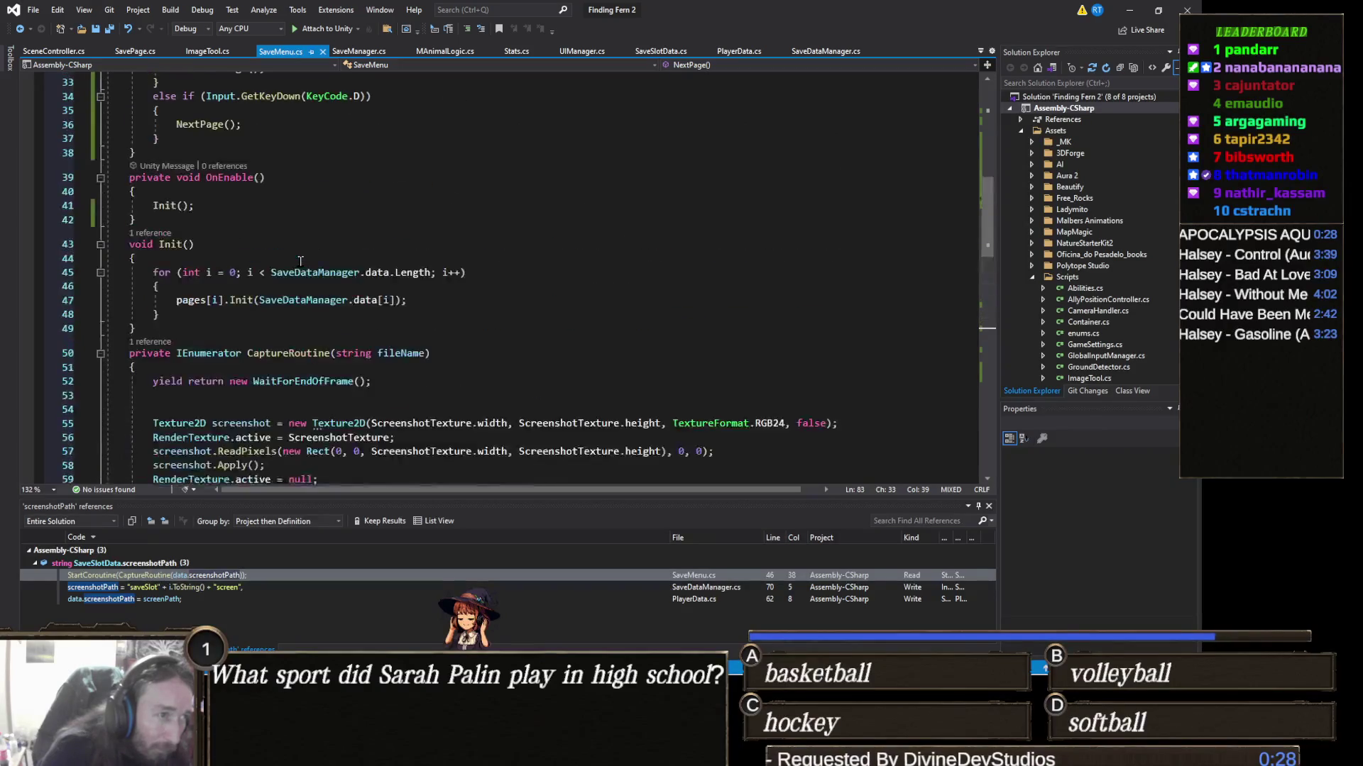
Step: Insert PageAnimator.ResetControllerState(); at the top of Init() and save SaveMenu.cs
click(210, 254)
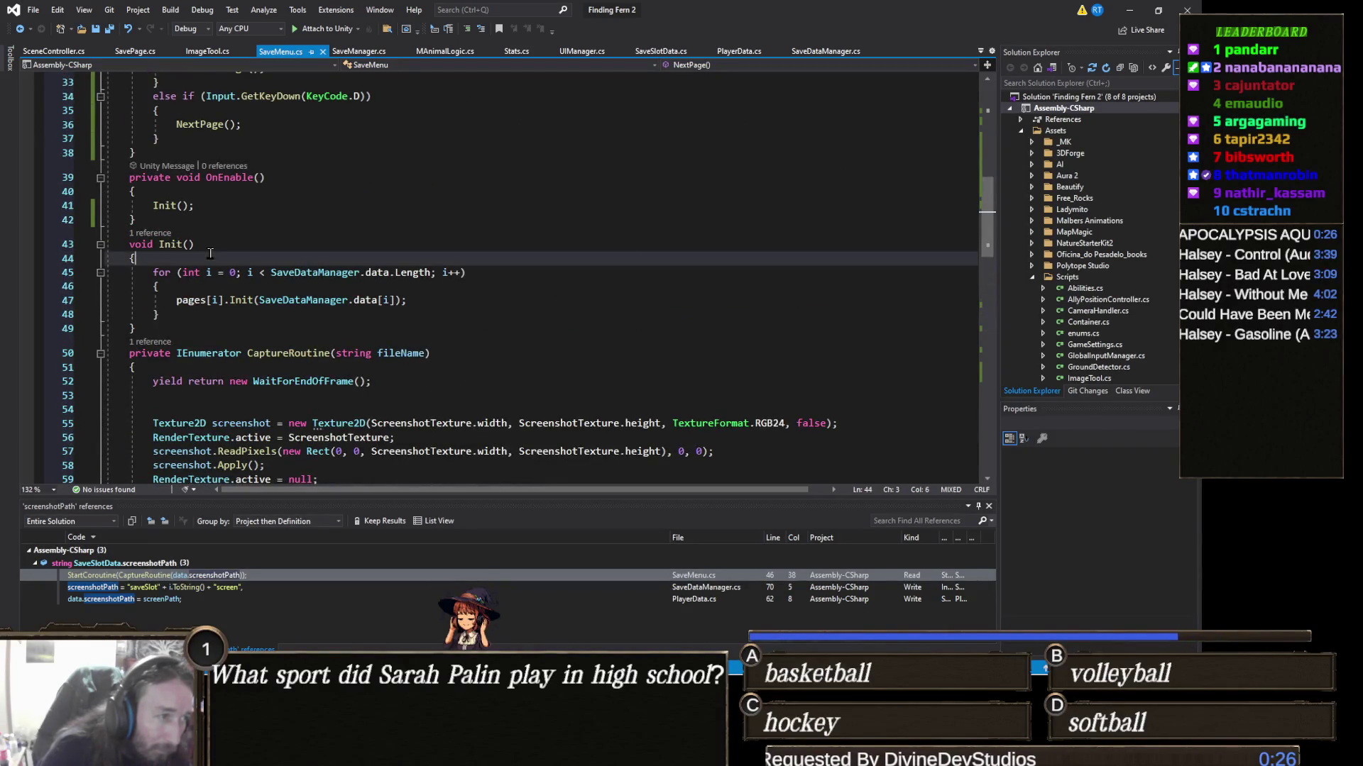
key(Return)
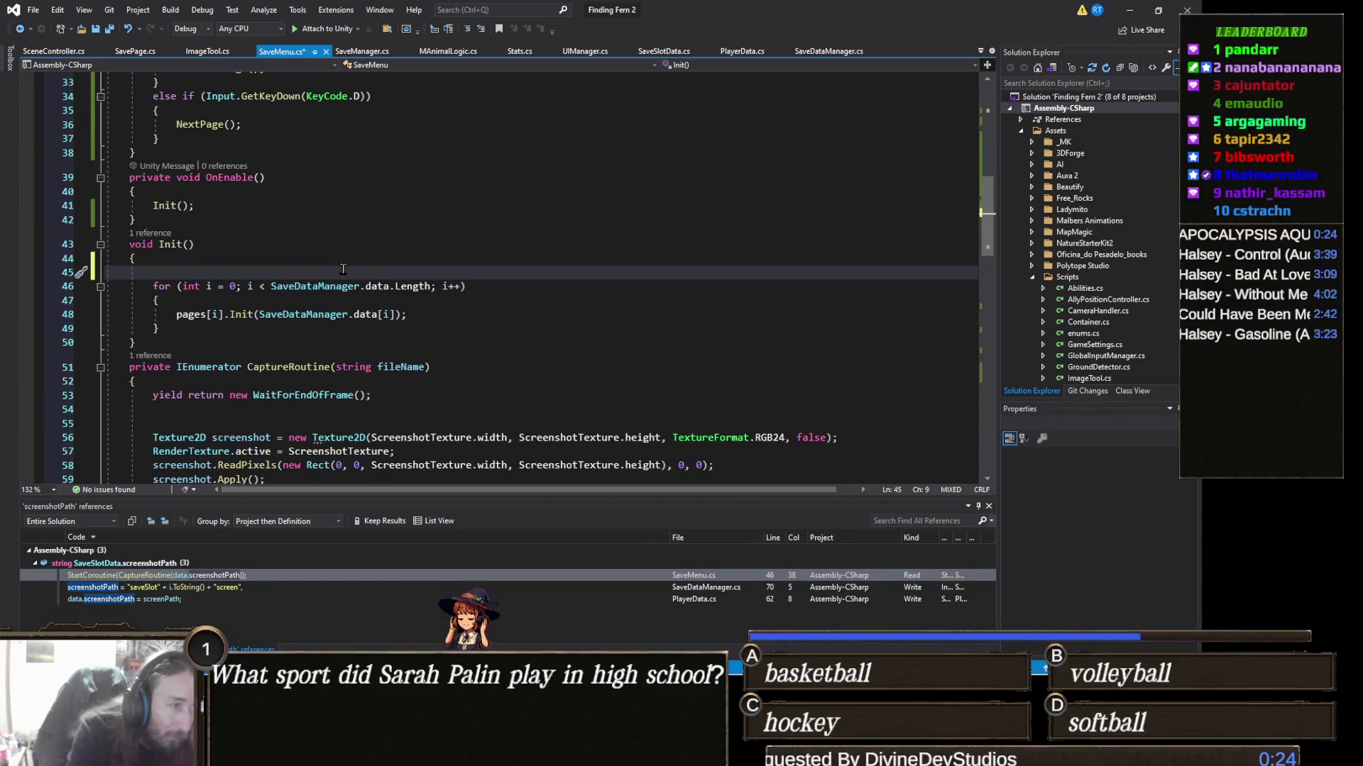
text(animator)
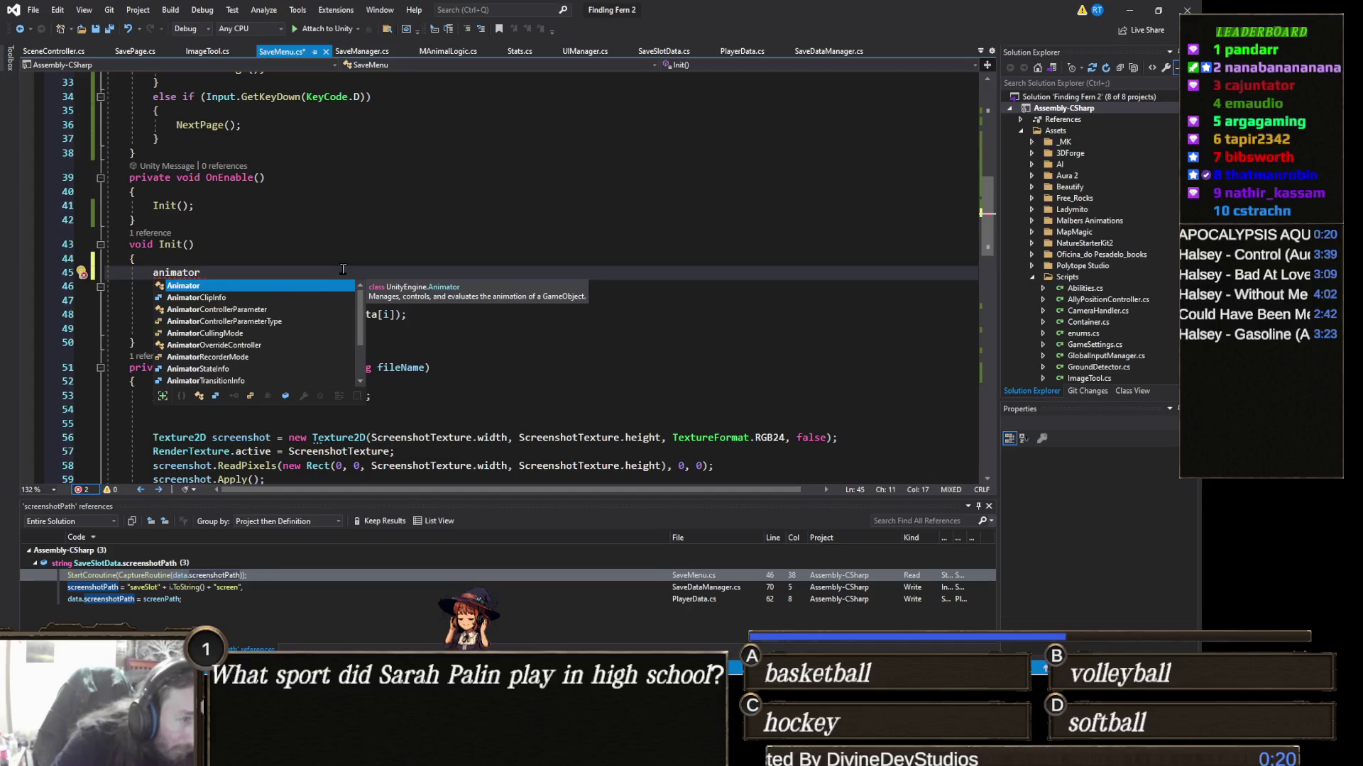
scroll(387, 262, up, 10)
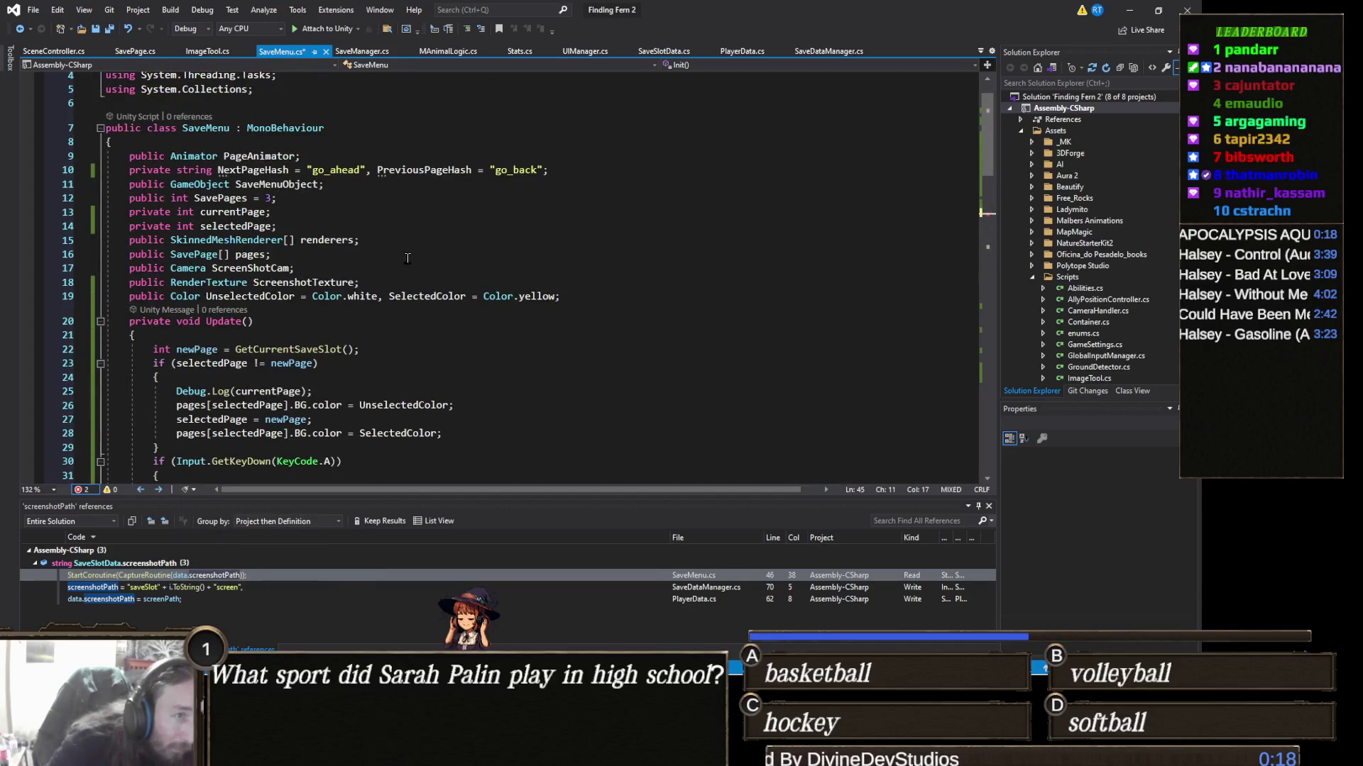
scroll(407, 258, down, 8)
key(BackSpace)
key(BackSpace)
key(BackSpace)
key(BackSpace)
key(BackSpace)
key(BackSpace)
text(Page)
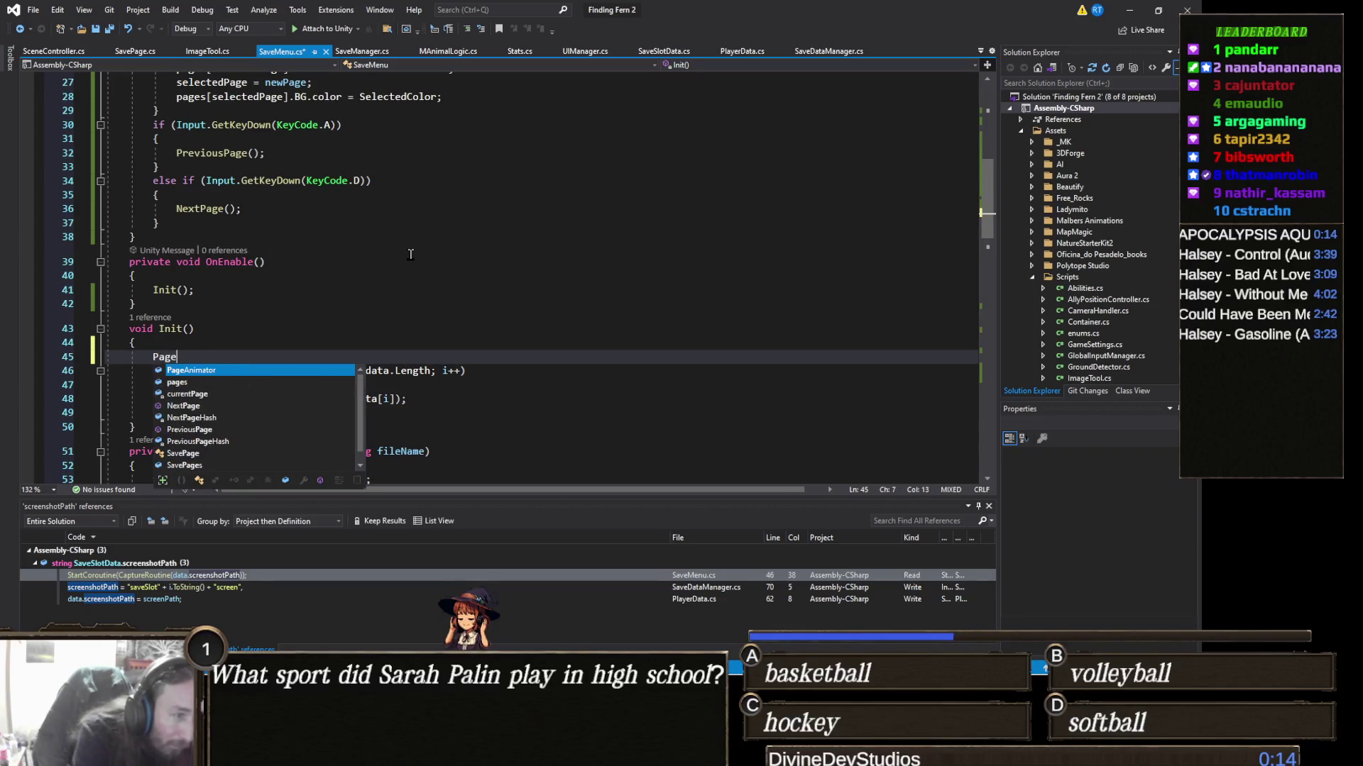
text(Animator.rs)
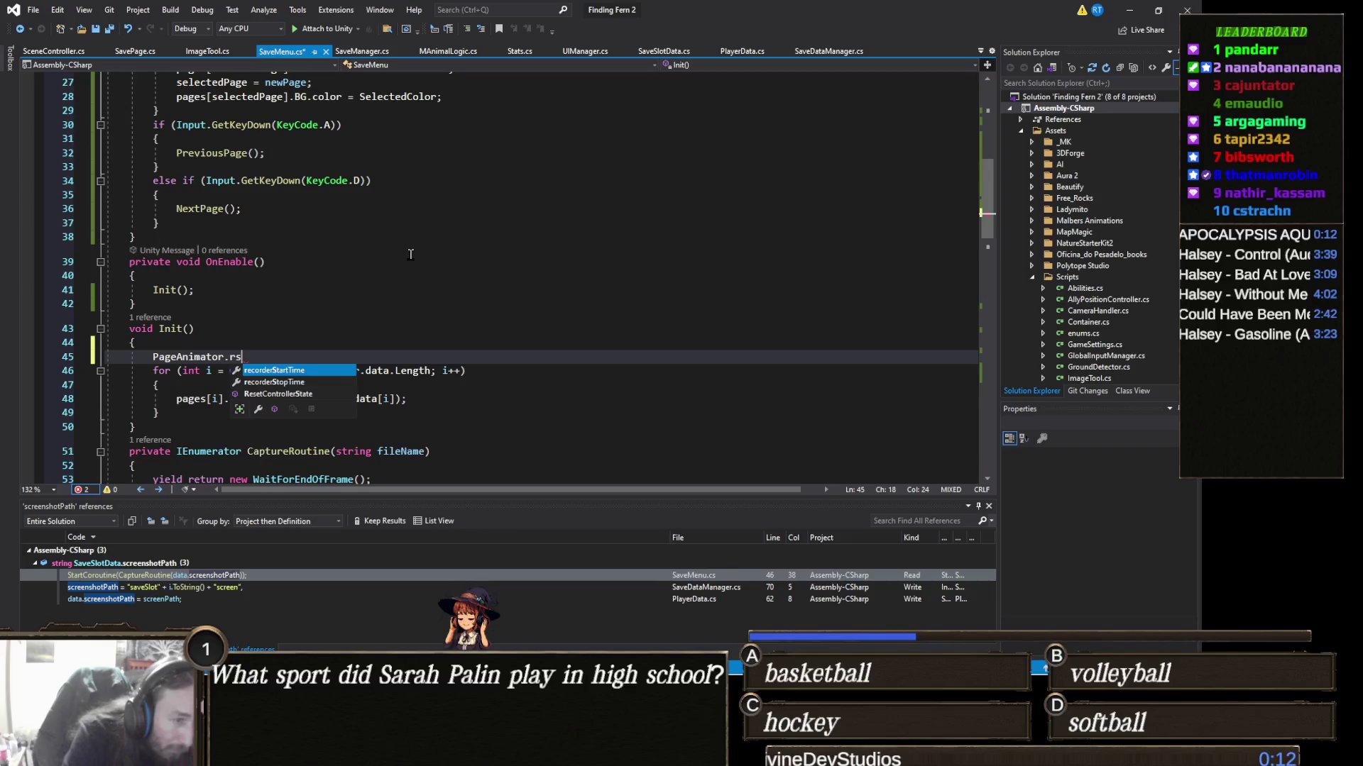
key(BackSpace)
text(eset)
key(Tab)
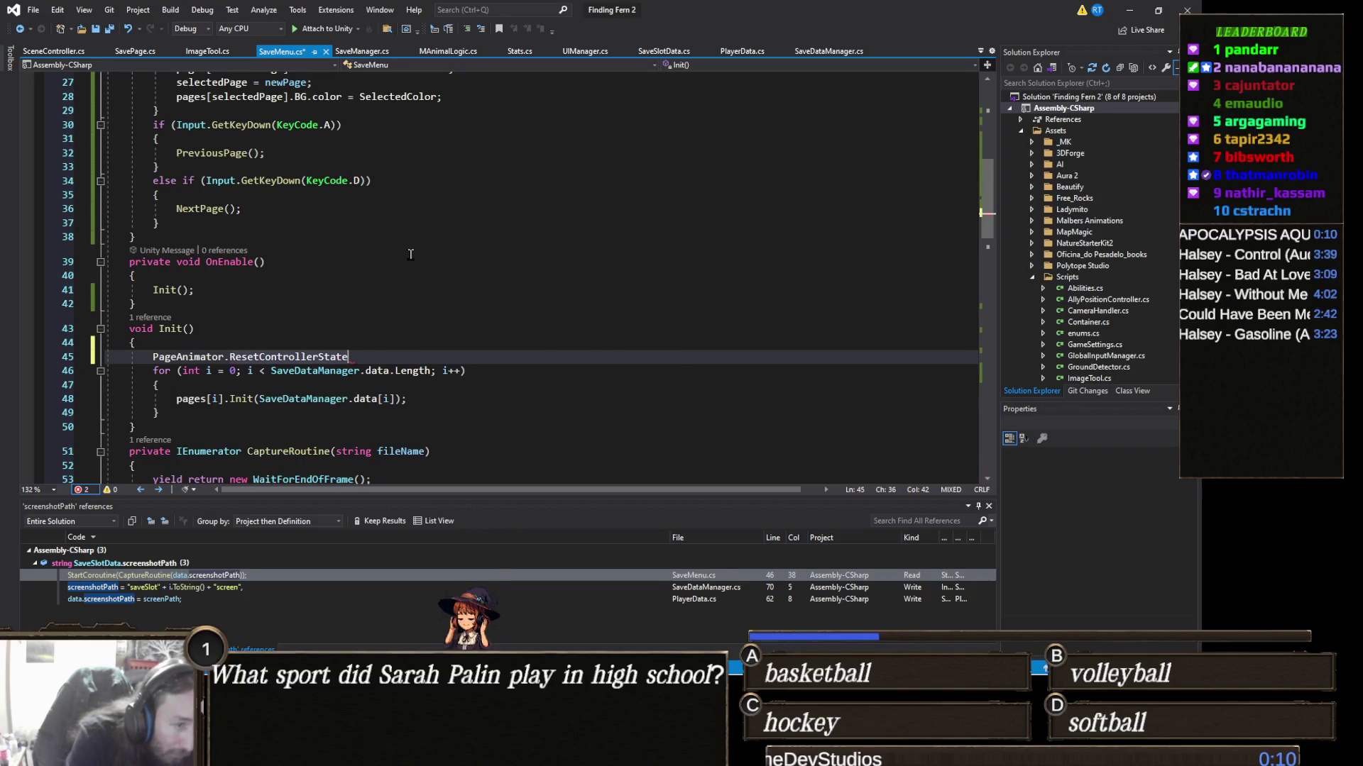
text();)
key(ctrl+s)
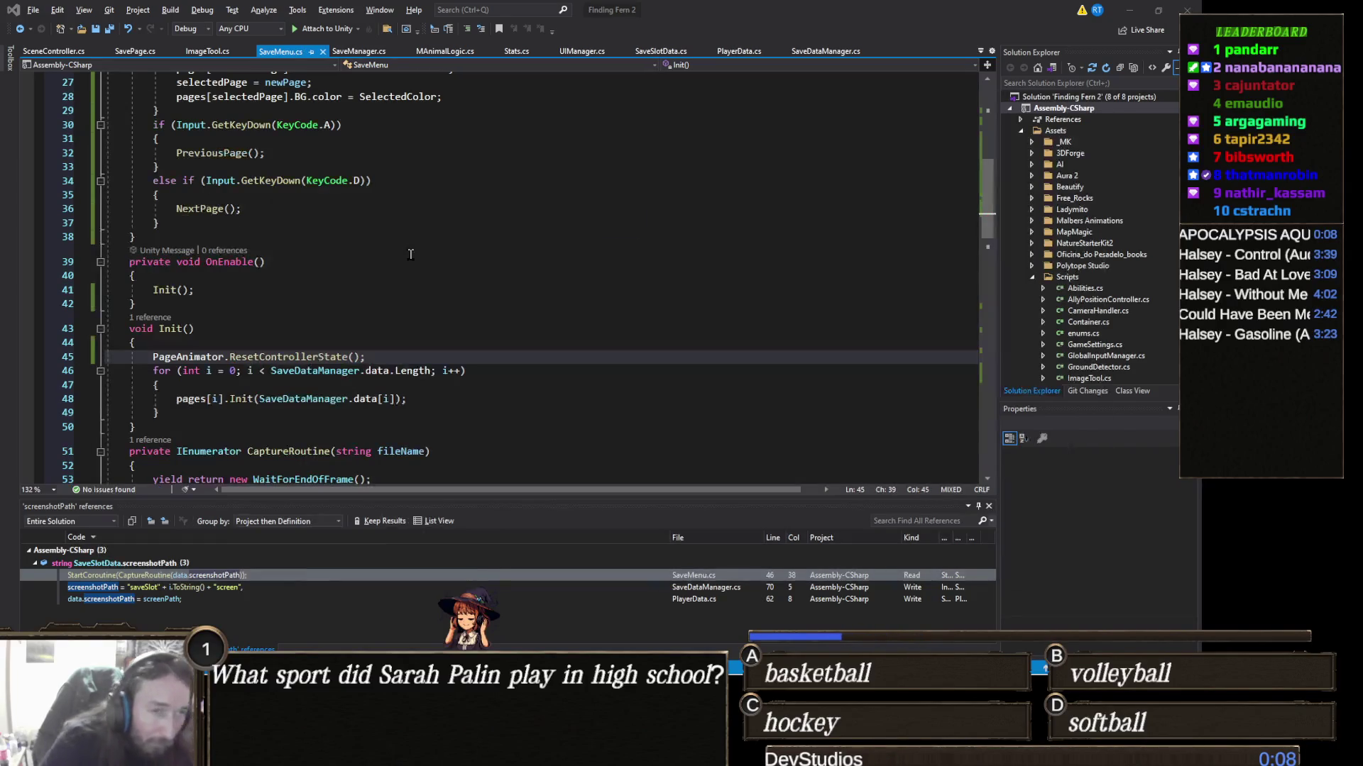
click(1128, 10)
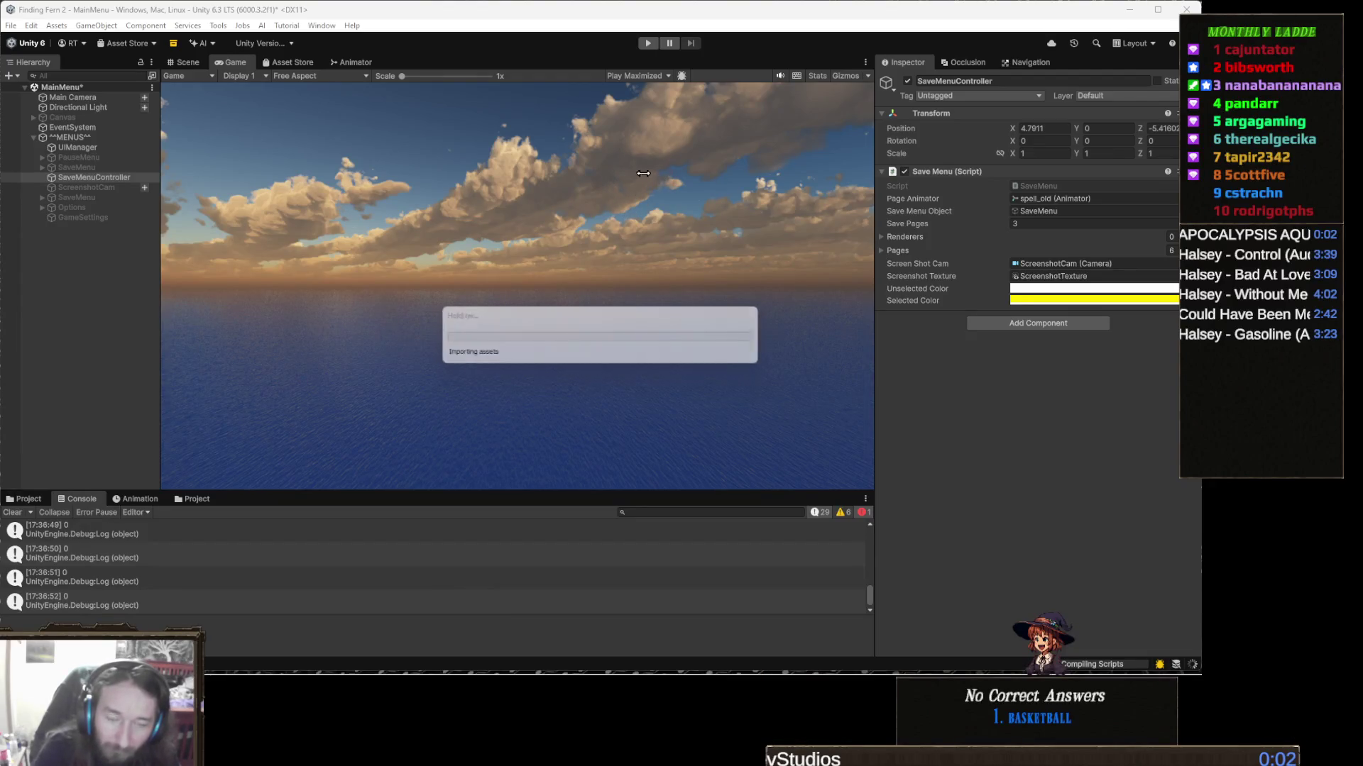
Step: Start the game with Ctrl+P, open the save book from the pause menu twice, and stop
key(ctrl+p)
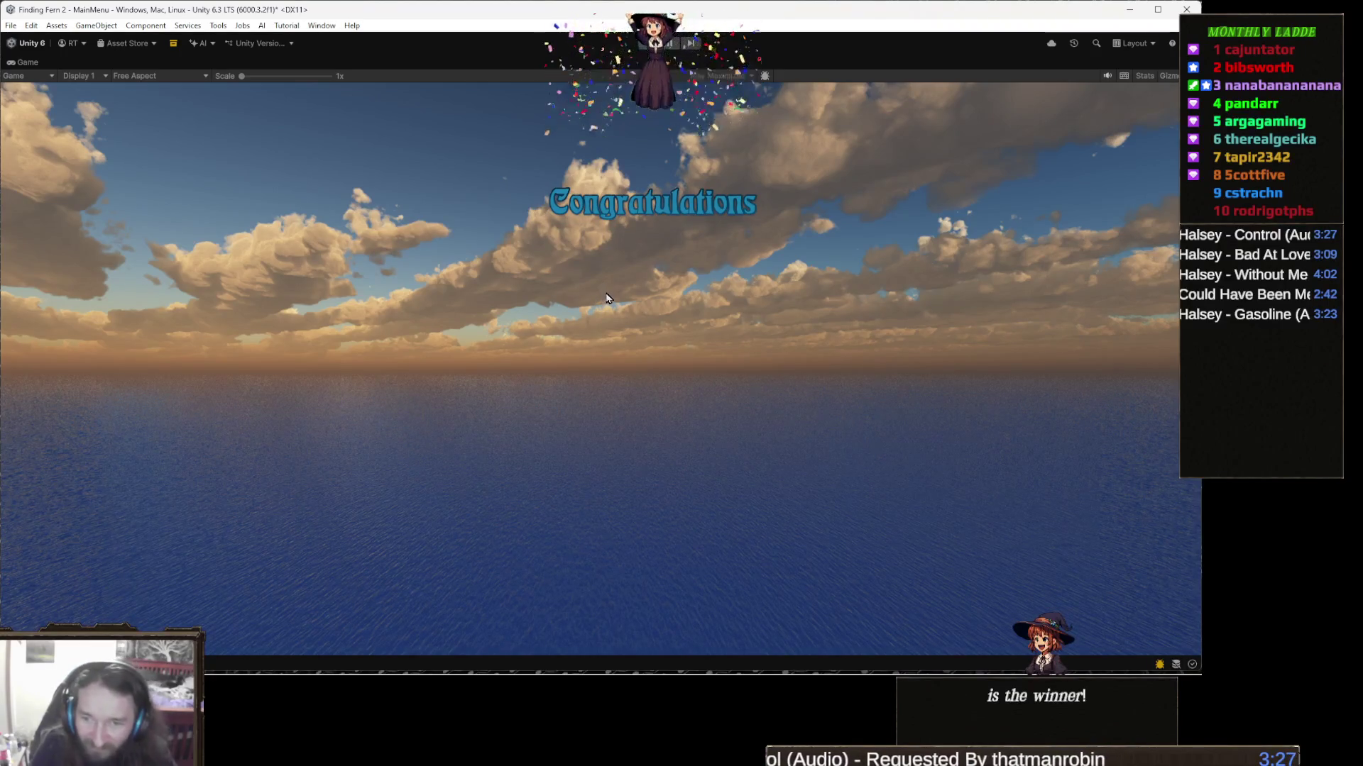
key(ctrl+p)
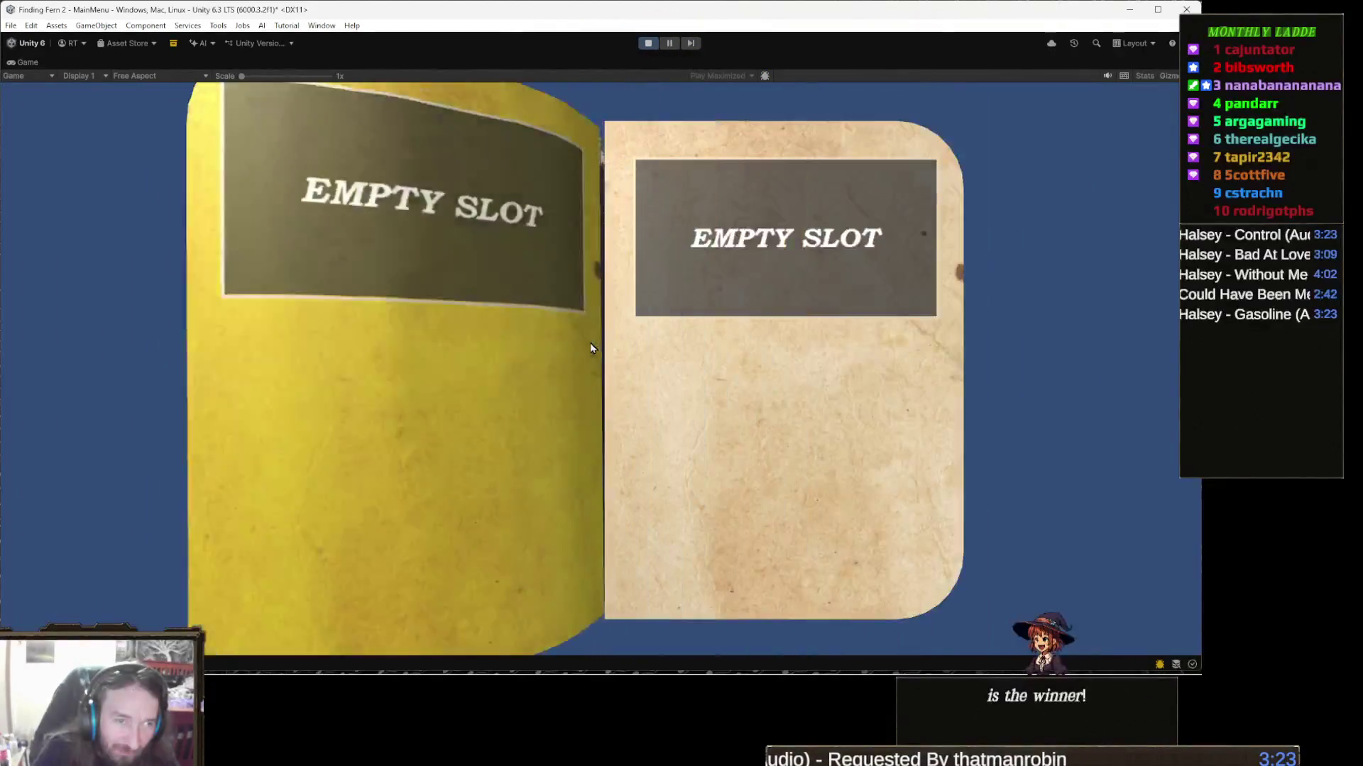
key(Escape)
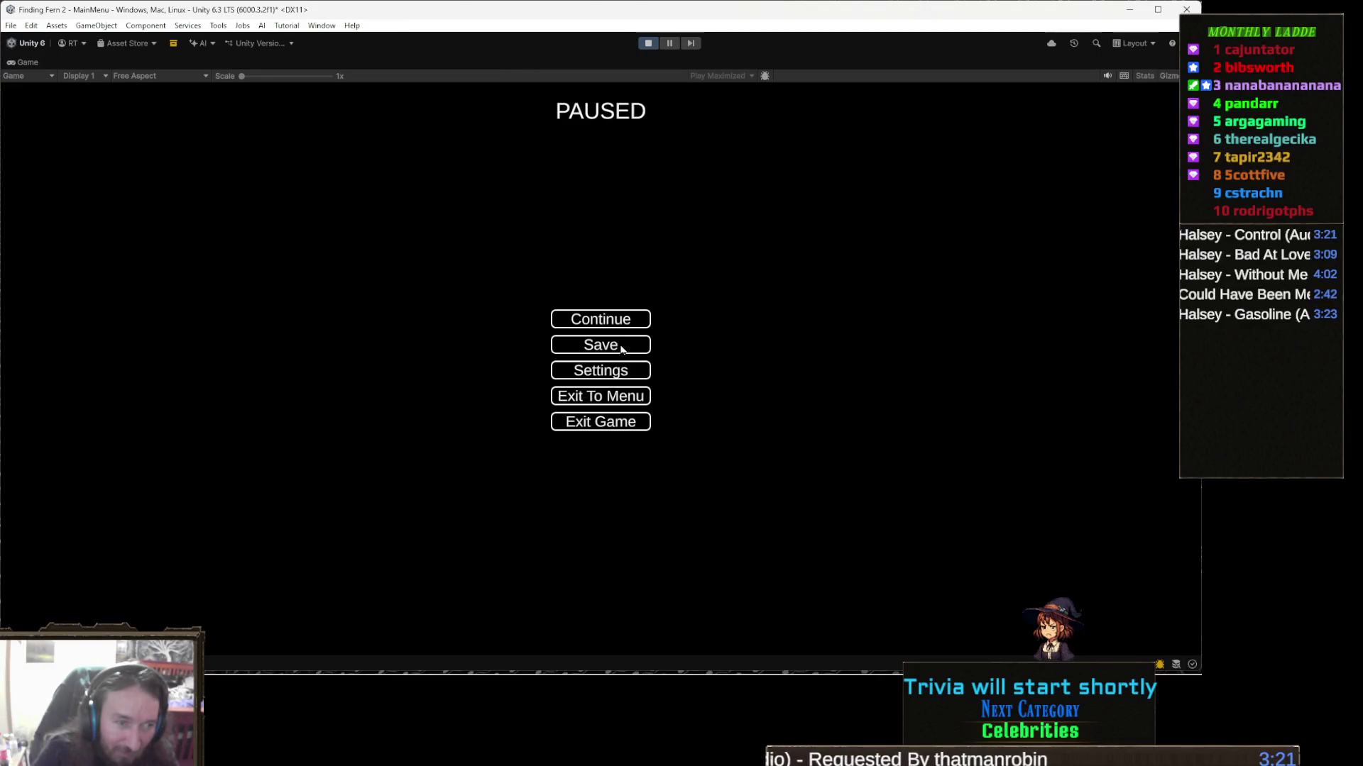
click(619, 345)
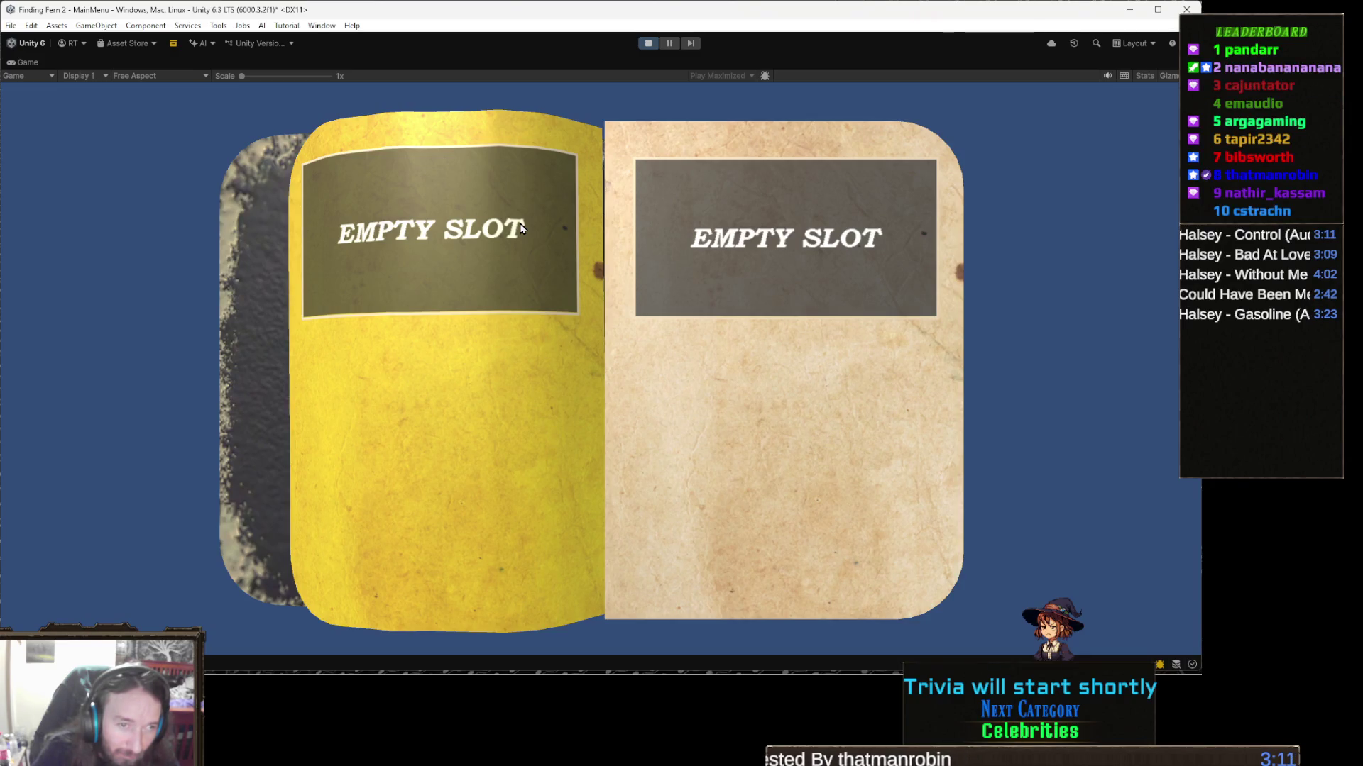
key(Escape)
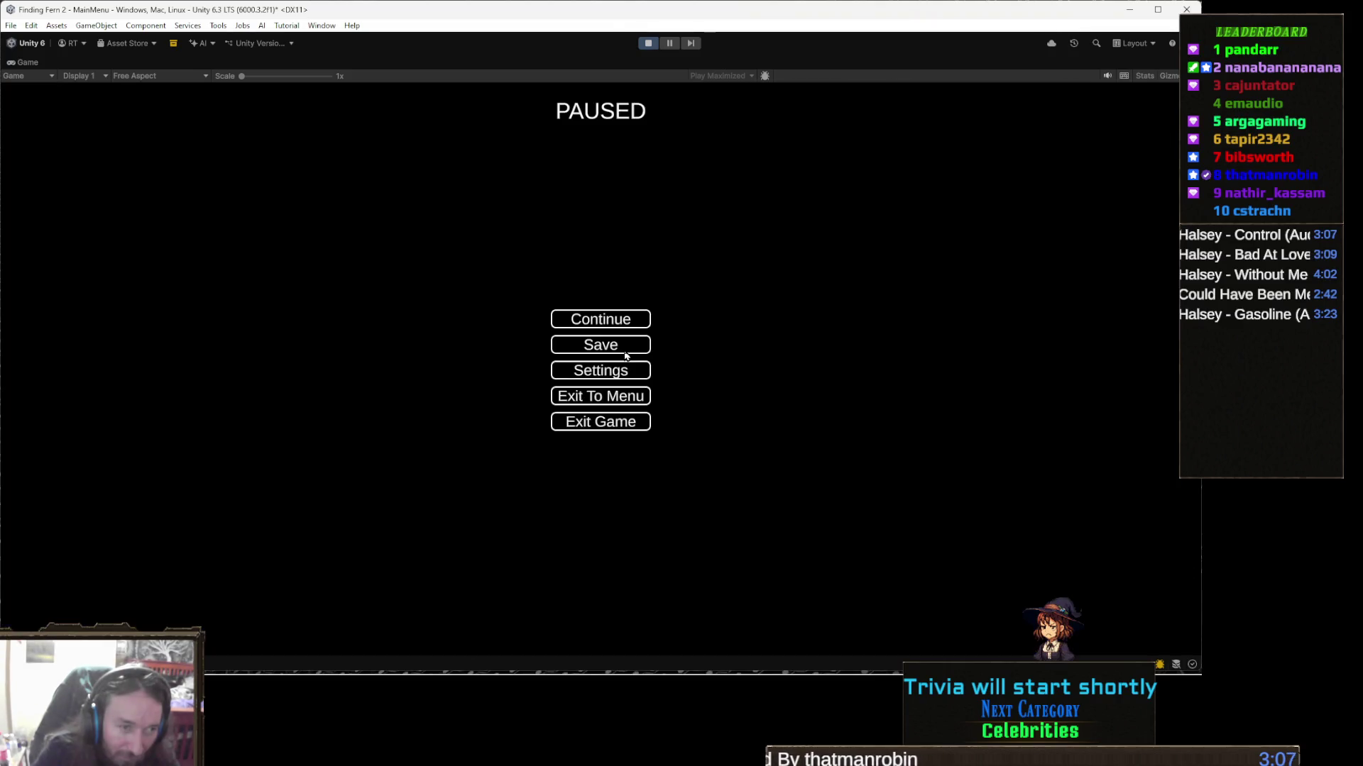
click(628, 348)
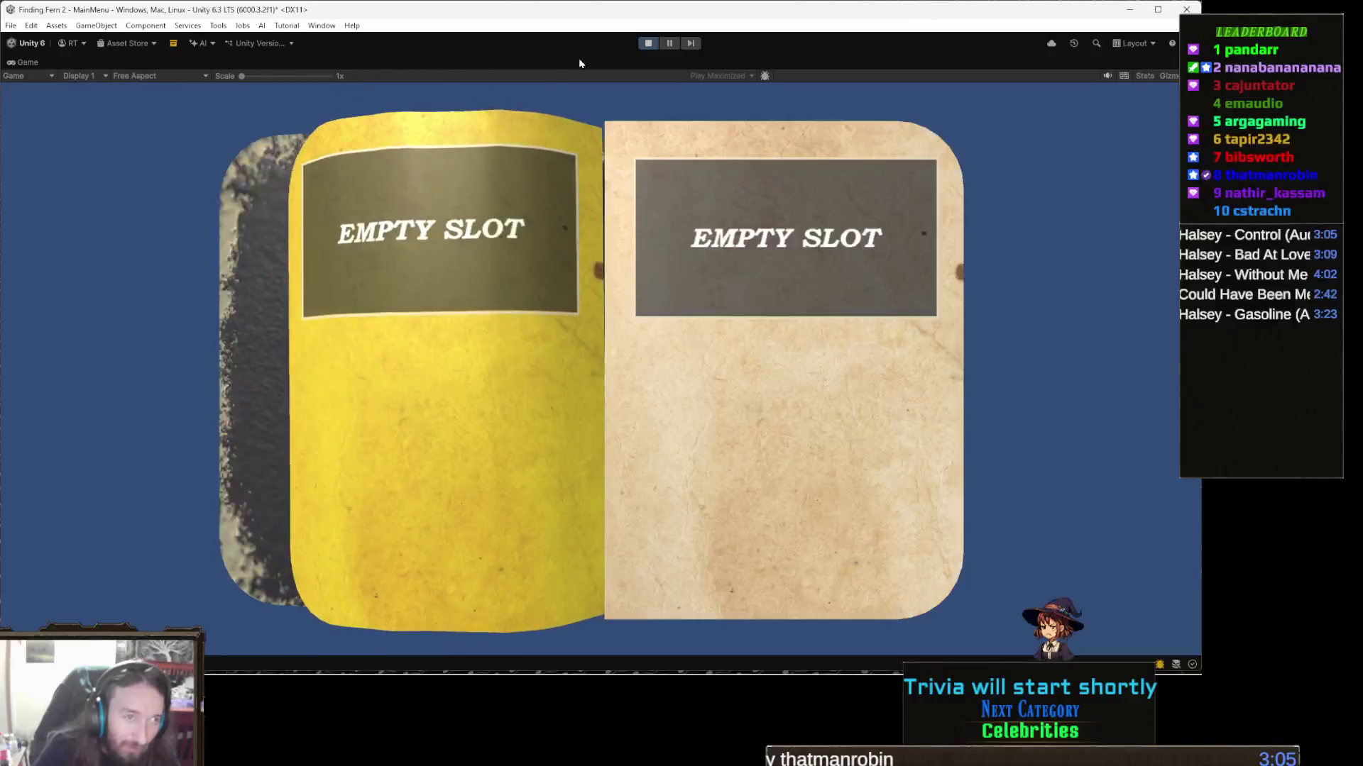
click(648, 44)
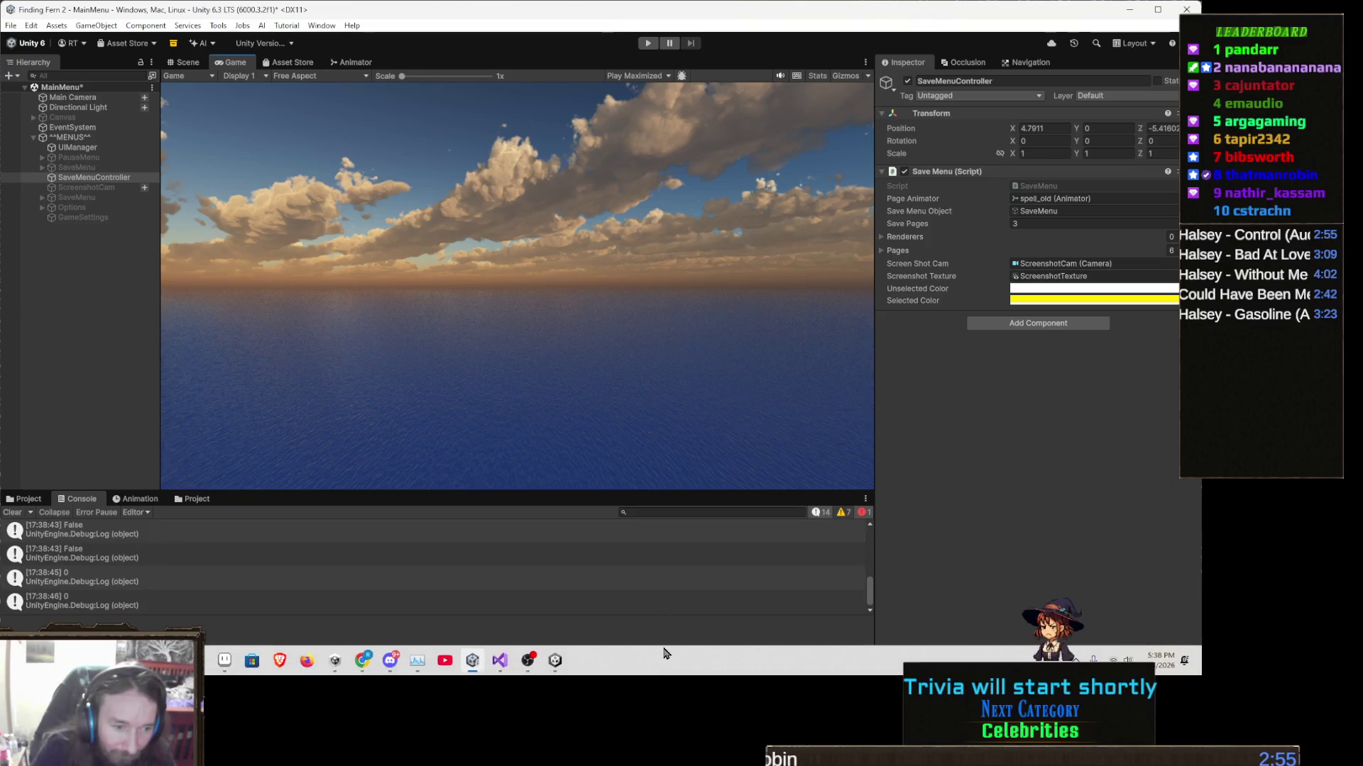
mouse_move(528, 665)
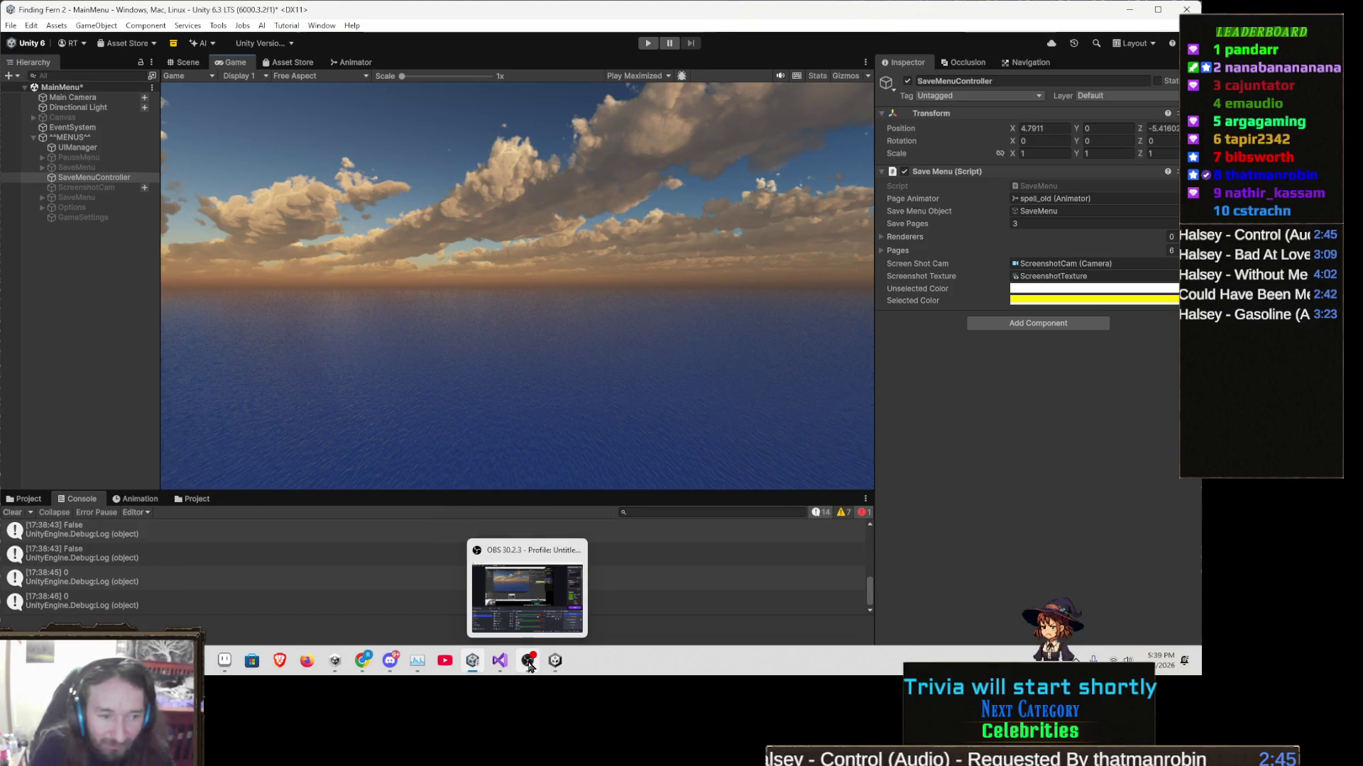
click(529, 663)
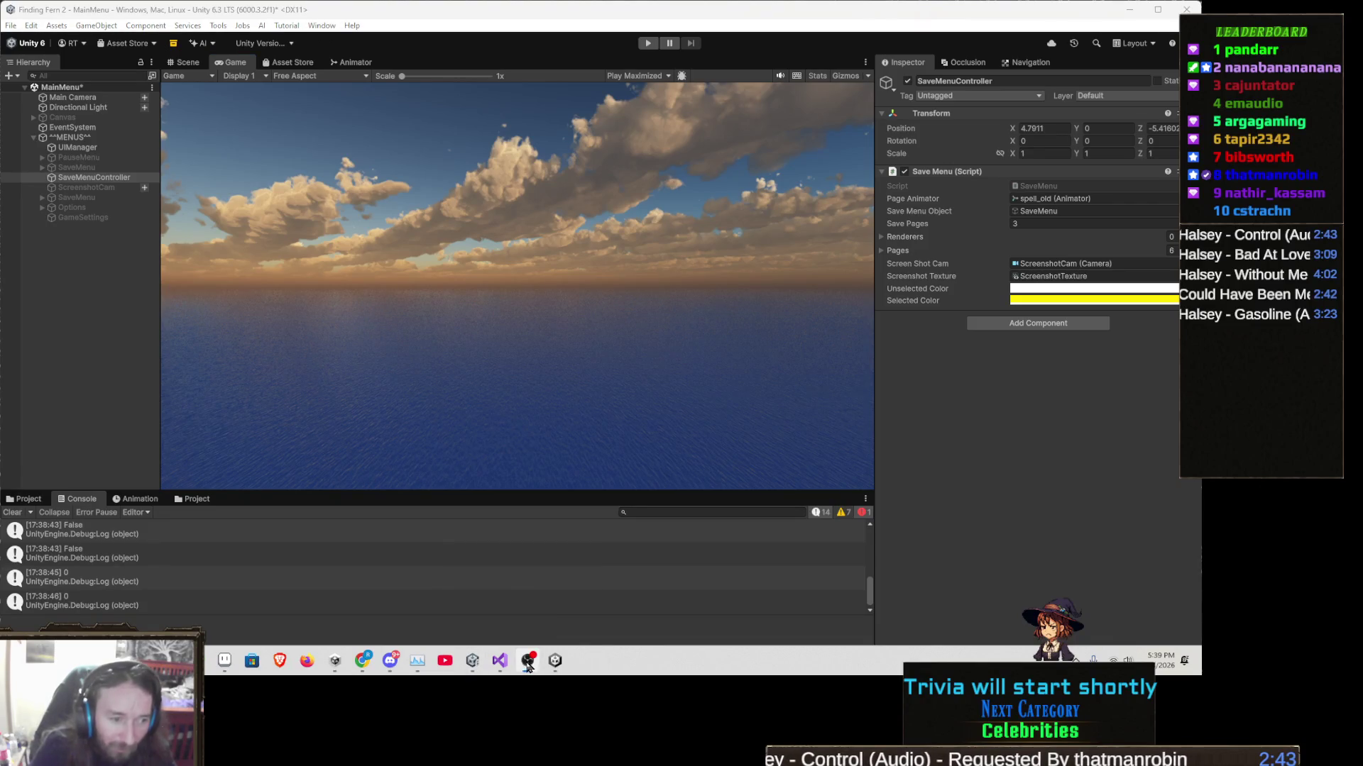
click(500, 661)
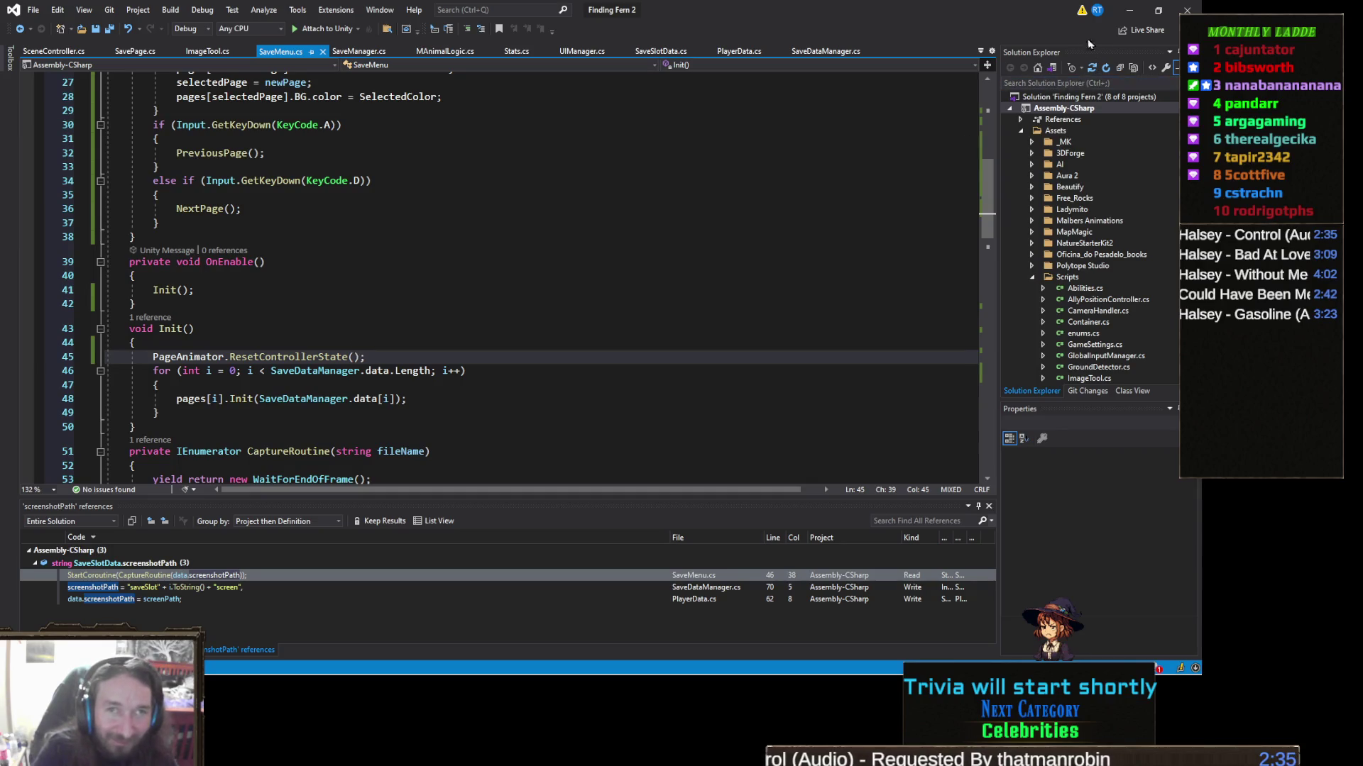
click(1127, 12)
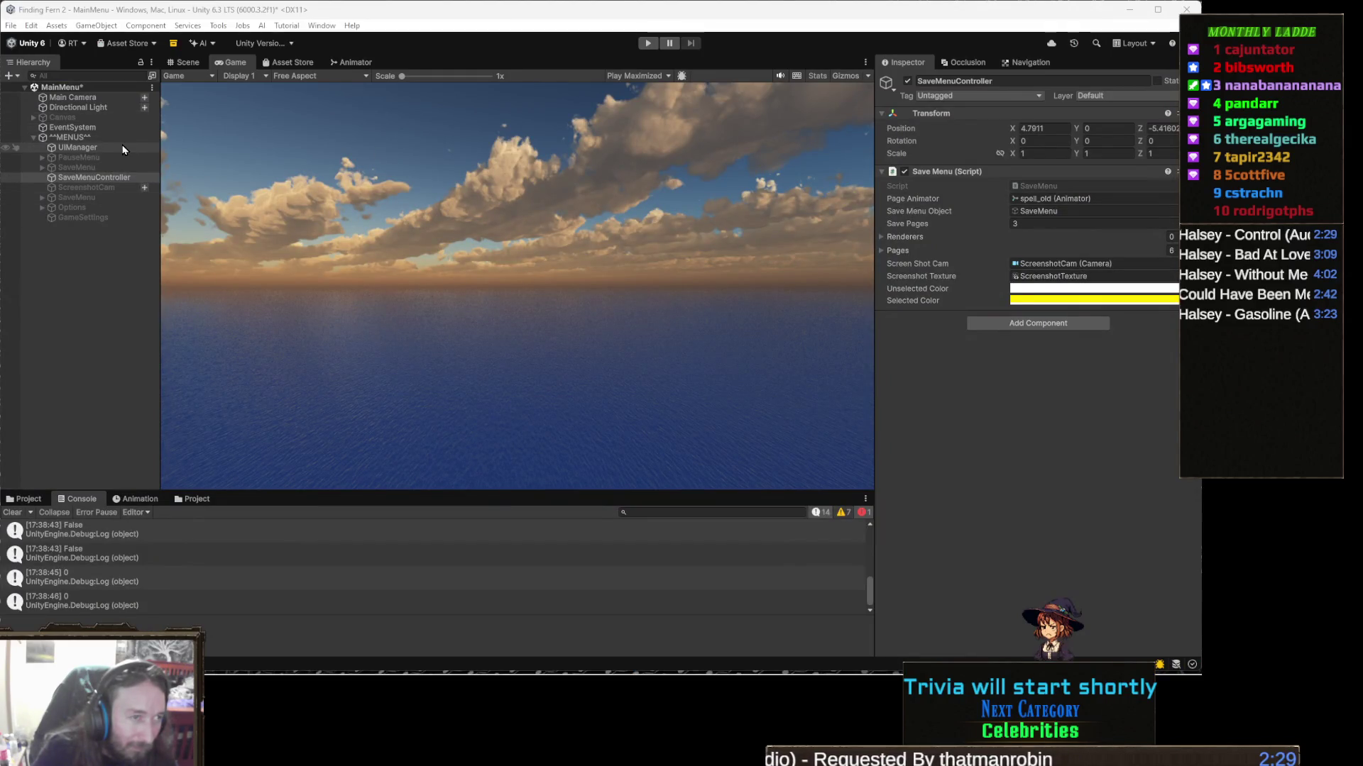
click(351, 62)
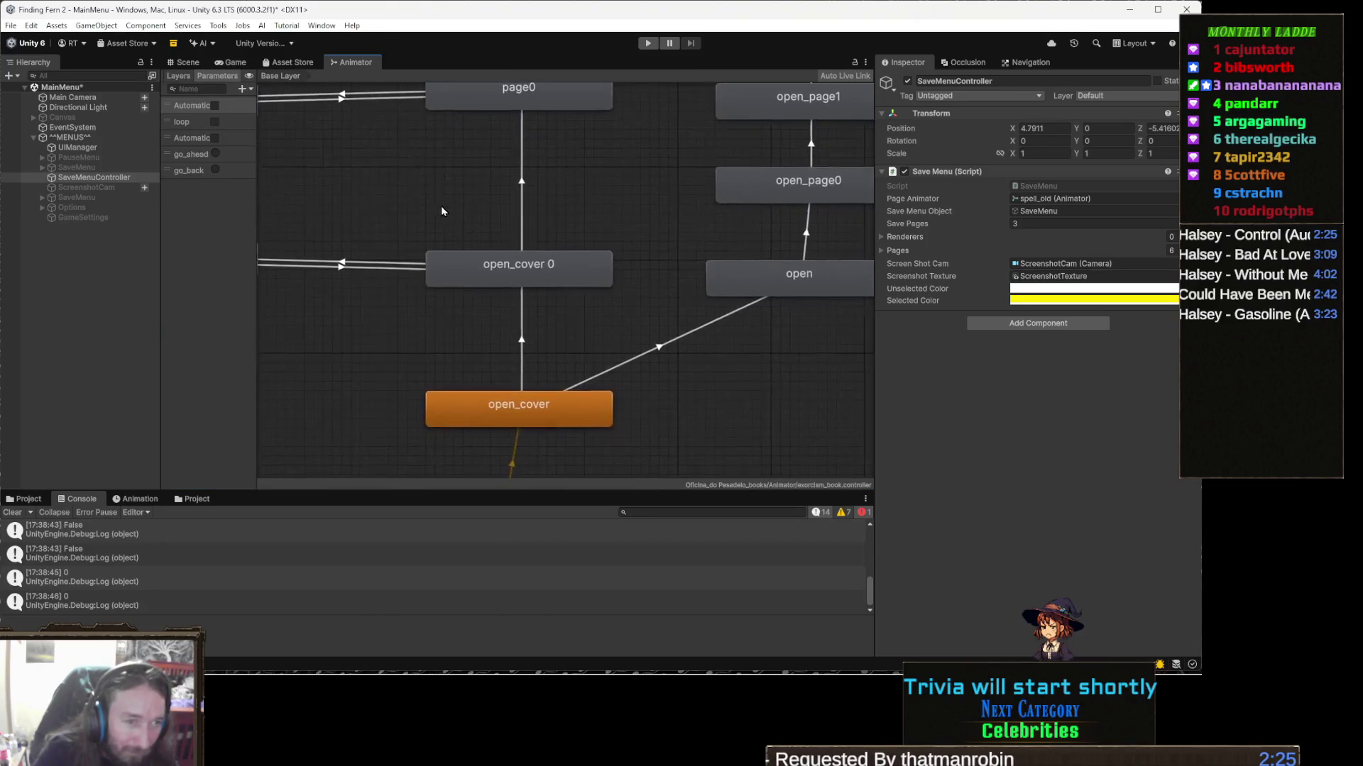
drag(492, 263, 459, 269)
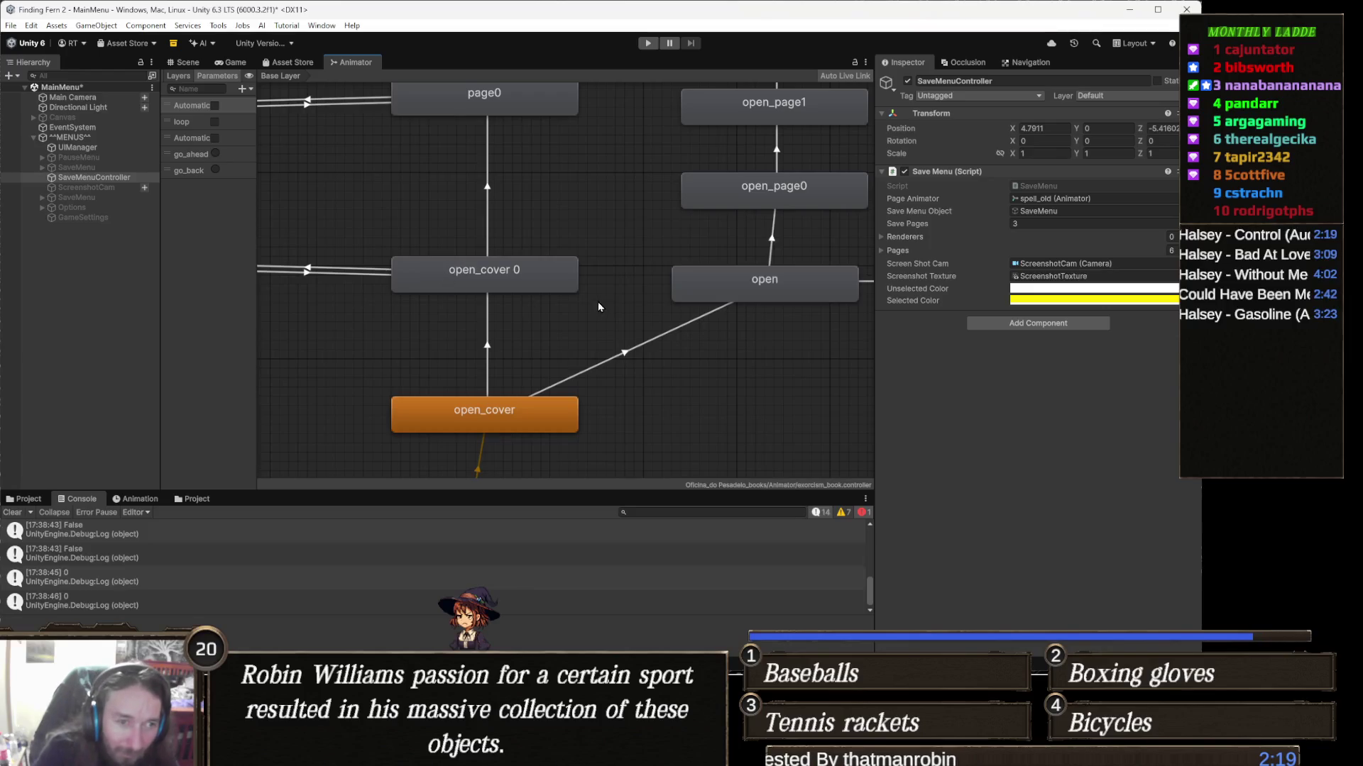
drag(601, 289, 476, 386)
scroll(484, 338, down, 5)
scroll(549, 352, up, 2)
mouse_move(549, 352)
mouse_down()
mouse_move(435, 353)
mouse_move(487, 411)
mouse_move(518, 377)
mouse_move(433, 336)
mouse_move(741, 347)
mouse_up()
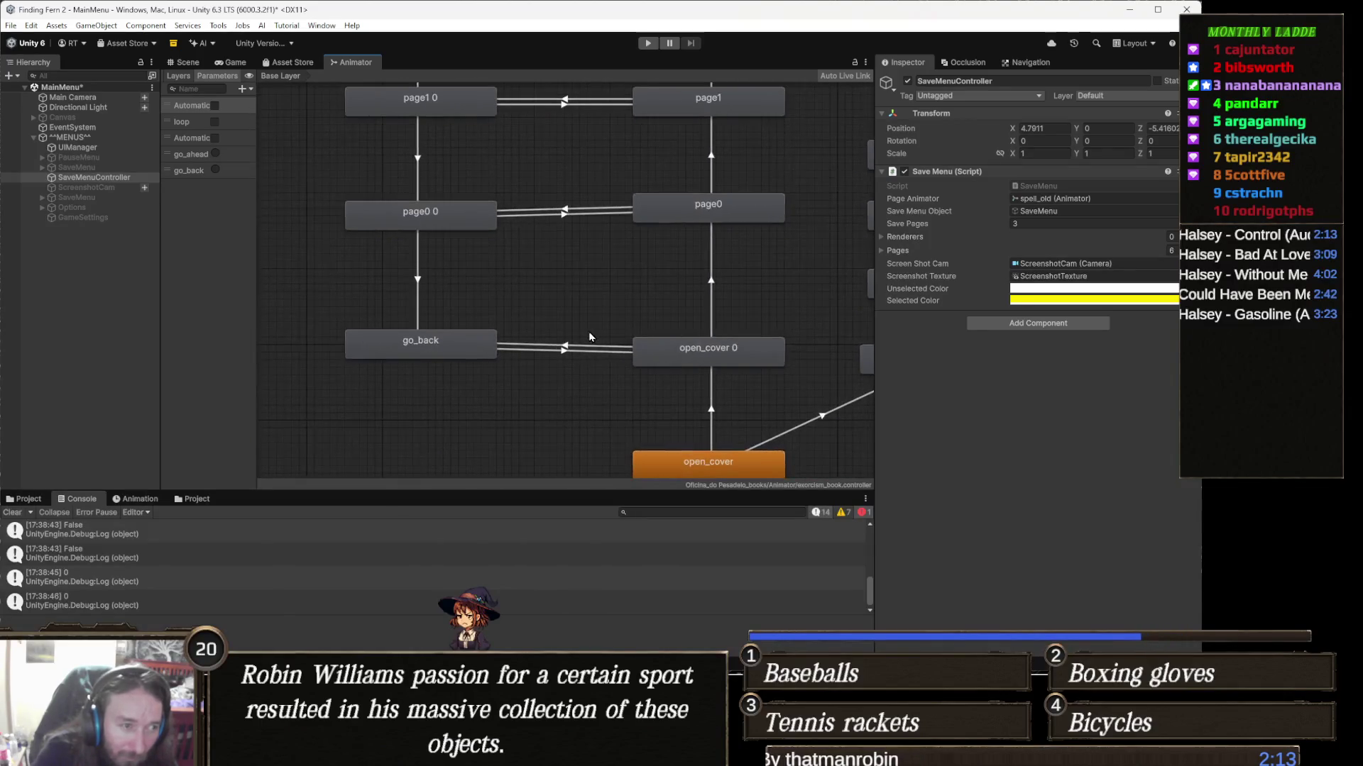
mouse_move(446, 314)
mouse_down()
mouse_move(466, 308)
mouse_move(523, 341)
mouse_move(509, 446)
mouse_move(565, 295)
mouse_move(511, 426)
mouse_move(400, 330)
mouse_up()
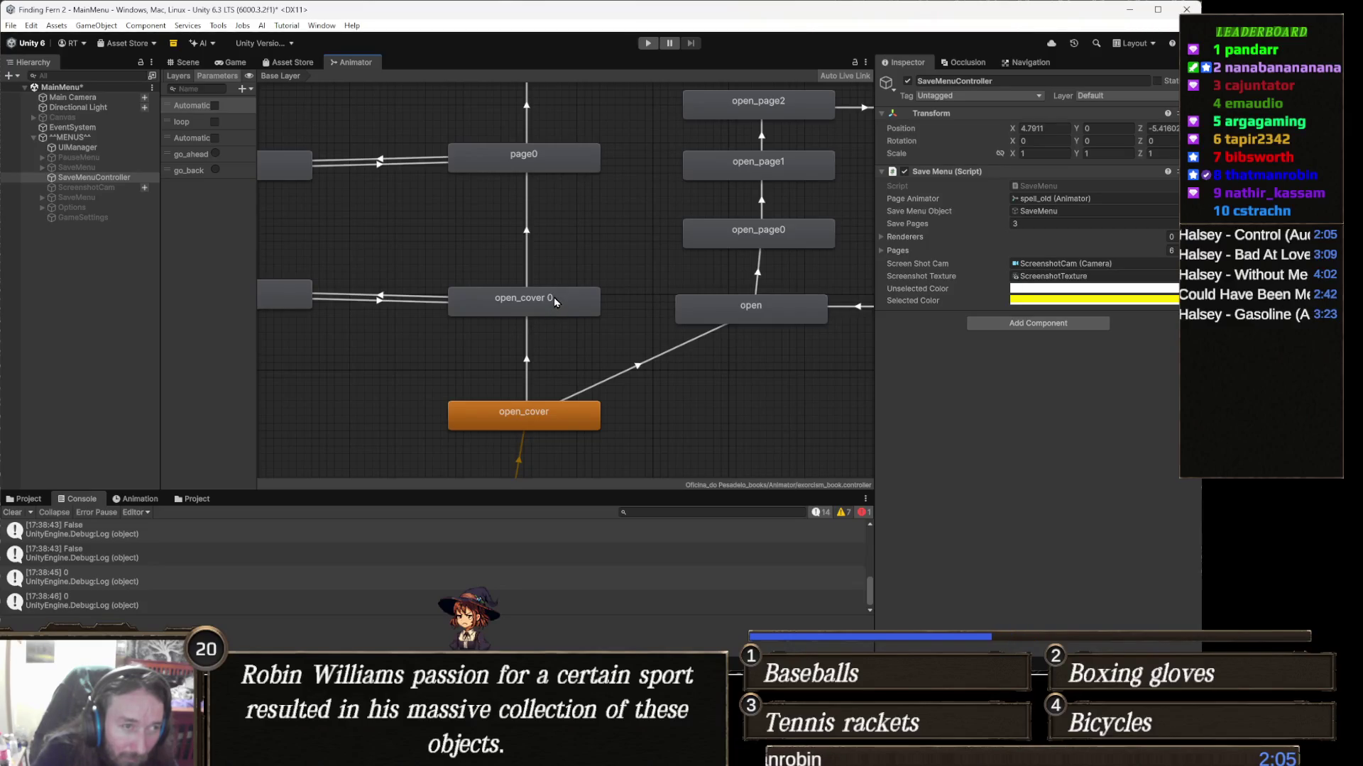
scroll(756, 294, up, 2)
click(773, 310)
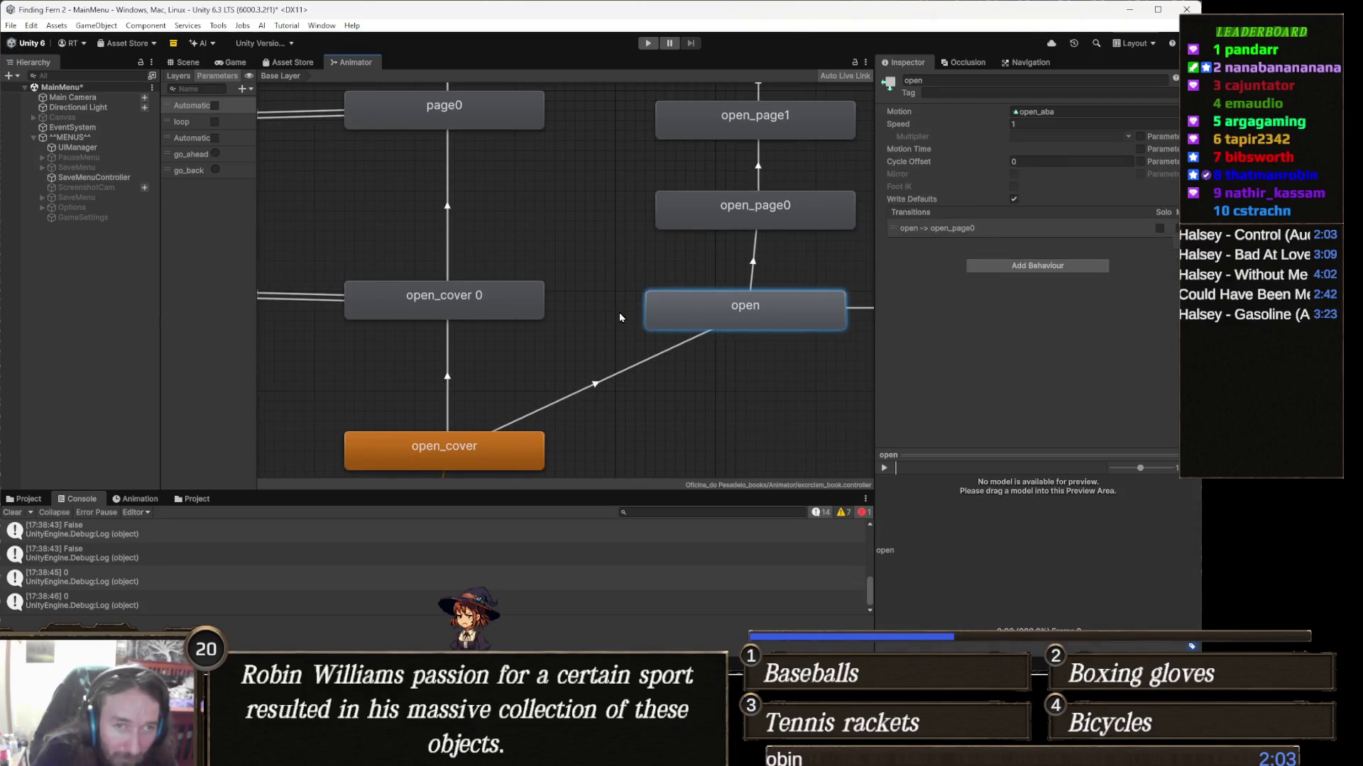
click(516, 317)
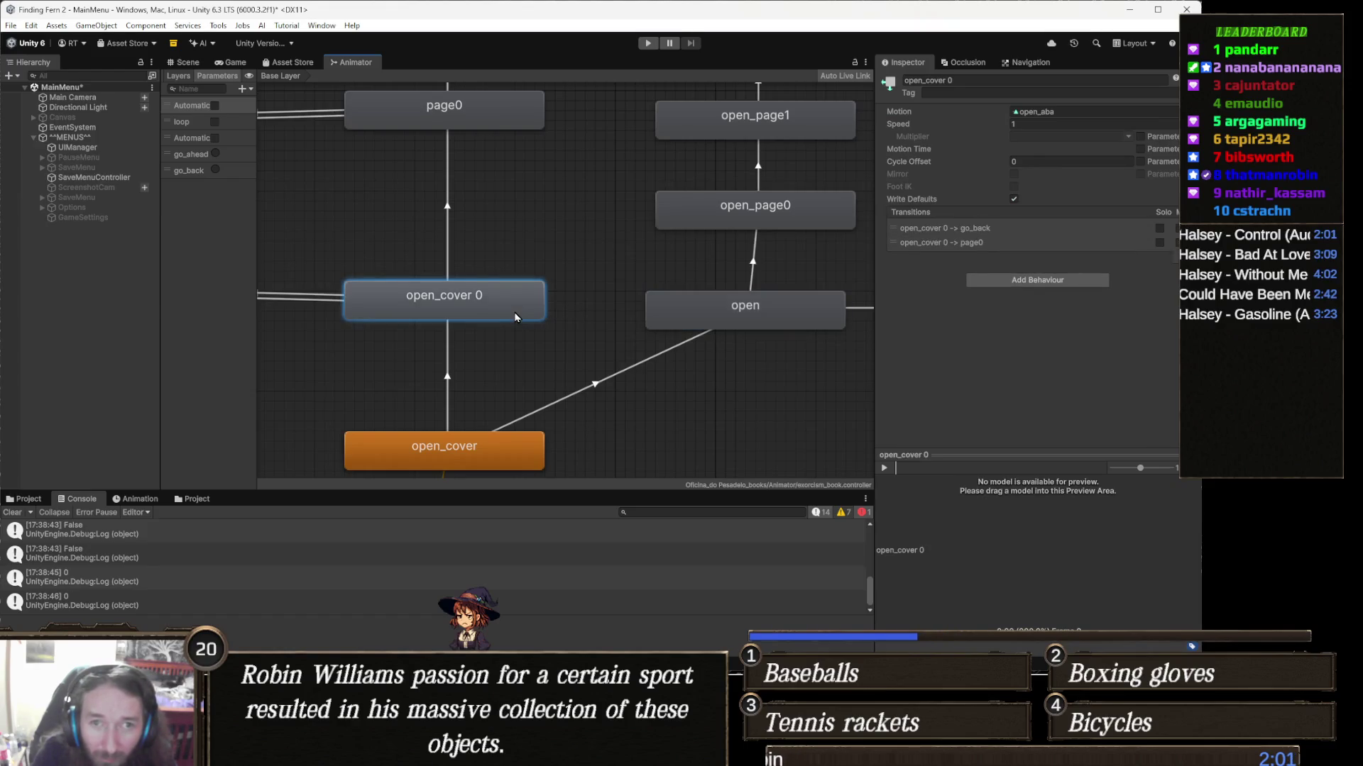
click(759, 305)
mouse_move(469, 309)
mouse_down()
mouse_move(508, 275)
mouse_move(571, 258)
mouse_up()
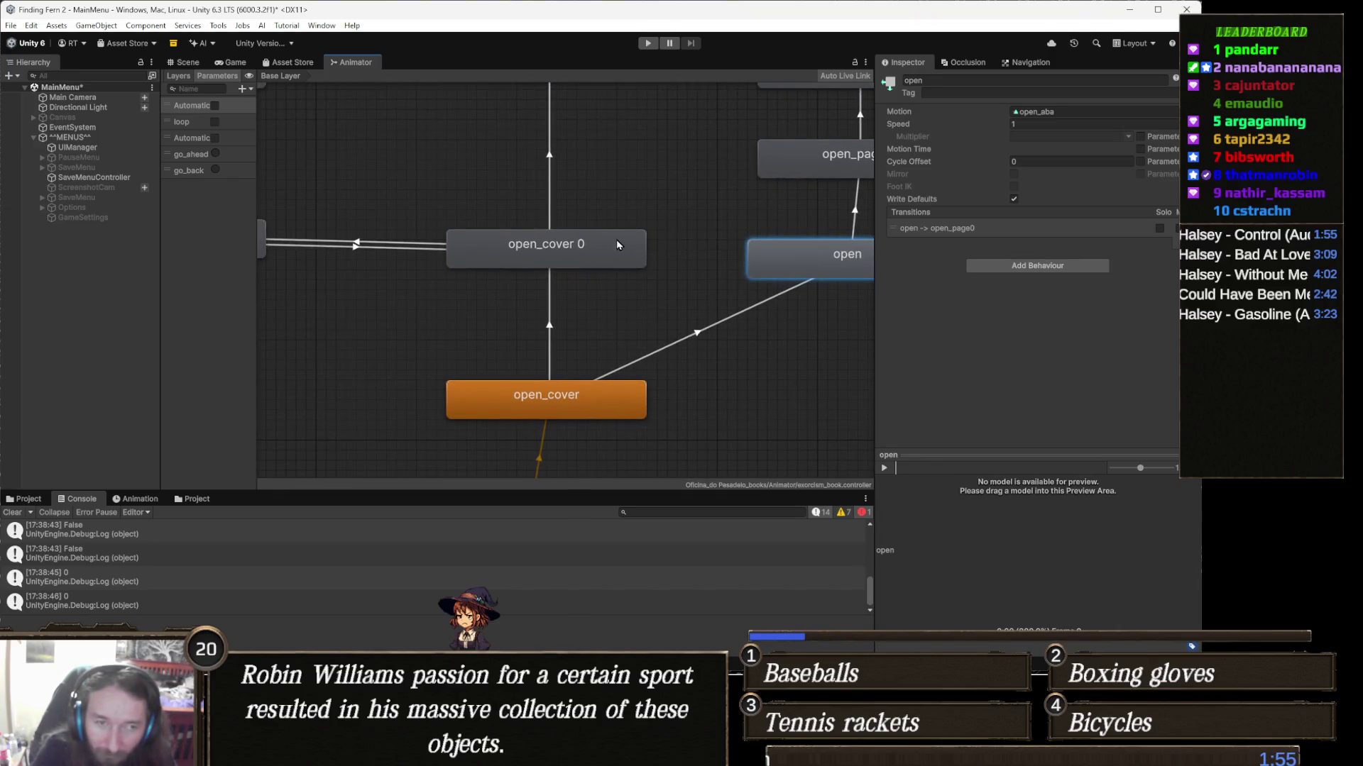
mouse_move(571, 259)
mouse_down()
mouse_move(598, 322)
mouse_move(514, 286)
mouse_move(575, 355)
mouse_move(673, 374)
mouse_up()
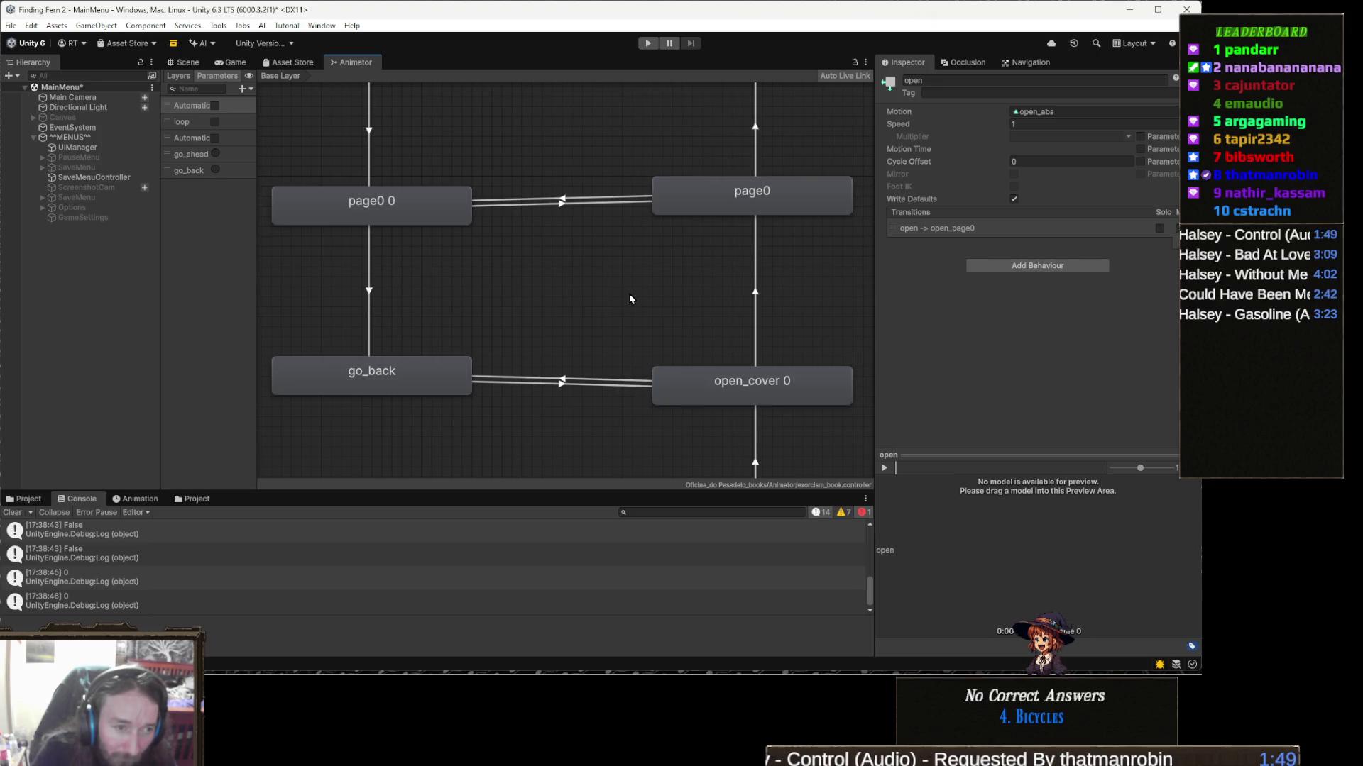
drag(503, 353, 521, 308)
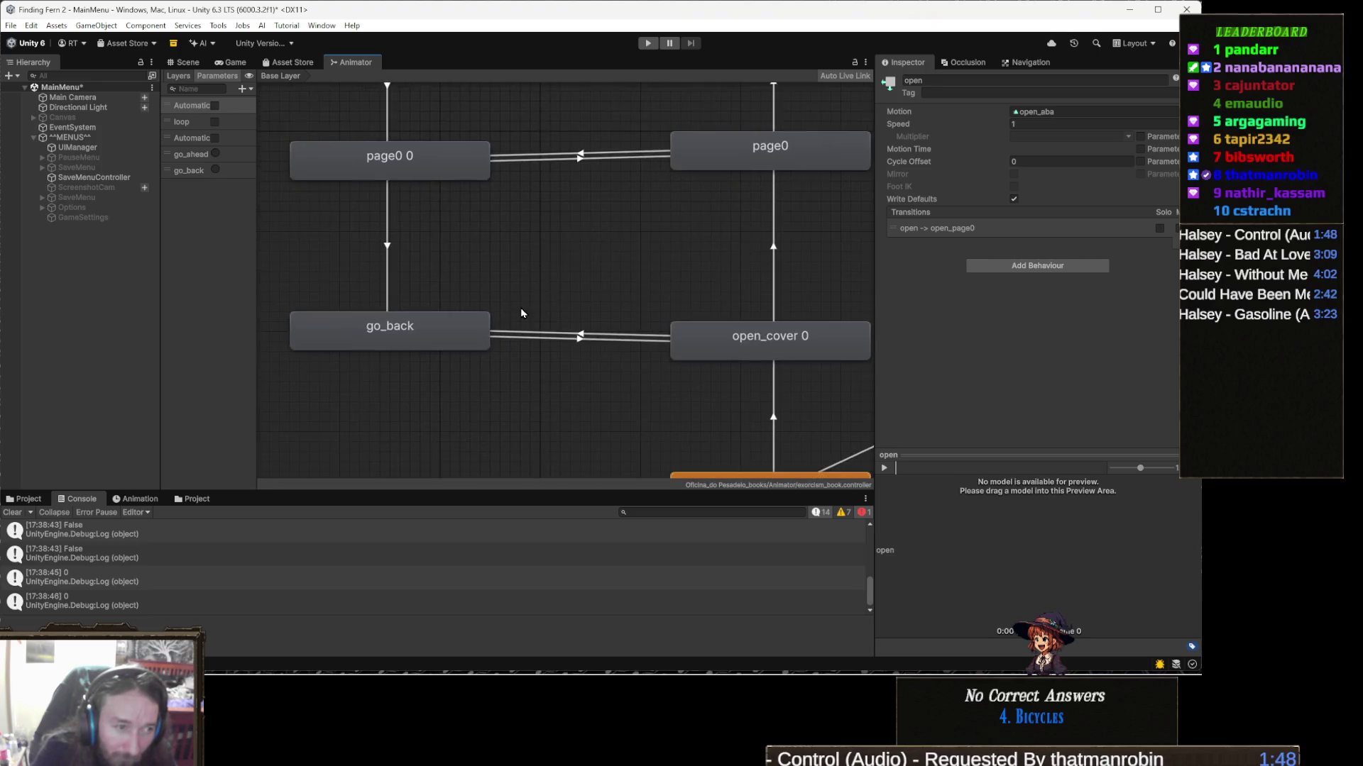
click(423, 338)
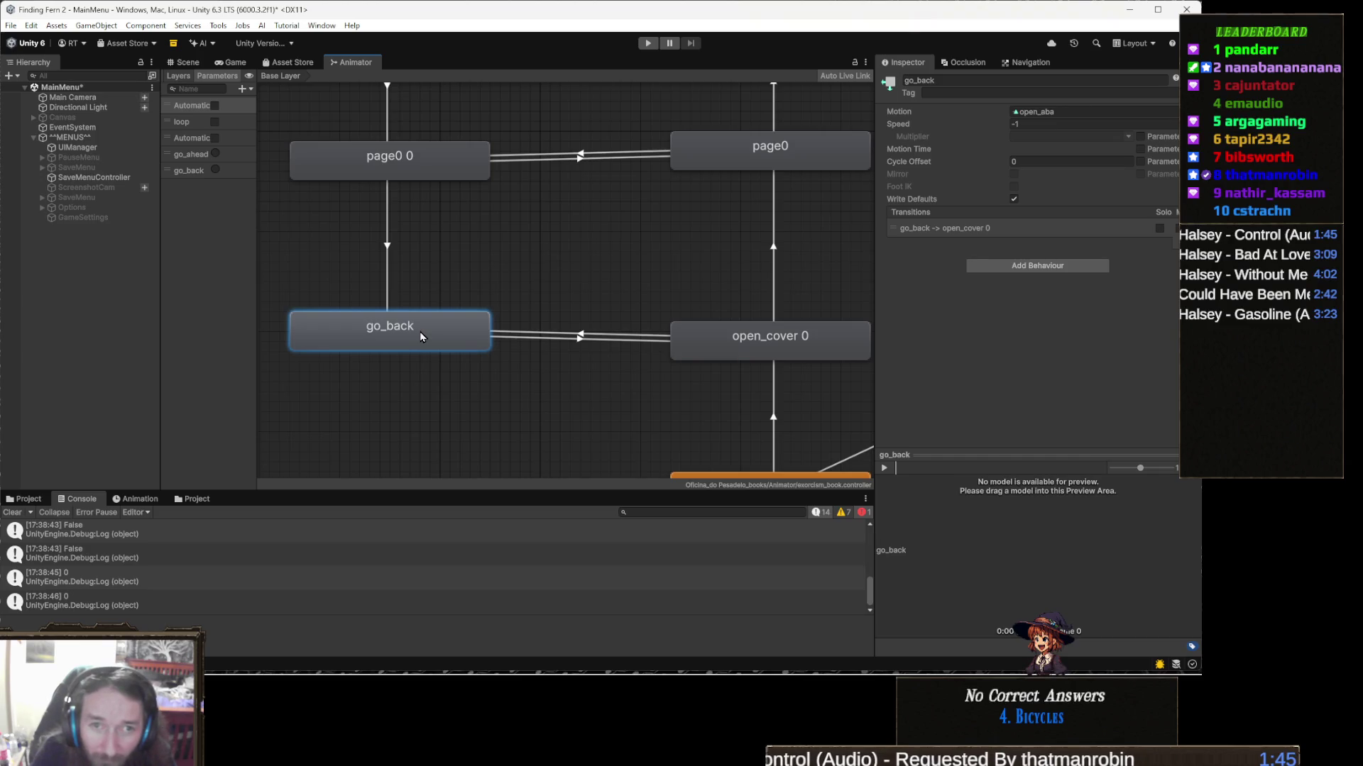
drag(490, 334, 412, 298)
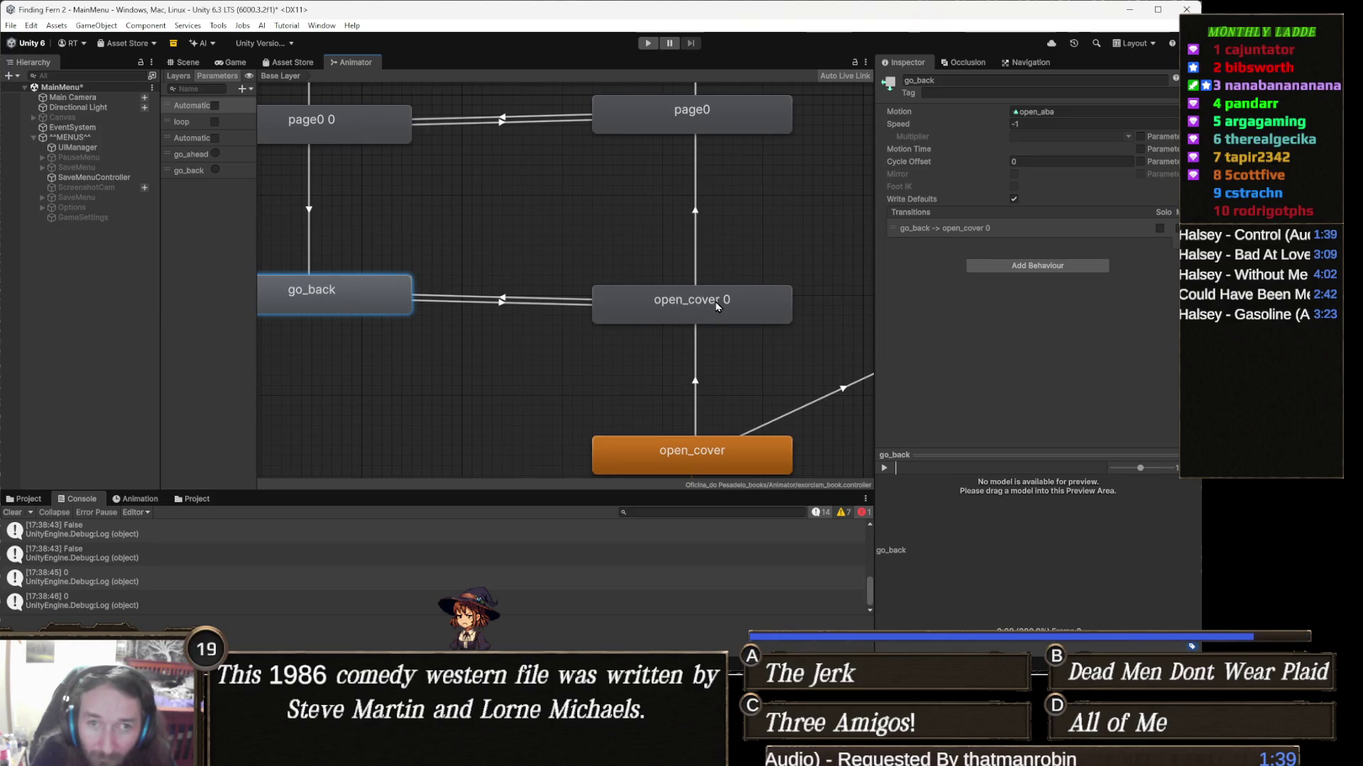
click(717, 306)
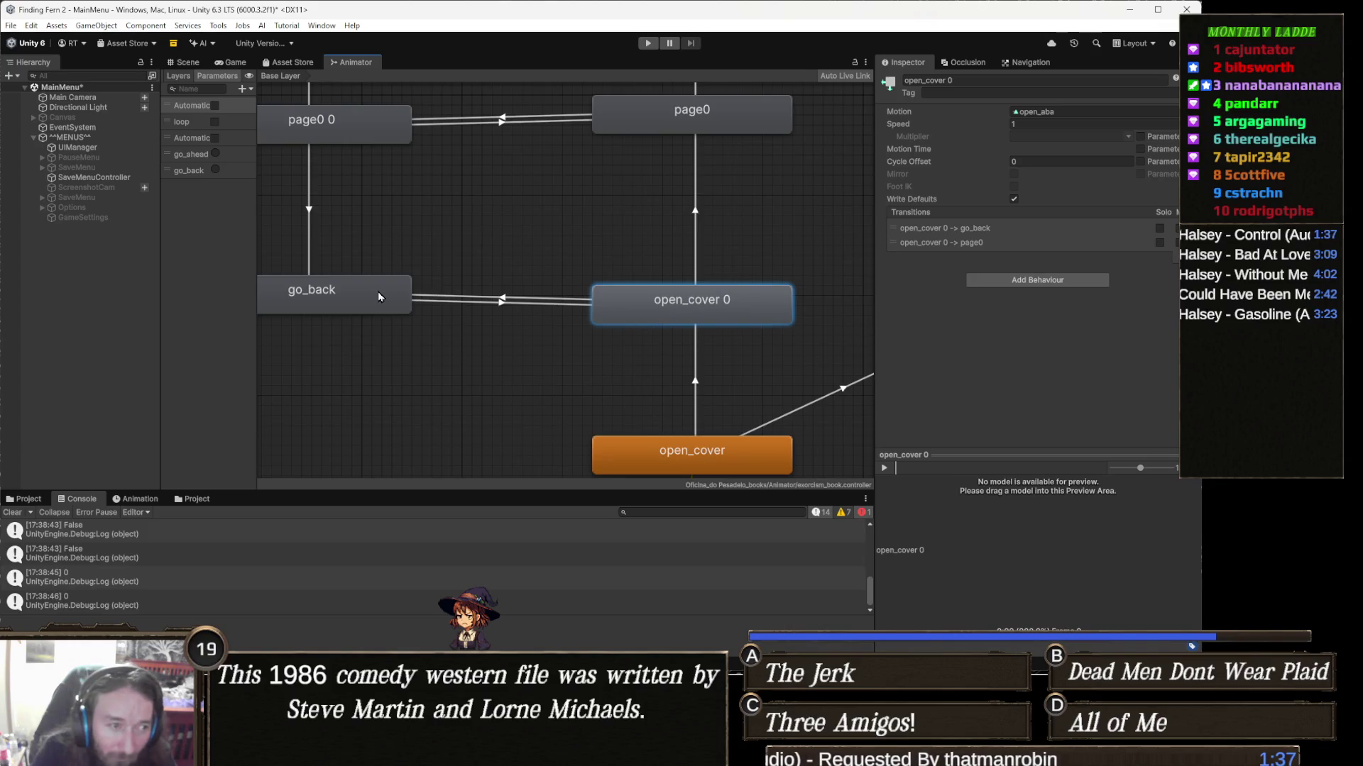
click(377, 291)
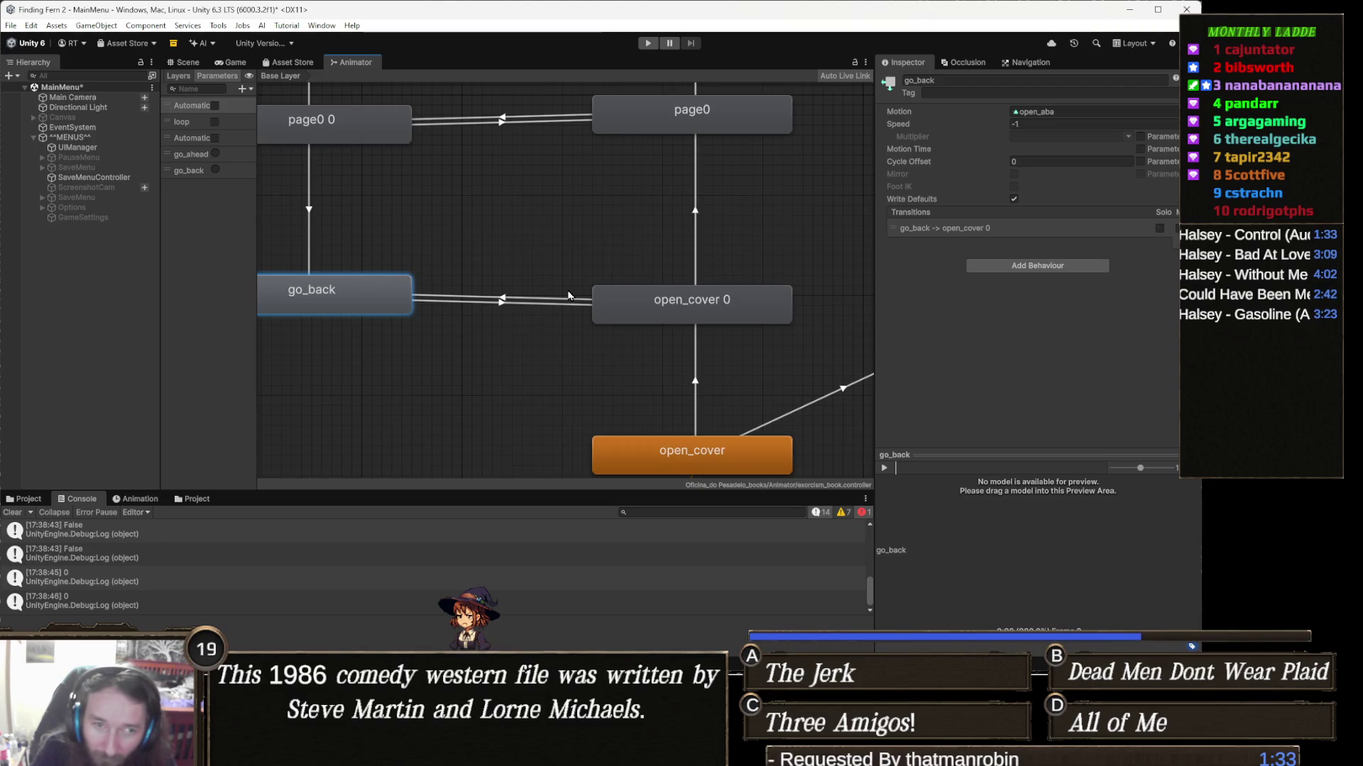
key(a)
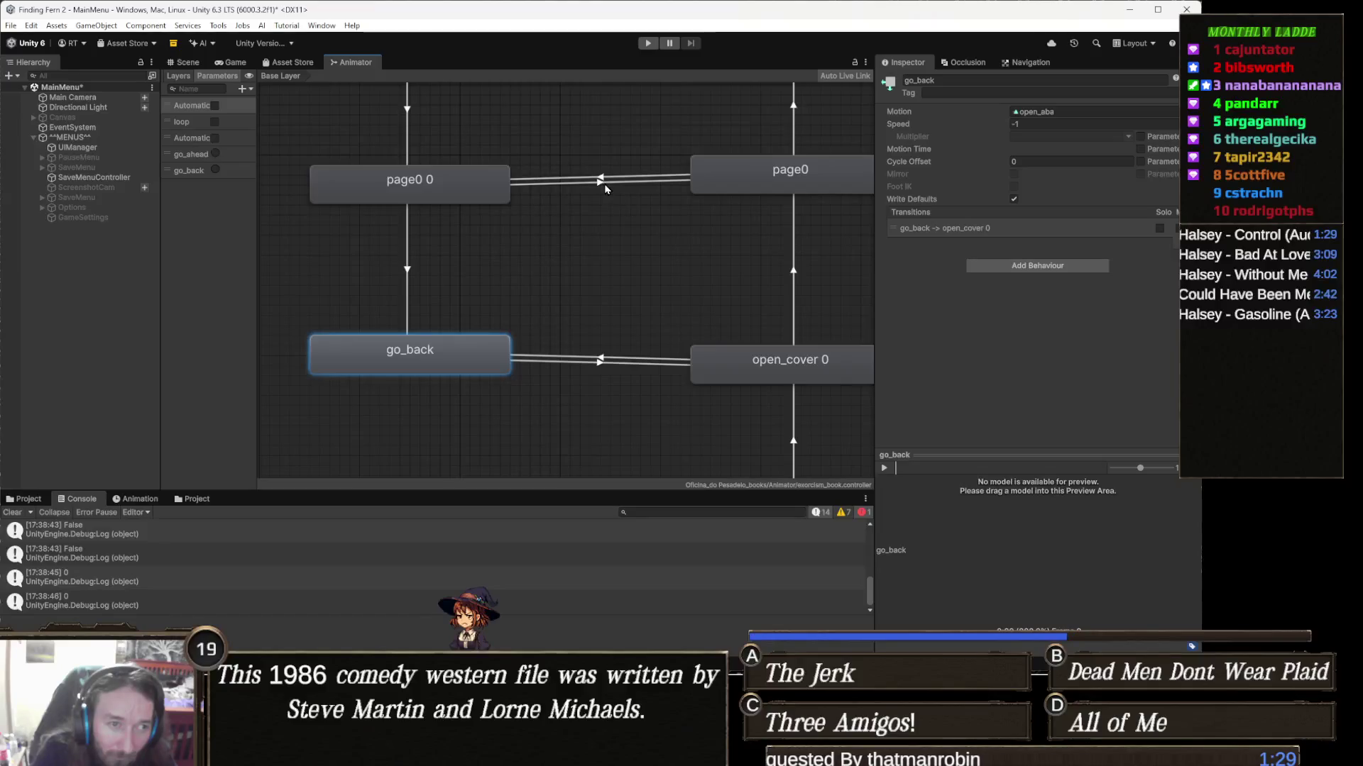
click(465, 185)
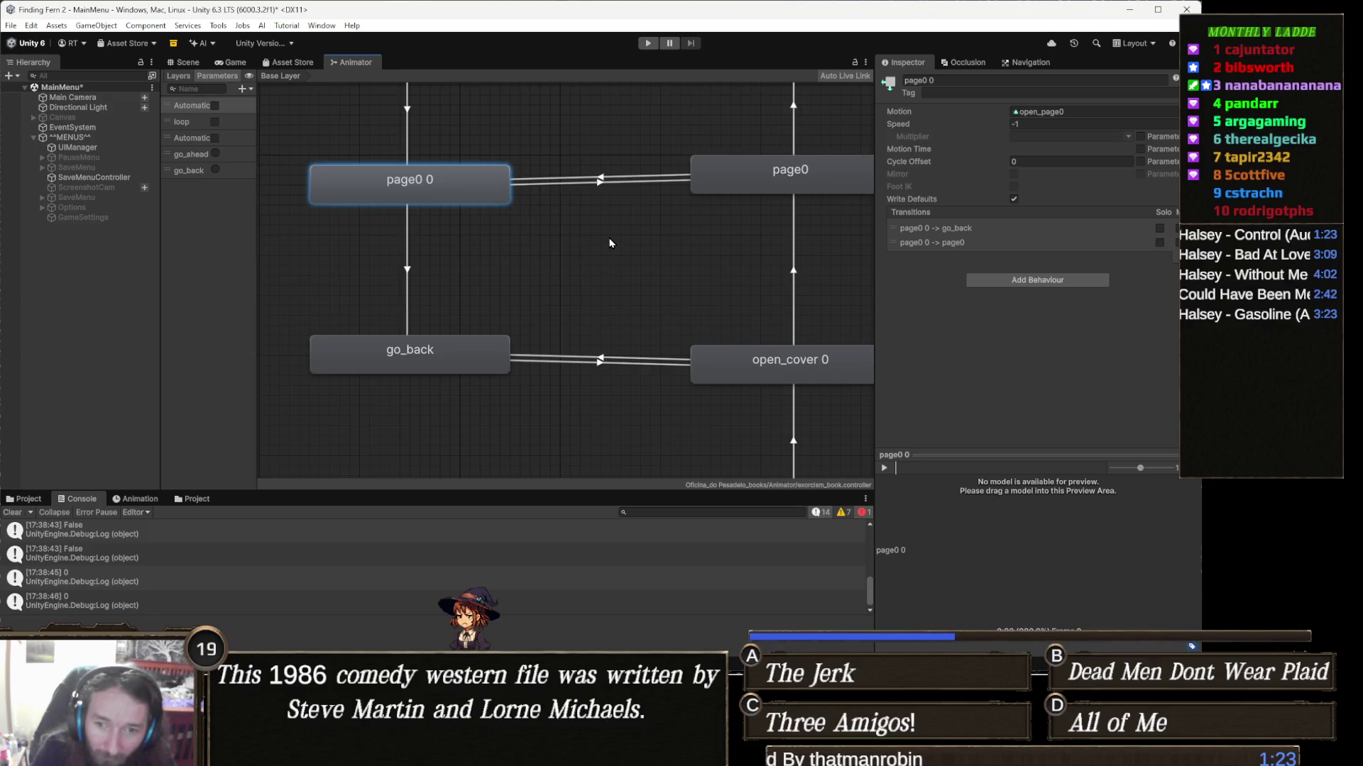
click(649, 44)
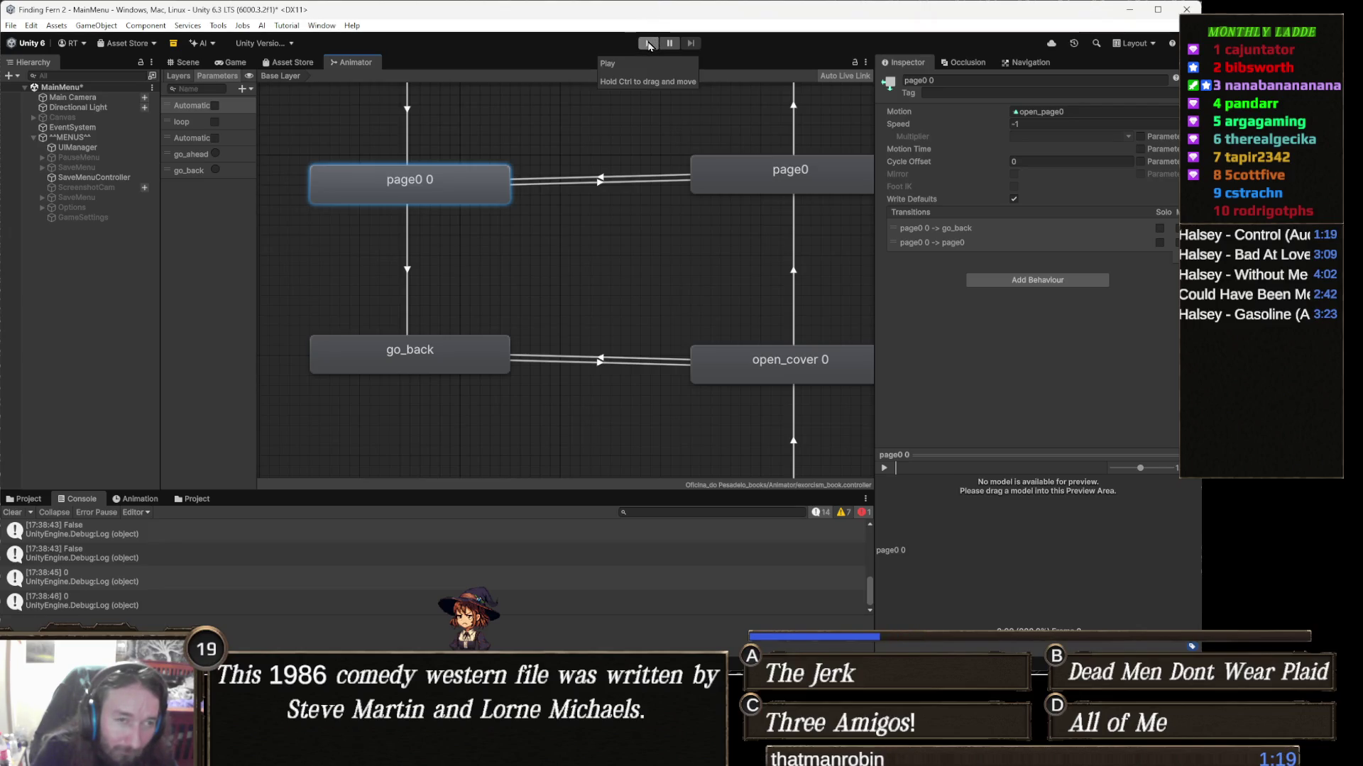
click(647, 45)
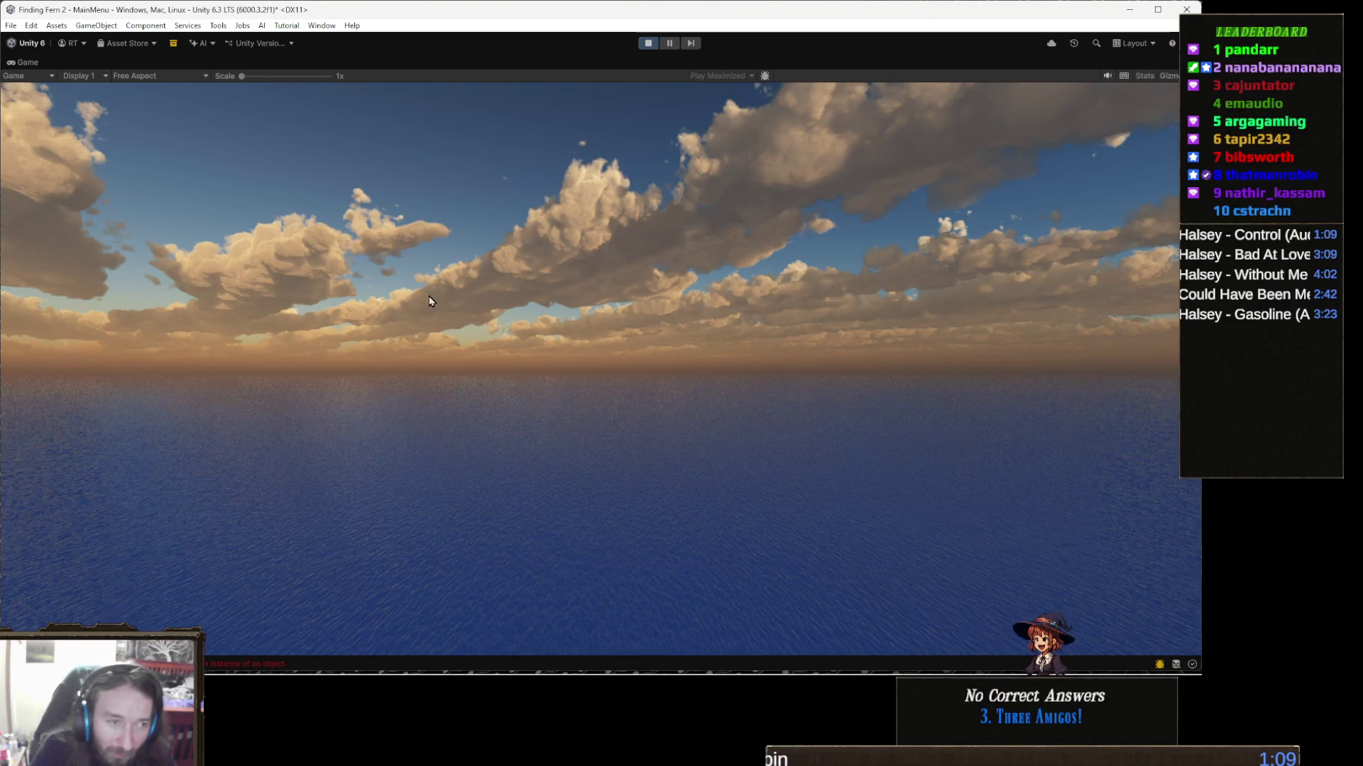
Step: Open, close and reopen the save book, stop play mode, and return to the book's Animator graph
key(Escape)
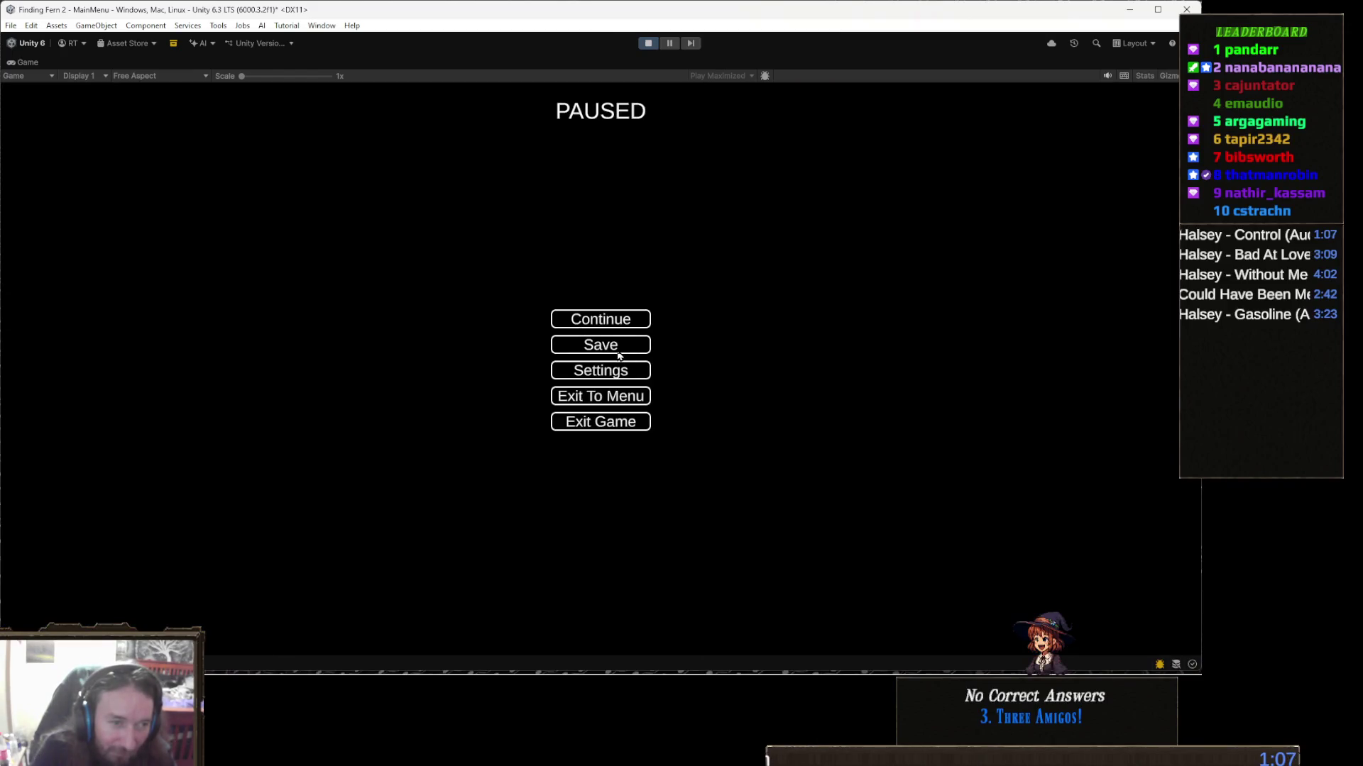
key(Escape)
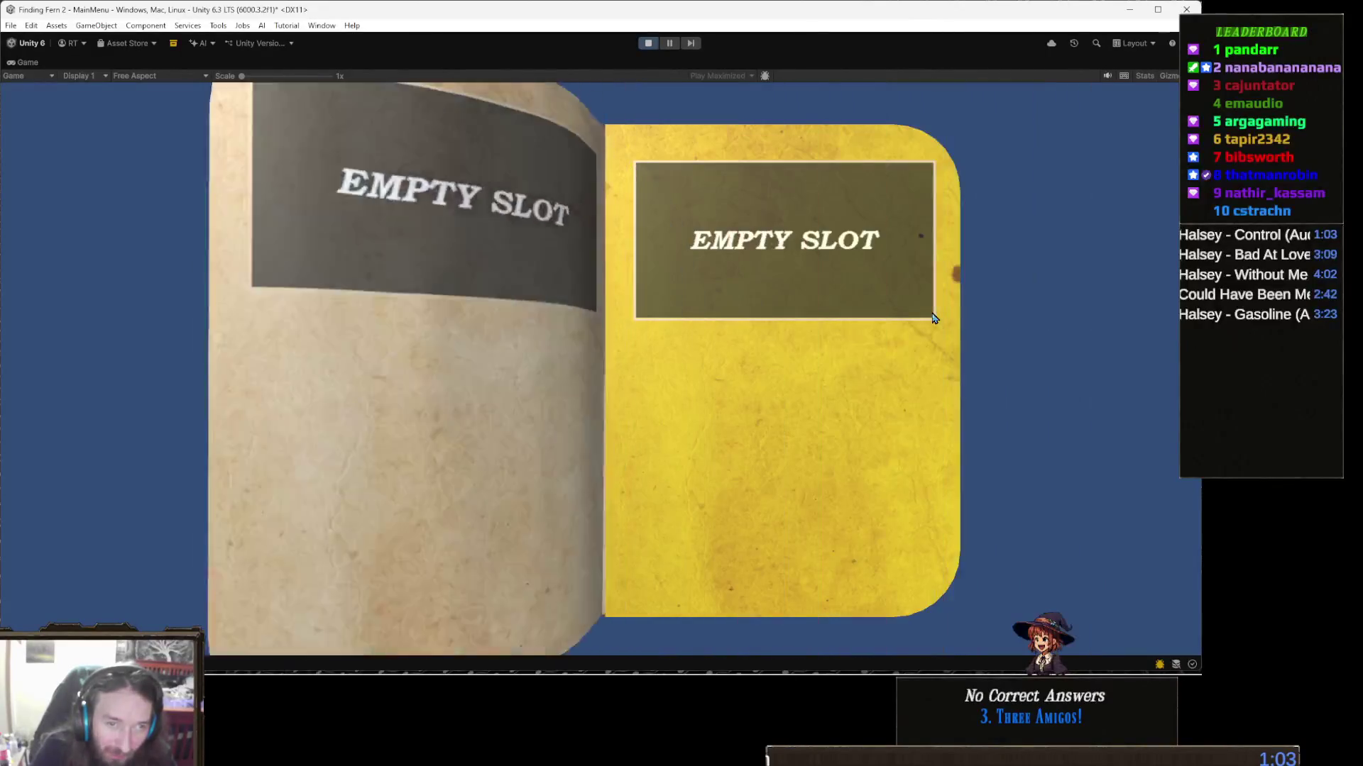
key(Escape)
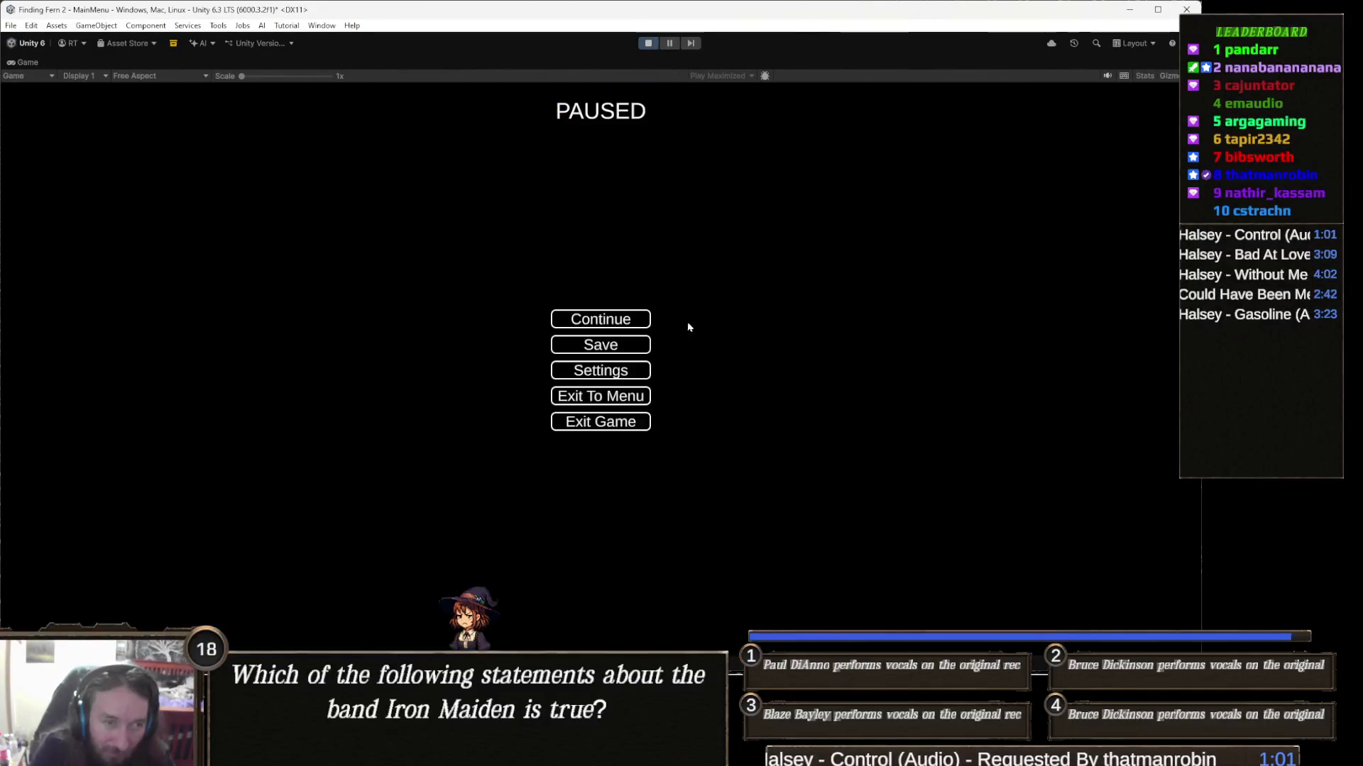
key(Escape)
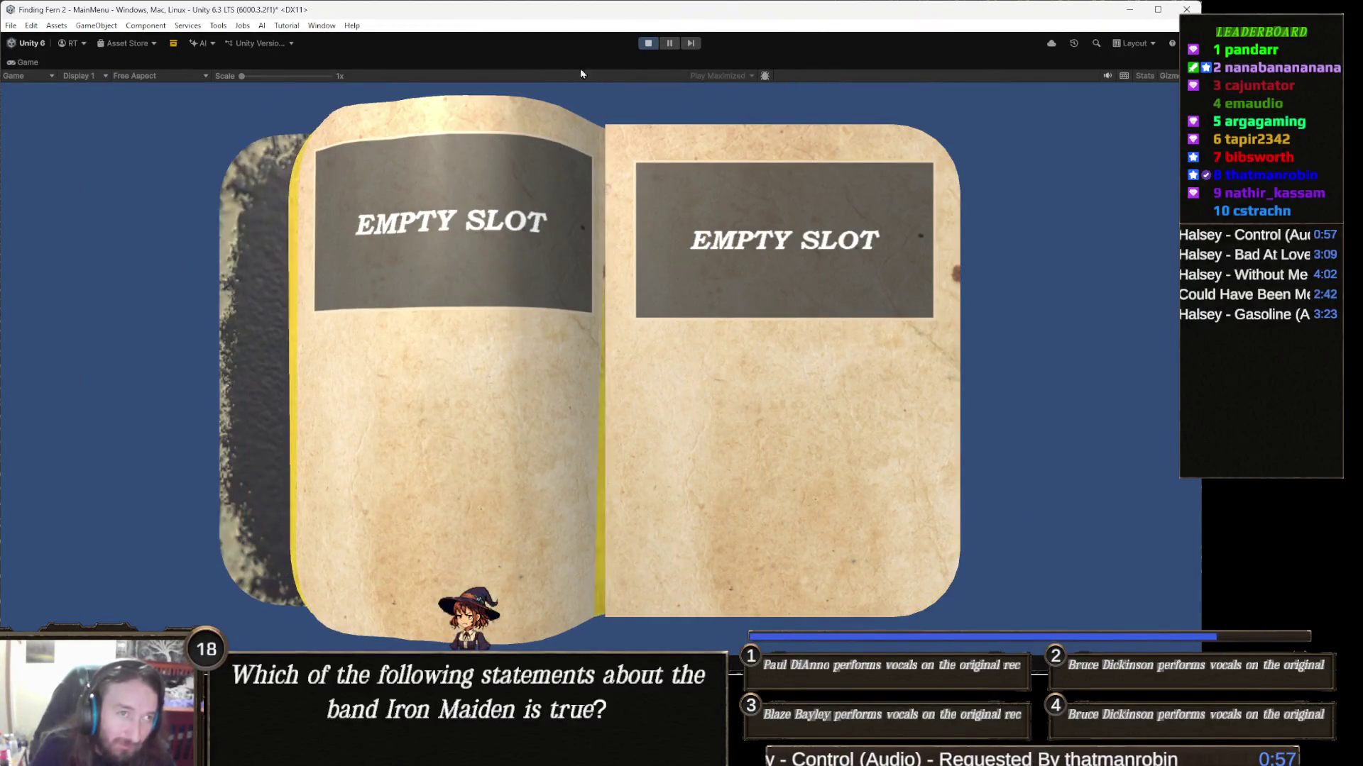
click(648, 43)
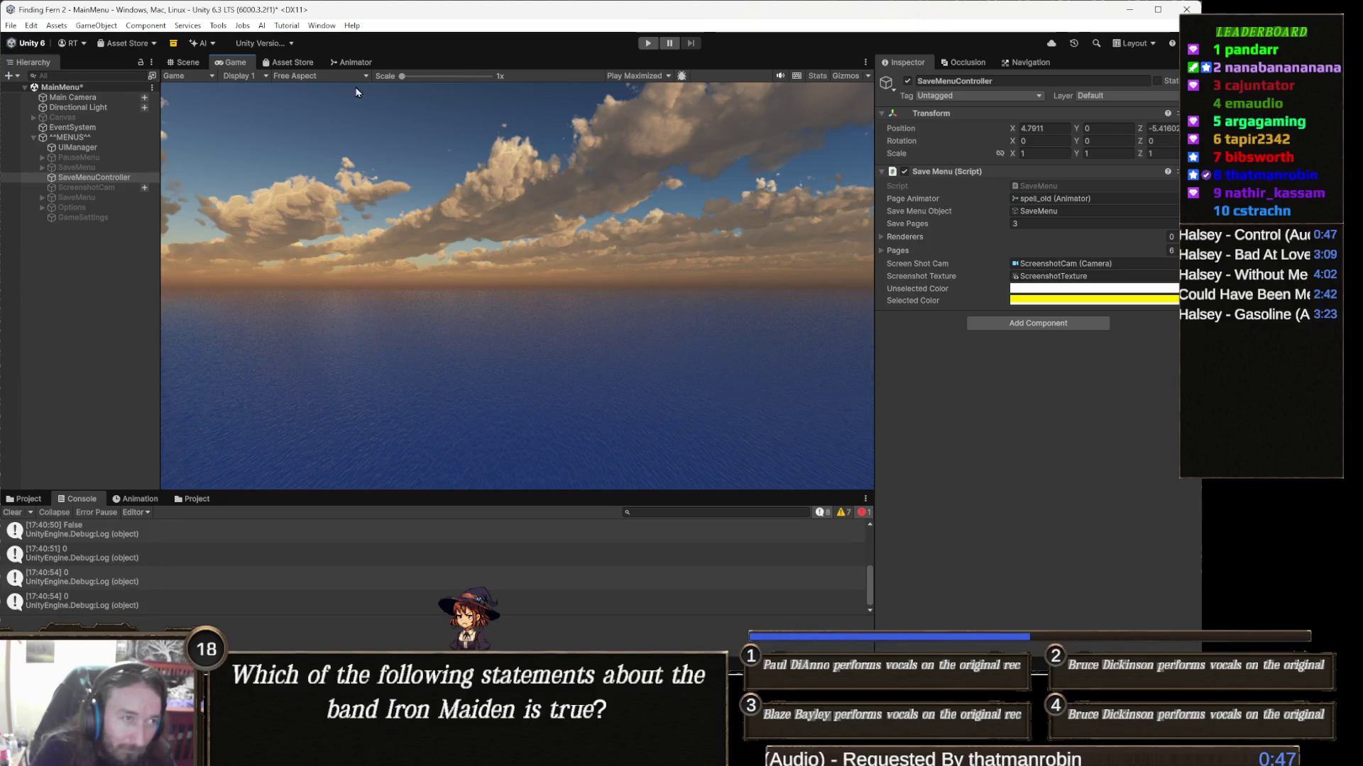
click(353, 63)
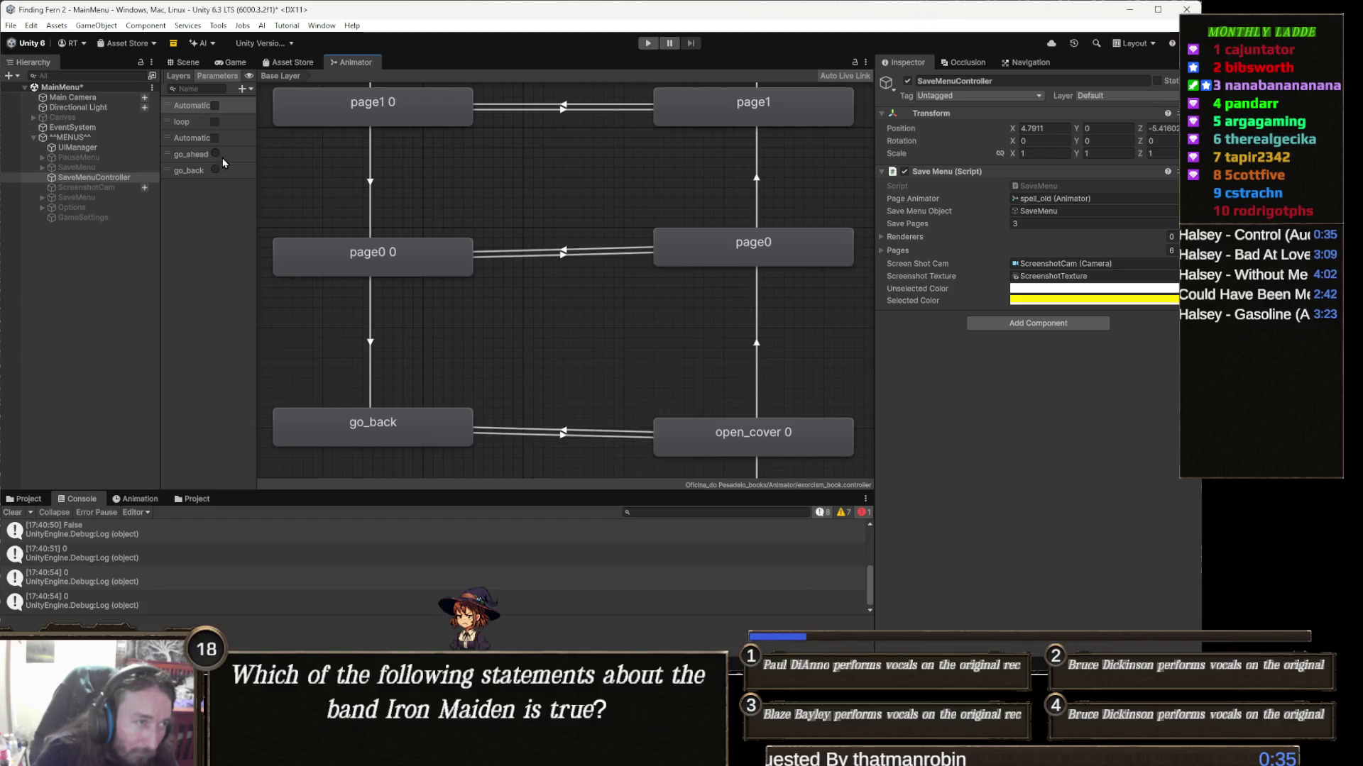
Step: Open the parameter-type dropdown from the + button in the book animator's Parameters list
click(243, 88)
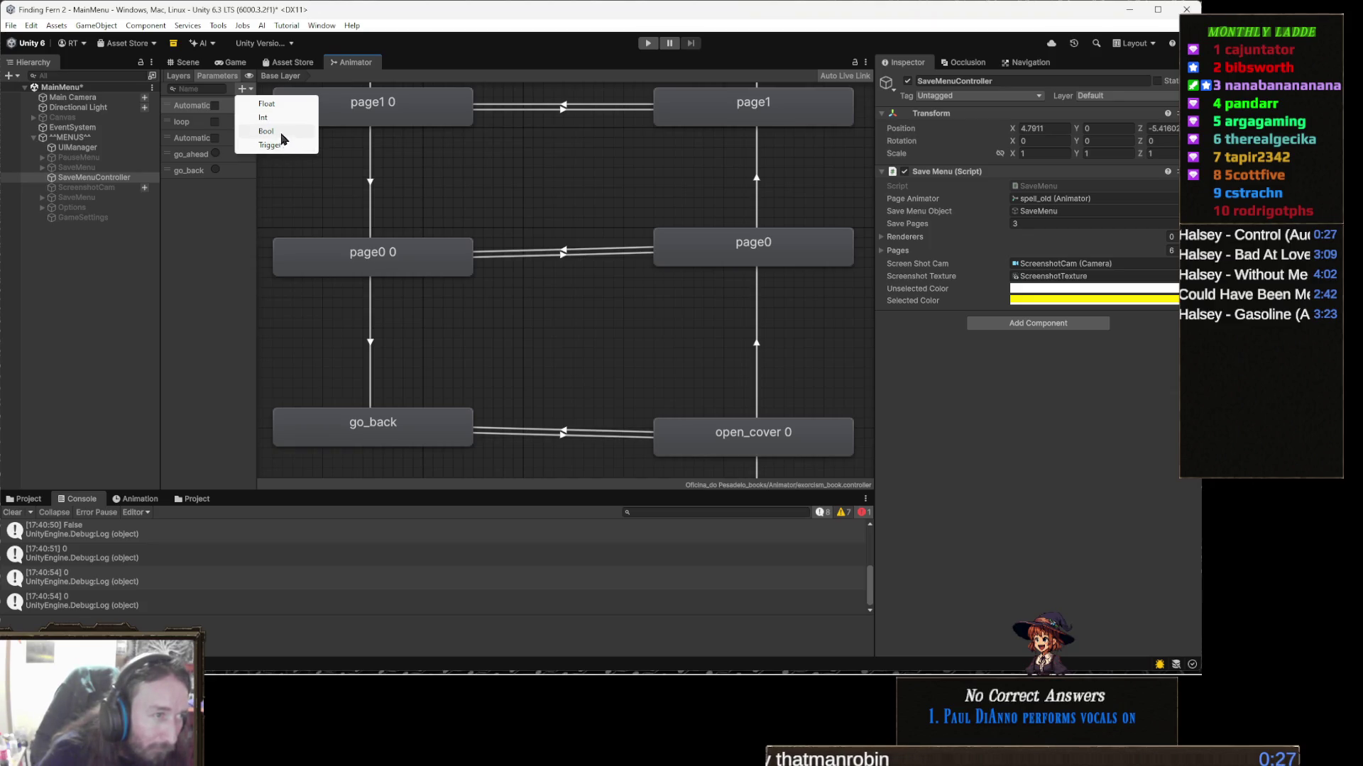
Step: Add a Bool parameter named 'close' to the book animator
click(281, 133)
text(close)
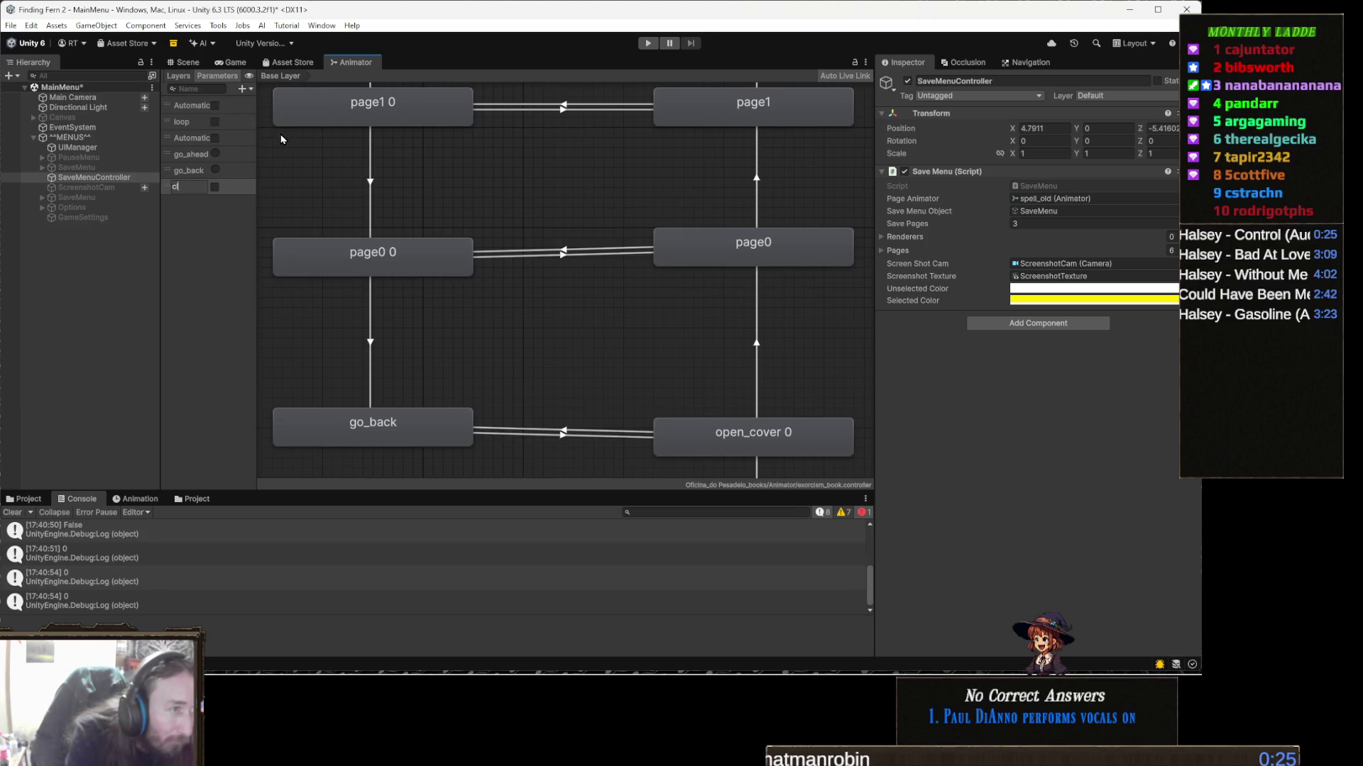
key(Return)
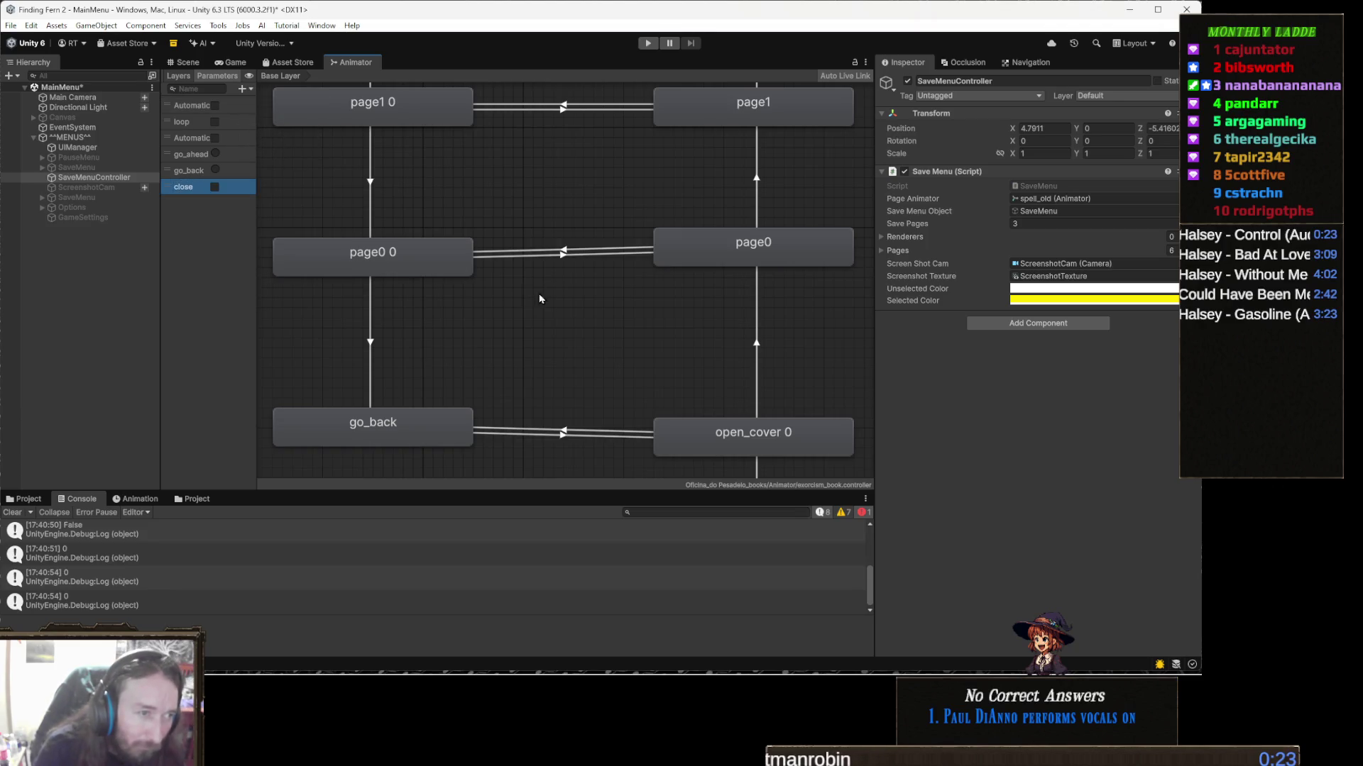
scroll(653, 306, down, 5)
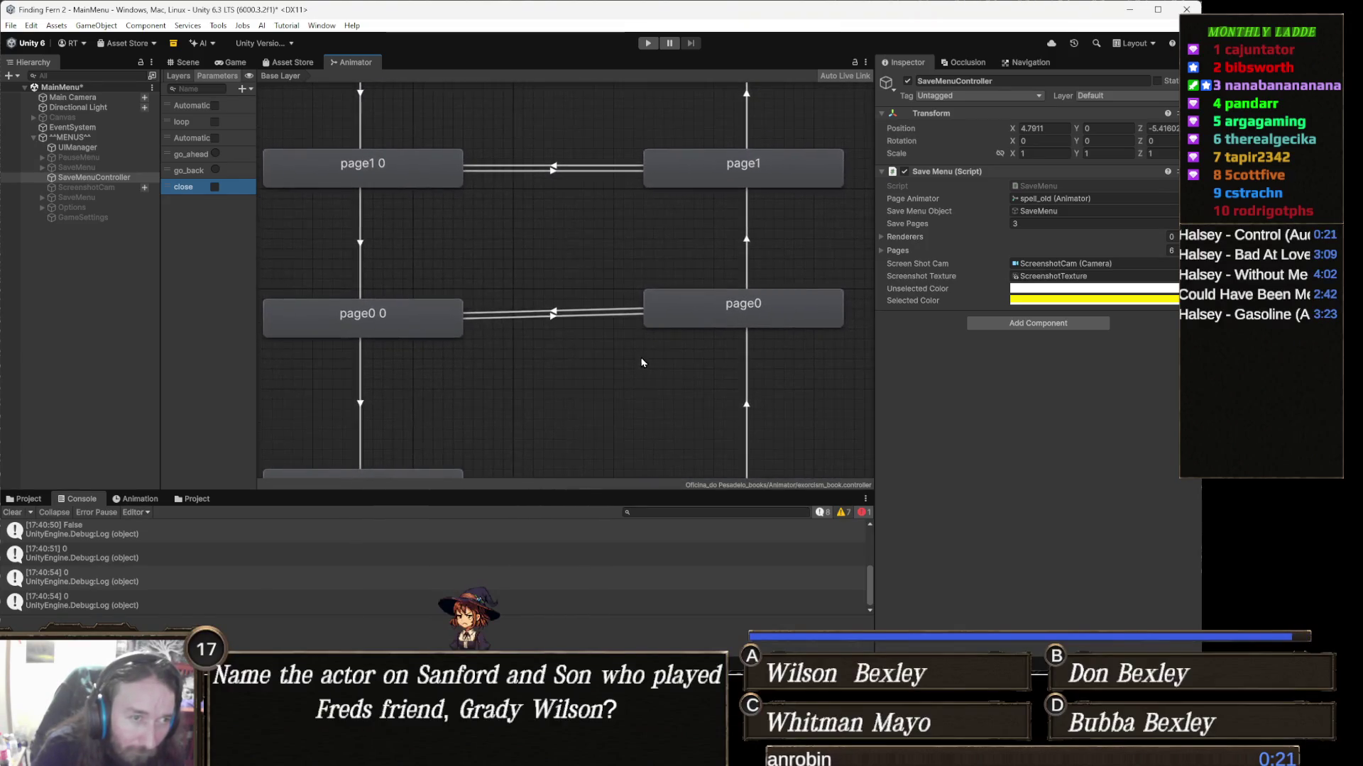
scroll(627, 341, up, 5)
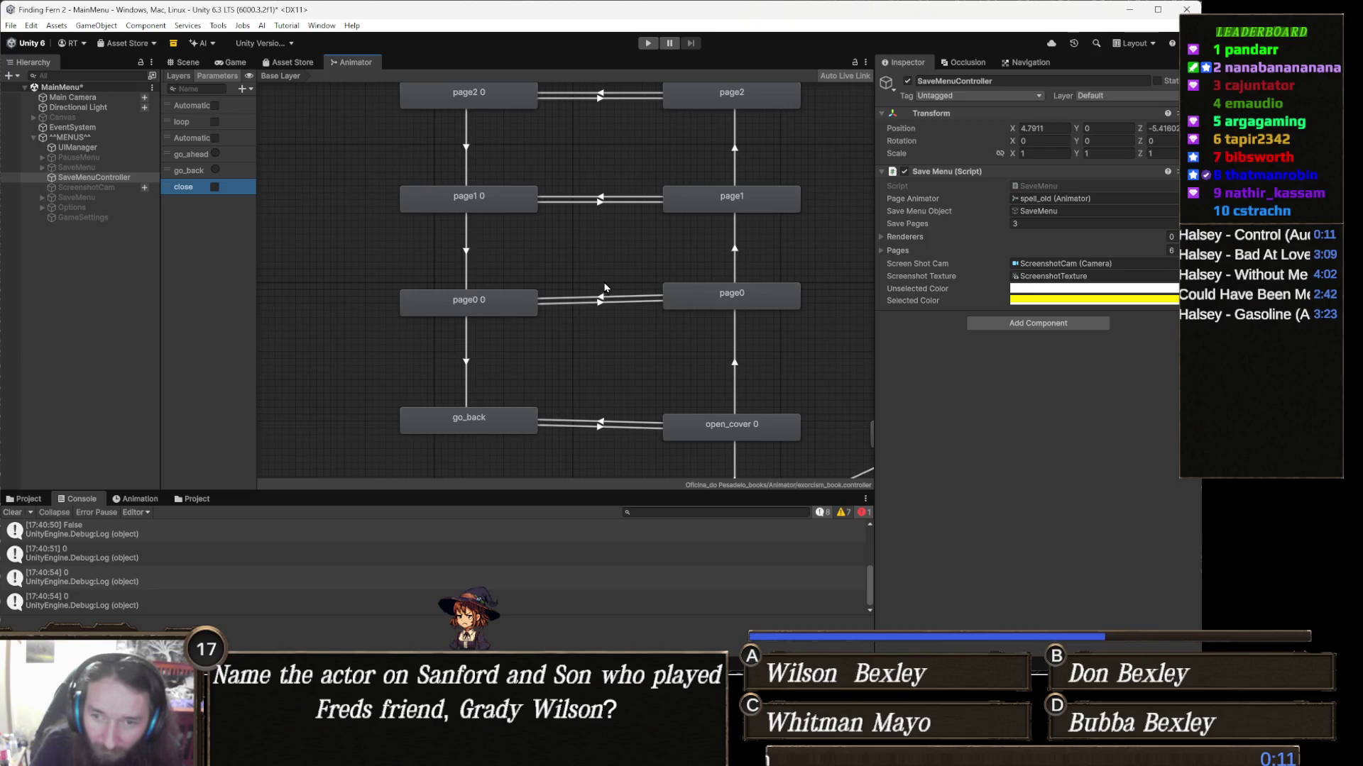
Step: Frame the orange open_cover state and select it to inspect its transitions
key(f)
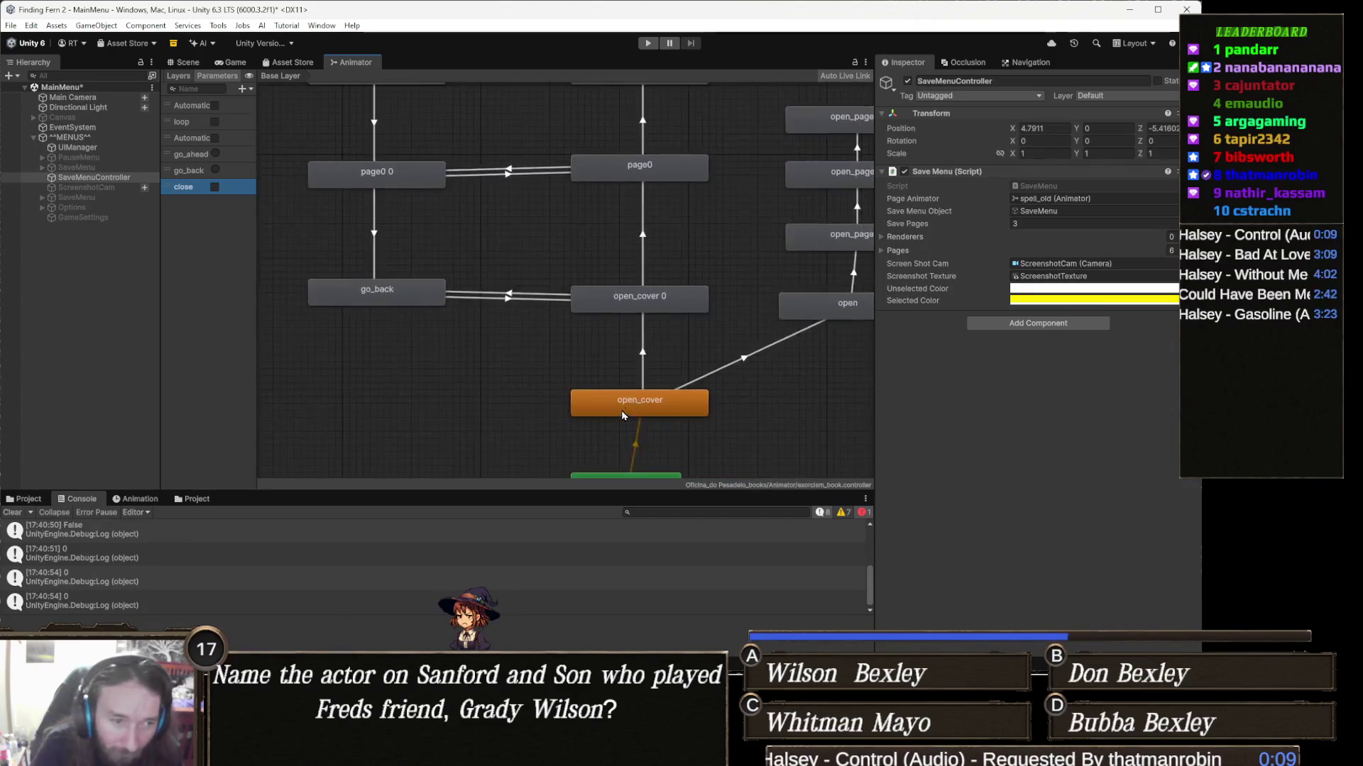
scroll(626, 413, up, 4)
click(660, 405)
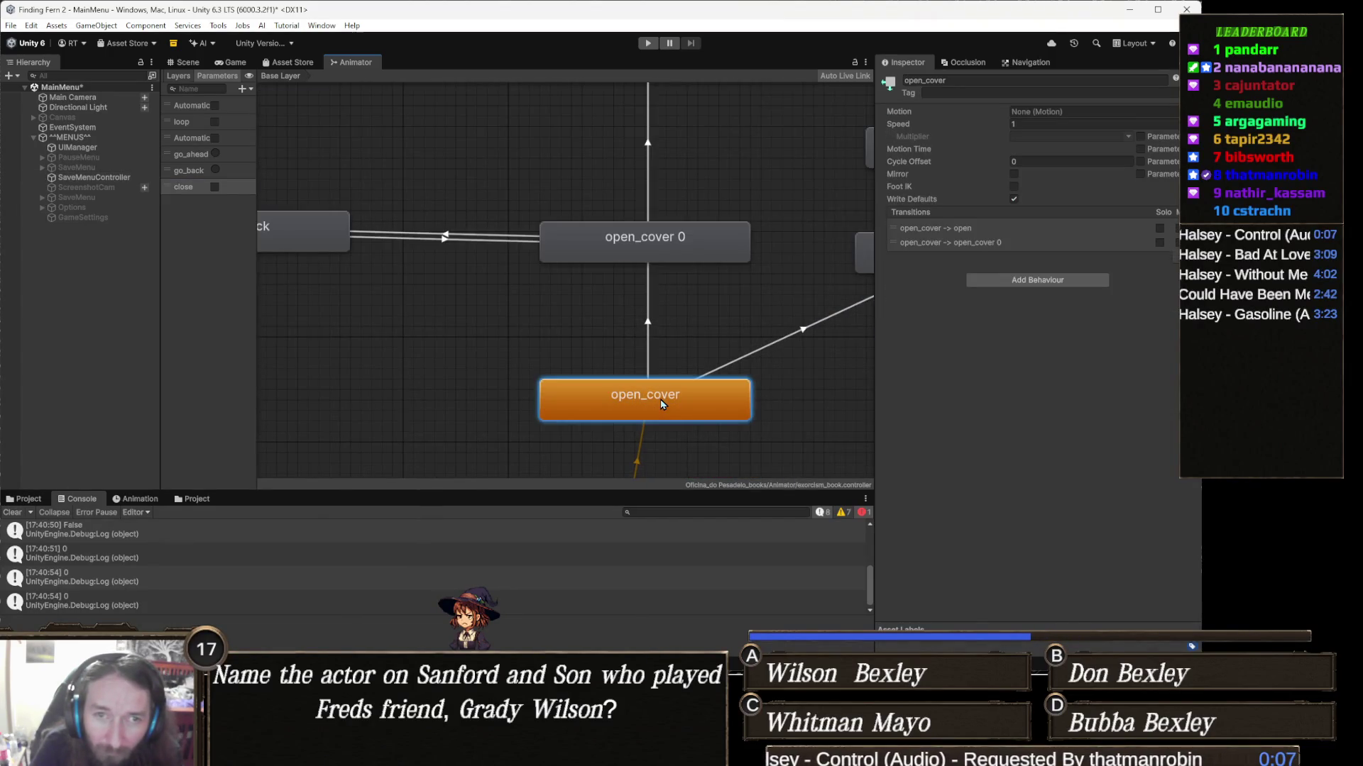